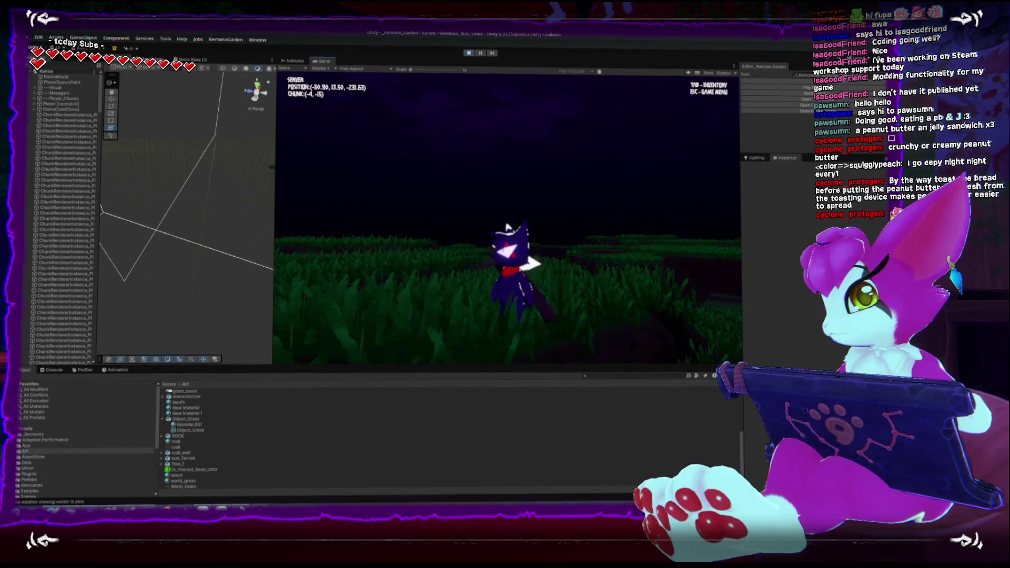
Stop the running grass-field game and bring up the grass-positions job script in Rider
{"action": "key", "text": "Escape"}
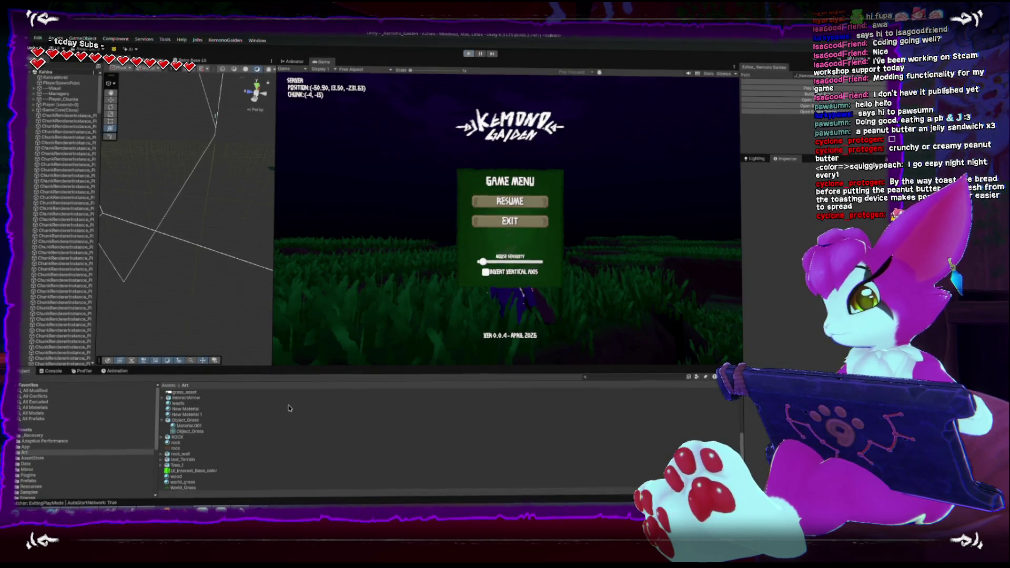
{"action": "left_click", "coordinate": [467, 54]}
{"action": "key", "text": "alt+Tab"}
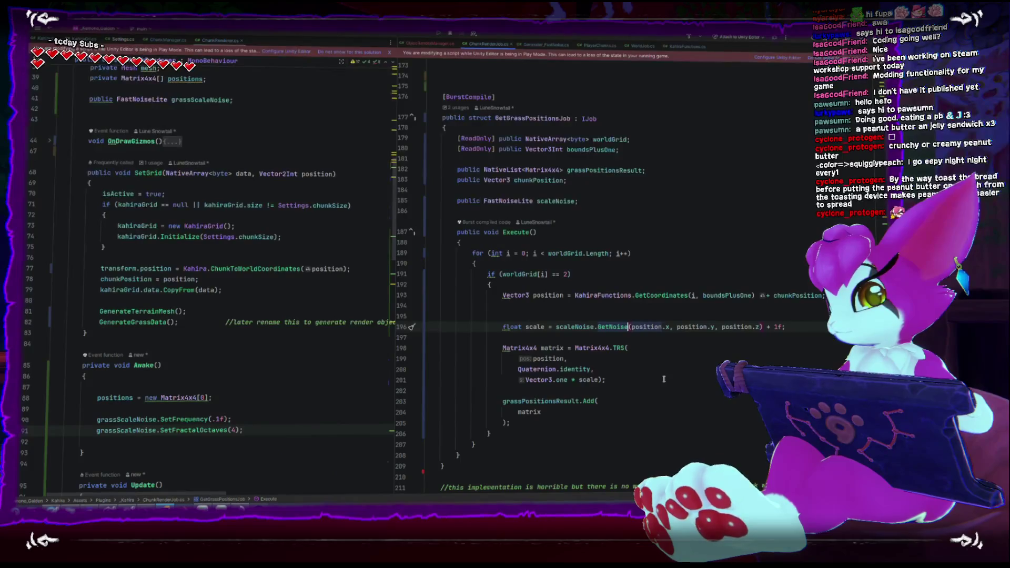
Wrap the blade scale noise on line 196 in Mathf.Lerp(.3f, 1.3f, ...) and return to Unity
{"action": "left_click", "coordinate": [664, 378]}
{"action": "left_click", "coordinate": [815, 325]}
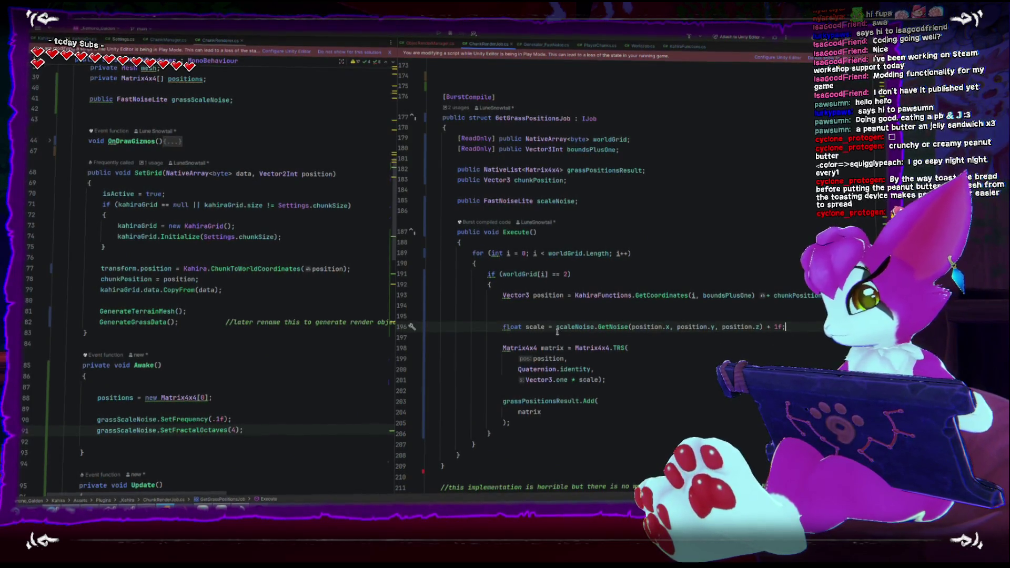
{"action": "key", "text": "ctrl+space"}
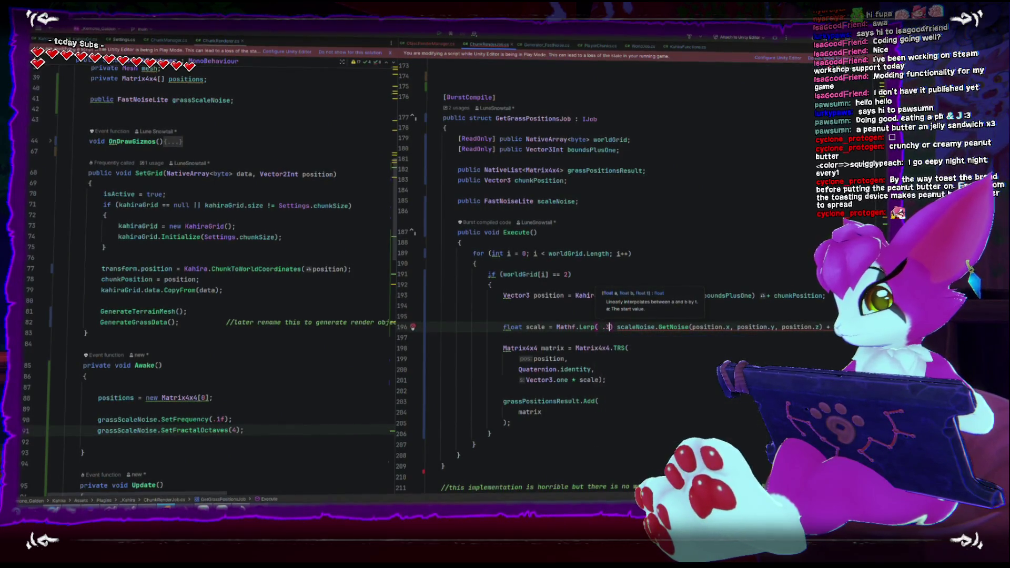
{"action": "type", "text": ", 1.3,"}
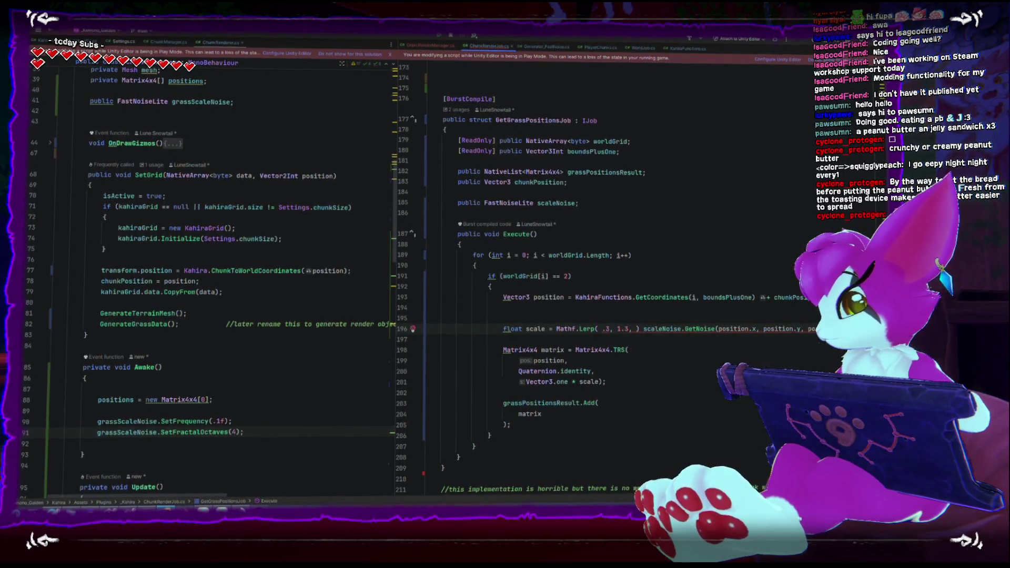
{"action": "left_click", "coordinate": [656, 328]}
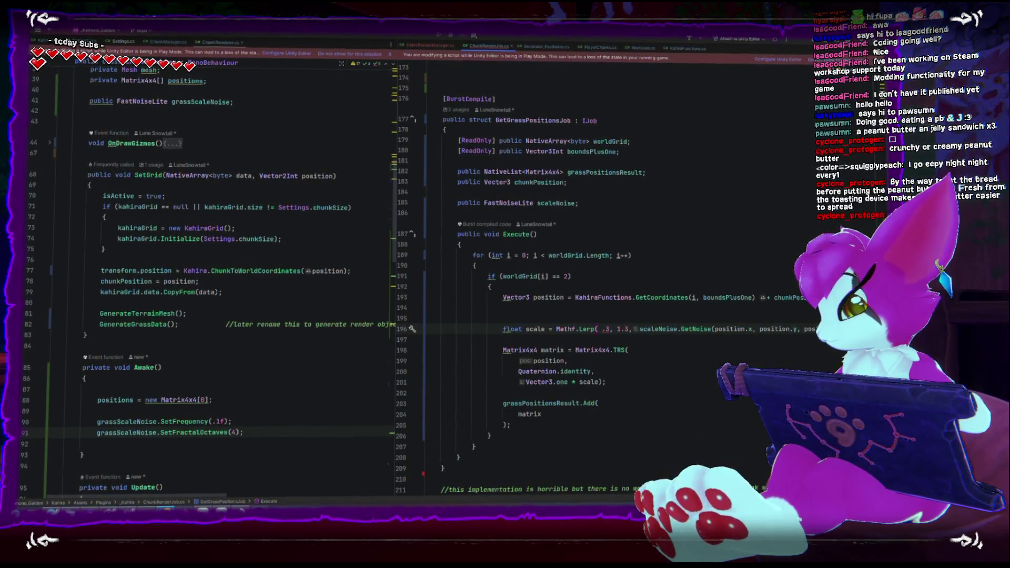
{"action": "key", "text": "Down"}
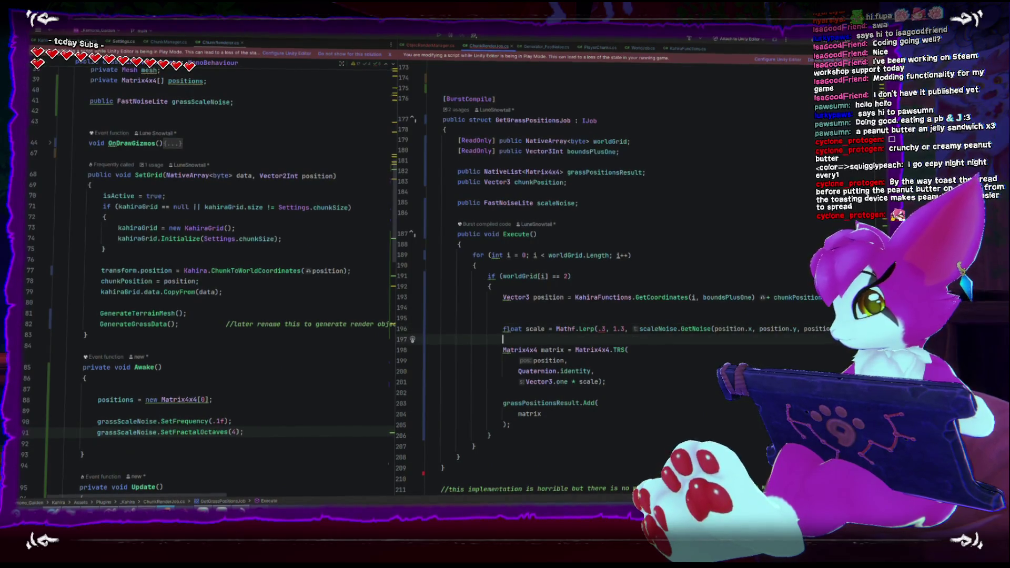
{"action": "left_click", "coordinate": [605, 328]}
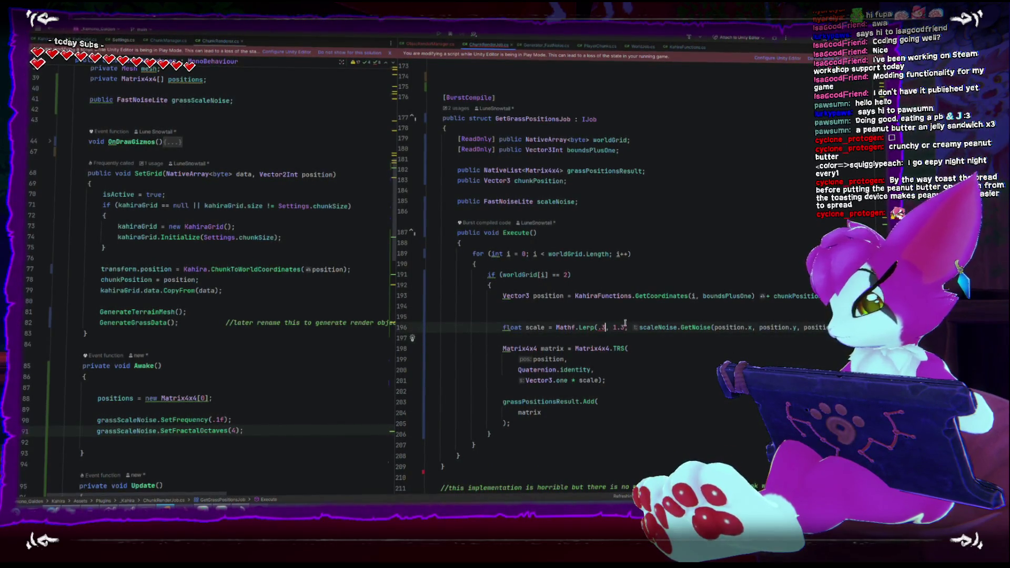
{"action": "type", "text": "f"}
{"action": "left_click", "coordinate": [629, 328]}
{"action": "type", "text": "f"}
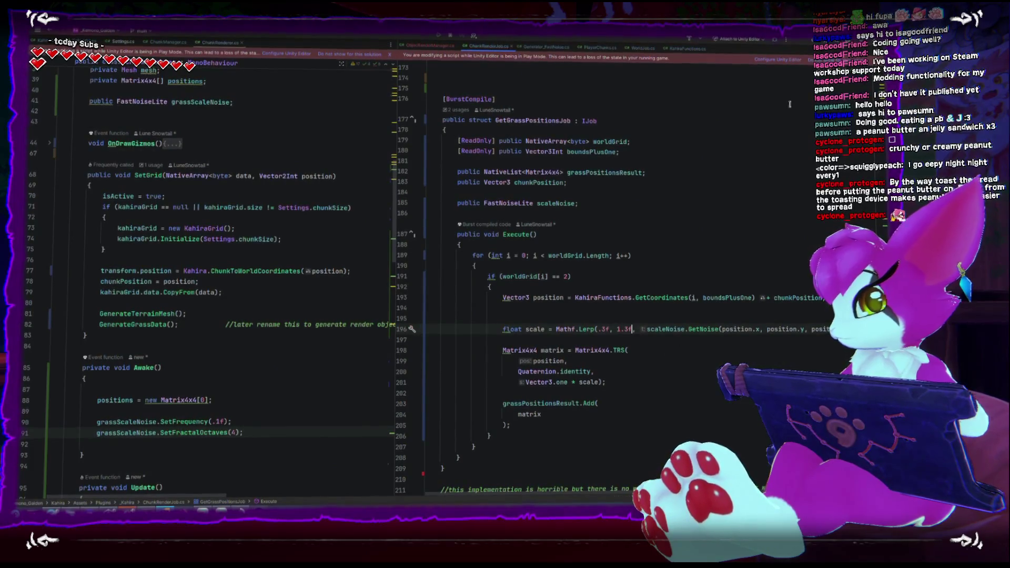
{"action": "key", "text": "alt+Tab"}
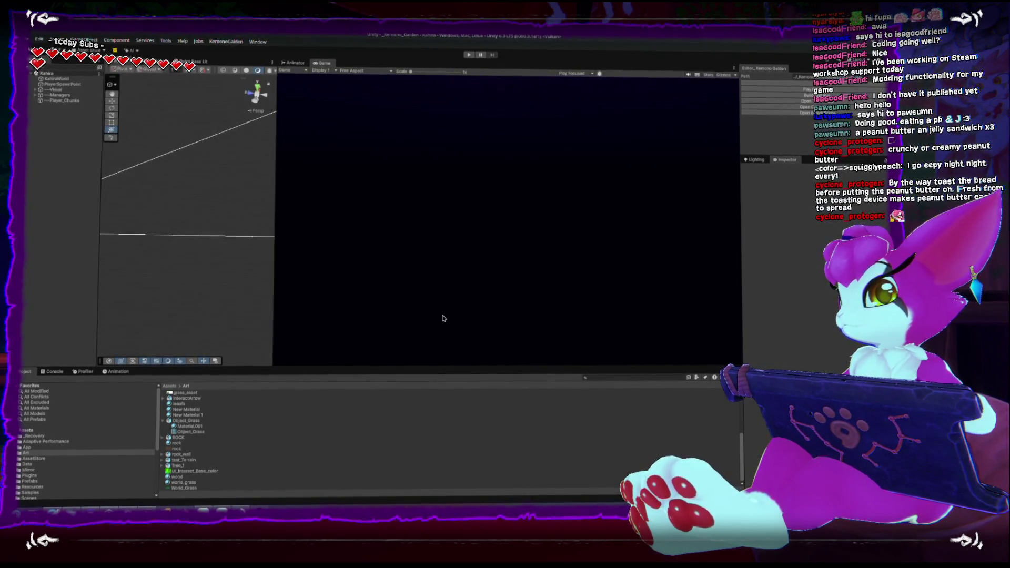
Enter Play mode, walk forward through the grass to see the varied blade sizes, then stop
{"action": "key", "text": "ctrl+p"}
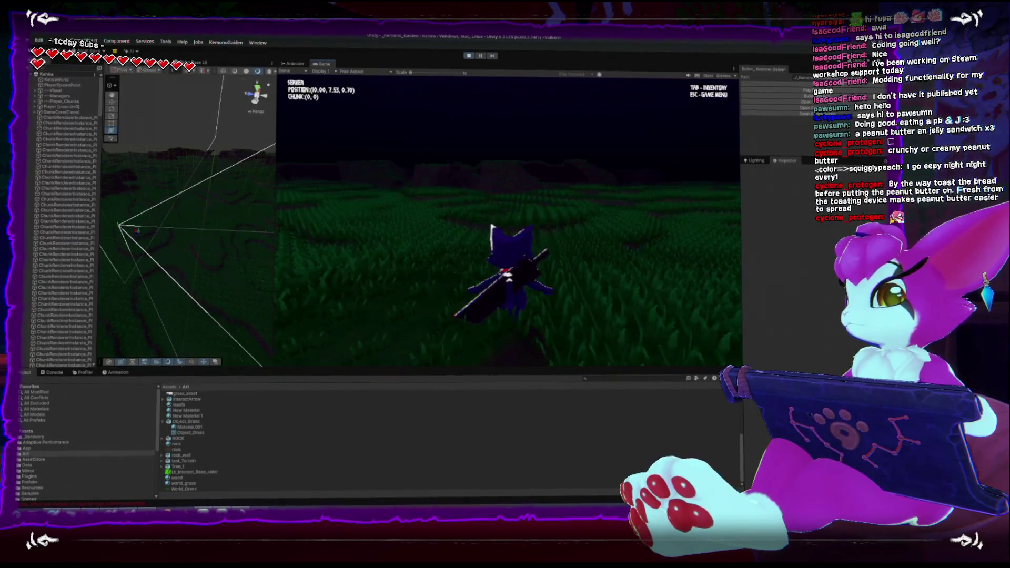
{"action": "key", "text": "w"}
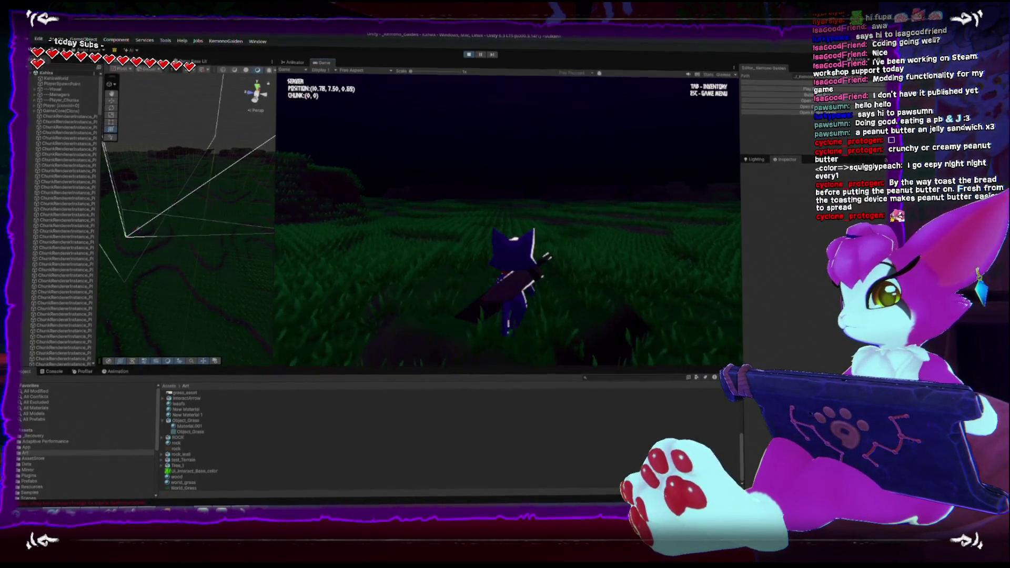
{"action": "key", "text": "w"}
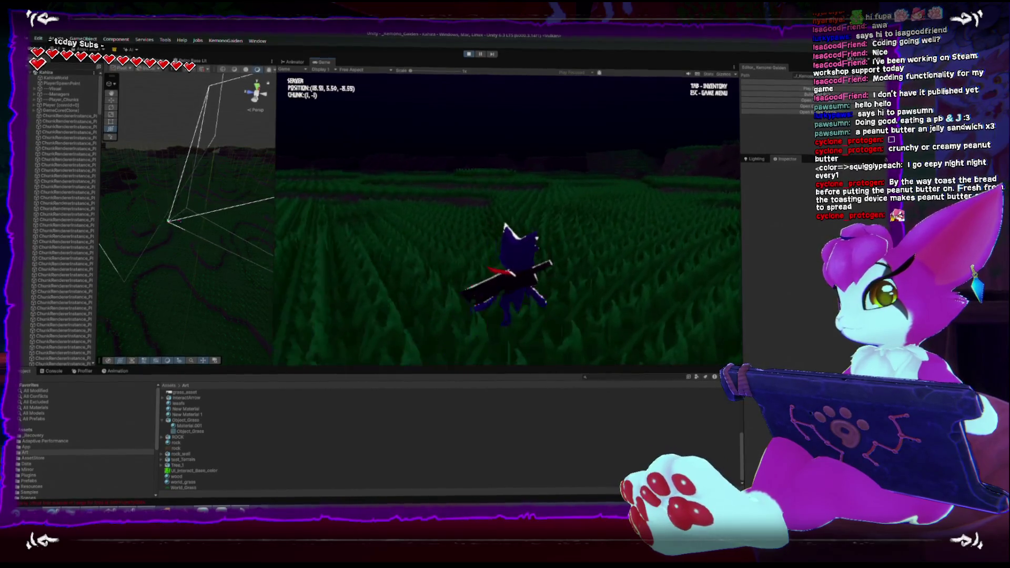
{"action": "key", "text": "w"}
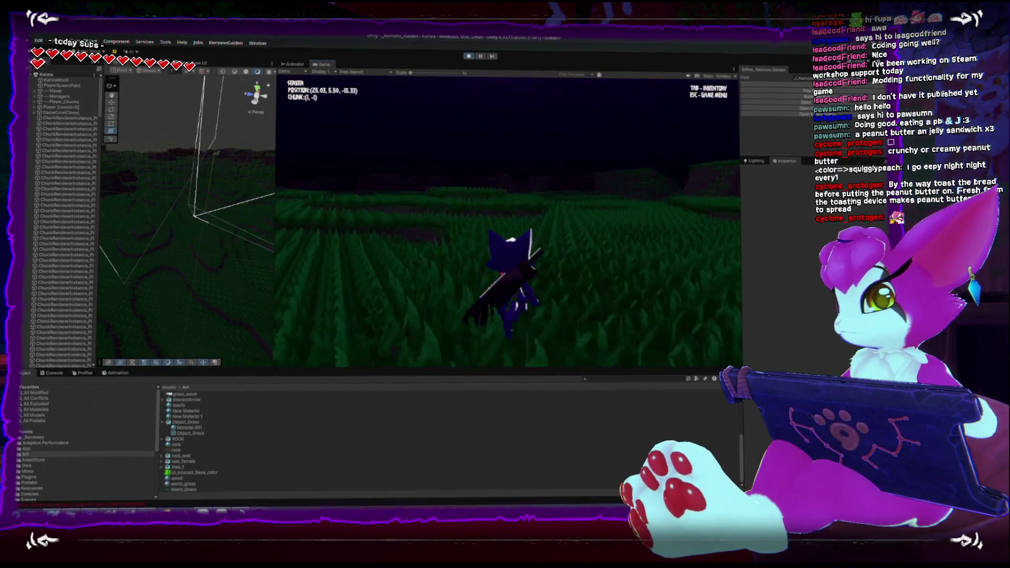
{"action": "key", "text": "w"}
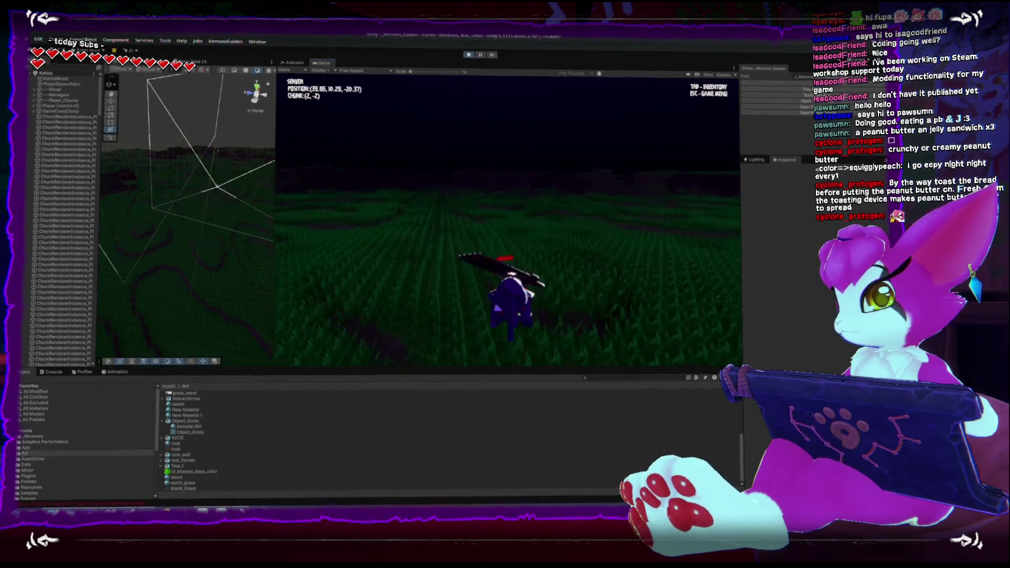
{"action": "key", "text": "w"}
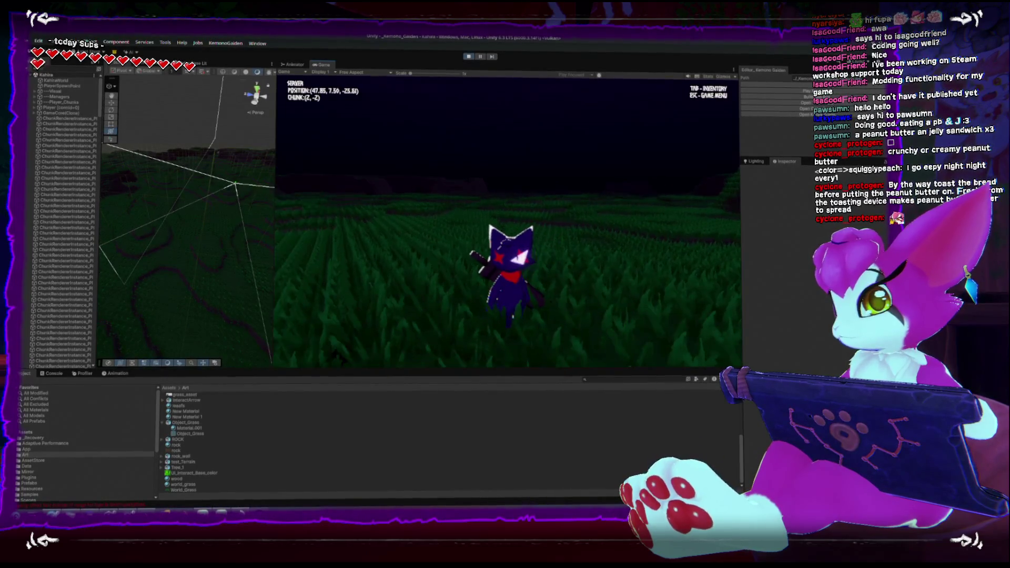
{"action": "key", "text": "Escape"}
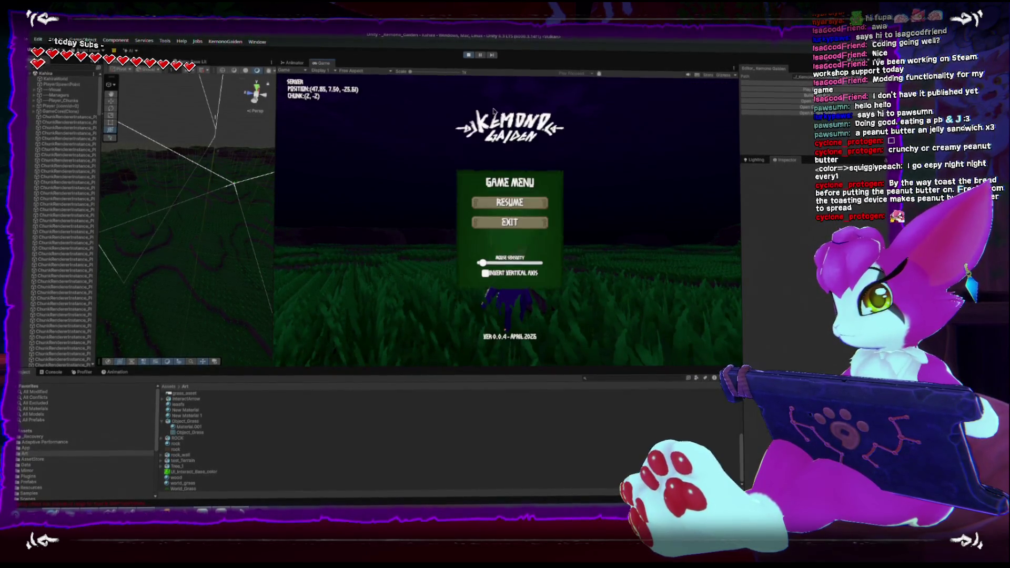
{"action": "left_click", "coordinate": [467, 55]}
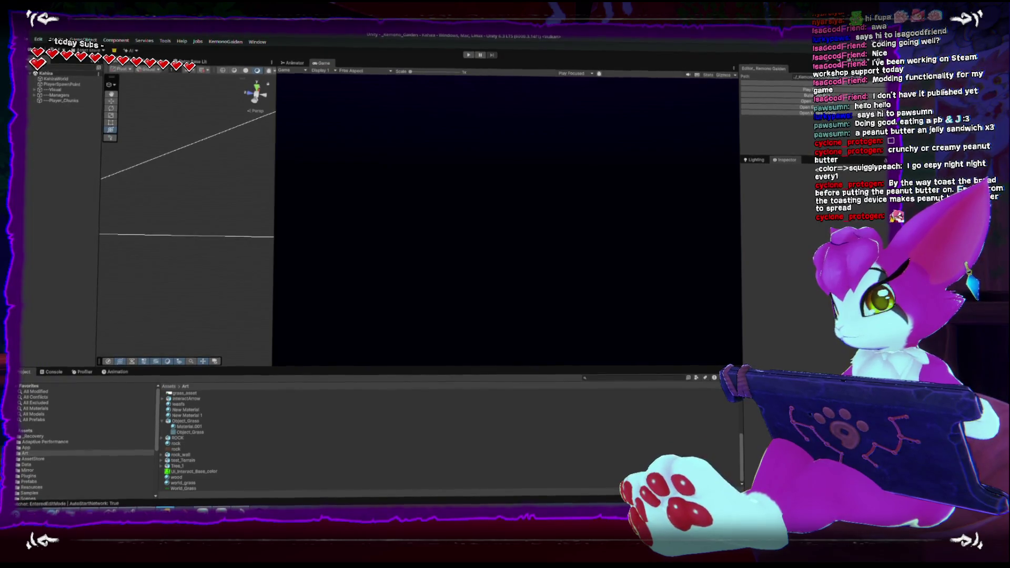
Back in Rider, start a new grassScaleNoise call below the octave setting in Awake
{"action": "key", "text": "alt+Tab"}
{"action": "scroll", "coordinate": [194, 326], "scroll_direction": "up", "scroll_amount": 3}
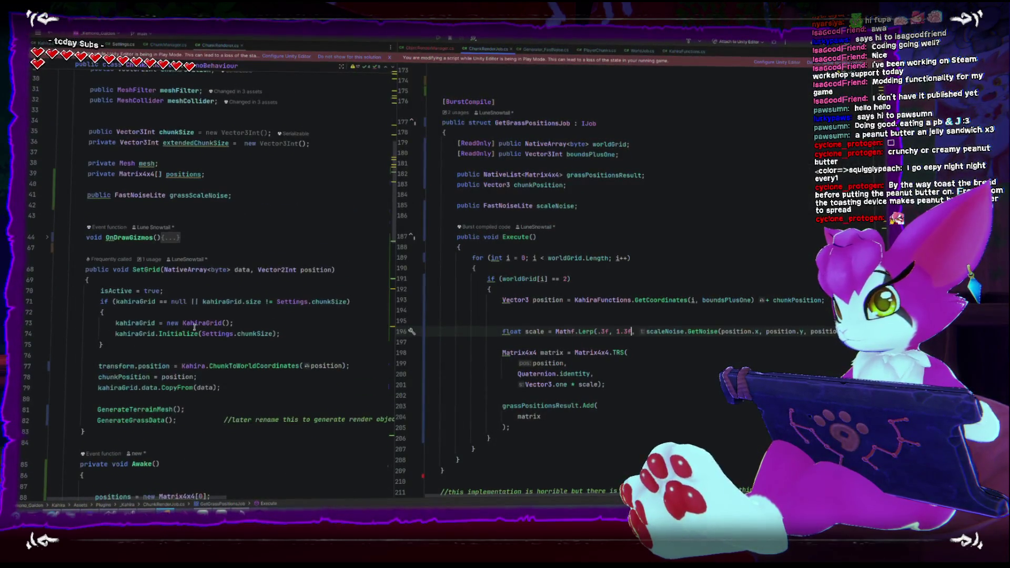
{"action": "scroll", "coordinate": [194, 326], "scroll_direction": "down", "scroll_amount": 3}
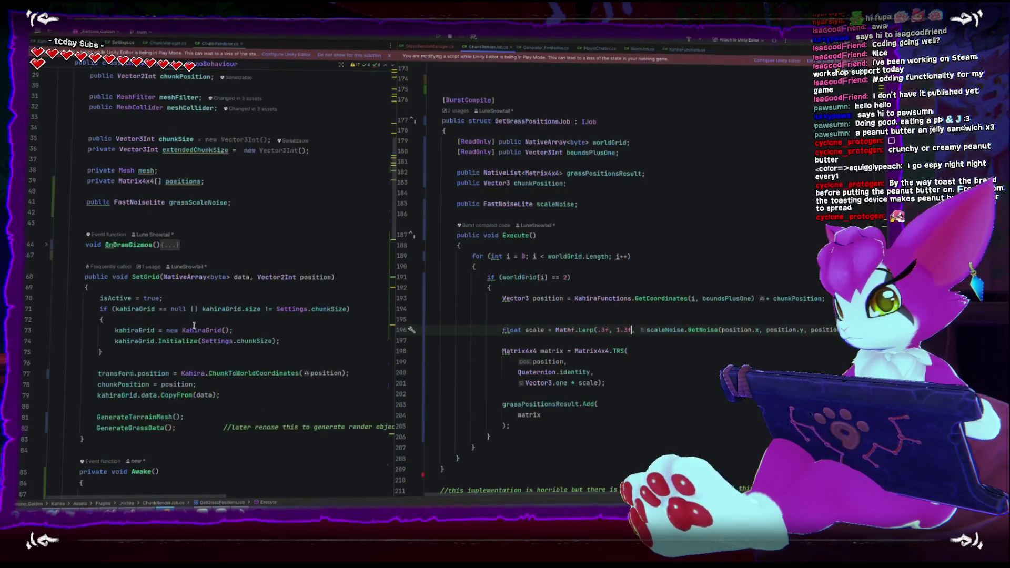
{"action": "scroll", "coordinate": [194, 326], "scroll_direction": "down", "scroll_amount": 3}
{"action": "key", "text": "Return"}
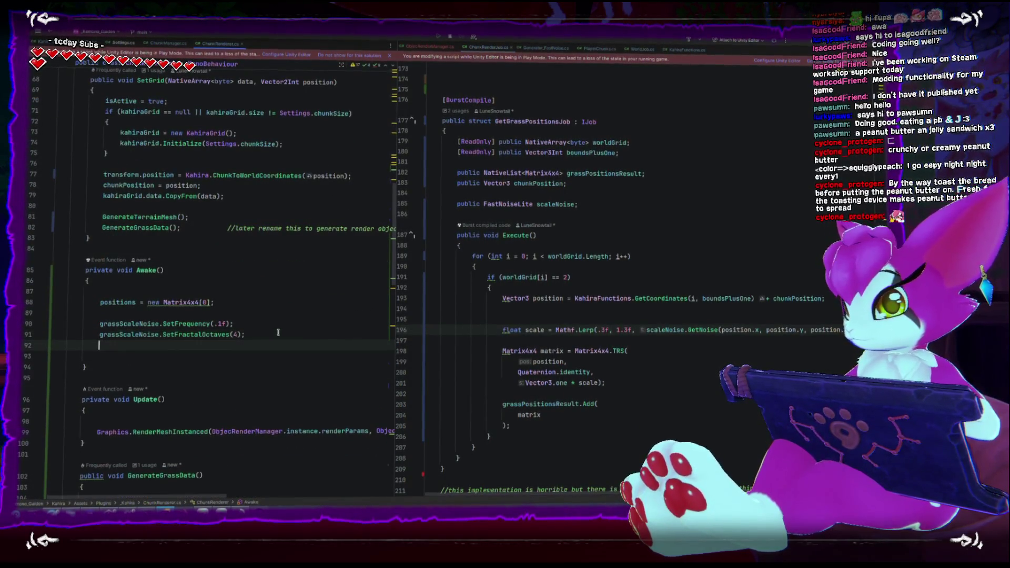
{"action": "type", "text": "grassScaleNoise."}
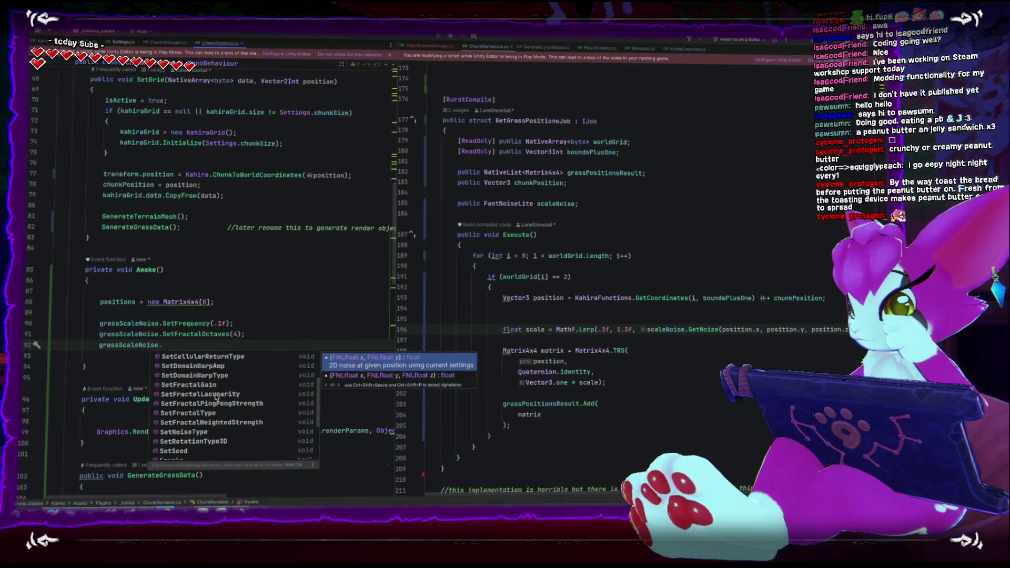
{"action": "scroll", "coordinate": [221, 402], "scroll_direction": "down", "scroll_amount": 1}
Add SetFractalType with DomainWarpIndependent to the grass scale noise
{"action": "left_click", "coordinate": [213, 390]}
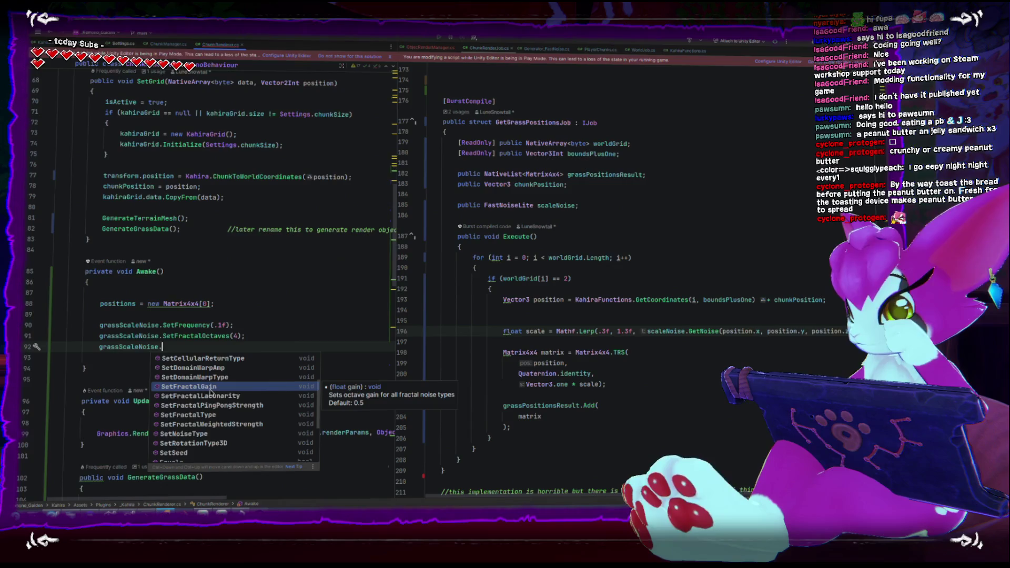
{"action": "left_click", "coordinate": [233, 394]}
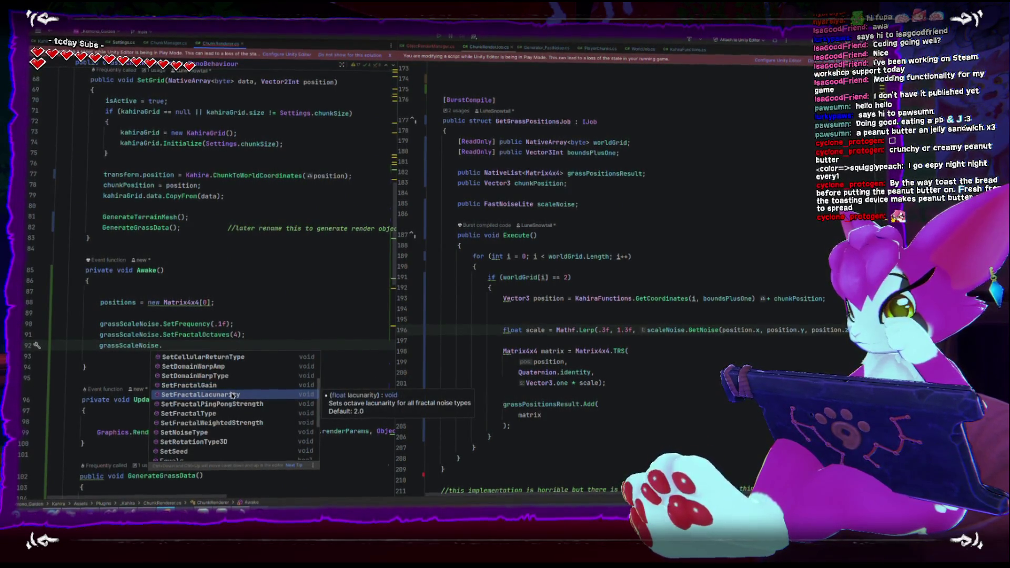
{"action": "scroll", "coordinate": [236, 436], "scroll_direction": "down", "scroll_amount": 1}
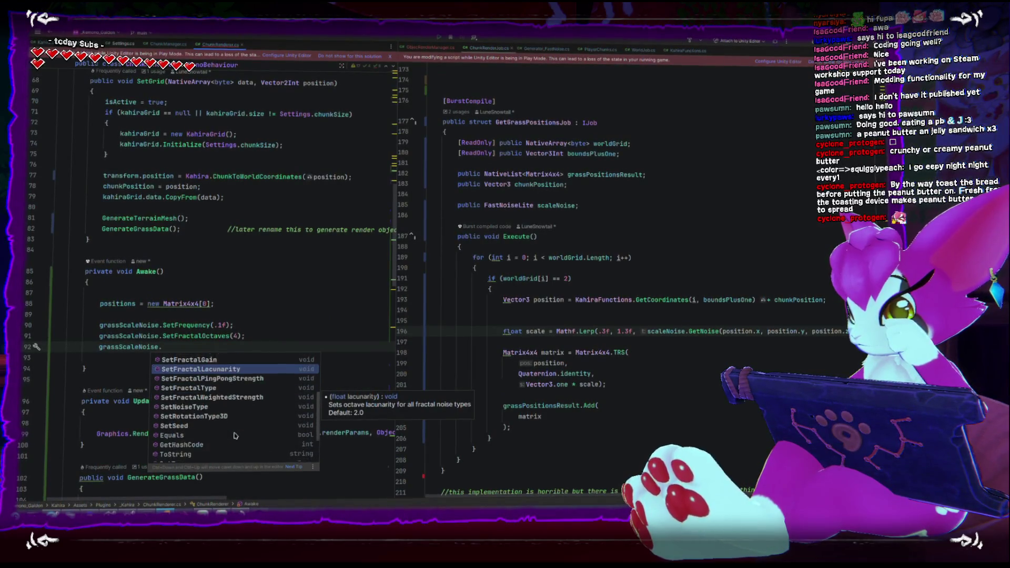
{"action": "left_click", "coordinate": [216, 386]}
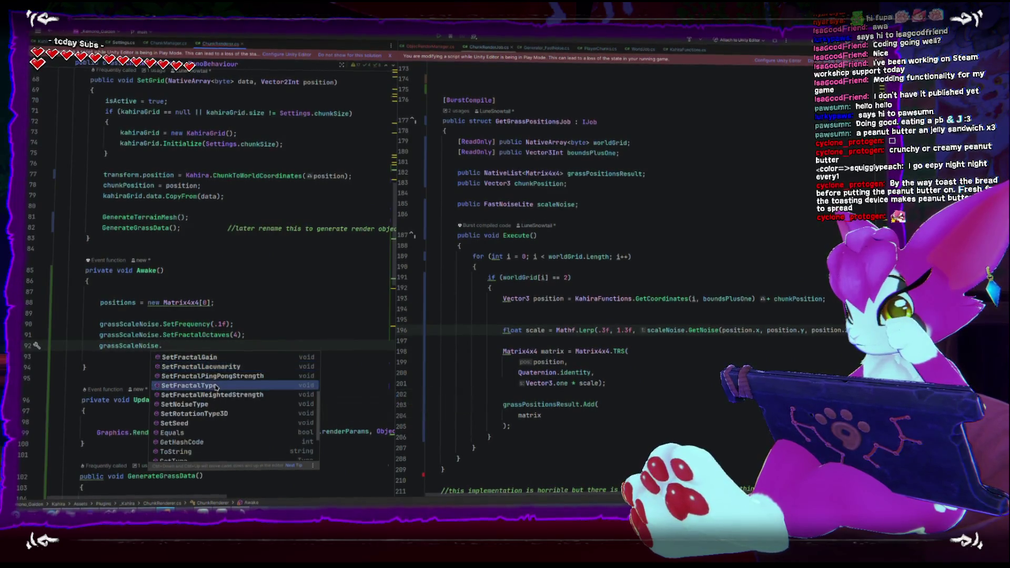
{"action": "key", "text": "Return"}
{"action": "key", "text": "ctrl+space"}
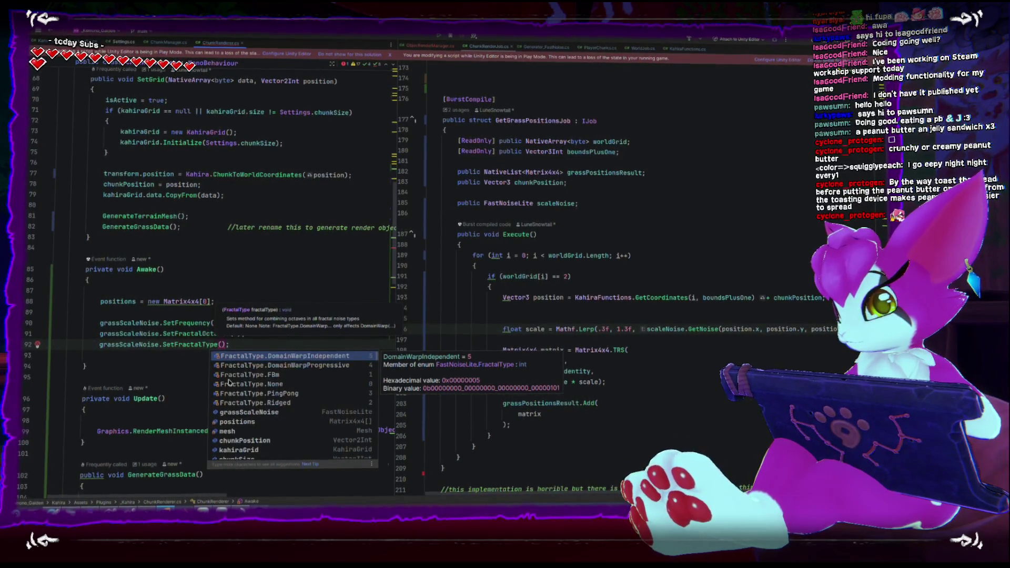
{"action": "key", "text": "Return"}
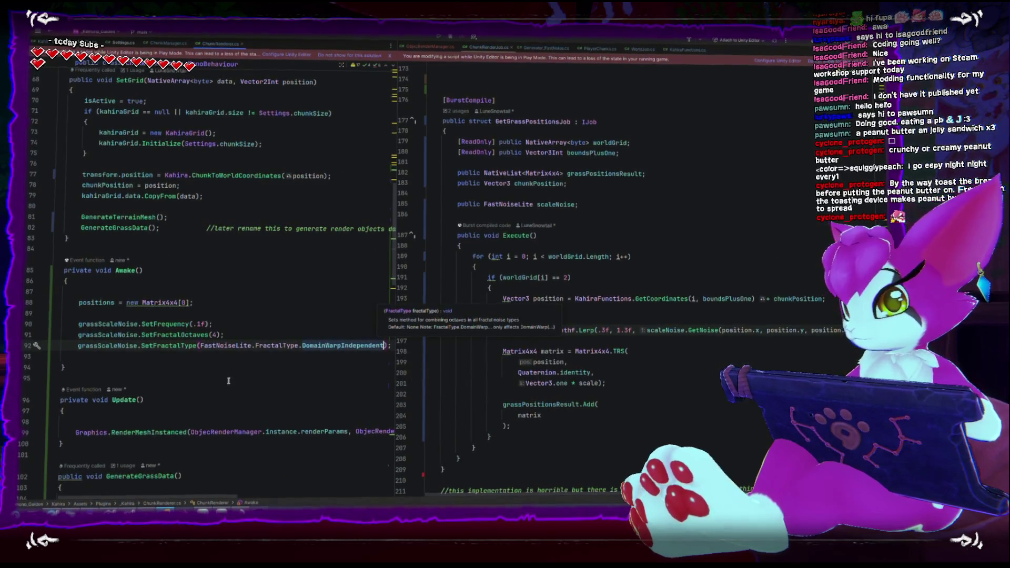
Set the octave count to 8 and the grass noise frequency to .01f, then return to Unity
{"action": "key", "text": "Home"}
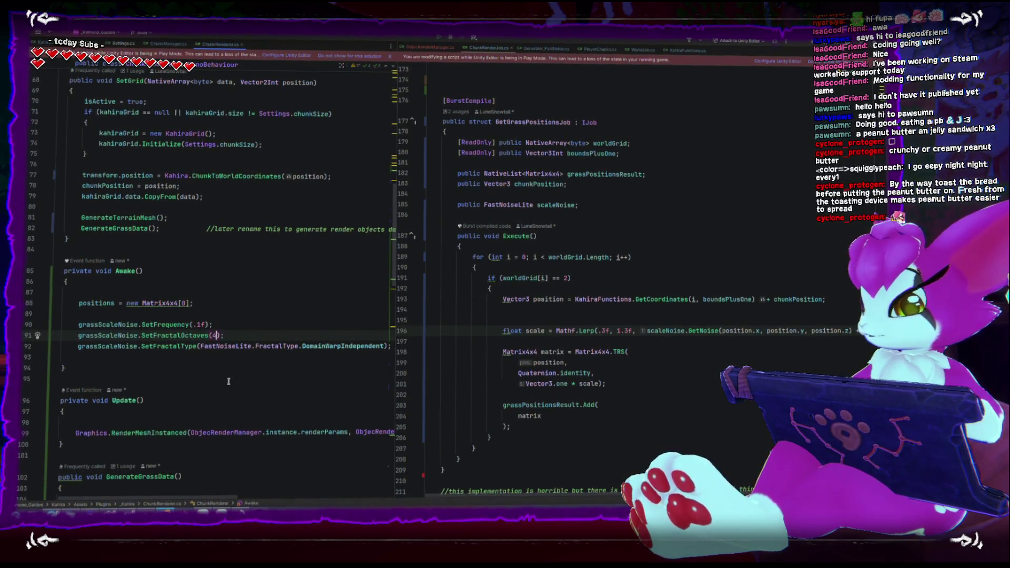
{"action": "type", "text": "8"}
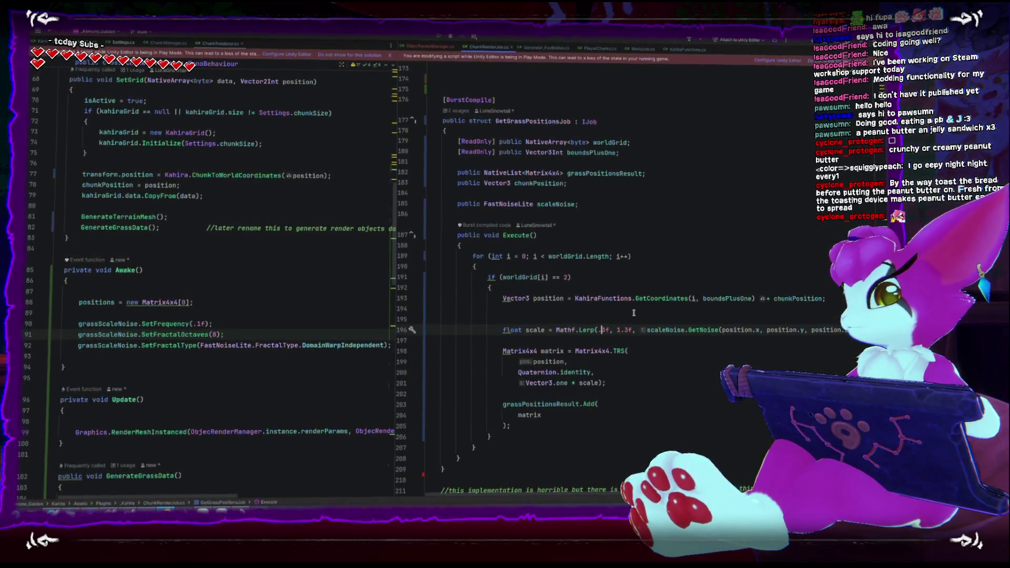
{"action": "left_click", "coordinate": [200, 324]}
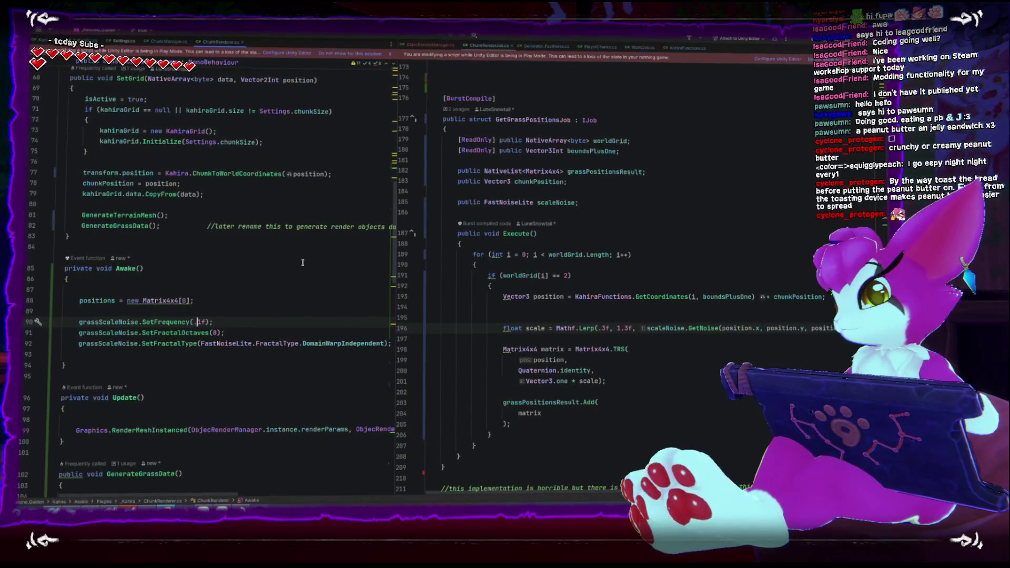
{"action": "type", "text": "05"}
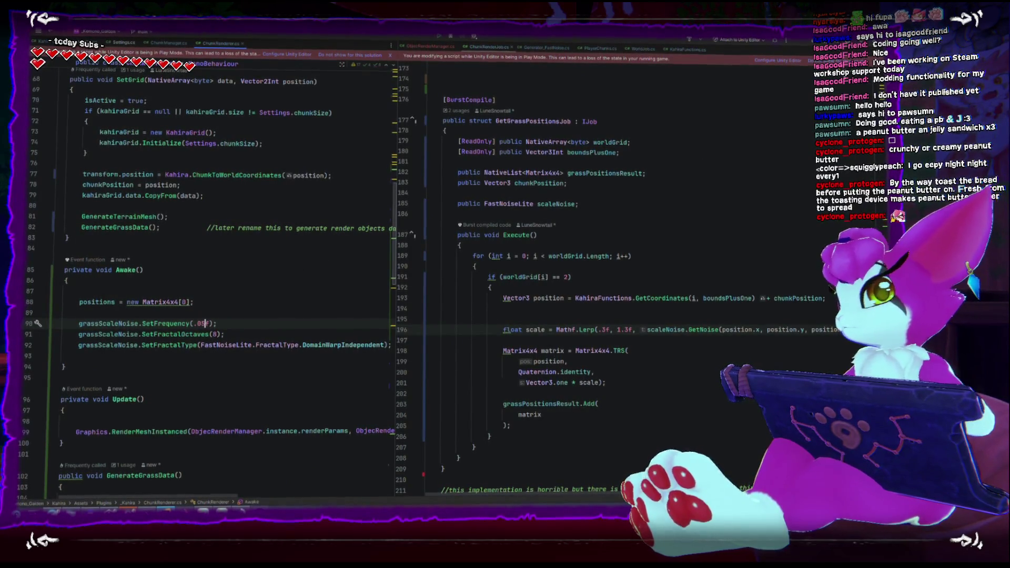
{"action": "key", "text": "alt+Tab"}
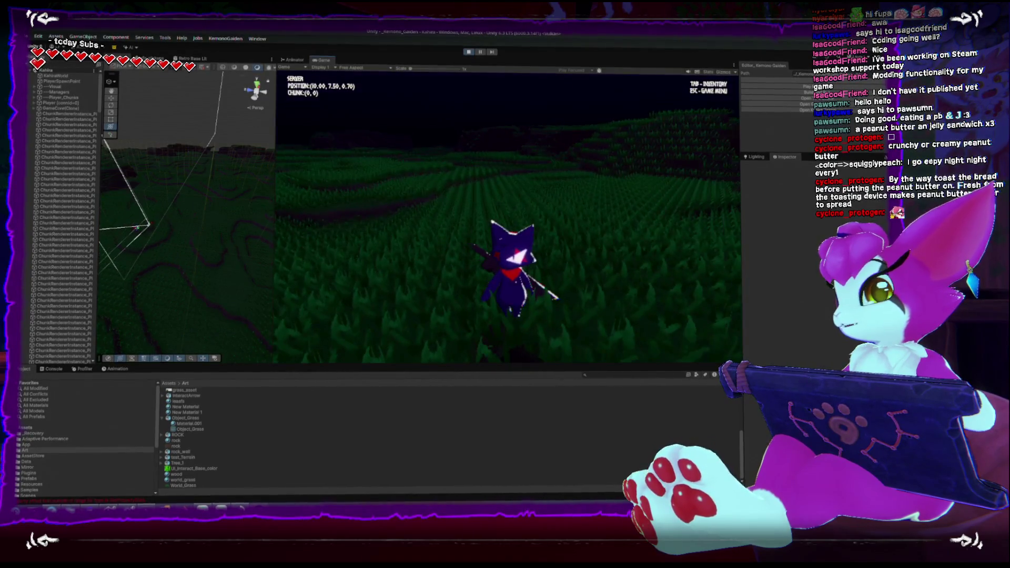
End the grass-field play session and return to the chunk renderer's Awake noise settings in Rider
{"action": "key", "text": "Escape"}
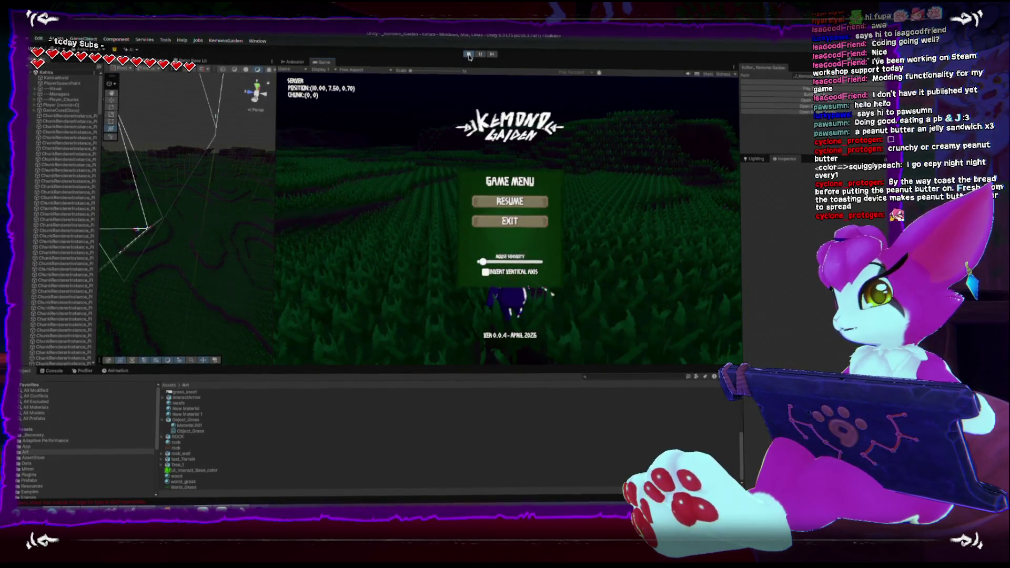
{"action": "left_click", "coordinate": [468, 54]}
{"action": "key", "text": "alt+Tab"}
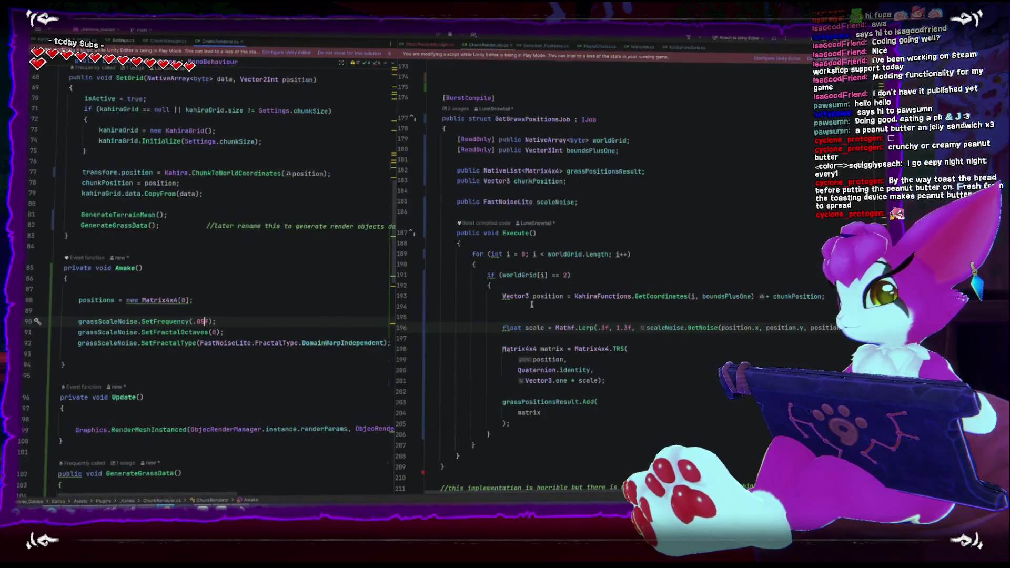
Change the SetFrequency value on line 90 from .05f to .3f and switch back to Unity
{"action": "key", "text": "BackSpace"}
{"action": "key", "text": "BackSpace"}
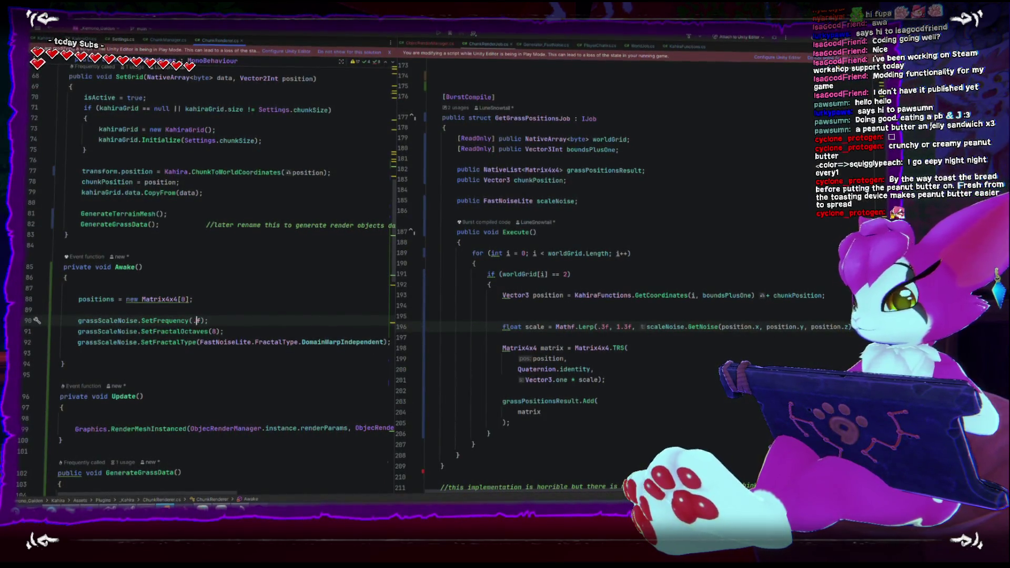
{"action": "type", "text": "3"}
{"action": "key", "text": "BackSpace"}
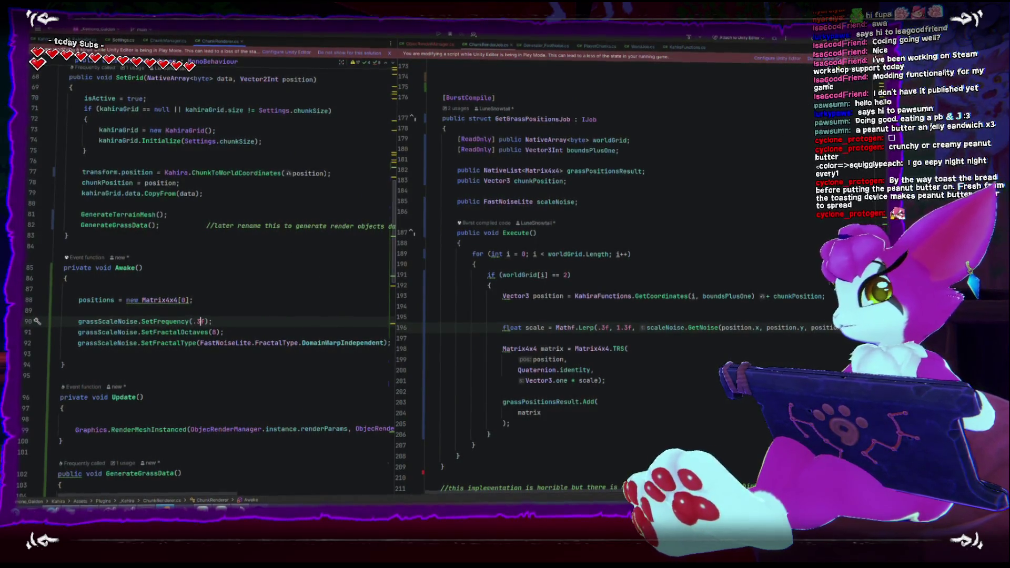
{"action": "key", "text": "alt+Tab"}
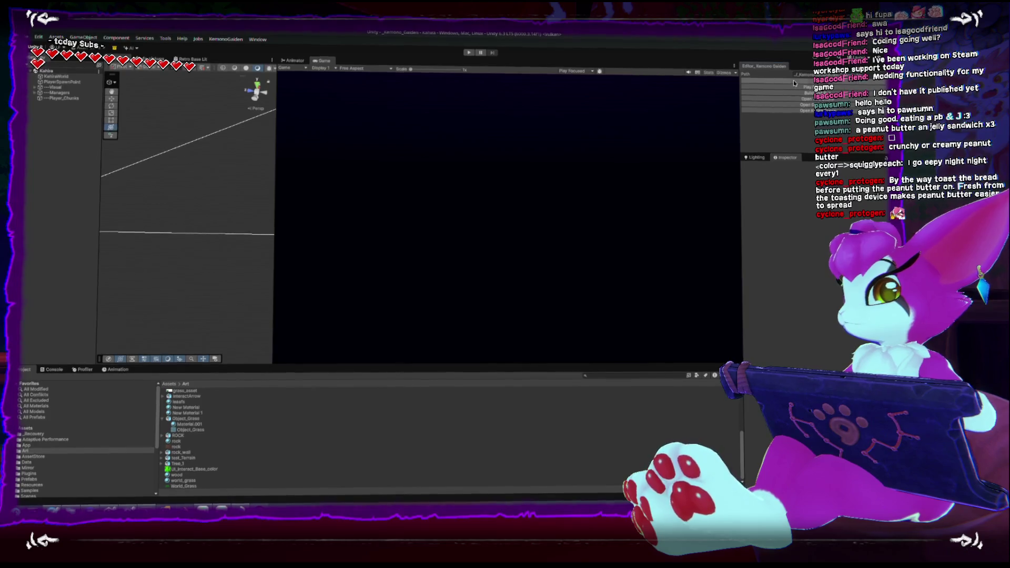
Start Play mode and run the character across the grass field
{"action": "key", "text": "ctrl+p"}
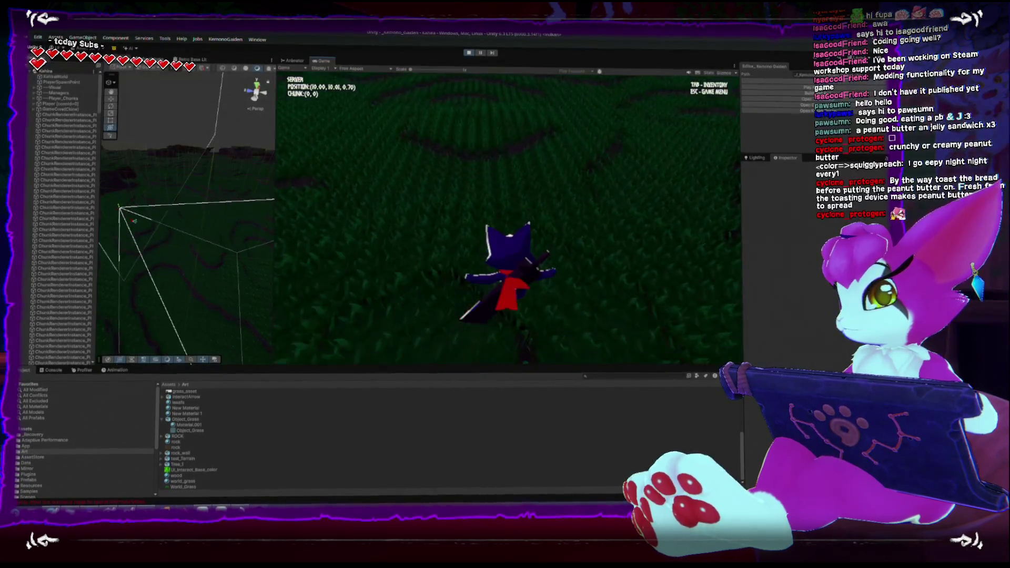
{"action": "key", "text": "w"}
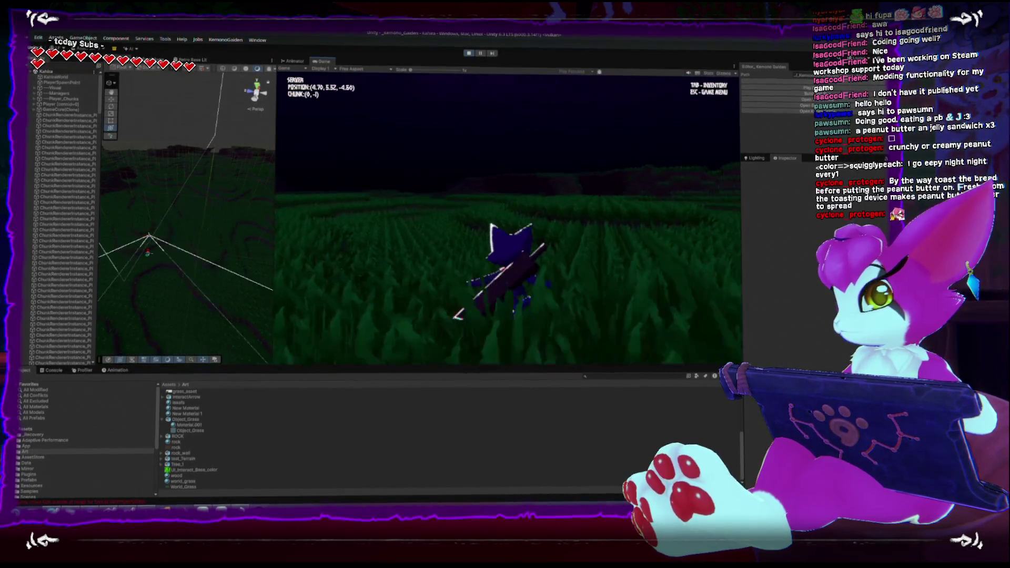
{"action": "key", "text": "w"}
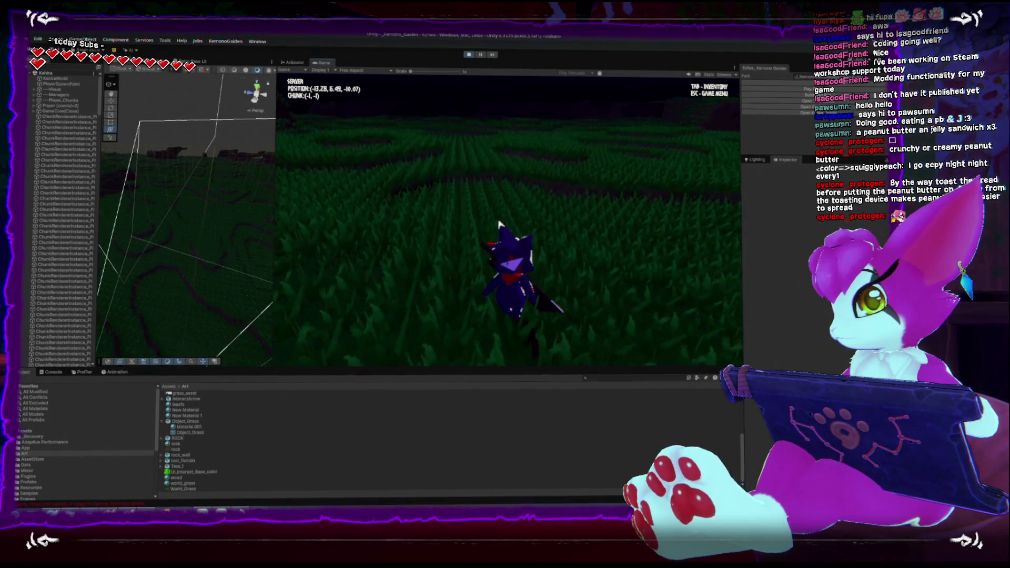
{"action": "key", "text": "w"}
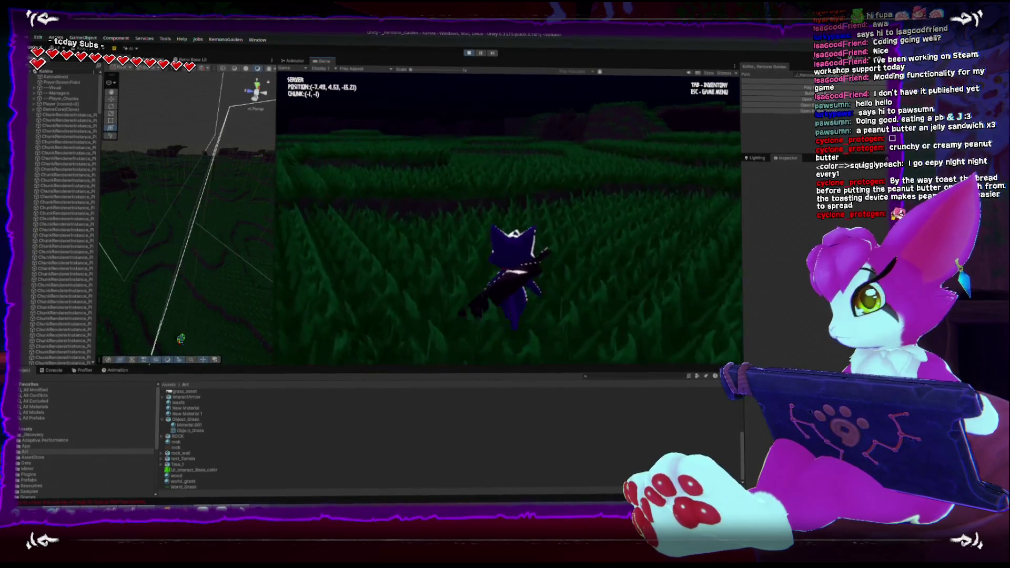
Pause, tilt the camera upward, resume, and keep running through the next chunk
{"action": "key", "text": "Escape"}
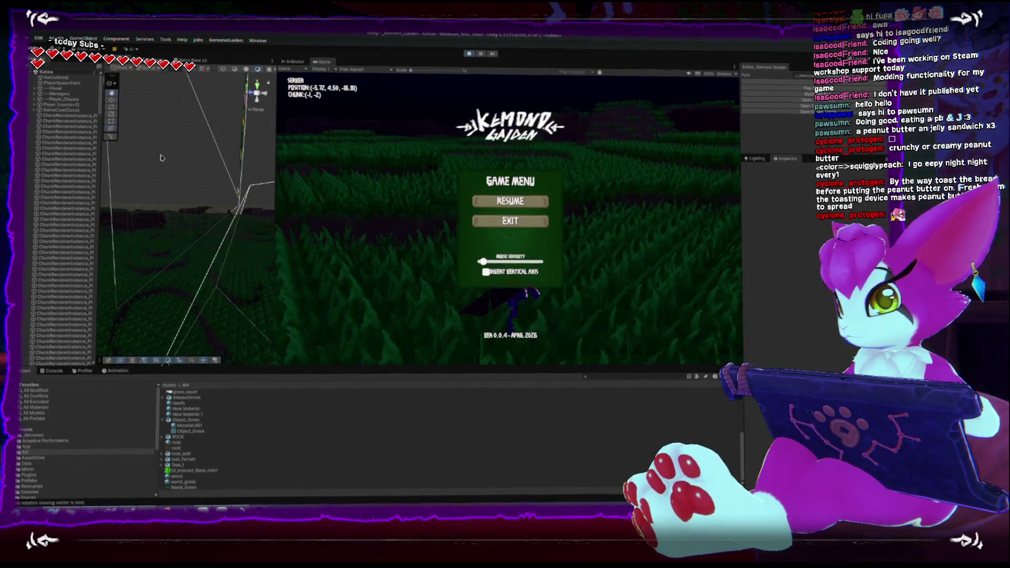
{"action": "left_click_drag", "start_coordinate": [201, 230], "coordinate": [172, 98]}
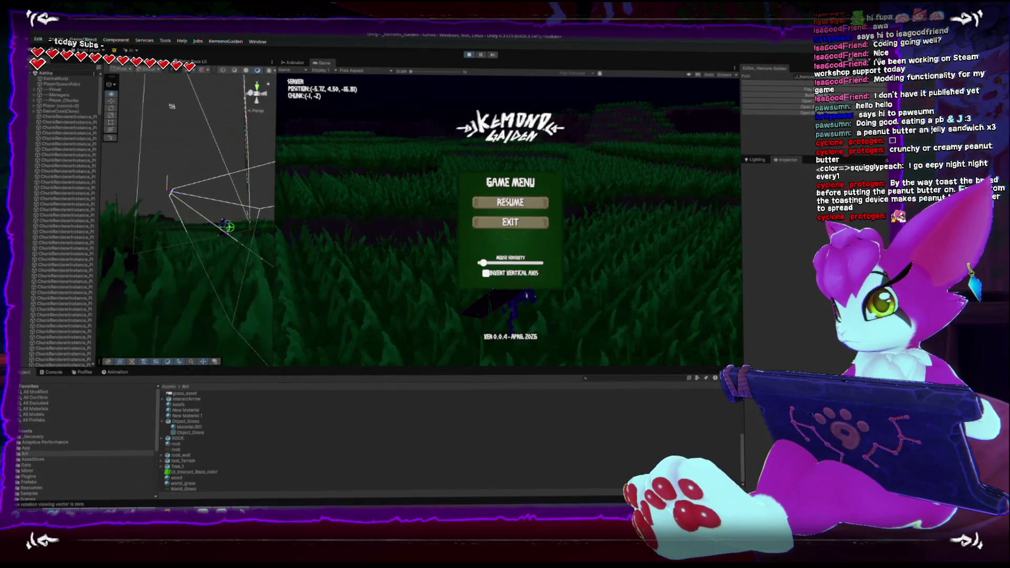
{"action": "key", "text": "Escape"}
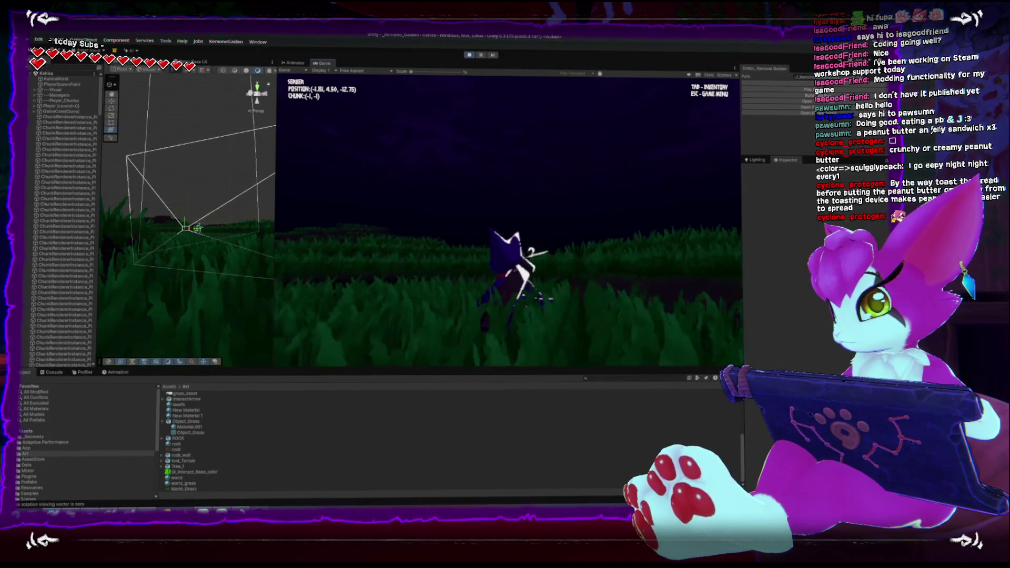
{"action": "key", "text": "w"}
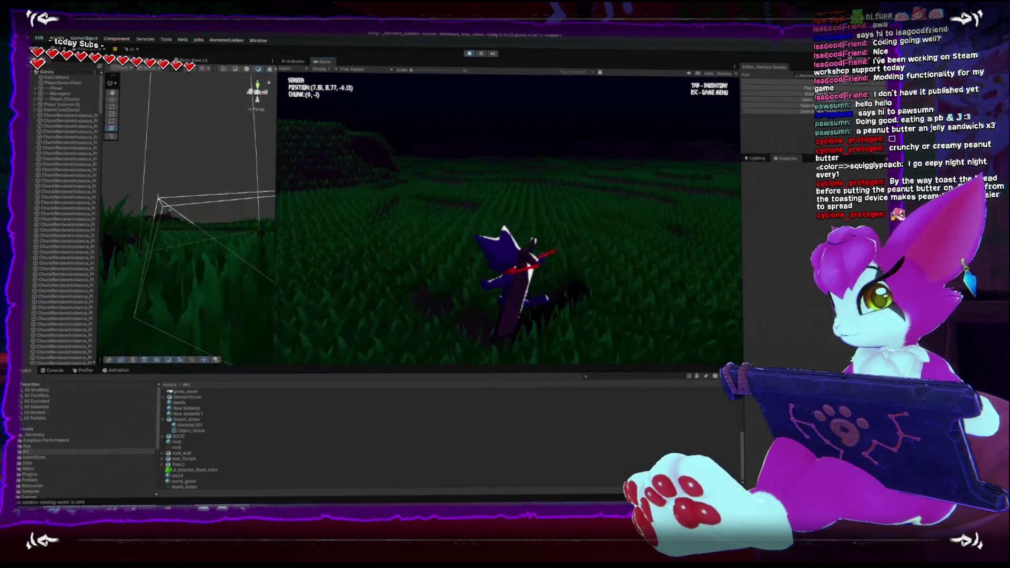
{"action": "key", "text": "w"}
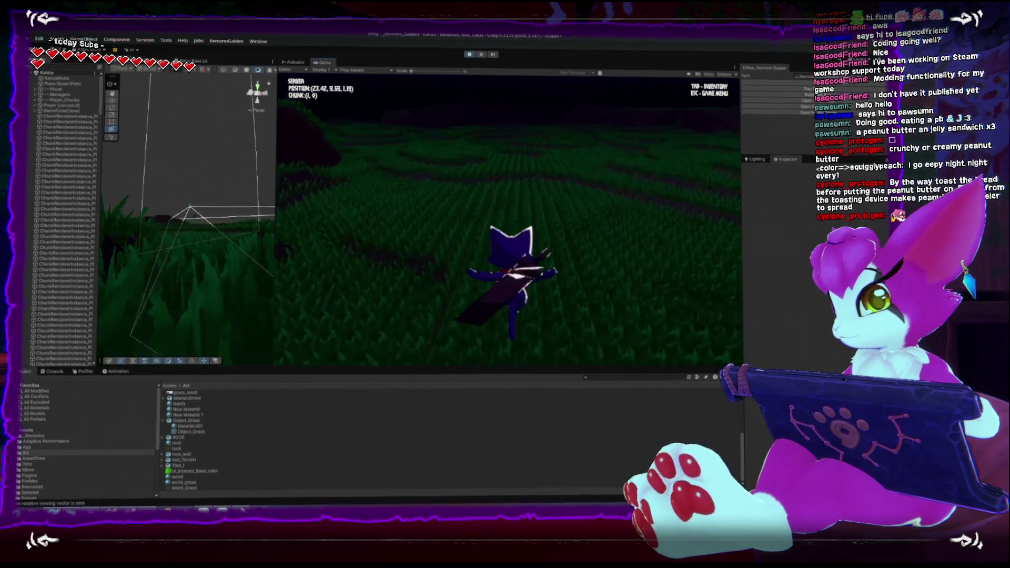
{"action": "key", "text": "w"}
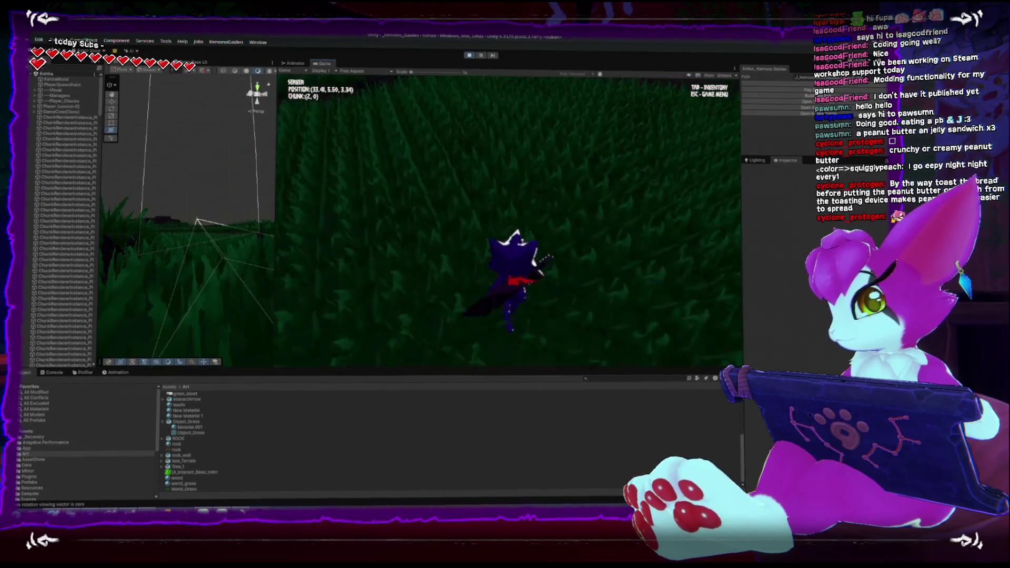
{"action": "key", "text": "w"}
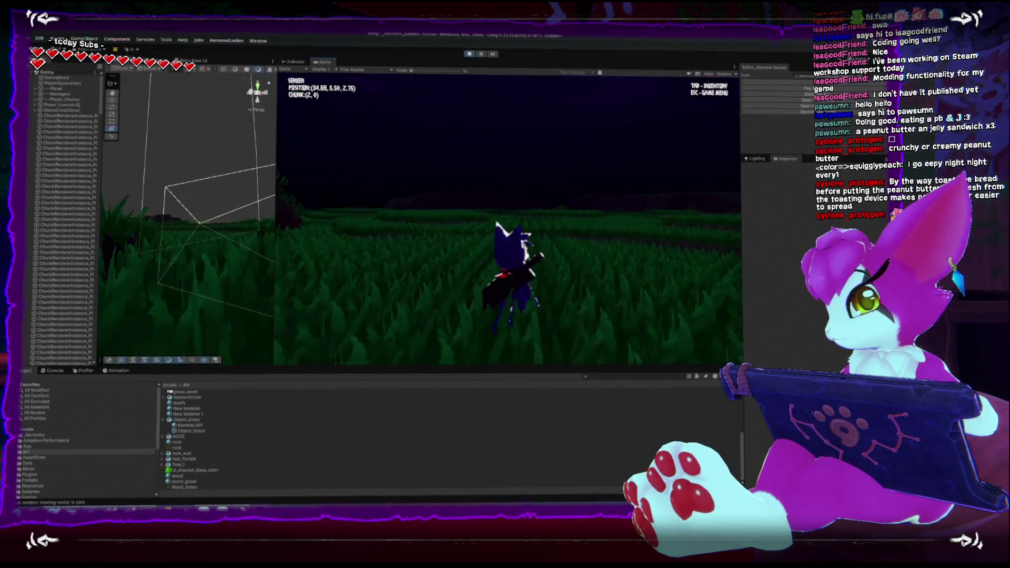
Stop the game and clear DomainWarpIndependent from the fractal type on line 92
{"action": "left_click", "coordinate": [469, 54]}
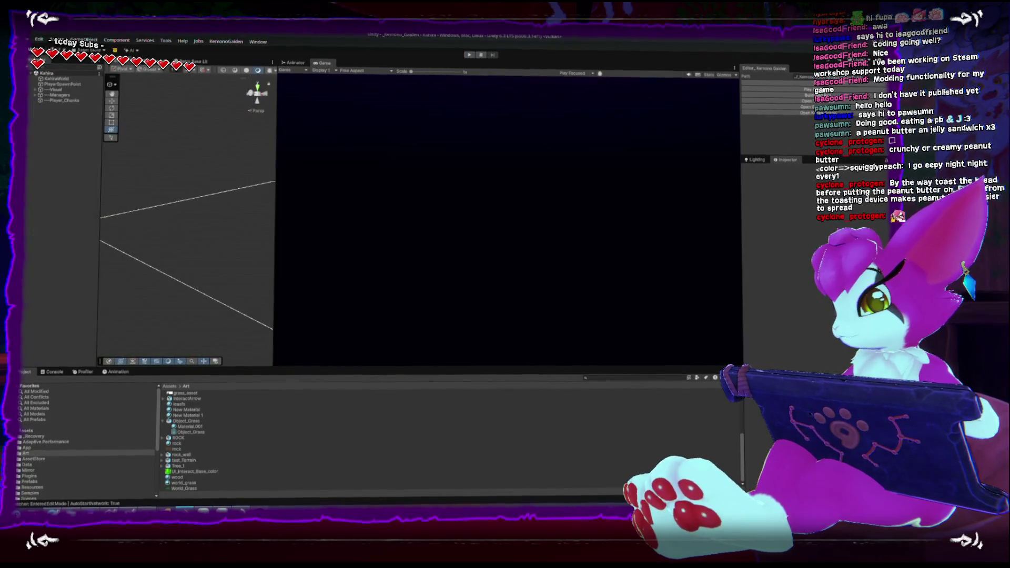
{"action": "key", "text": "alt+Tab"}
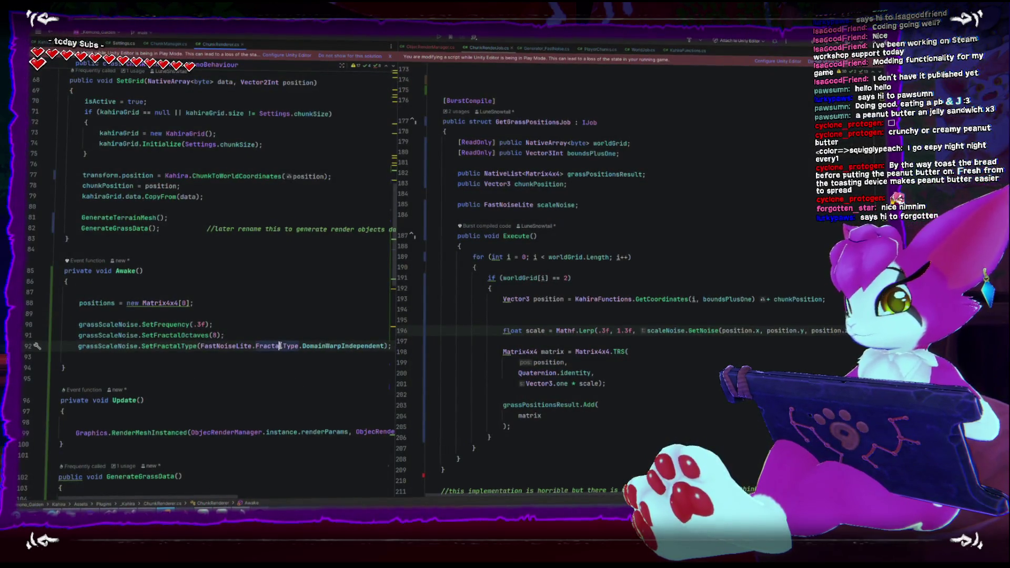
{"action": "triple_click", "coordinate": [280, 345]}
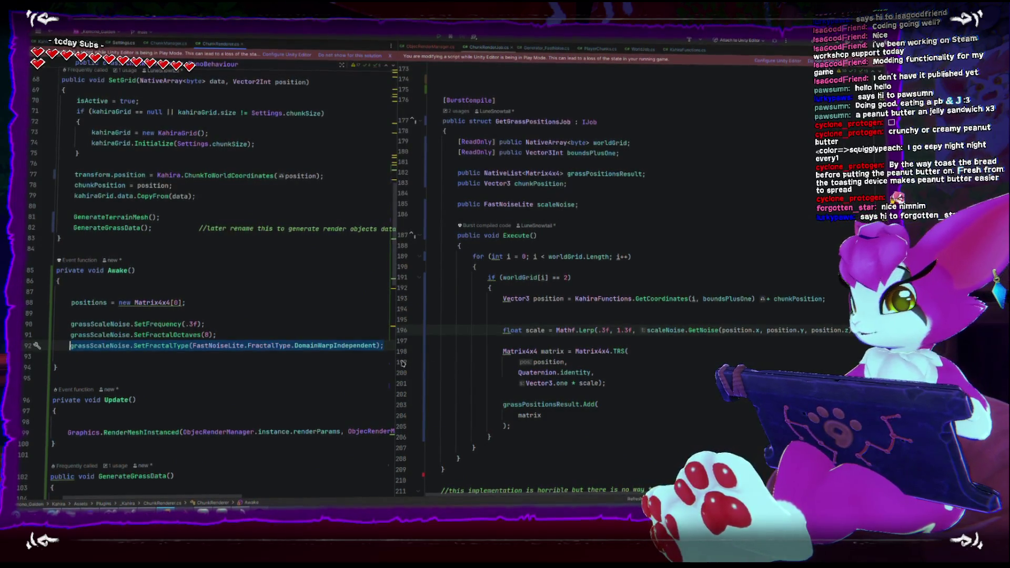
{"action": "key", "text": "BackSpace"}
Pick FBm from the FractalType suggestions and return to Unity
{"action": "key", "text": "ctrl+space"}
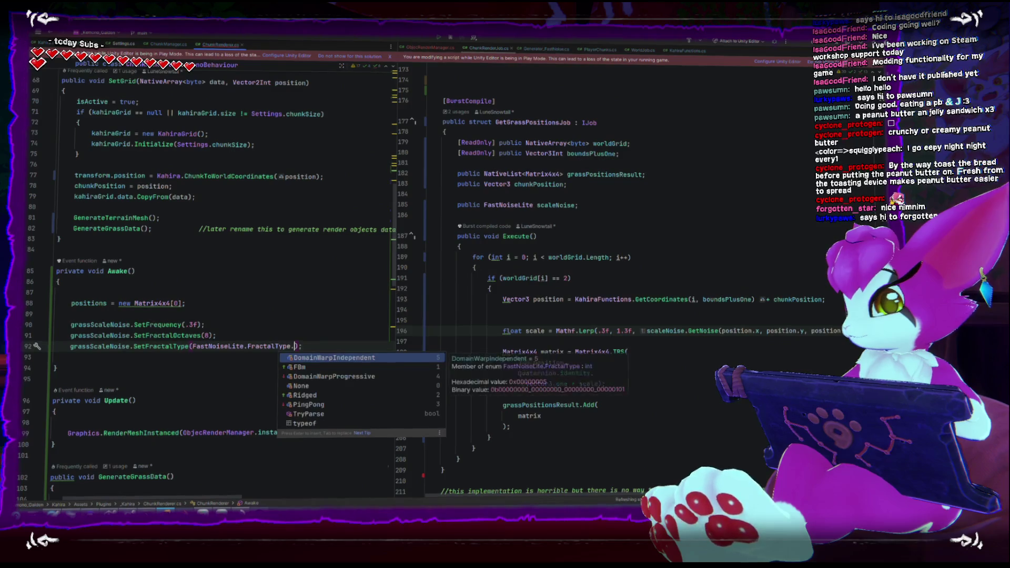
{"action": "key", "text": "Down"}
{"action": "key", "text": "Down"}
{"action": "key", "text": "Down"}
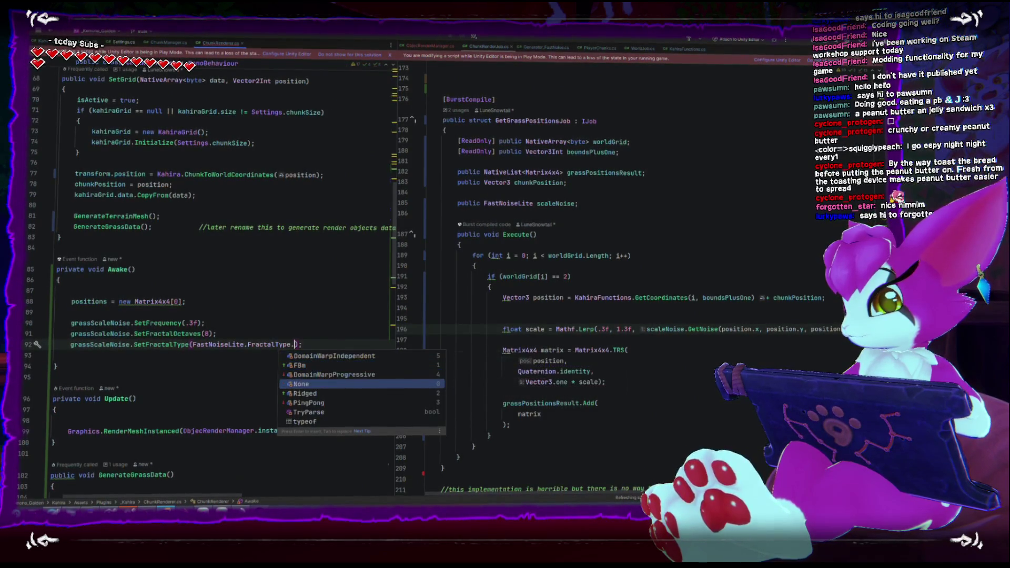
{"action": "key", "text": "Up"}
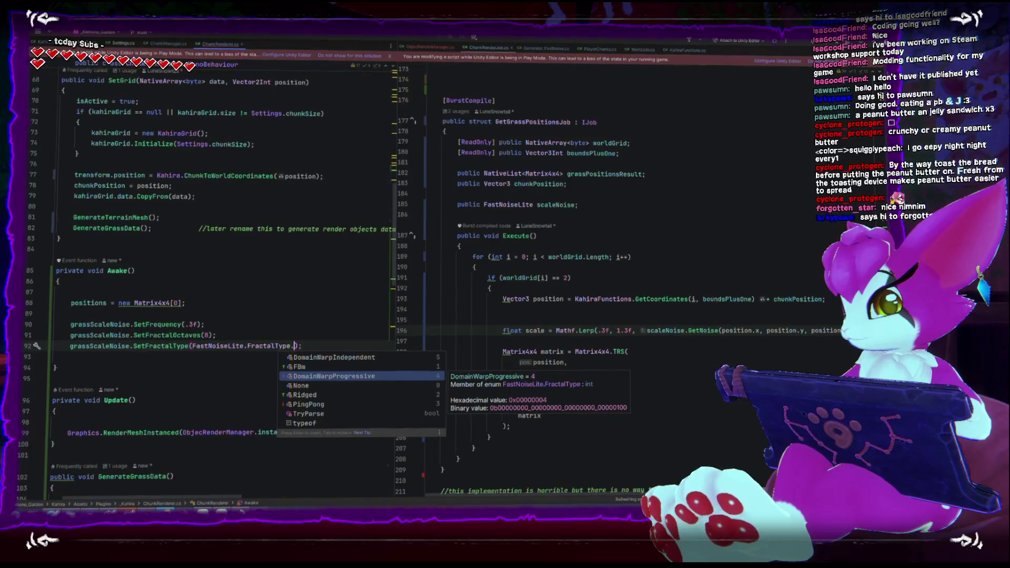
{"action": "key", "text": "Escape"}
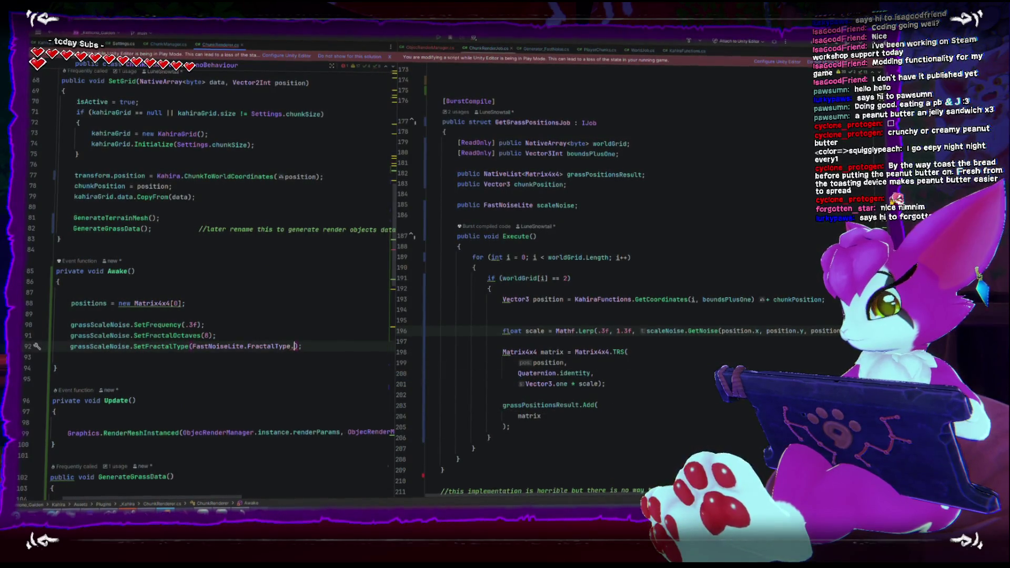
{"action": "key", "text": "ctrl+space"}
{"action": "key", "text": "Down"}
{"action": "key", "text": "Down"}
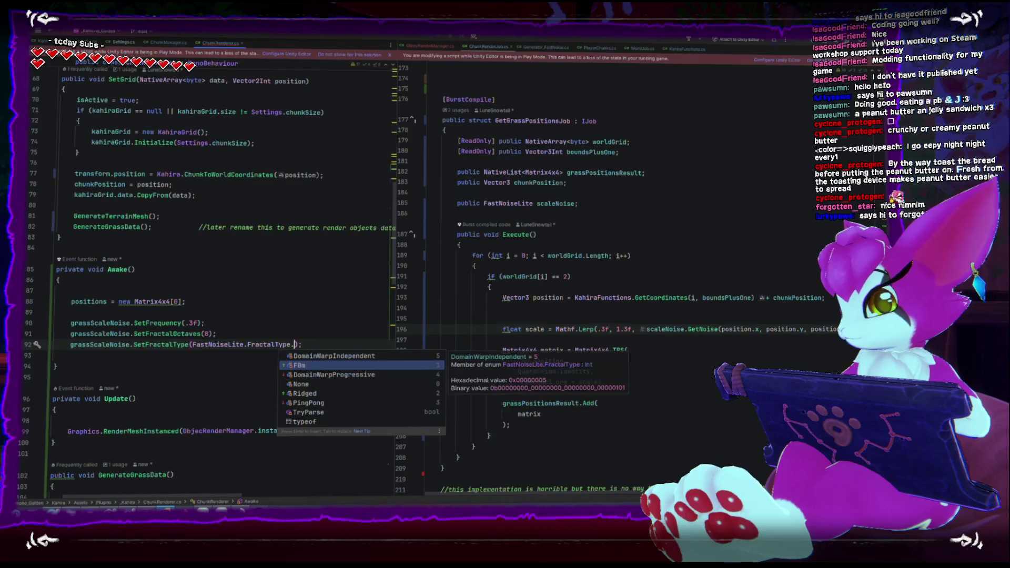
{"action": "key", "text": "Up"}
{"action": "key", "text": "Return"}
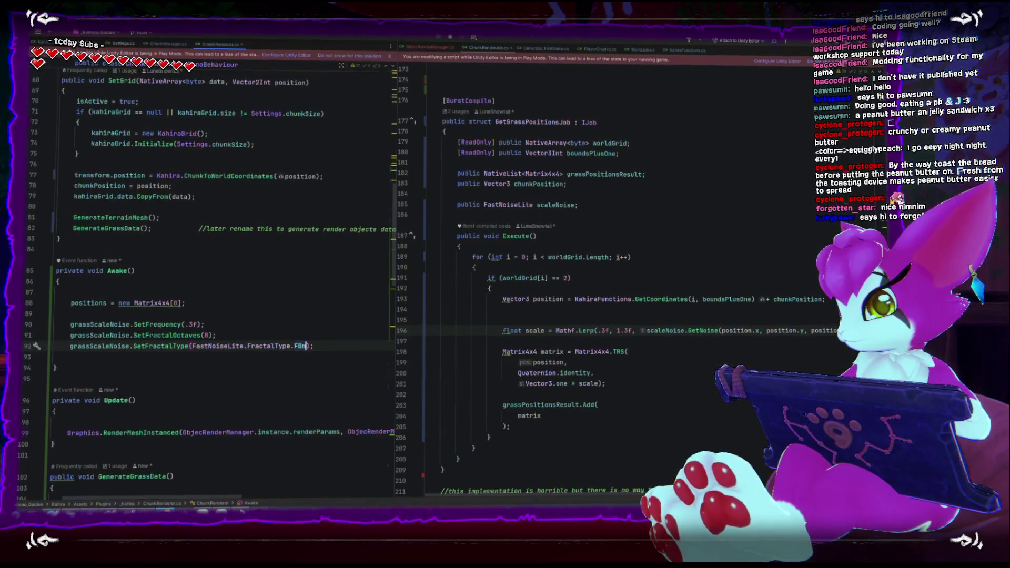
{"action": "key", "text": "alt+Tab"}
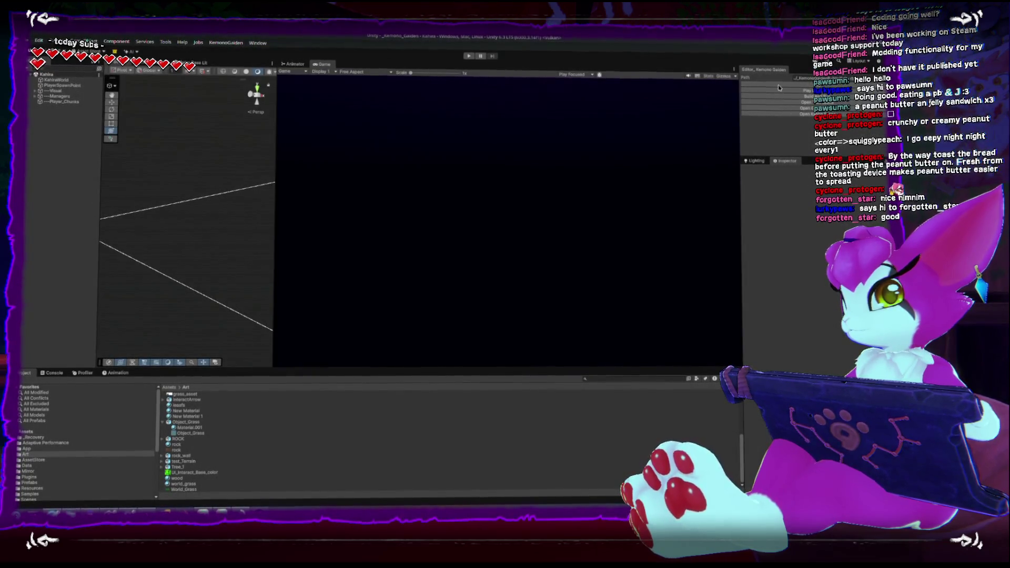
Play-test the FBm grass by walking forward, then stop and go back to Rider
{"action": "left_click", "coordinate": [778, 89]}
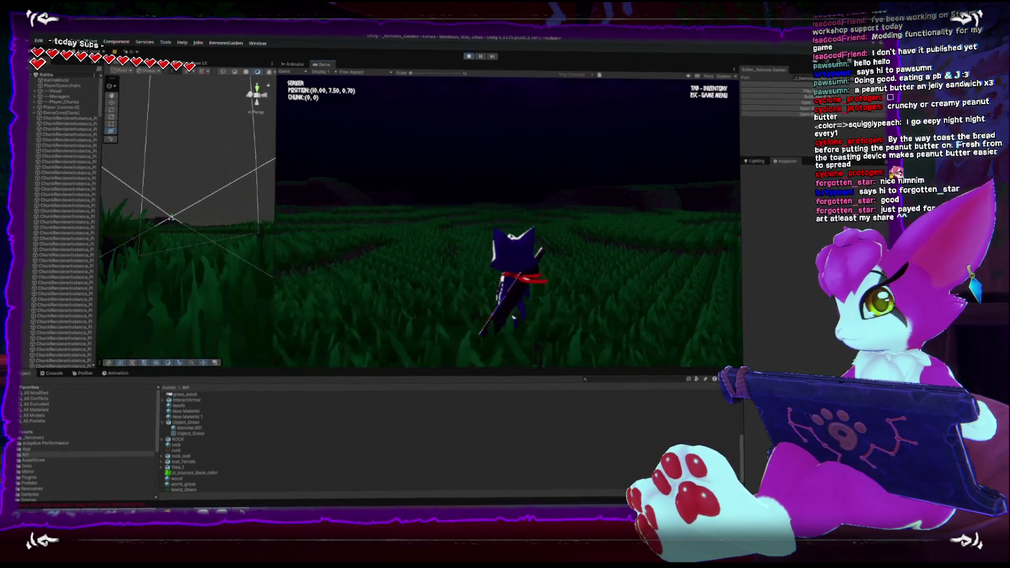
{"action": "key", "text": "w"}
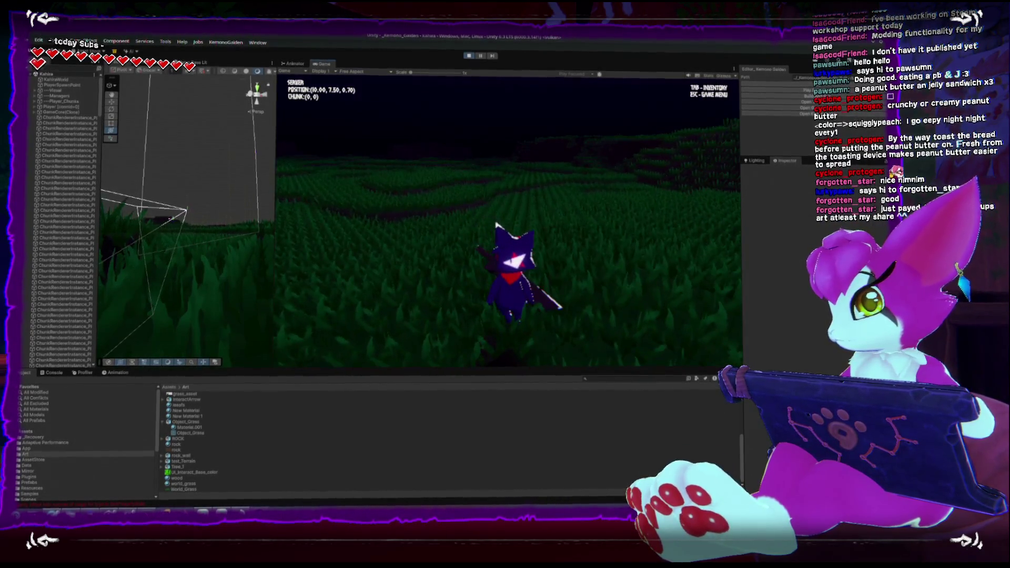
{"action": "key", "text": "w"}
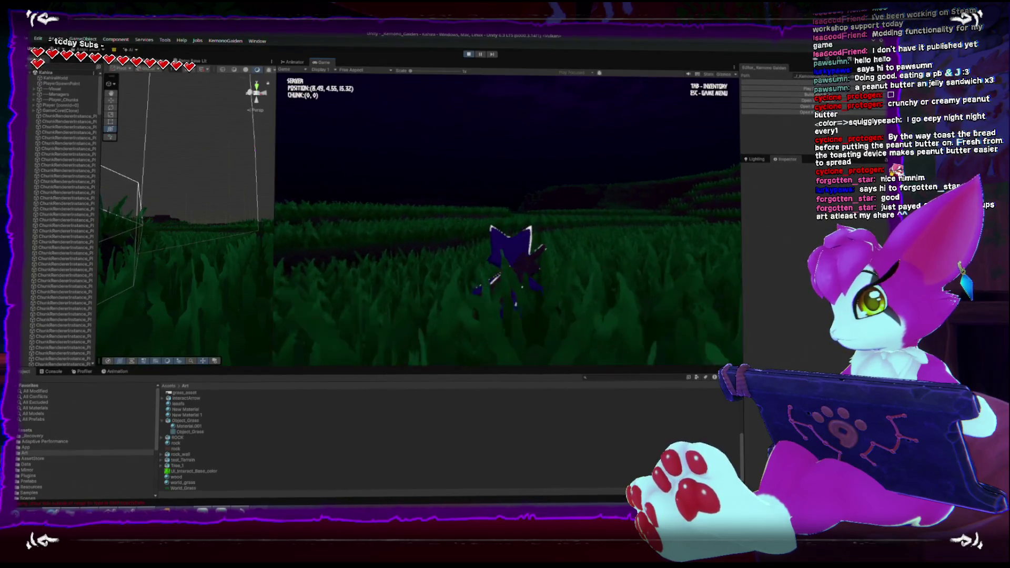
{"action": "key", "text": "Escape"}
{"action": "left_click", "coordinate": [510, 221]}
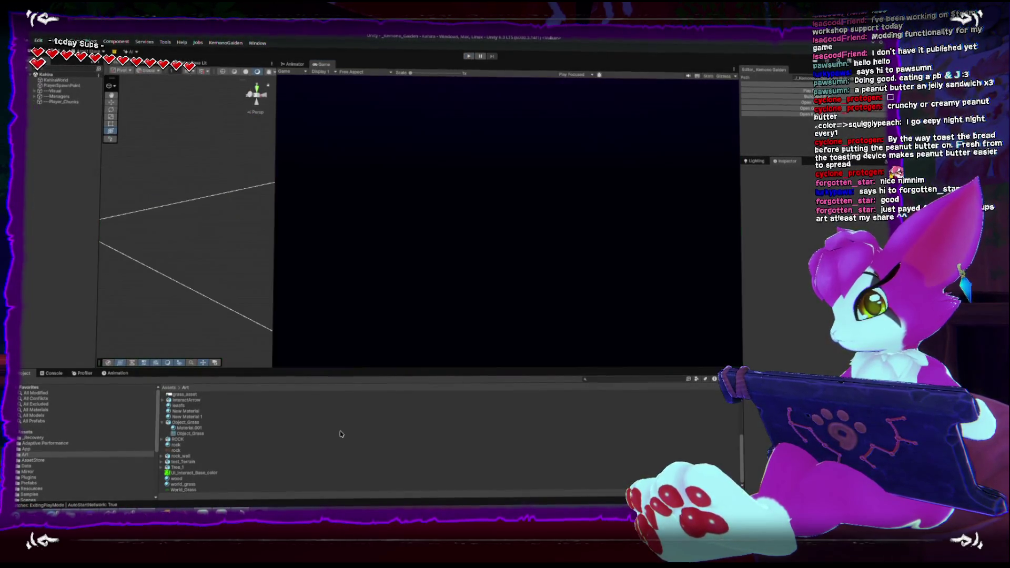
{"action": "key", "text": "alt+Tab"}
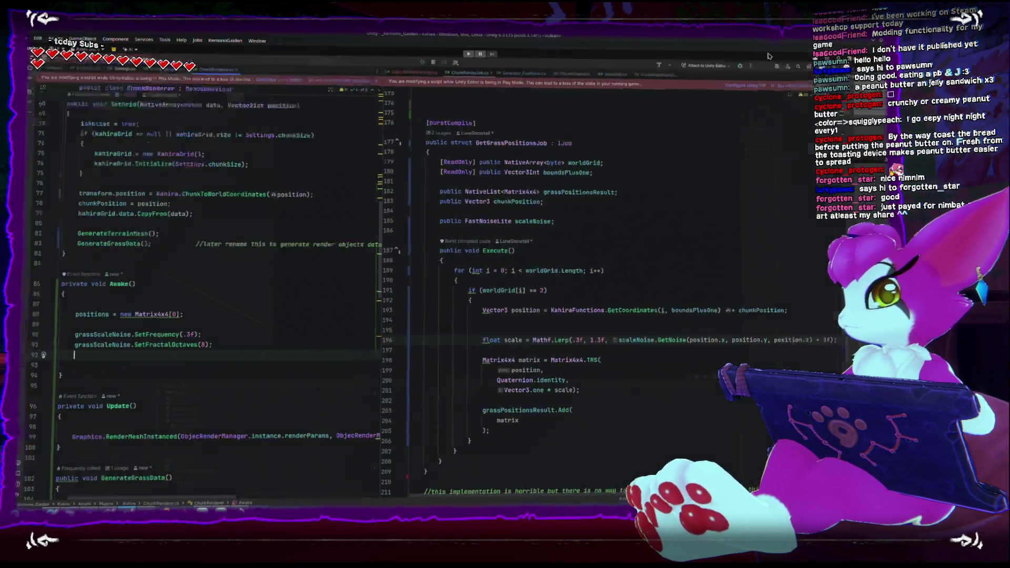
Switch from Rider back to the Unity Editor, leaving the noise code as is
{"action": "key", "text": "alt+Tab"}
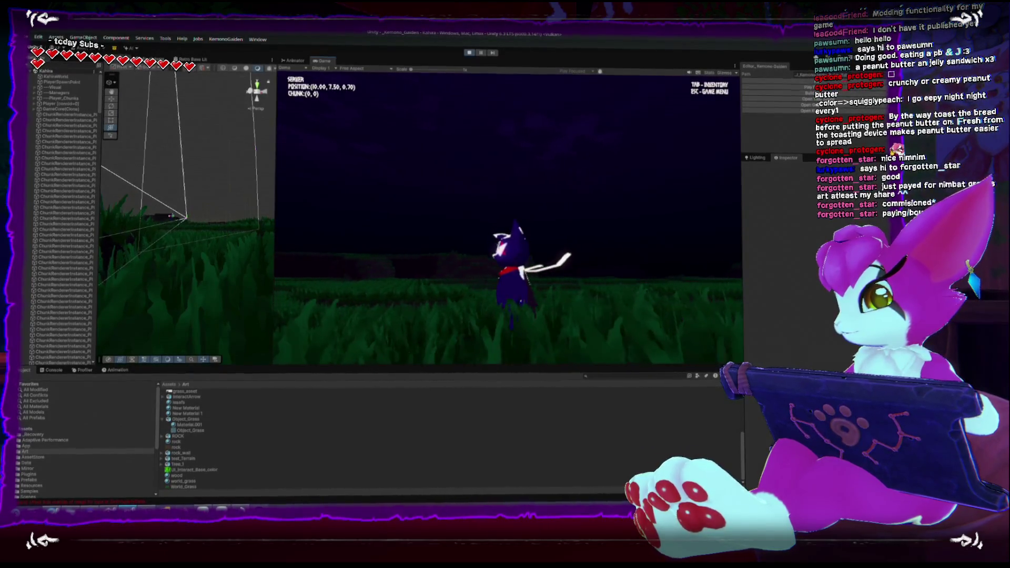
Walk forward through the grass field, then open the pause menu and stop Play mode
{"action": "key", "text": "w"}
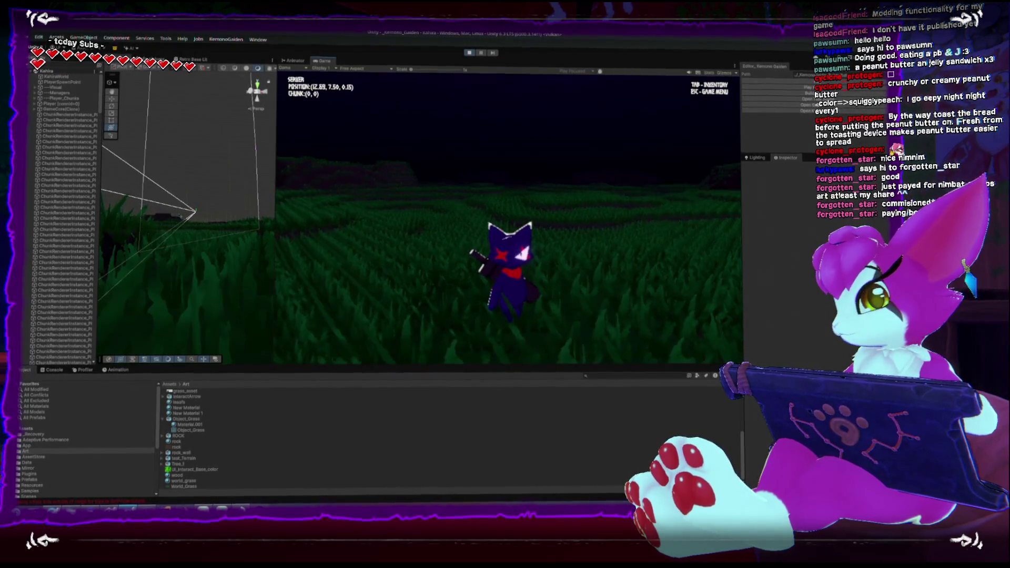
{"action": "key", "text": "w"}
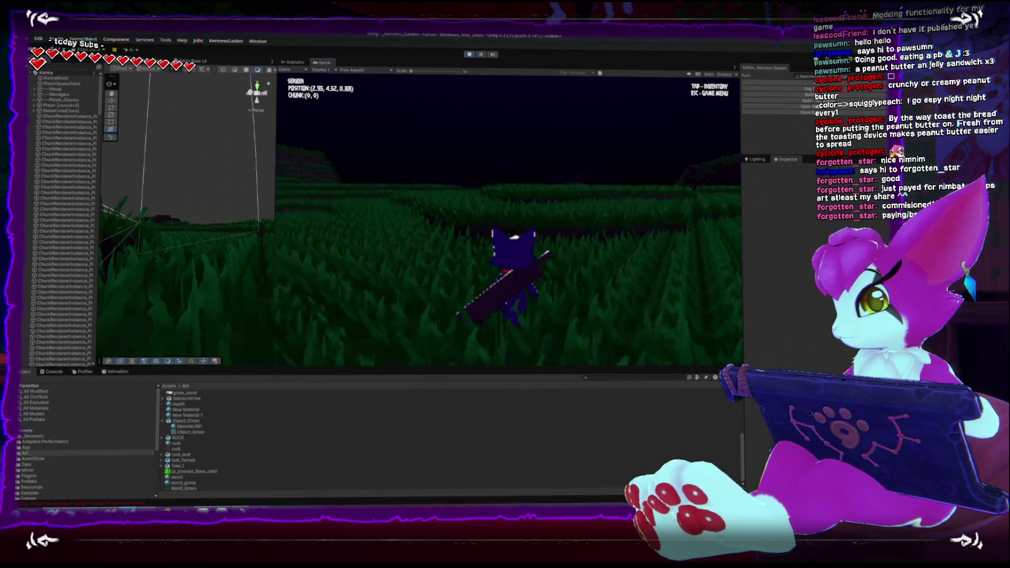
{"action": "key", "text": "w"}
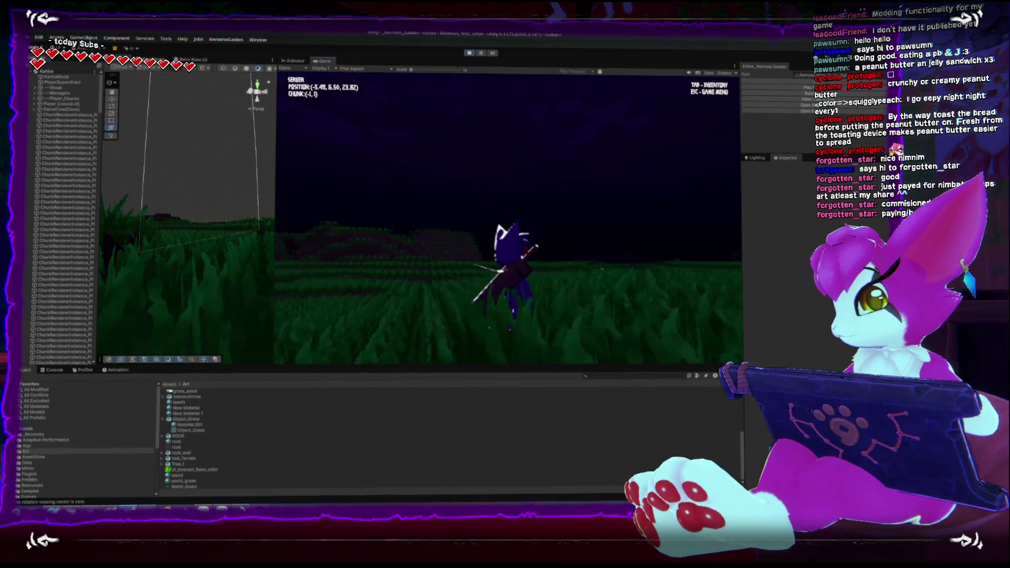
{"action": "key", "text": "Escape"}
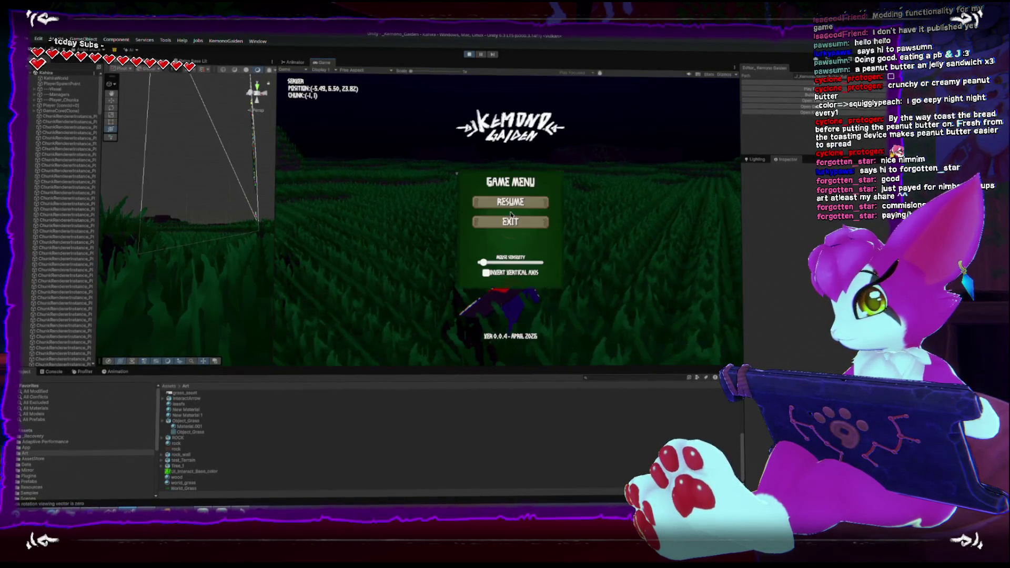
{"action": "left_click", "coordinate": [468, 54]}
Change Awake's grass scale noise from 8 to 2 fractal octaves and from .3f to .1f frequency
{"action": "key", "text": "alt+Tab"}
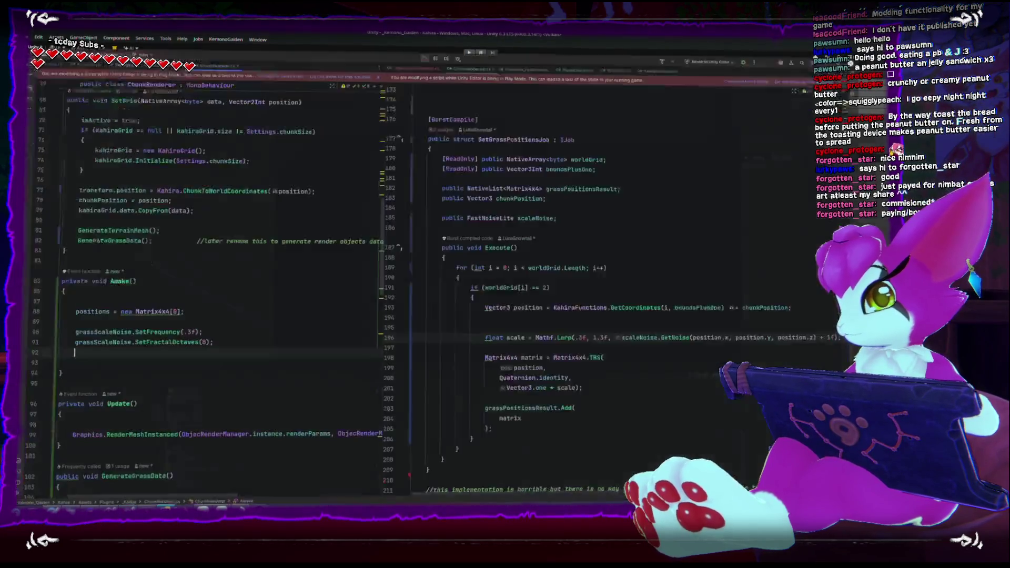
{"action": "left_click", "coordinate": [206, 332]}
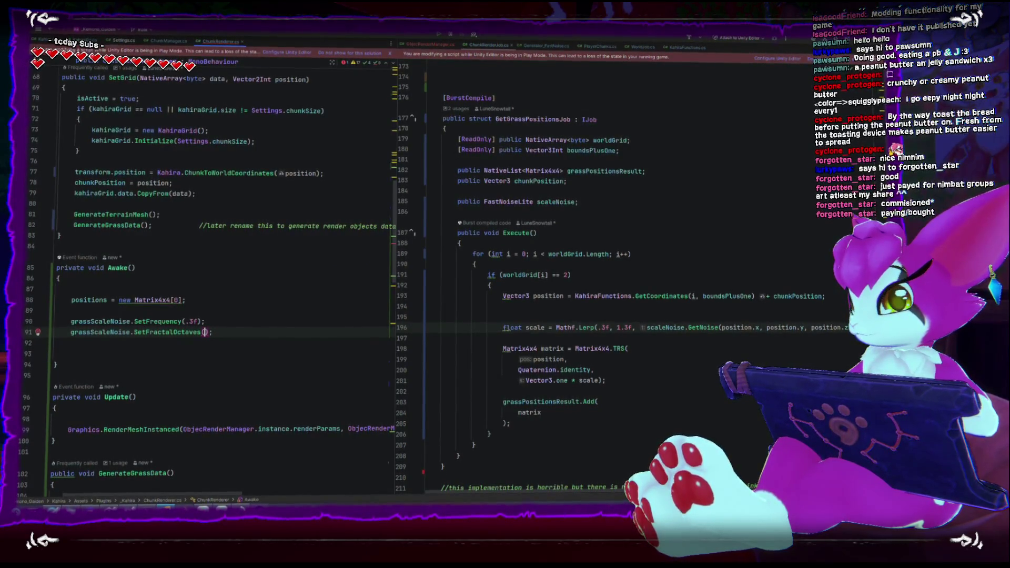
{"action": "type", "text": "3"}
{"action": "type", "text": "2"}
{"action": "left_click", "coordinate": [190, 321]}
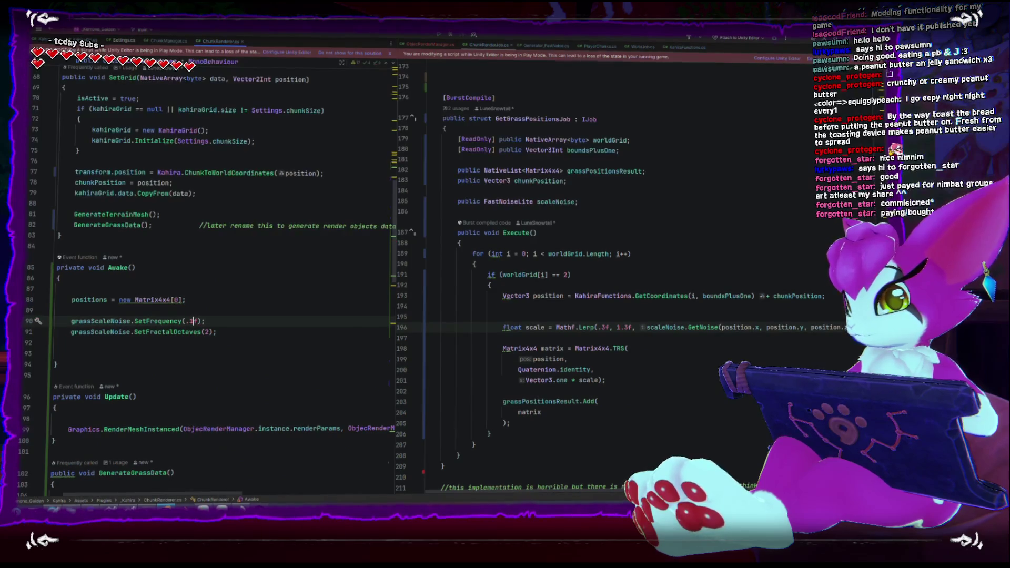
{"action": "left_click", "coordinate": [586, 338]}
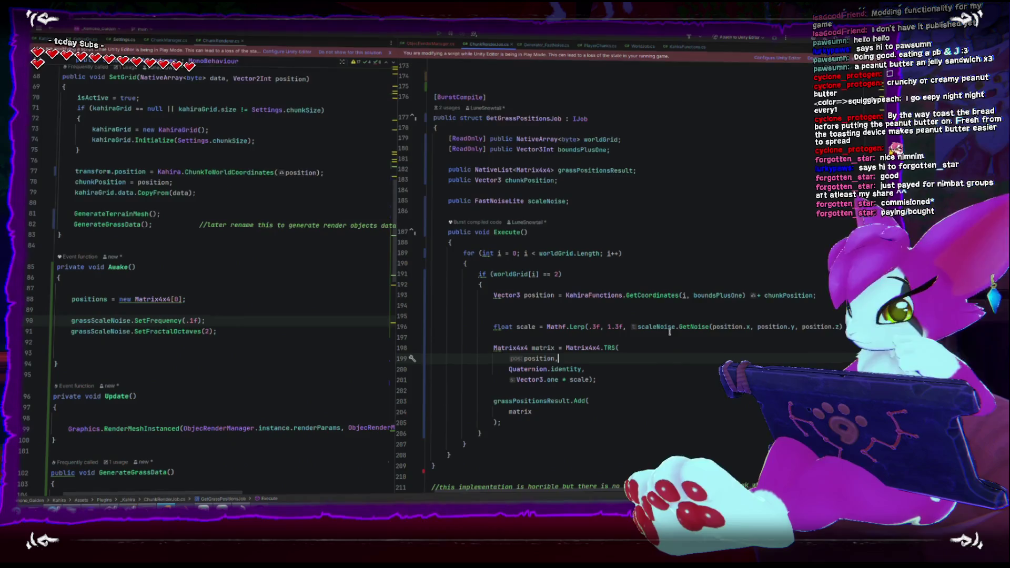
Insert '(' before the scaleNoise.GetNoise call on line 196, then let Unity reload the change
{"action": "left_click", "coordinate": [634, 328]}
{"action": "type", "text": "("}
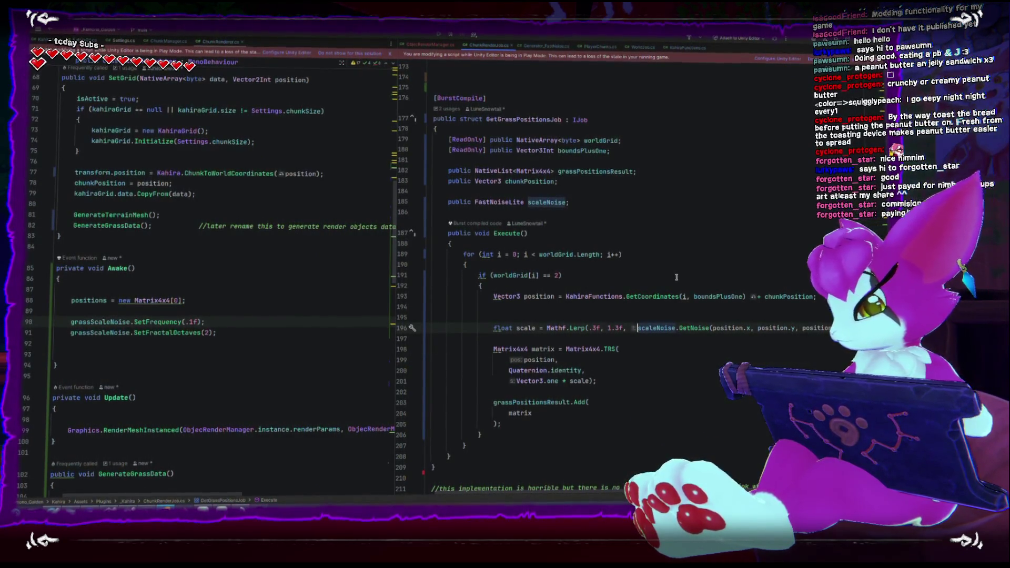
{"action": "key", "text": "Escape"}
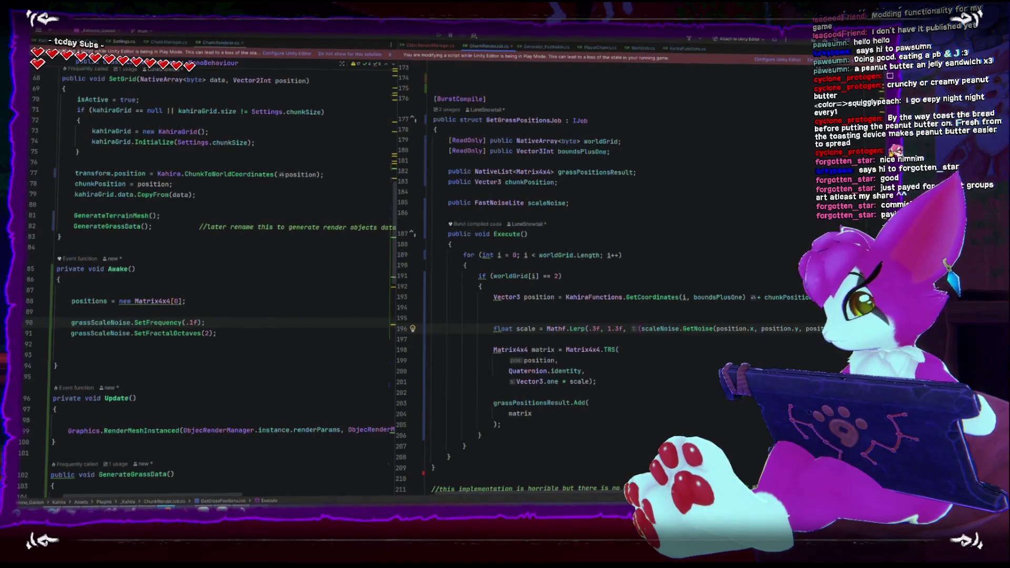
{"action": "key", "text": "ctrl+space"}
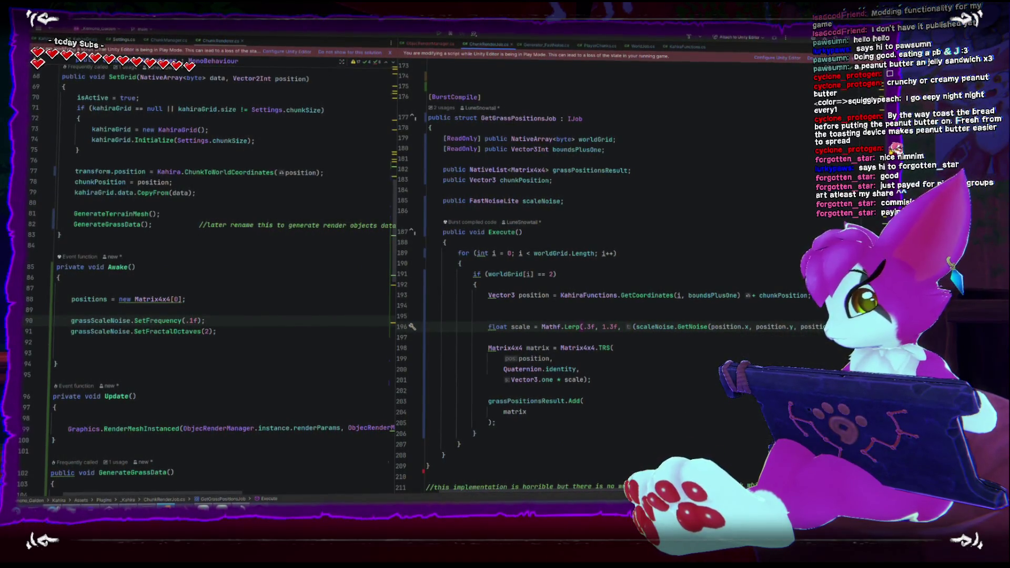
{"action": "key", "text": "alt+Tab"}
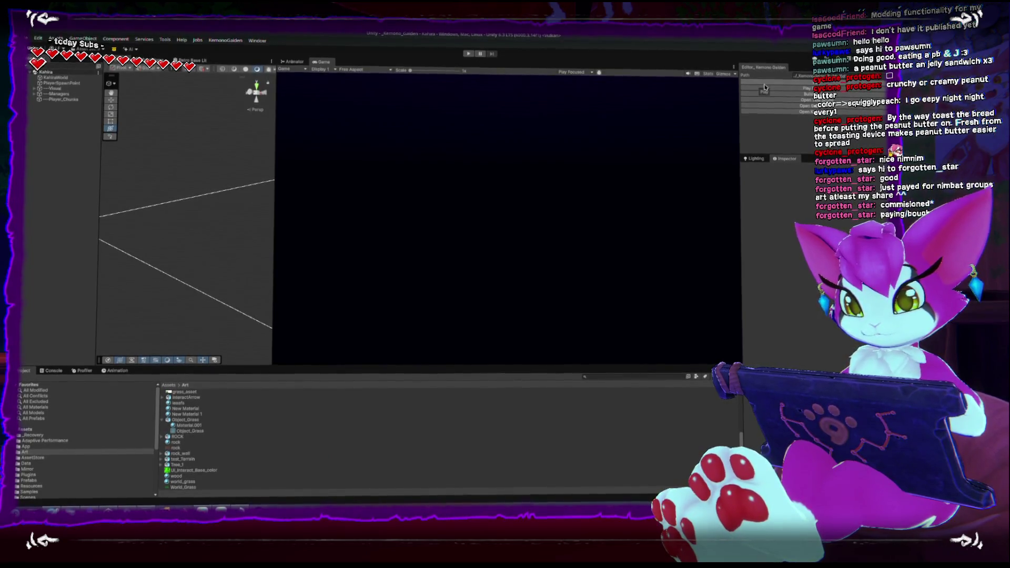
Enter Play mode, walk the character across the grass field, then open the pause menu and stop playing
{"action": "left_click", "coordinate": [764, 87]}
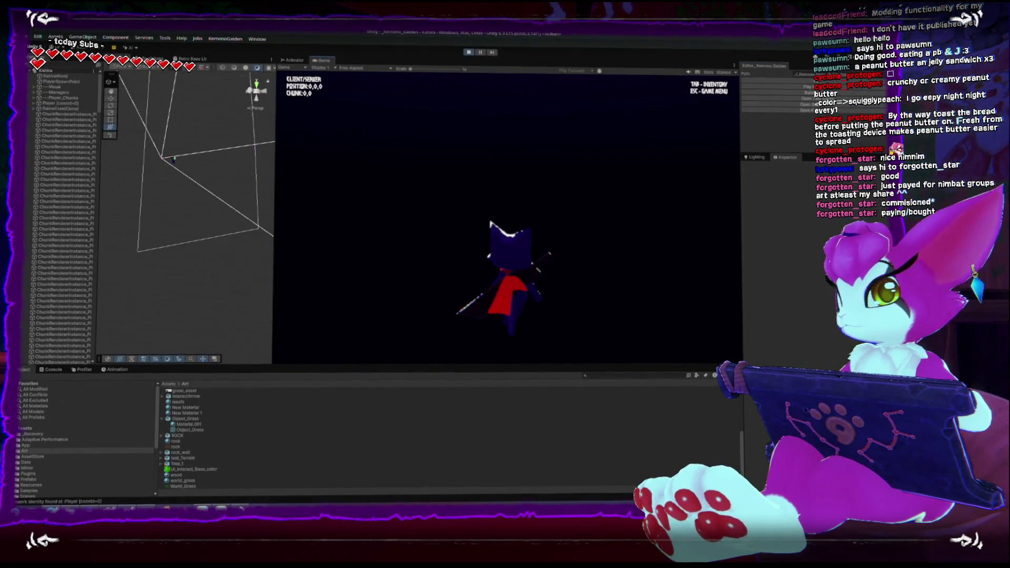
{"action": "key", "text": "a"}
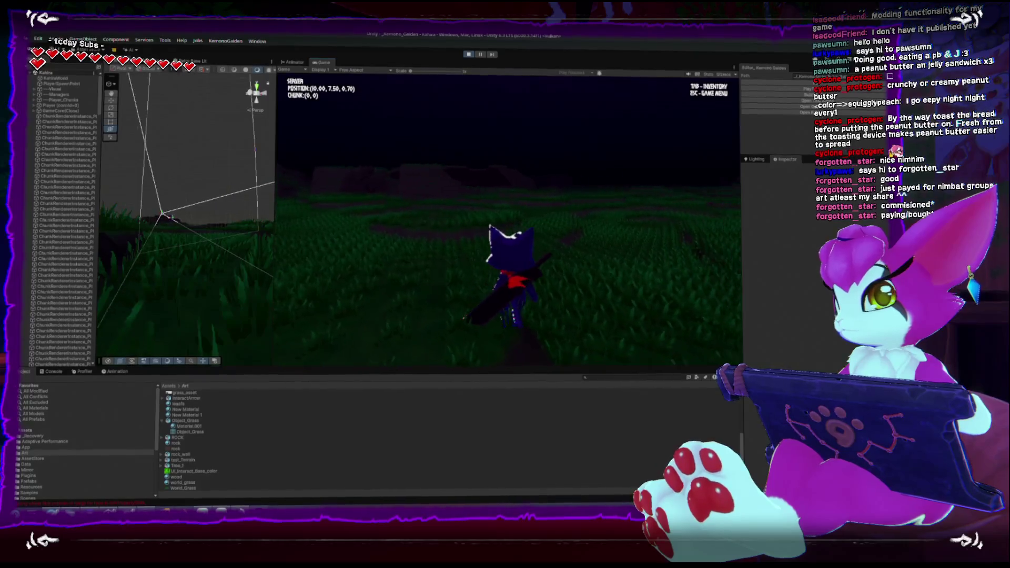
{"action": "key", "text": "a"}
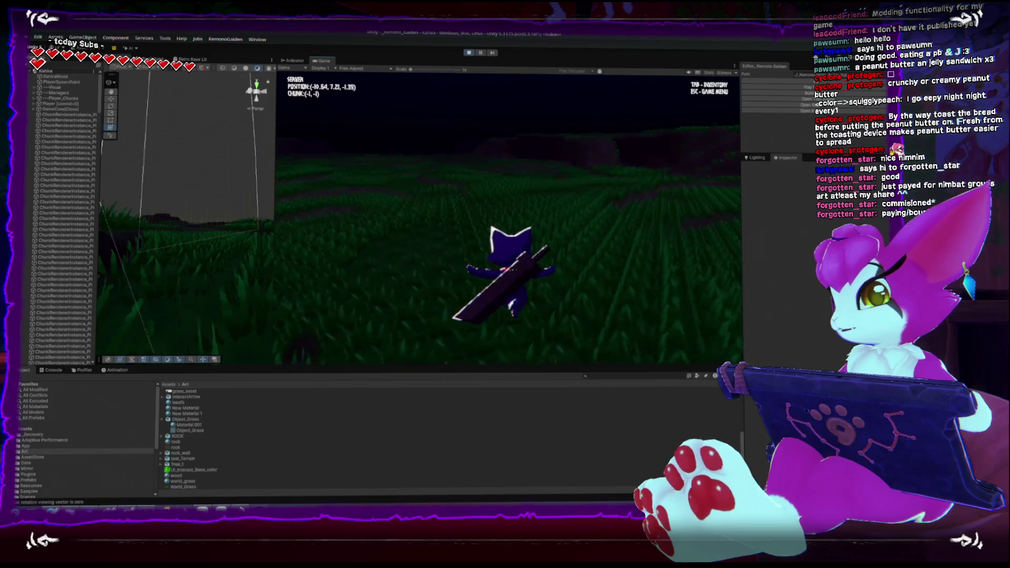
{"action": "key", "text": "w"}
{"action": "key", "text": "w"}
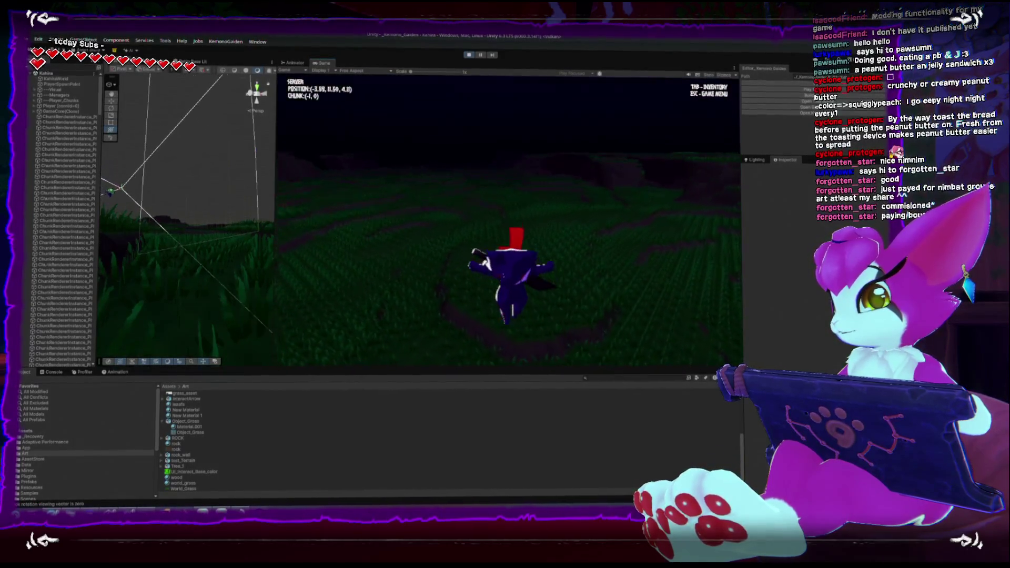
{"action": "key", "text": "w"}
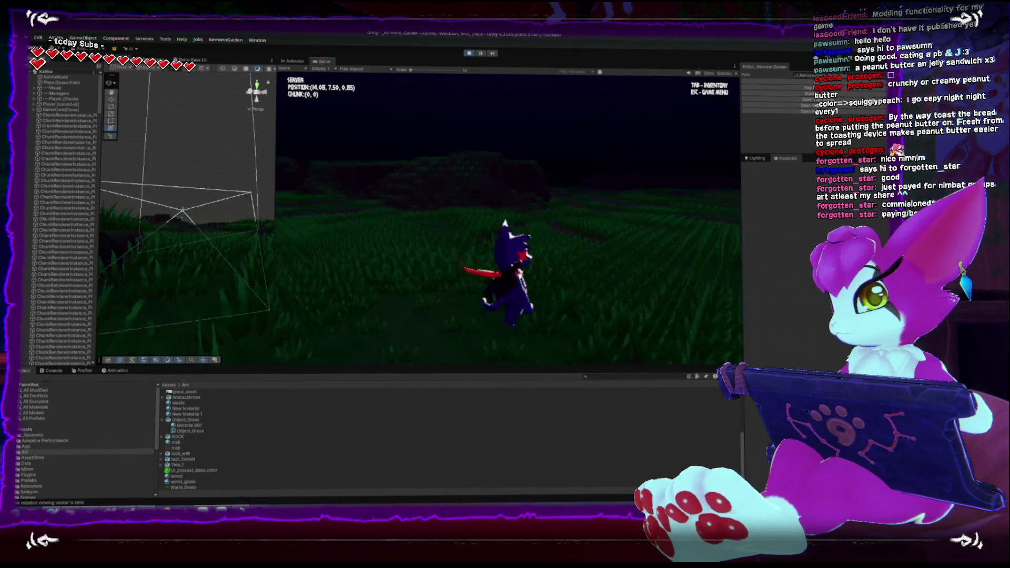
{"action": "key", "text": "Escape"}
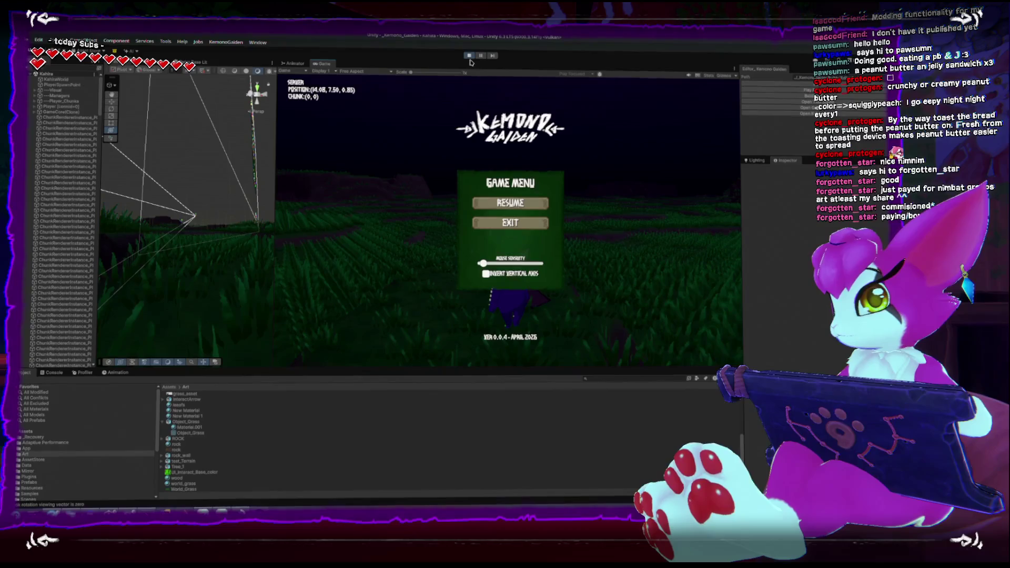
{"action": "key", "text": "ctrl+p"}
Set Awake's grass noise to 8 fractal octaves and frequency .03f, then return to Unity
{"action": "key", "text": "alt+Tab"}
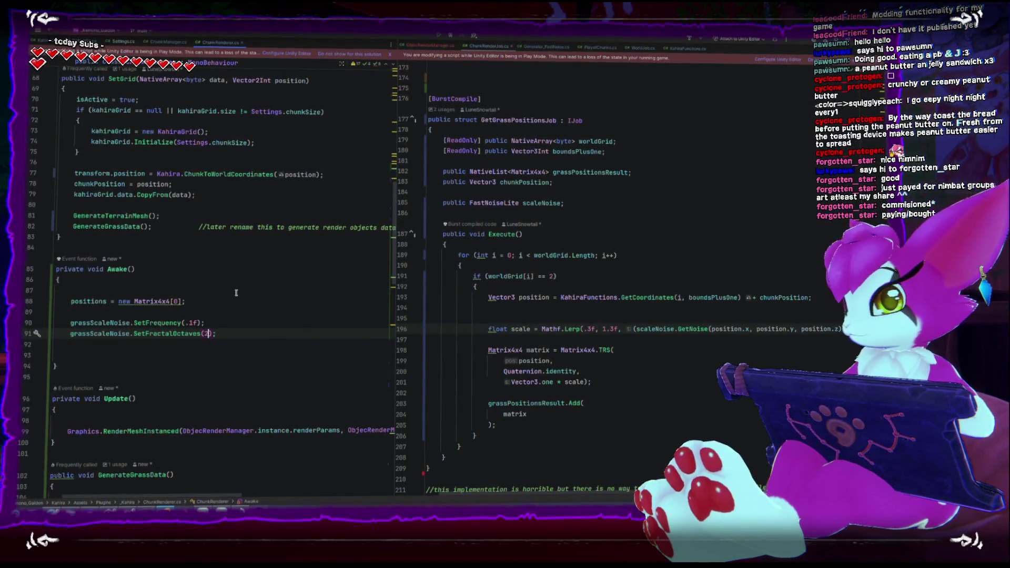
{"action": "type", "text": "8"}
{"action": "left_click", "coordinate": [191, 322]}
{"action": "key", "text": "BackSpace"}
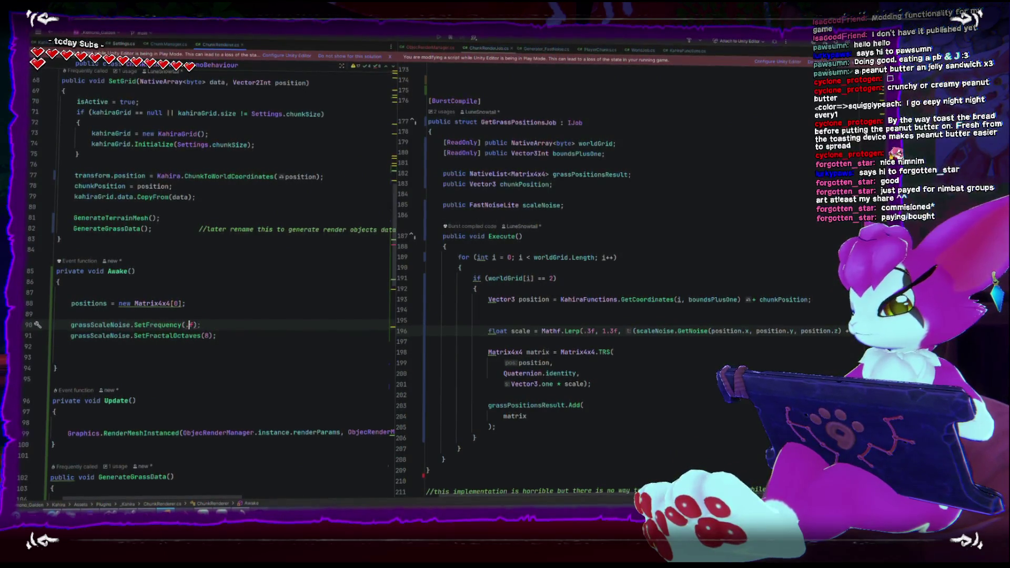
{"action": "type", "text": "03"}
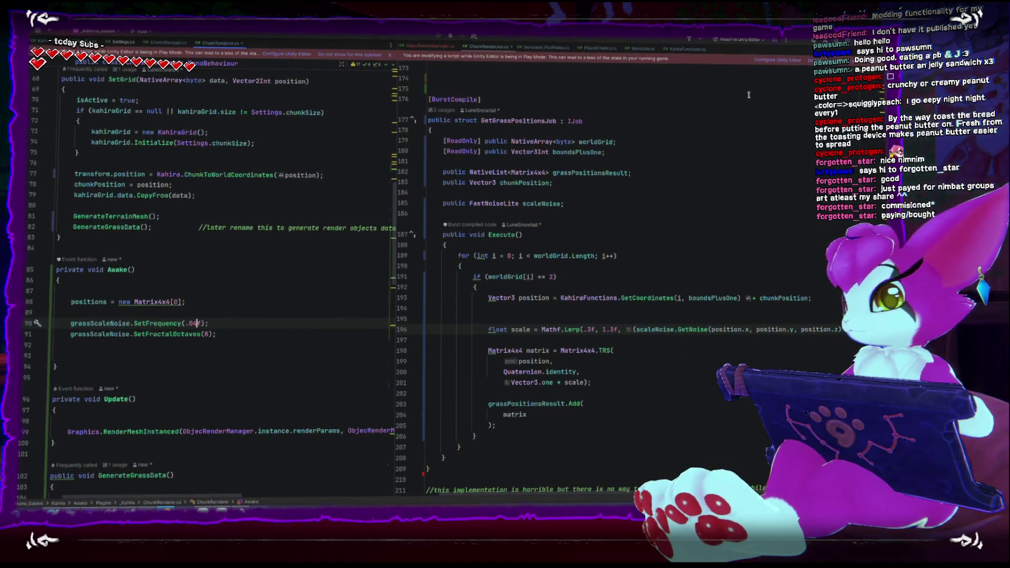
{"action": "key", "text": "alt+Tab"}
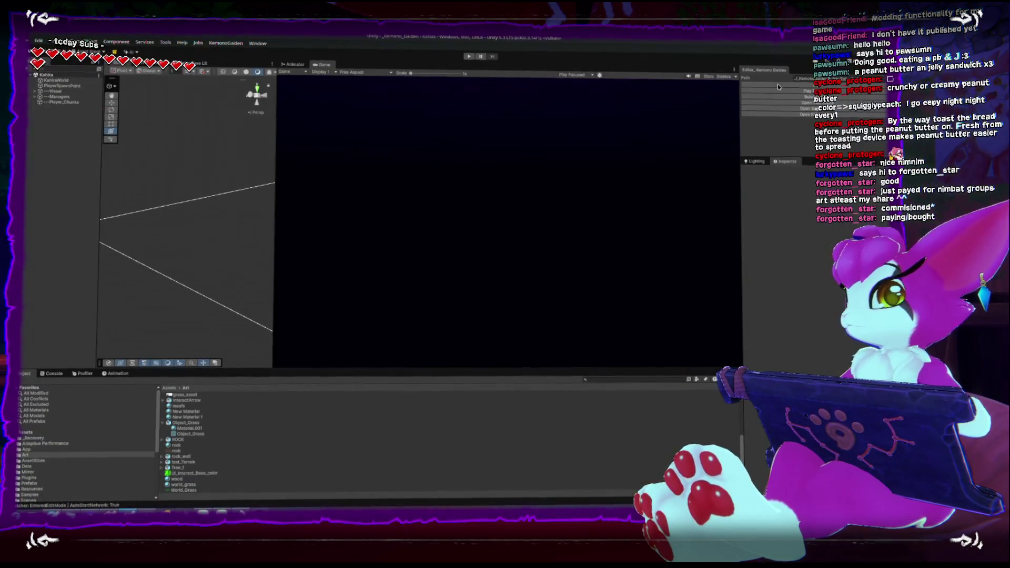
Play-test the lower-frequency grass field with Ctrl+P, stop it, and bring Rider back to the front
{"action": "key", "text": "ctrl+p"}
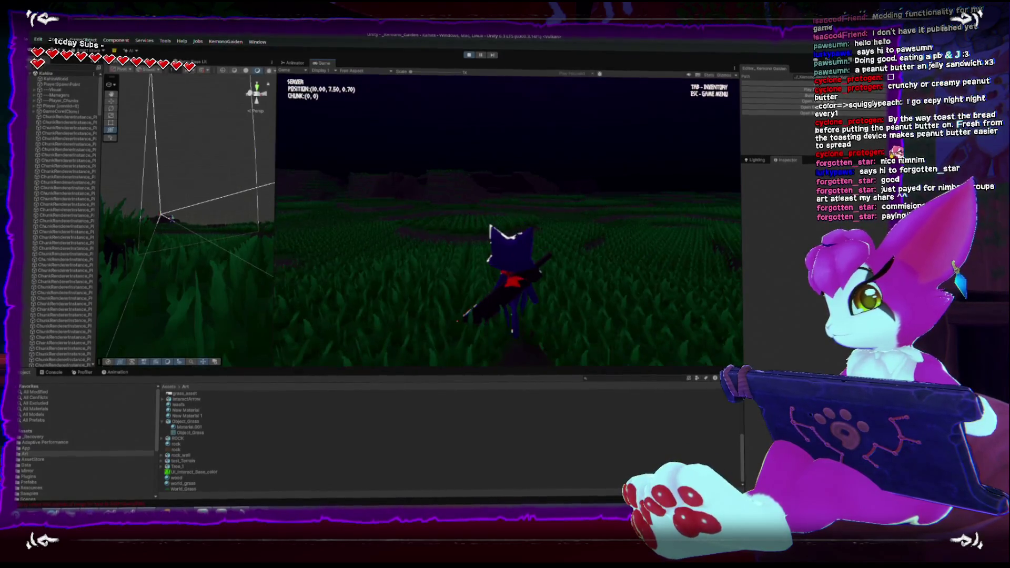
{"action": "key", "text": "Escape"}
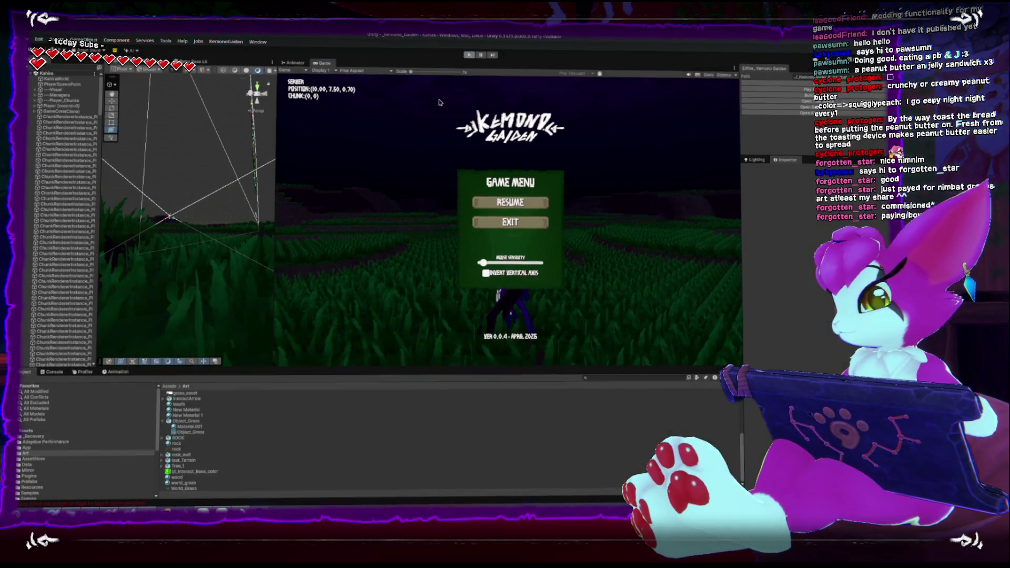
{"action": "key", "text": "ctrl+p"}
{"action": "left_click", "coordinate": [218, 509]}
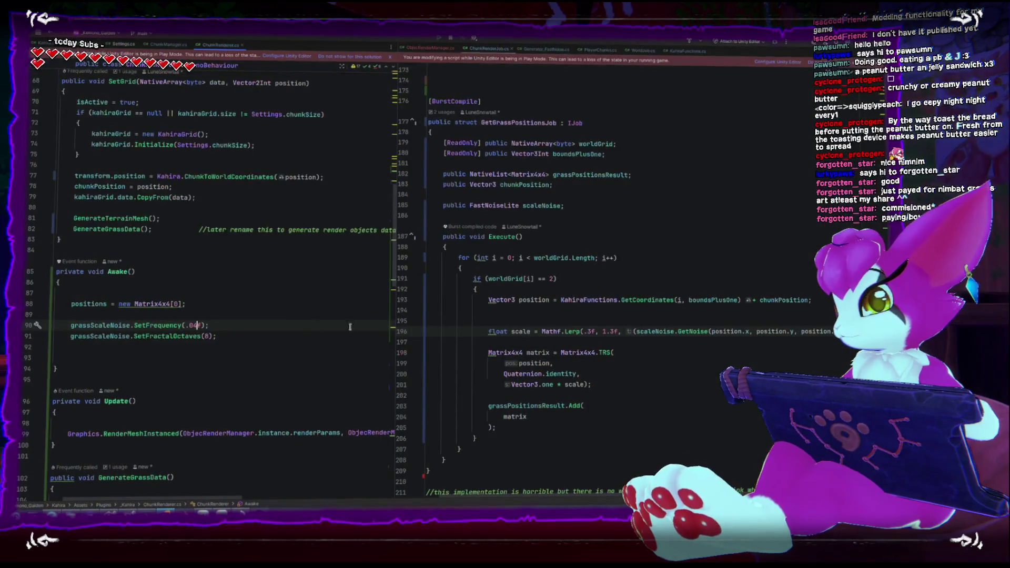
Change grassScaleNoise.SetFrequency to .5f on line 90 and switch back to the running Unity game
{"action": "key", "text": "BackSpace"}
{"action": "key", "text": "BackSpace"}
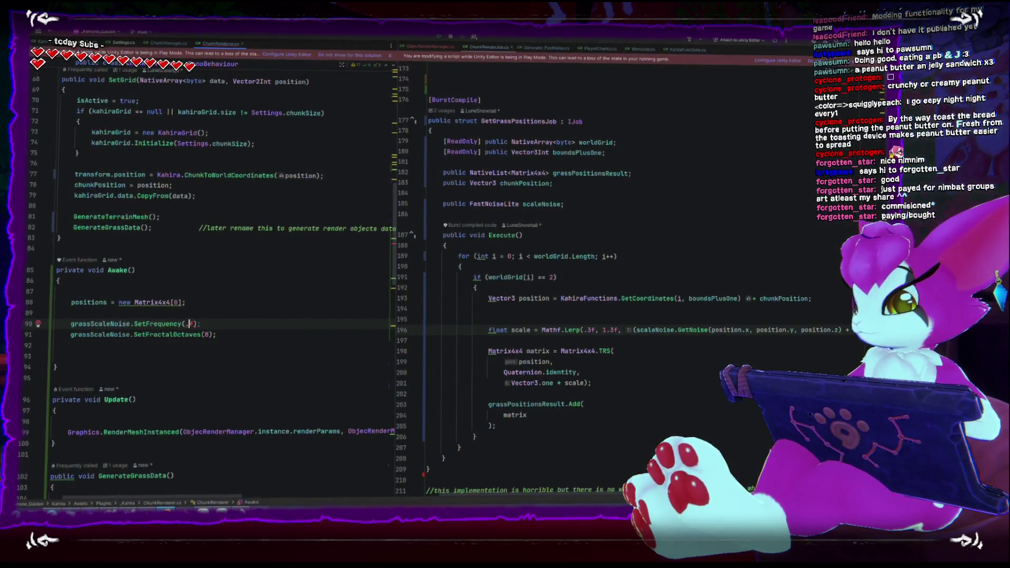
{"action": "type", "text": "5"}
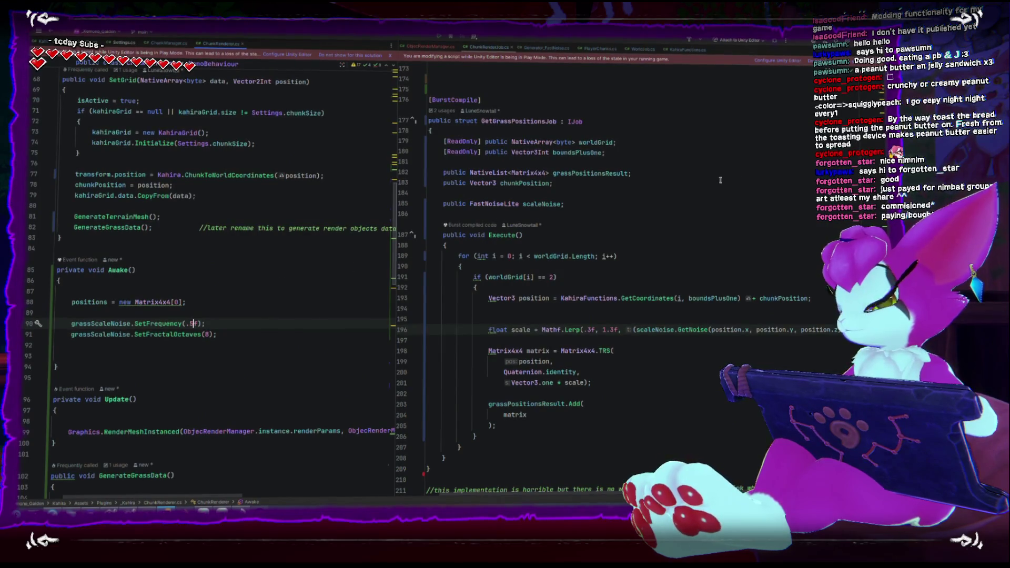
{"action": "key", "text": "alt+Tab"}
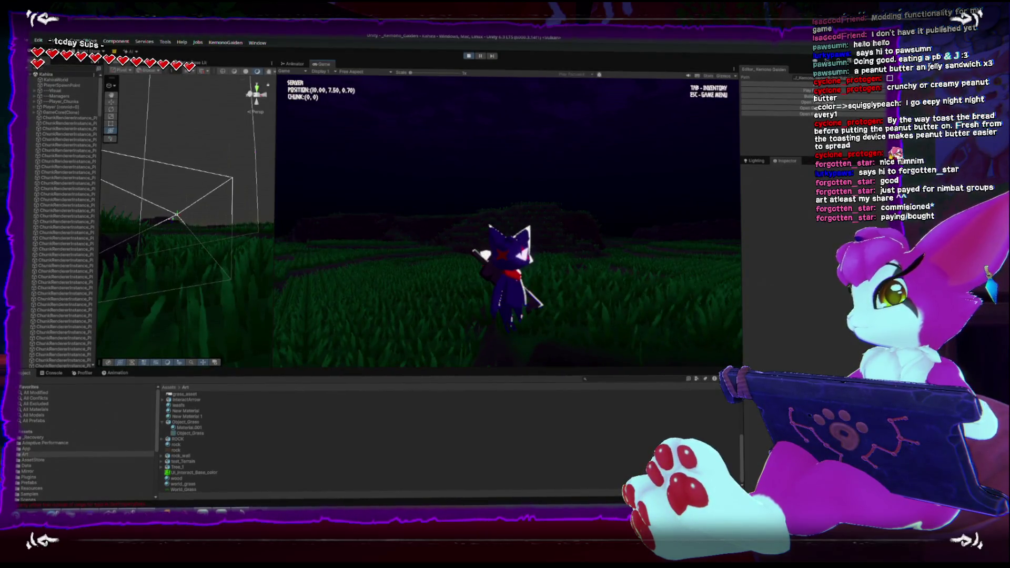
Walk the character around the grass field to inspect blade scale variation, then exit Play mode
{"action": "key", "text": "w"}
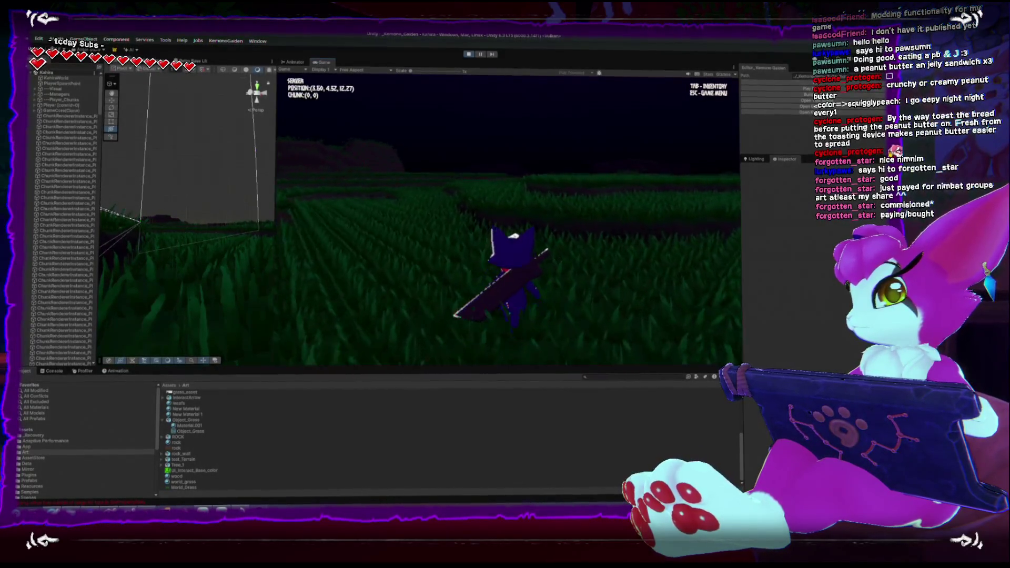
{"action": "key", "text": "w"}
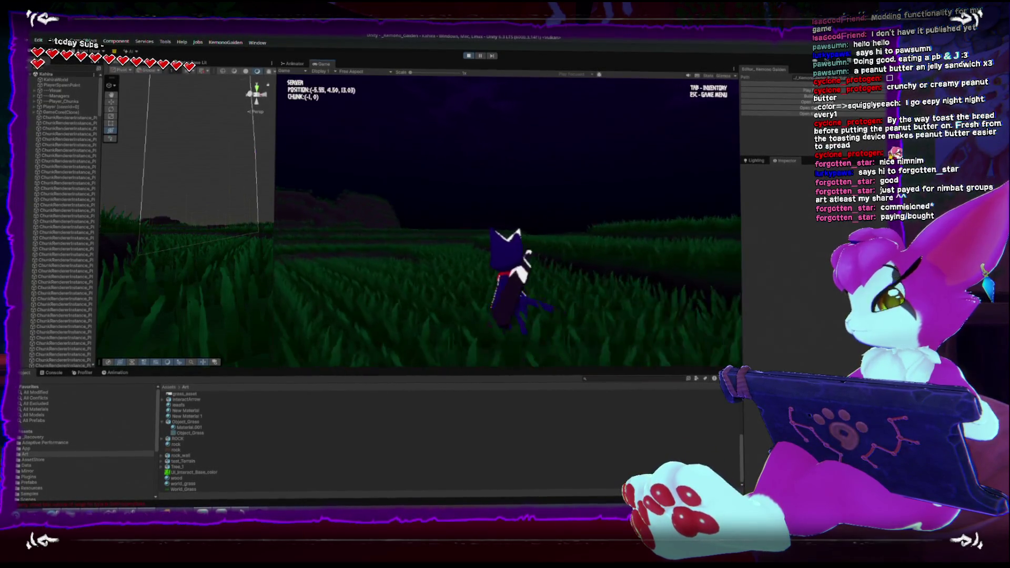
{"action": "key", "text": "w"}
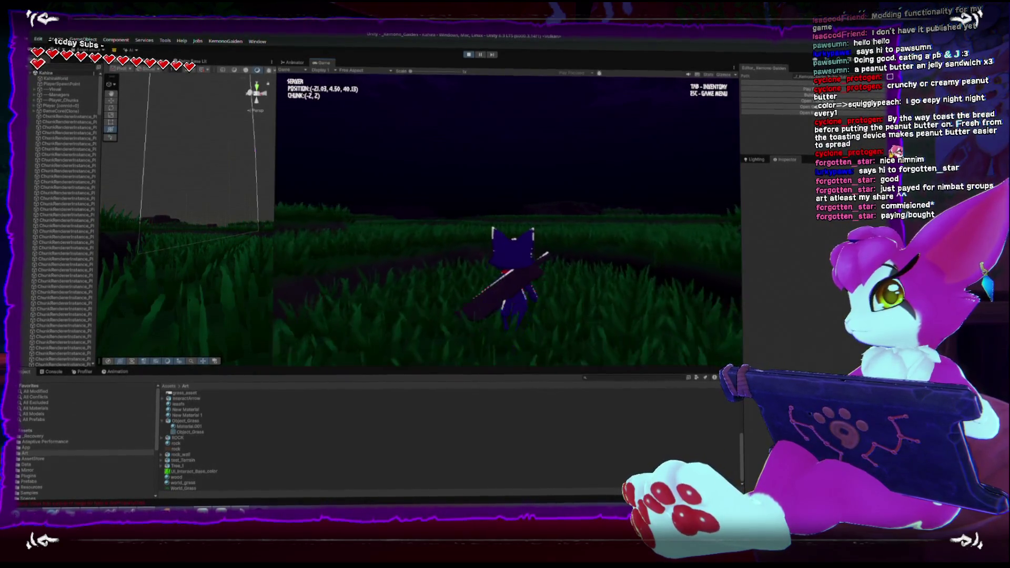
{"action": "key", "text": "w"}
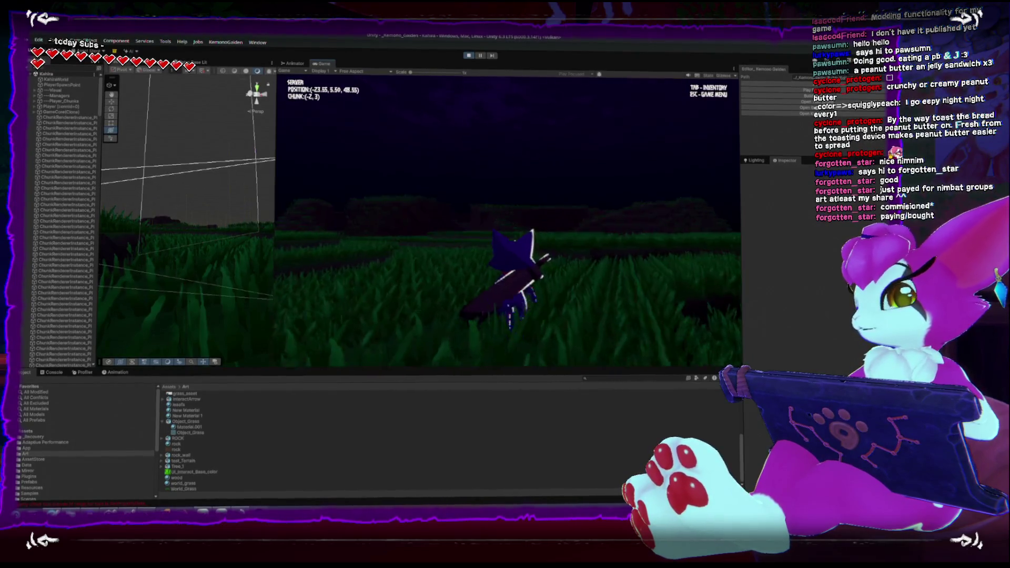
{"action": "key", "text": "w"}
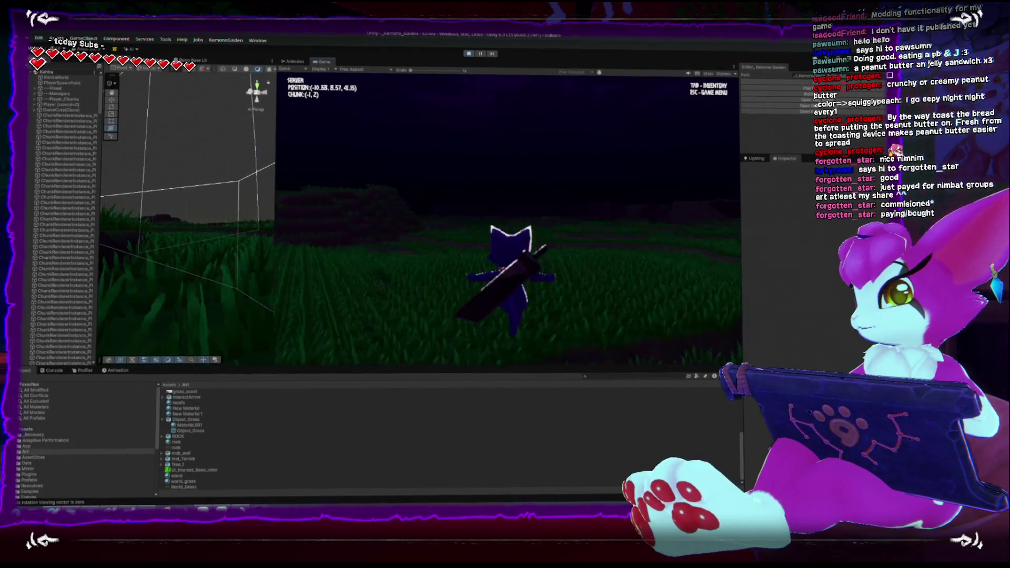
{"action": "key", "text": "w"}
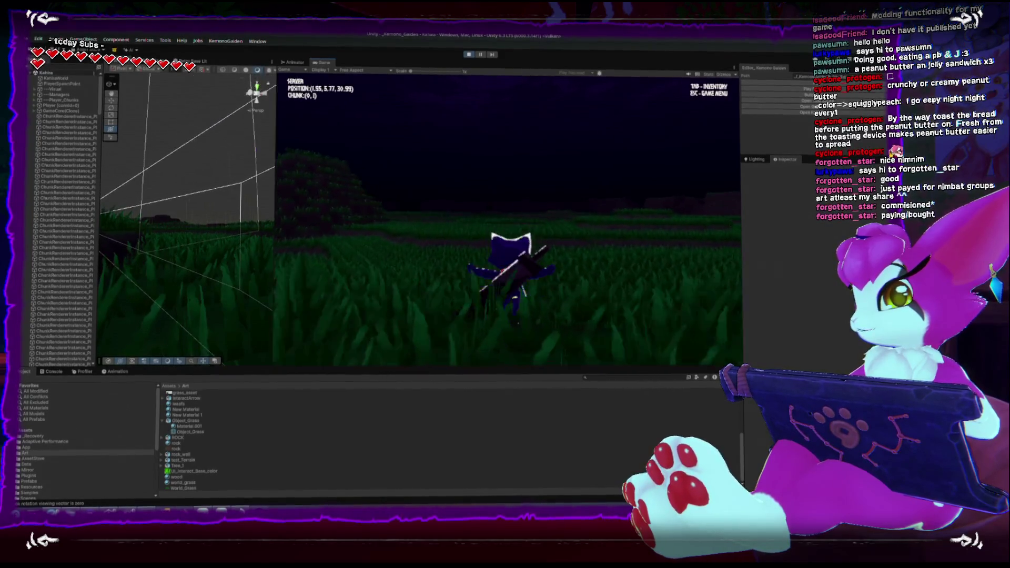
{"action": "key", "text": "w"}
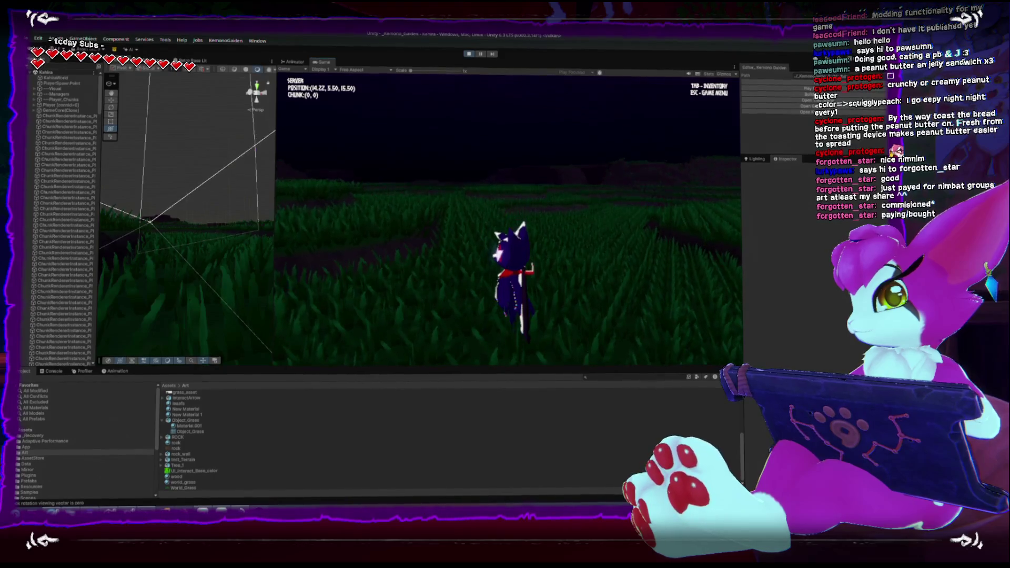
{"action": "key", "text": "Escape"}
{"action": "key", "text": "ctrl+p"}
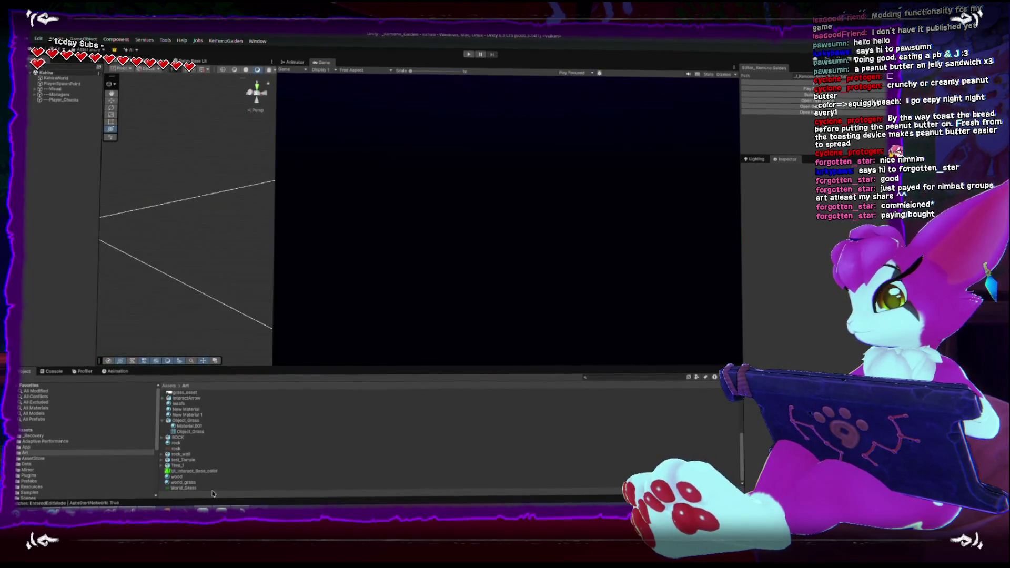
Change the blade scale to Mathf.Lerp(.5f, 1.5f, …) in Execute() and add an empty line below it
{"action": "left_click", "coordinate": [185, 508]}
{"action": "scroll", "coordinate": [625, 396], "scroll_direction": "down", "scroll_amount": 1}
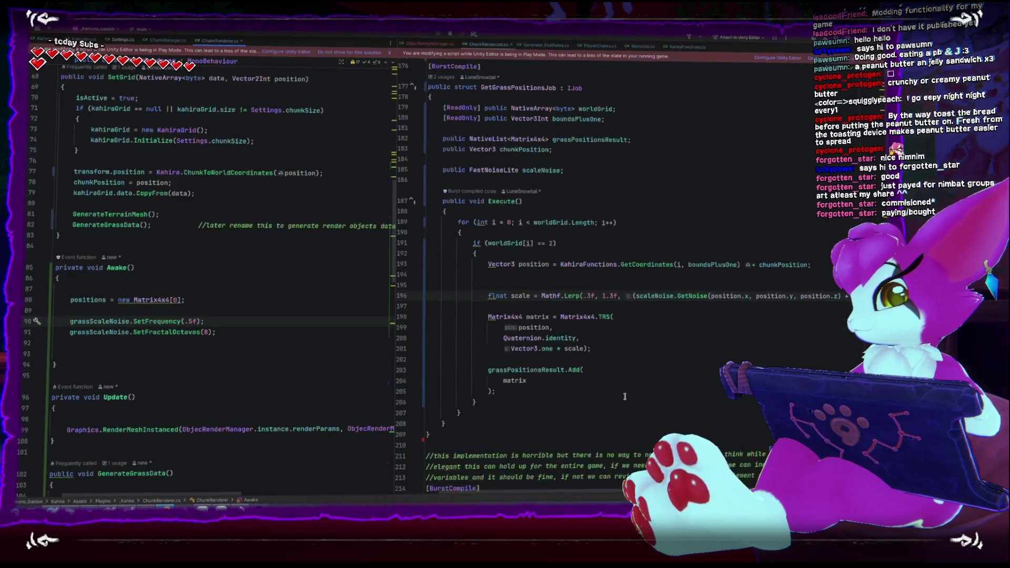
{"action": "scroll", "coordinate": [624, 396], "scroll_direction": "up", "scroll_amount": 3}
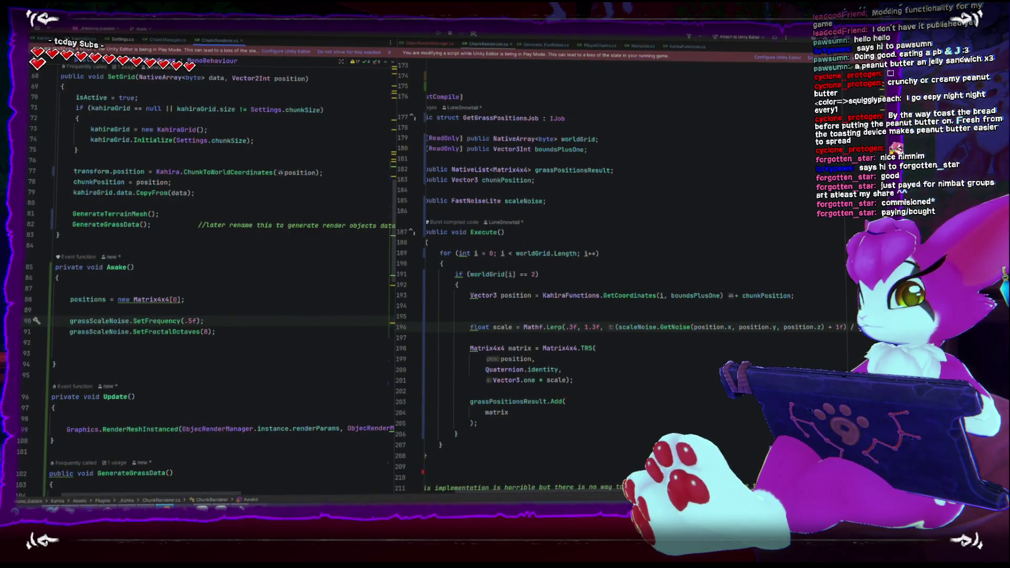
{"action": "left_click", "coordinate": [818, 327]}
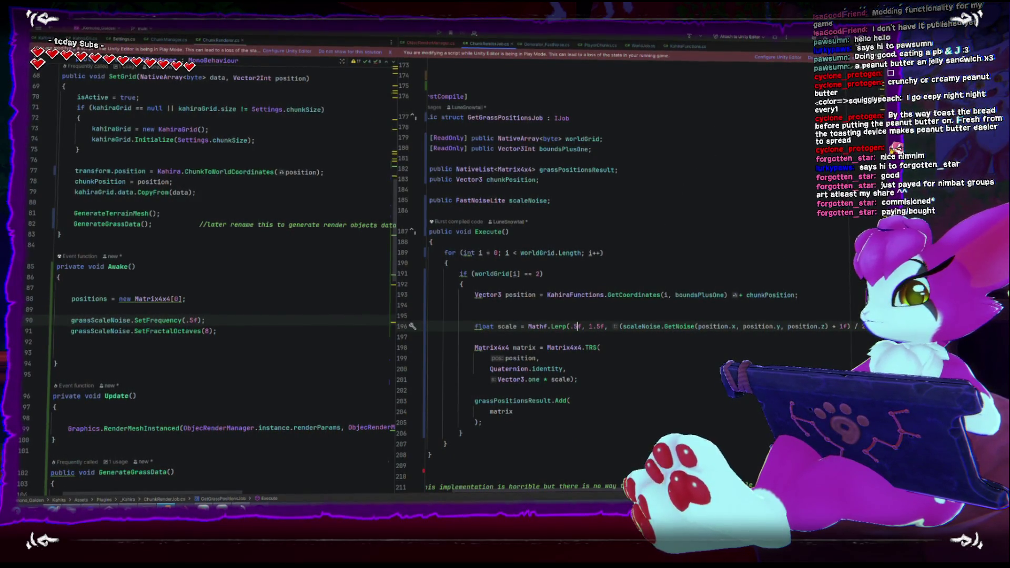
{"action": "key", "text": "End"}
{"action": "key", "text": "Return"}
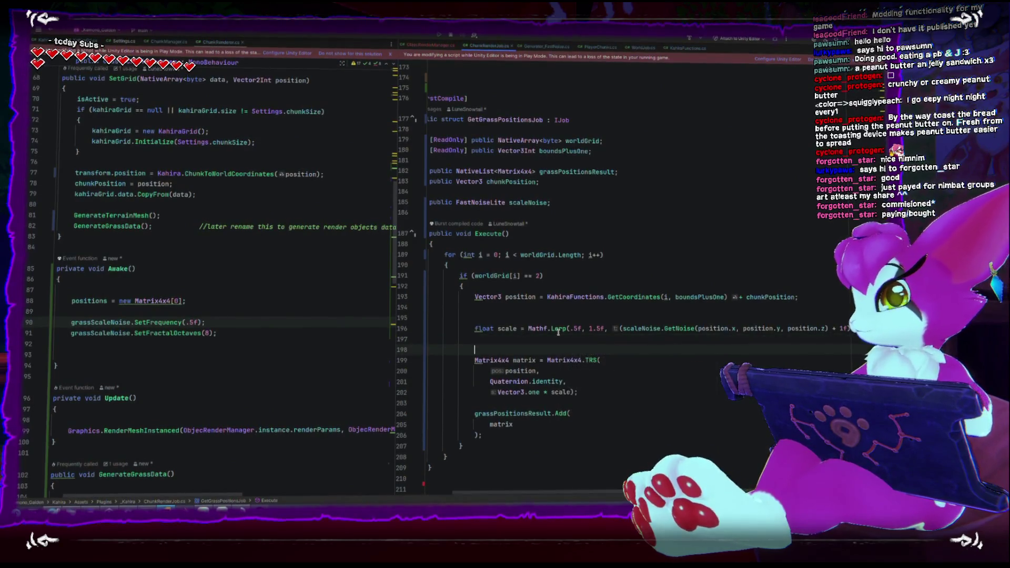
{"action": "scroll", "coordinate": [243, 300], "scroll_direction": "up", "scroll_amount": 3}
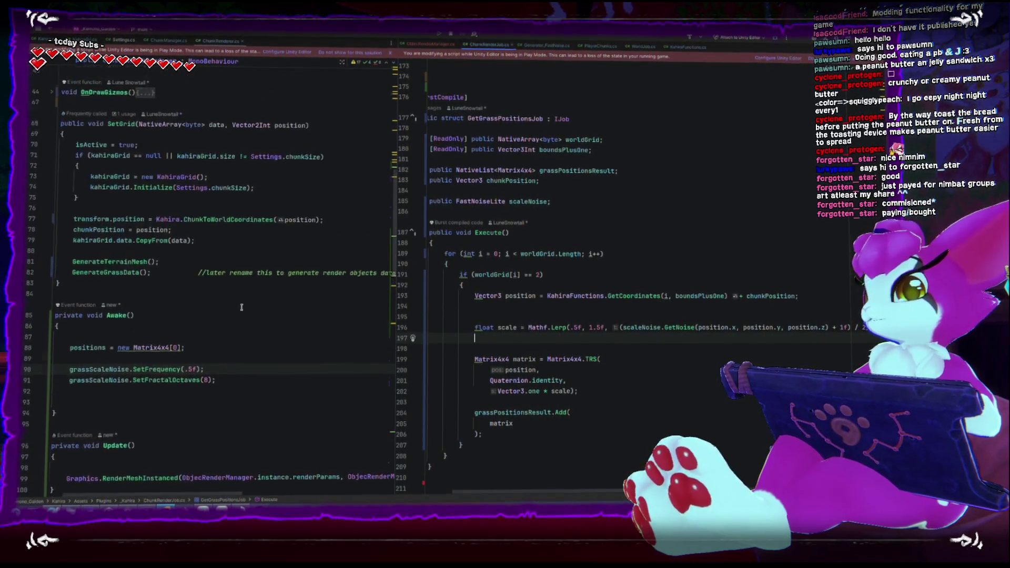
{"action": "scroll", "coordinate": [226, 318], "scroll_direction": "up", "scroll_amount": 5}
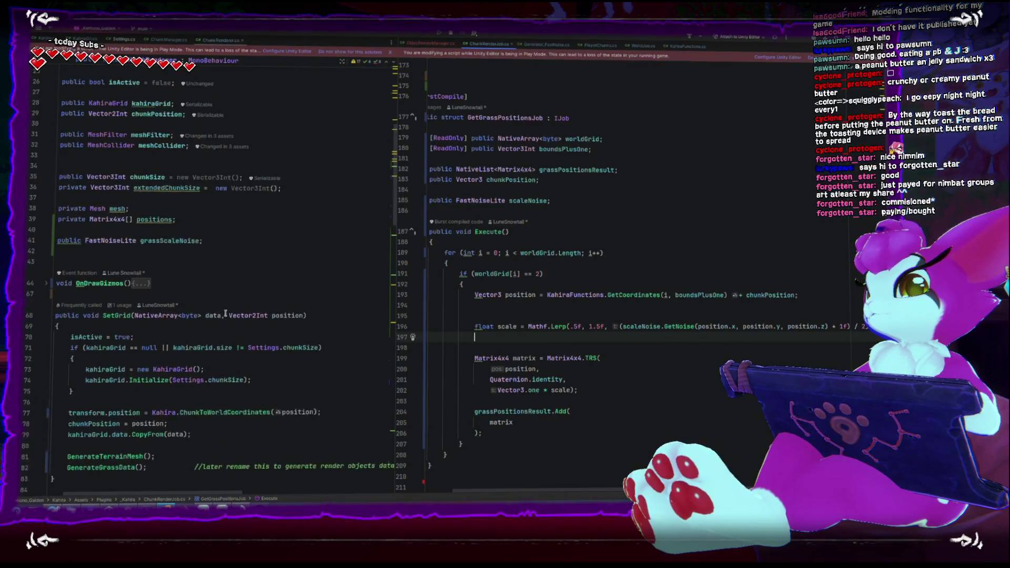
Add a grassRotationNoise field by duplicating grassScaleNoise, plus a public FastNoiseLite rotationNoise field in the job
{"action": "left_click", "coordinate": [242, 248]}
{"action": "key", "text": "ctrl+d"}
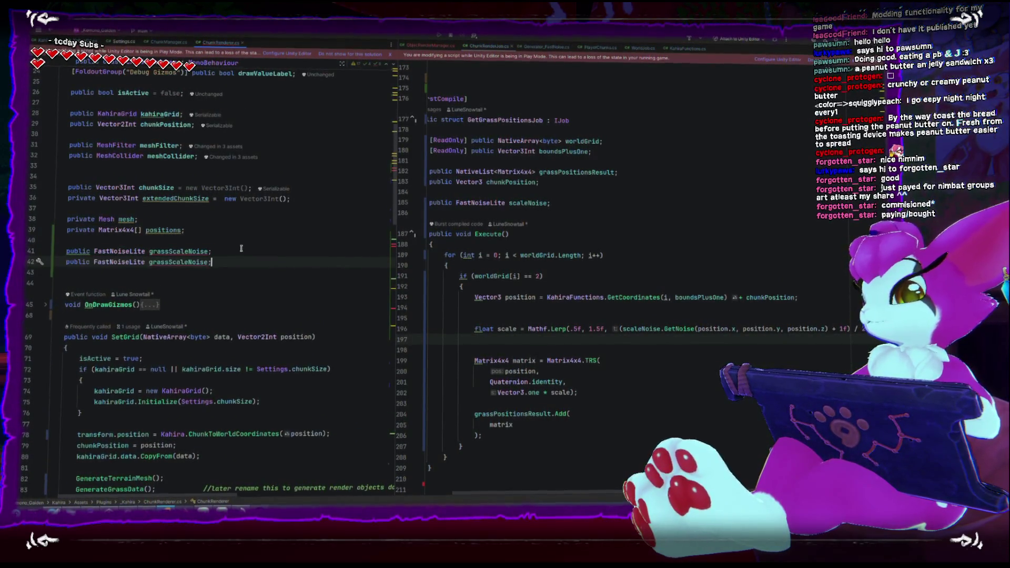
{"action": "left_click", "coordinate": [174, 261]}
{"action": "type", "text": "Rotation"}
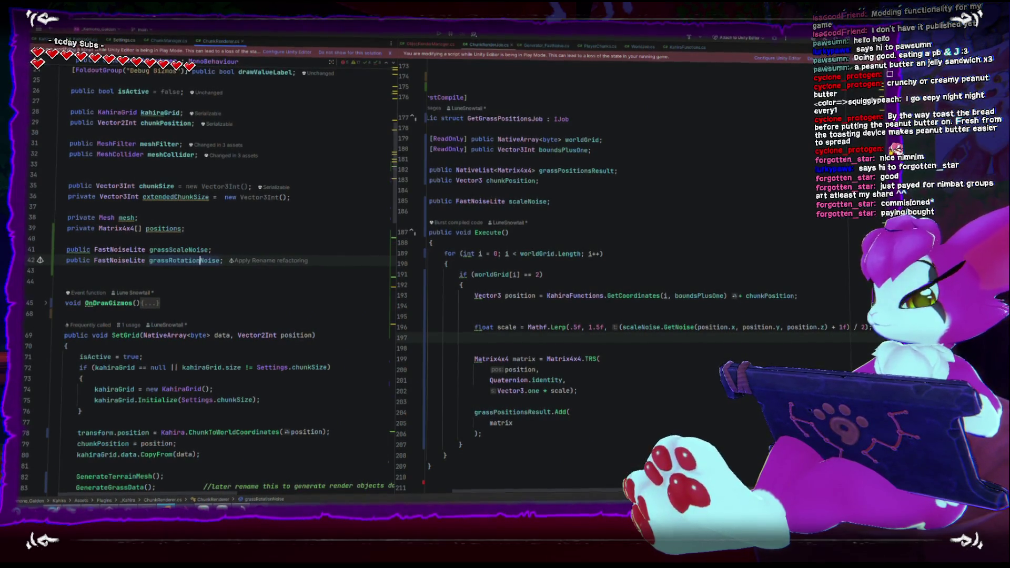
{"action": "scroll", "coordinate": [161, 316], "scroll_direction": "down", "scroll_amount": 10}
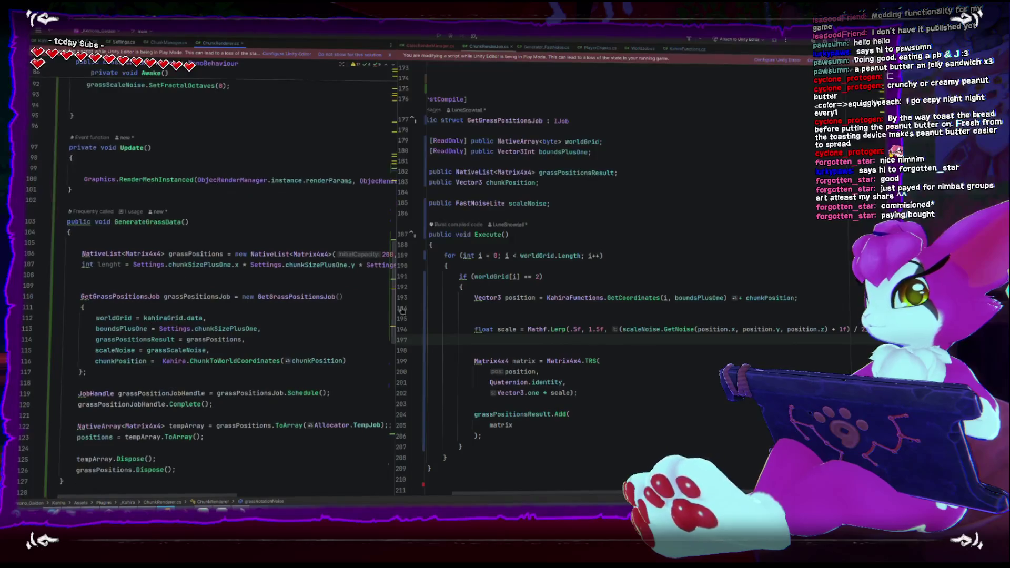
{"action": "left_click", "coordinate": [578, 203]}
{"action": "key", "text": "Return"}
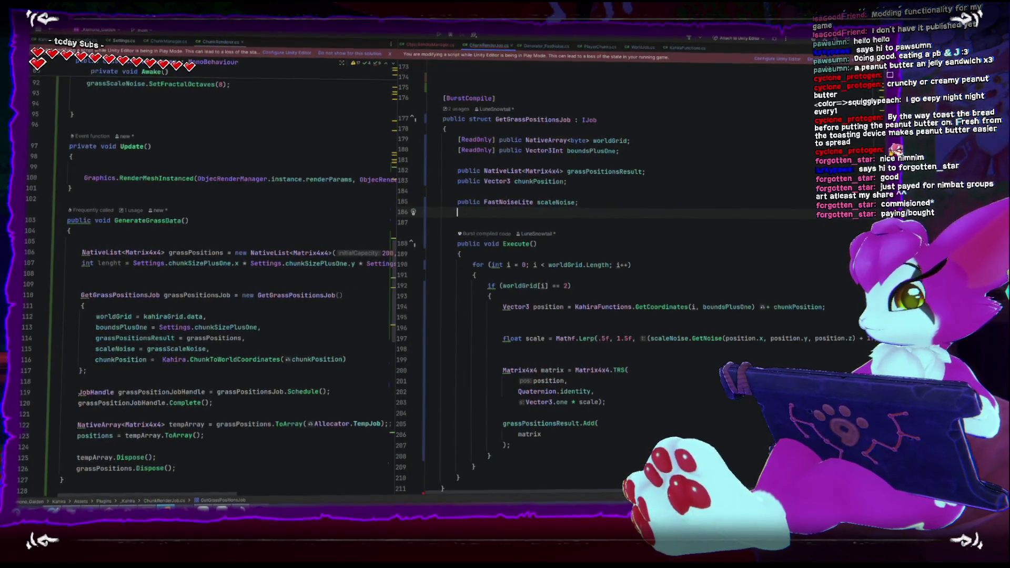
{"action": "type", "text": "public FastNoiseLite grassScaleNoise;"}
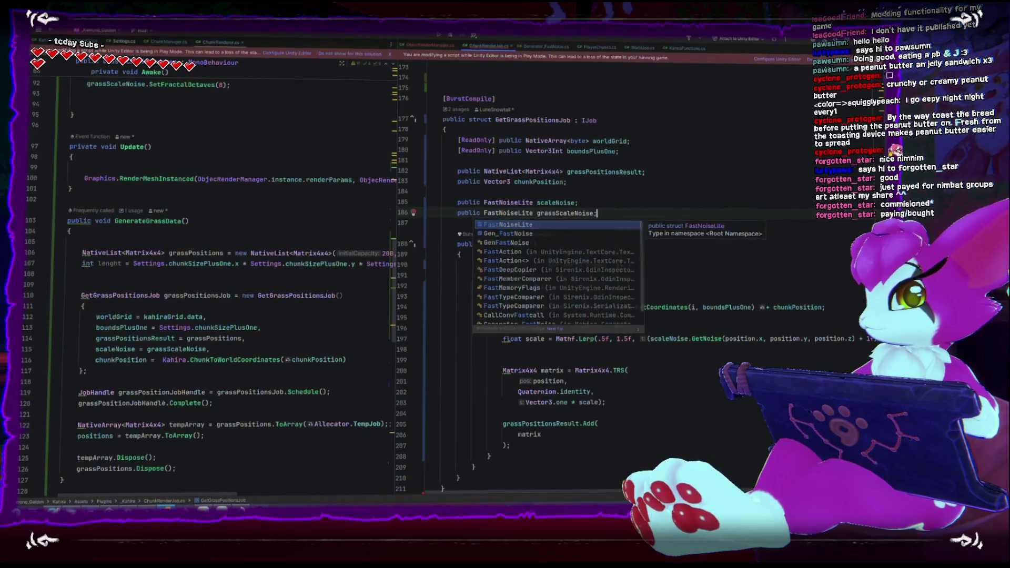
{"action": "key", "text": "Tab"}
{"action": "double_click", "coordinate": [571, 214]}
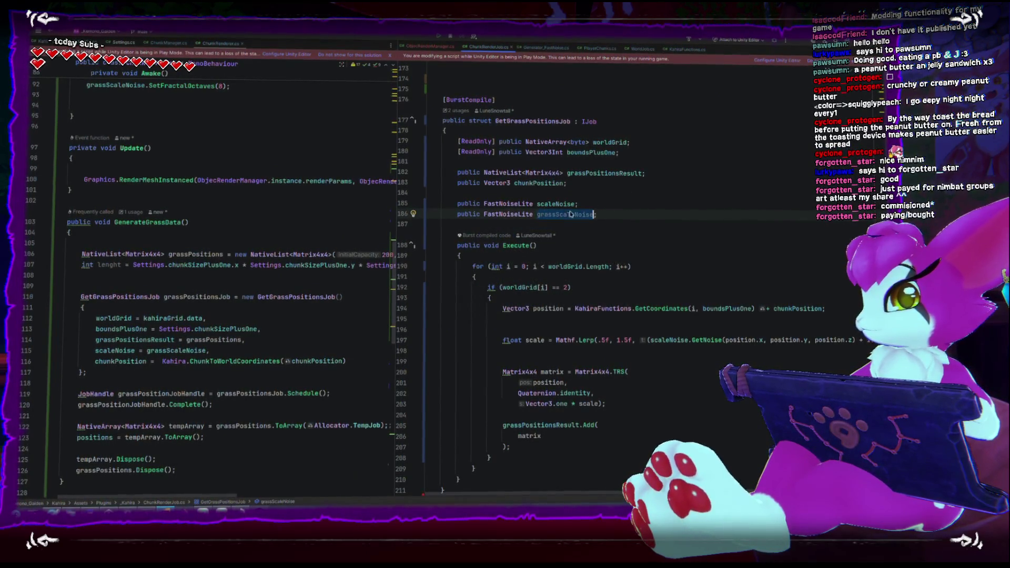
{"action": "type", "text": "rotation"}
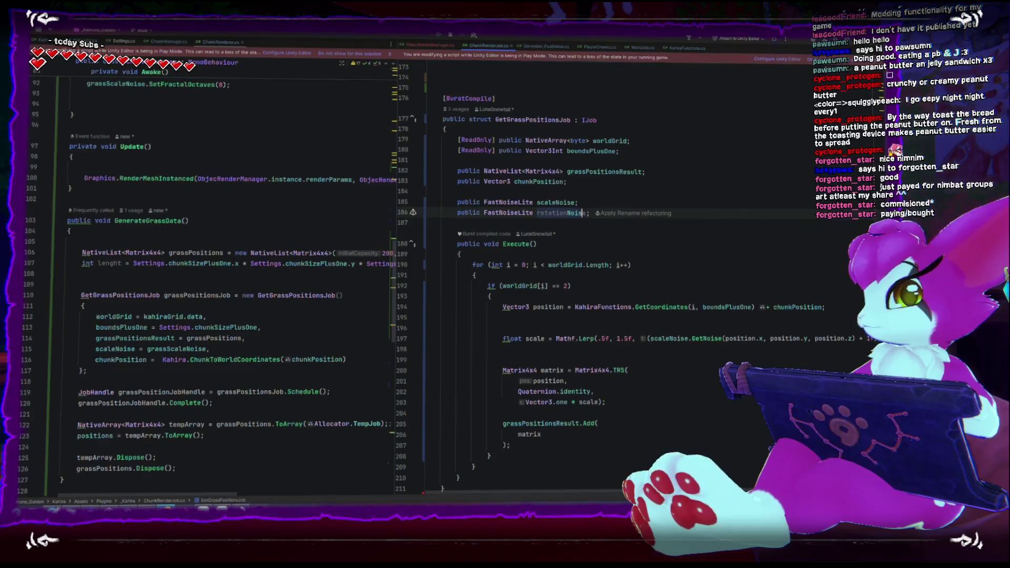
Add a float rotation in Execute, lerped 0–360 from rotationNoise, based on the copied scale expression
{"action": "left_click", "coordinate": [651, 242]}
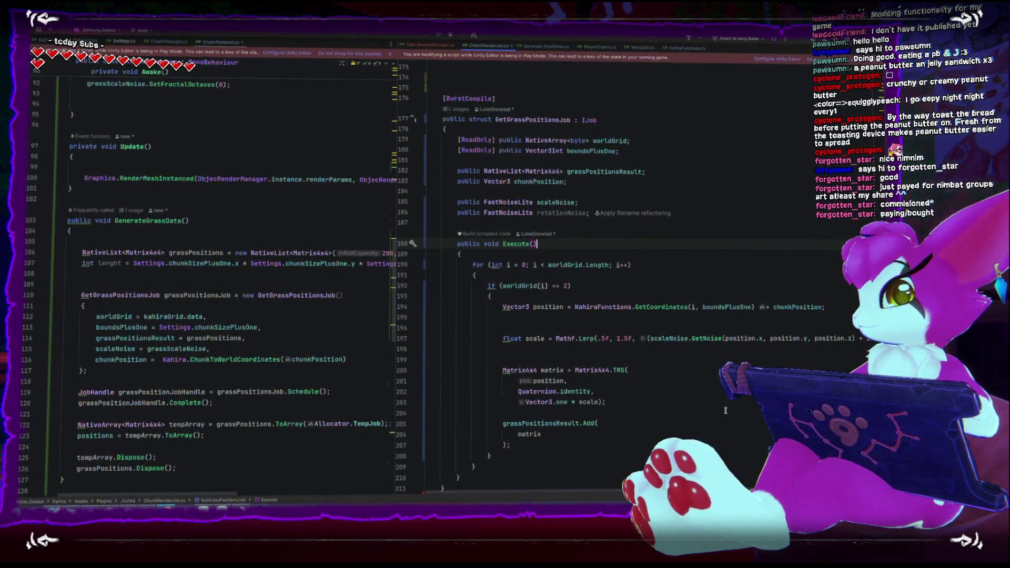
{"action": "left_click", "coordinate": [549, 355]}
{"action": "type", "text": "float rot"}
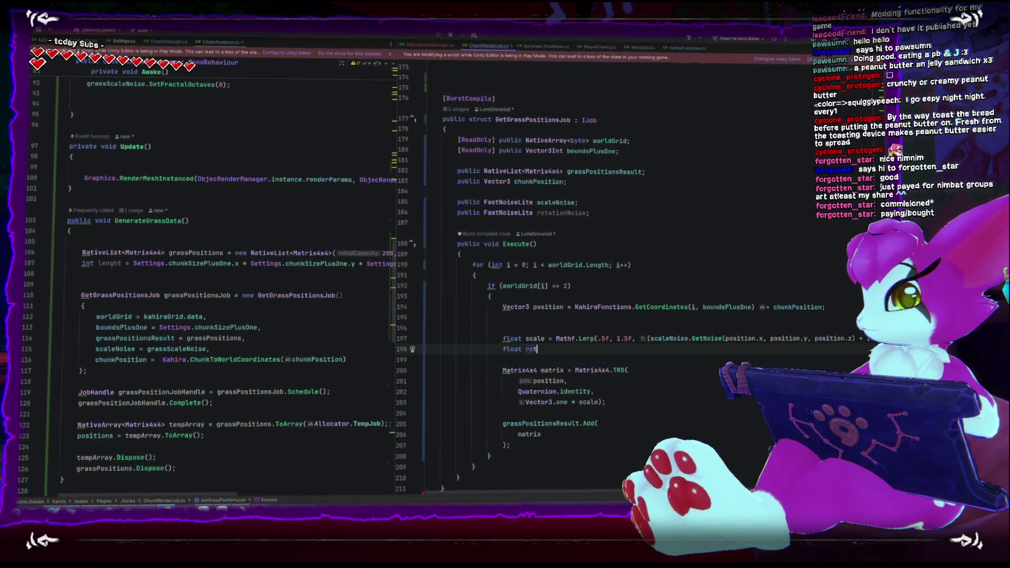
{"action": "type", "text": "ation ="}
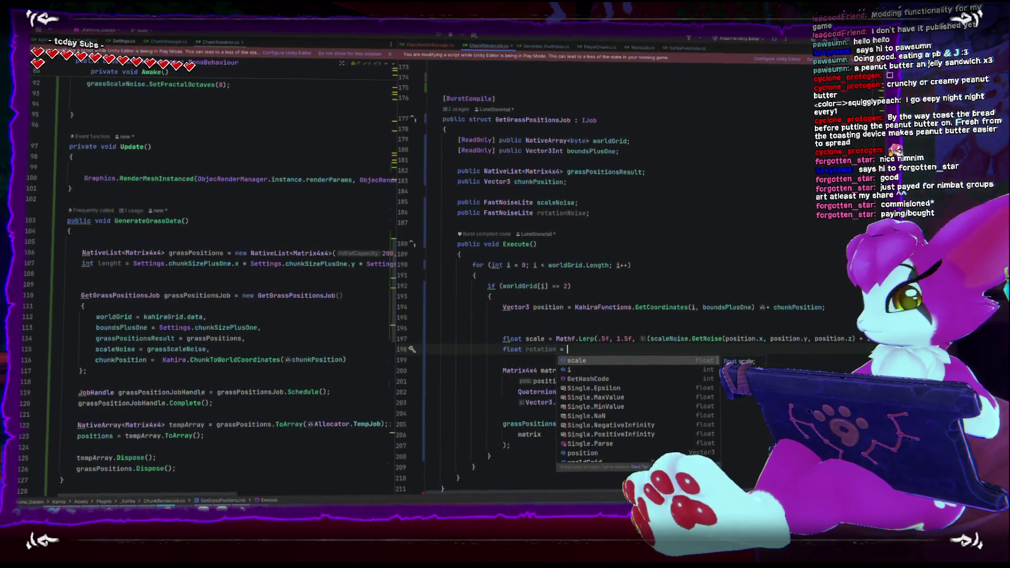
{"action": "left_click", "coordinate": [558, 340]}
{"action": "key", "text": "shift+End"}
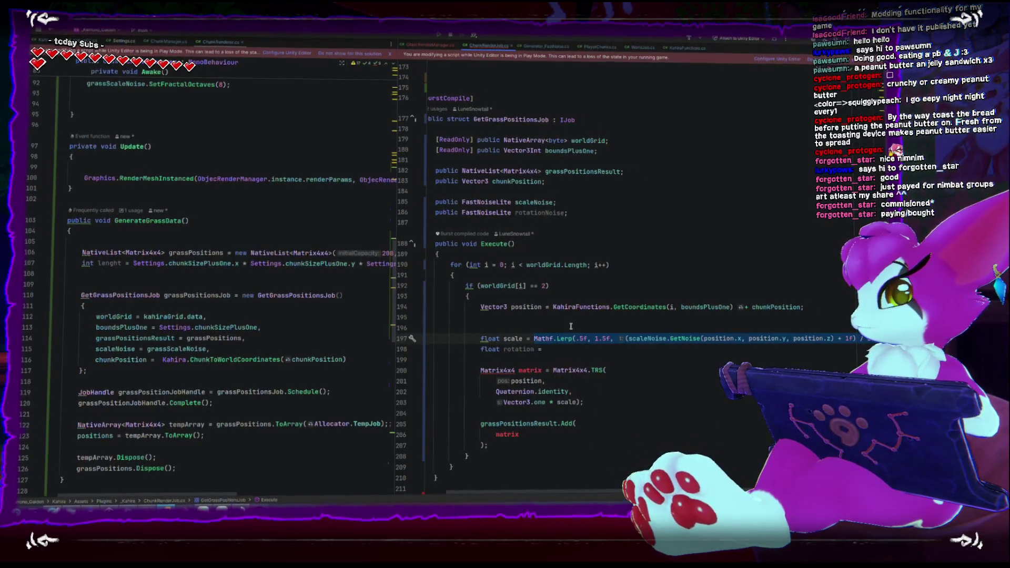
{"action": "key", "text": "ctrl+c"}
{"action": "key", "text": "Down"}
{"action": "key", "text": "ctrl+v"}
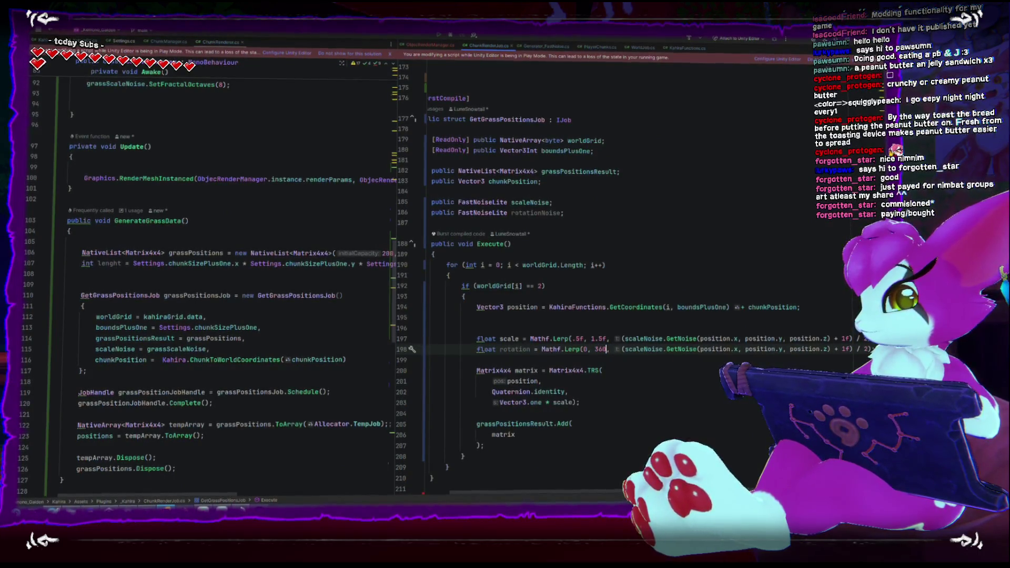
{"action": "key", "text": "Down"}
{"action": "key", "text": "Down"}
{"action": "key", "text": "Down"}
{"action": "double_click", "coordinate": [547, 214]}
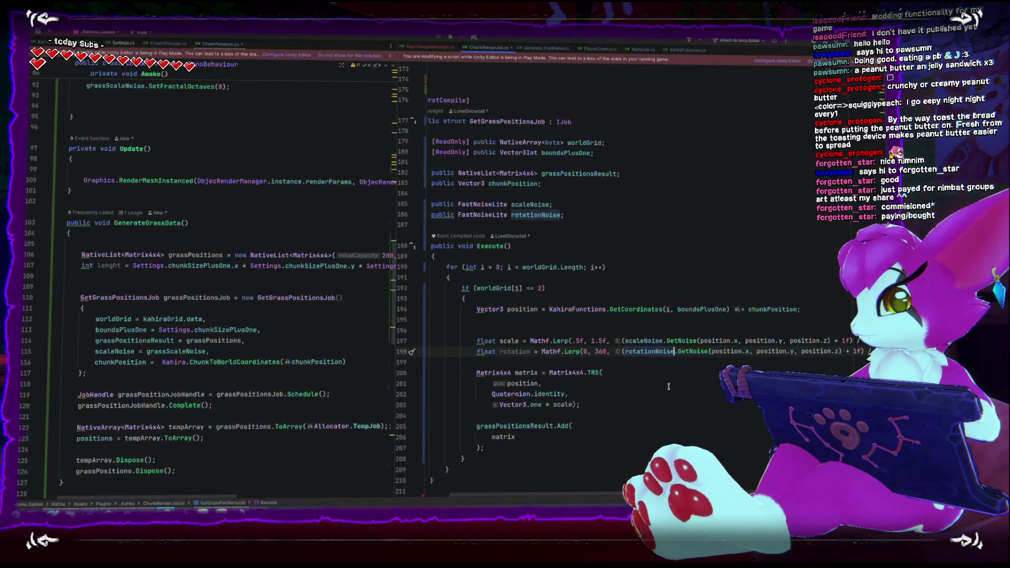
Replace Quaternion.identity in the blade matrix with Quaternion.Euler(0, rotation, 0)
{"action": "left_click", "coordinate": [610, 391]}
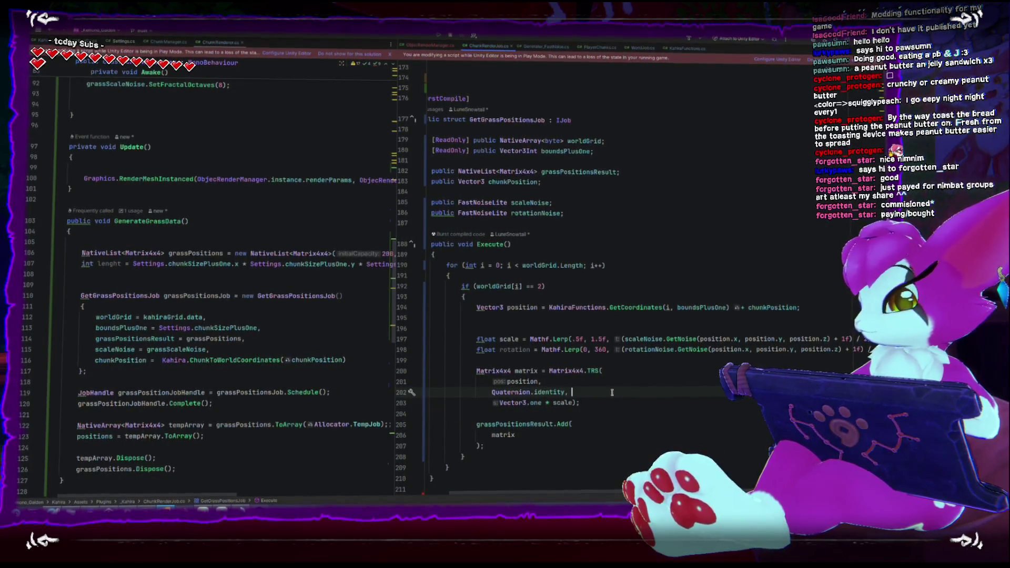
{"action": "key", "text": "ctrl+space"}
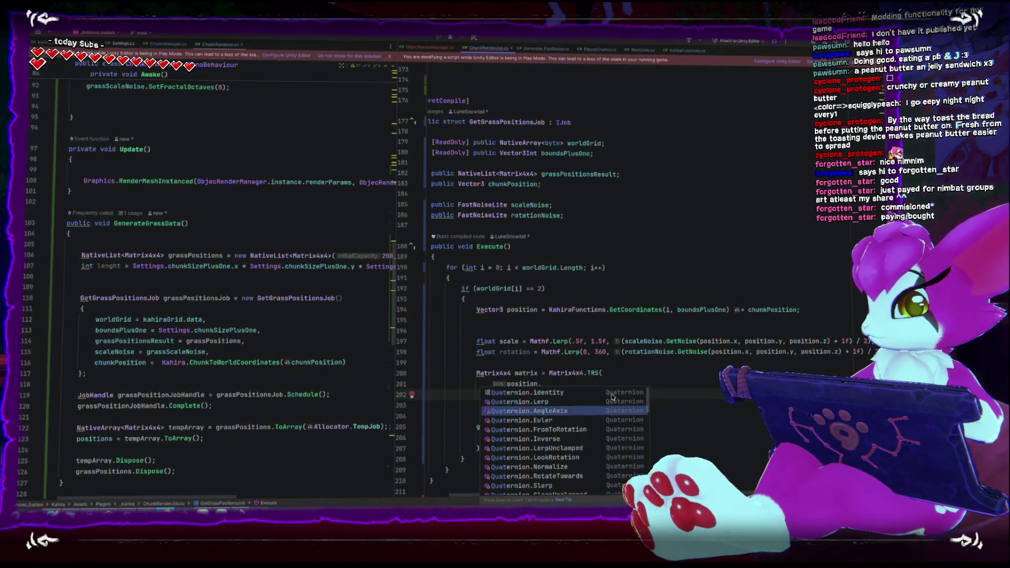
{"action": "key", "text": "Return"}
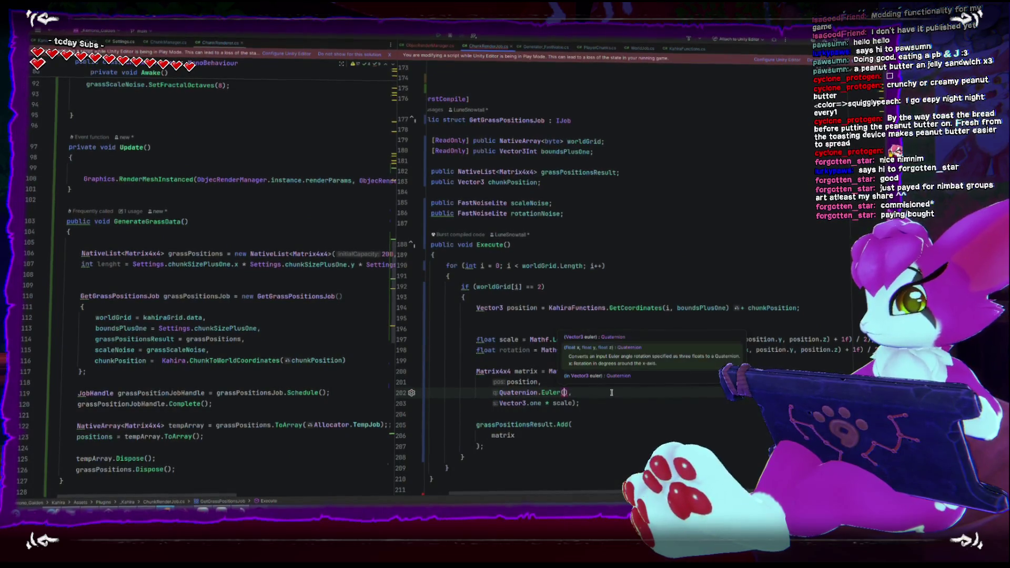
{"action": "type", "text": "r"}
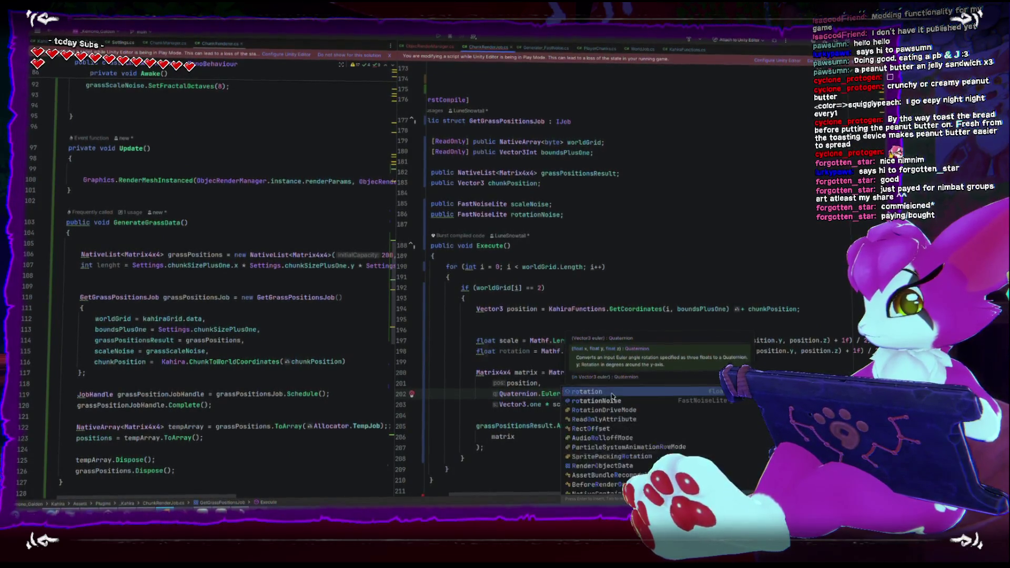
{"action": "type", "text": "otation,0),"}
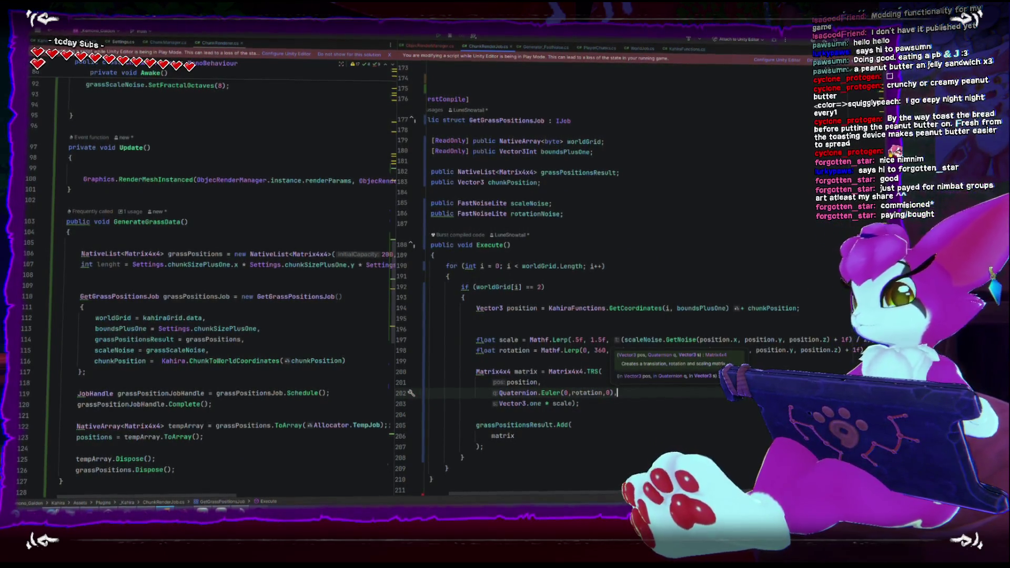
Assign rotationNoise = grassRotationNoise in the GetGrassPositionsJob initializer and let Unity recompile
{"action": "left_click", "coordinate": [277, 350]}
{"action": "key", "text": "Return"}
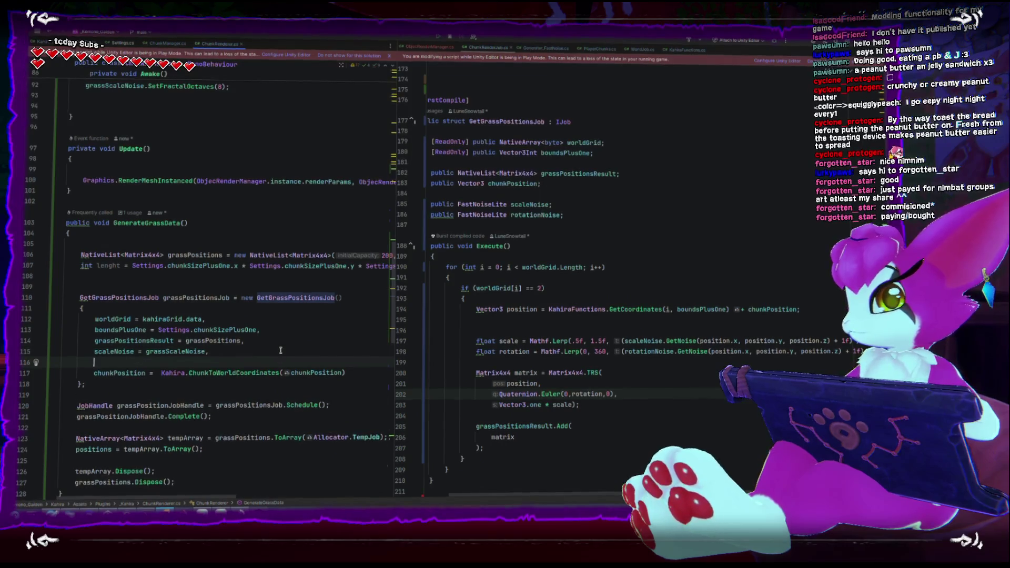
{"action": "type", "text": "rotation"}
{"action": "key", "text": "Return"}
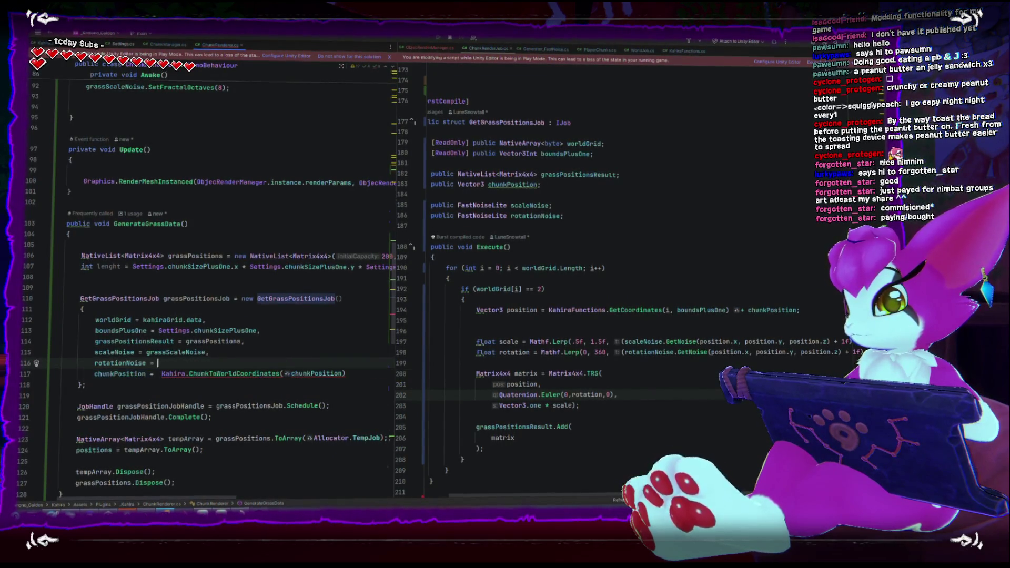
{"action": "type", "text": "= g"}
{"action": "key", "text": "Down"}
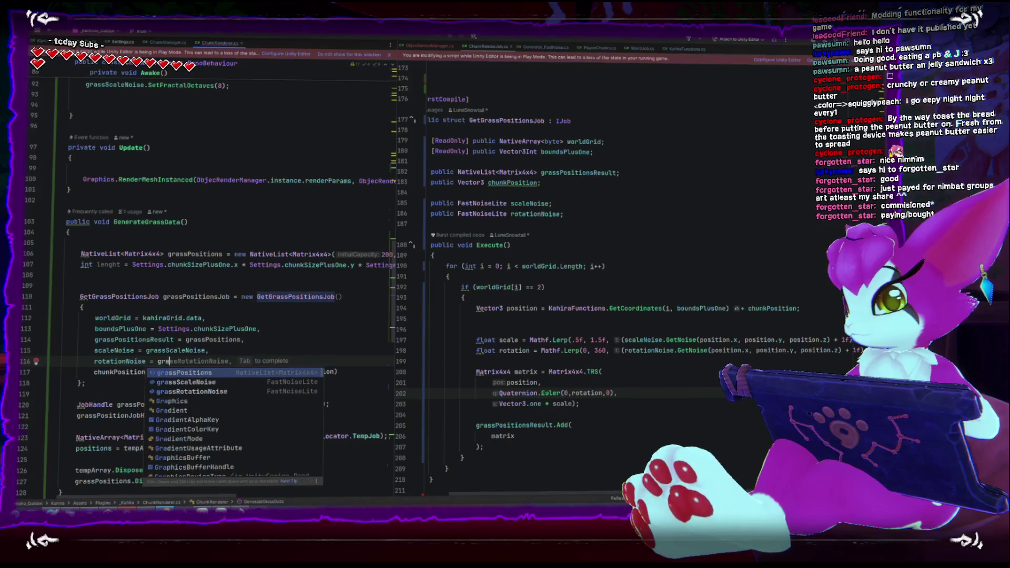
{"action": "key", "text": "Return"}
{"action": "type", "text": ","}
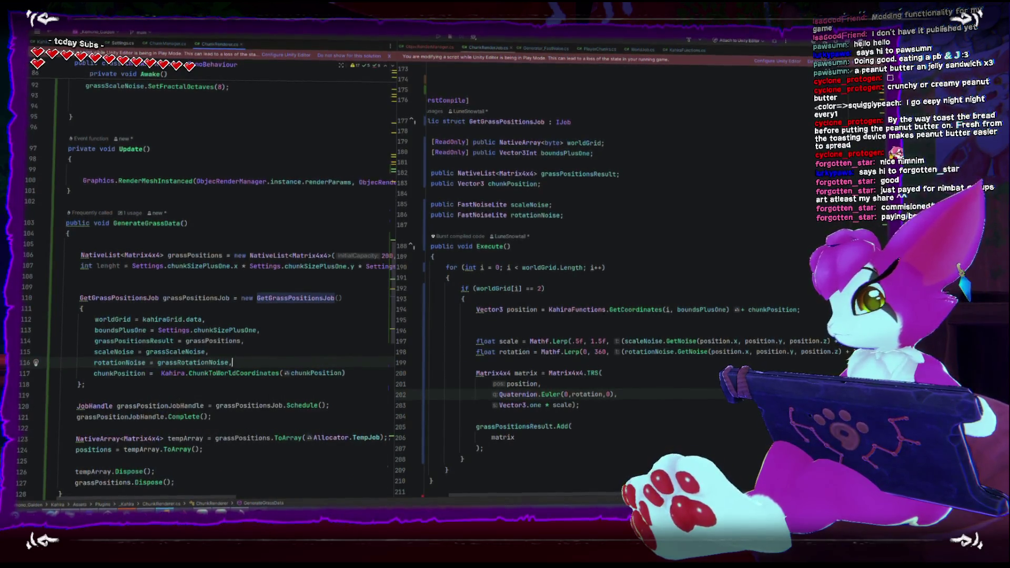
{"action": "key", "text": "alt+Tab"}
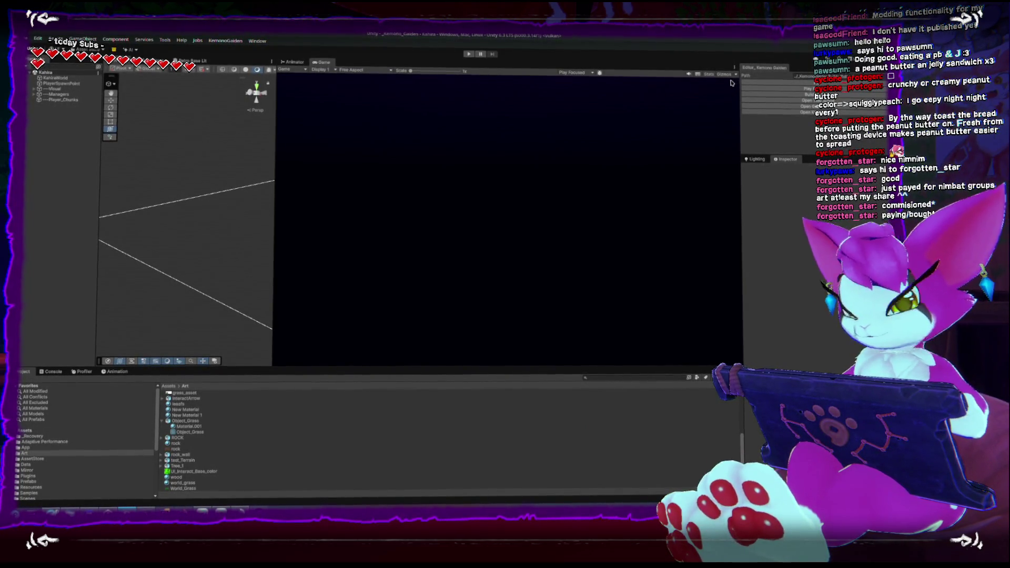
Run the game, walk through the randomly turned grass blades, then stop and return to Rider
{"action": "key", "text": "ctrl+p"}
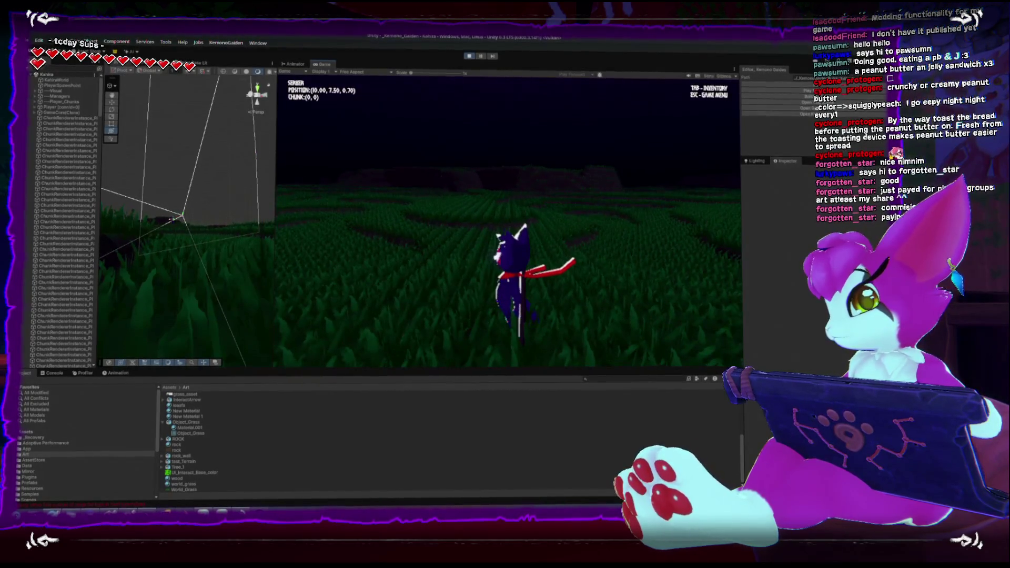
{"action": "key", "text": "s"}
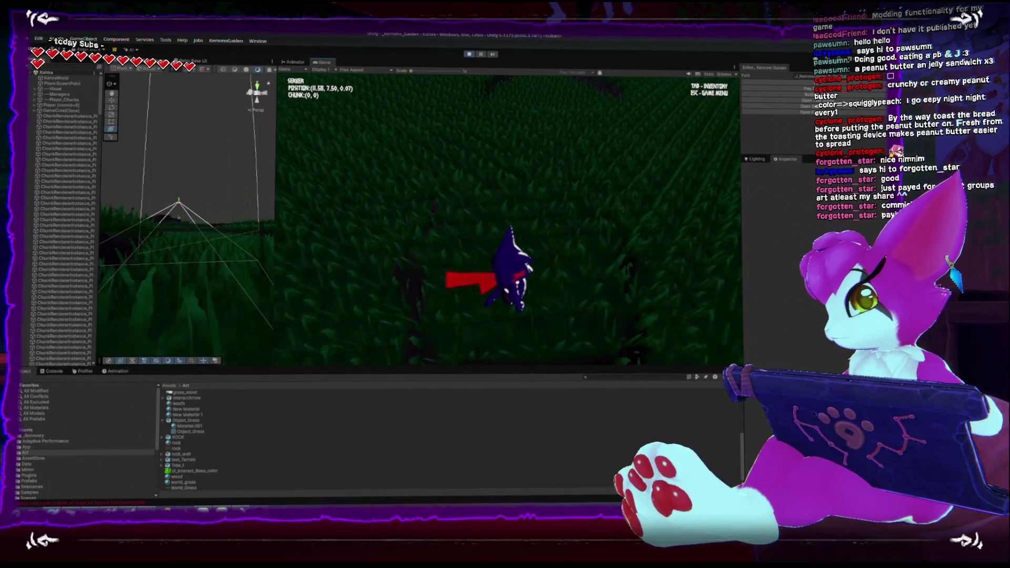
{"action": "key", "text": "w"}
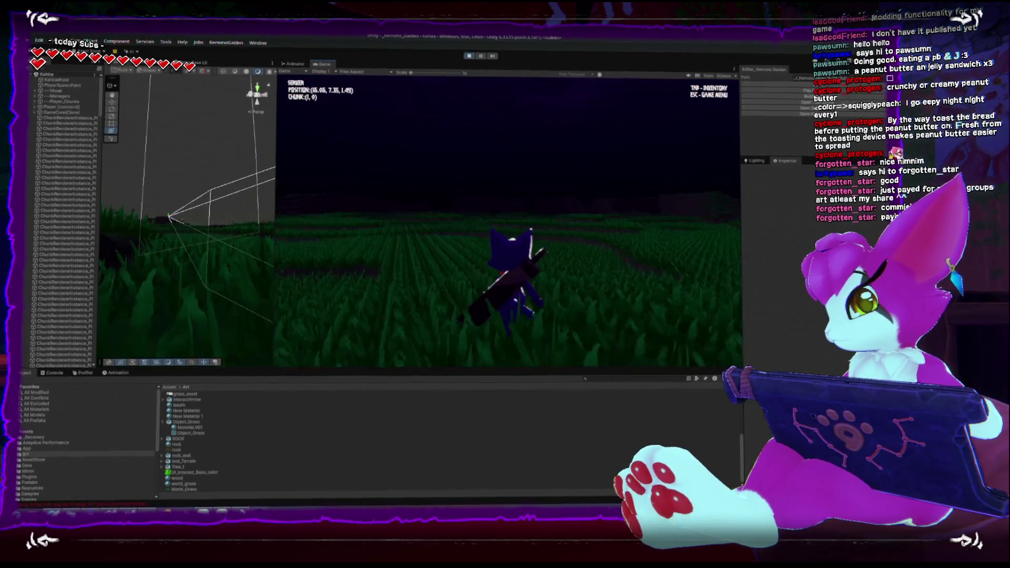
{"action": "key", "text": "Escape"}
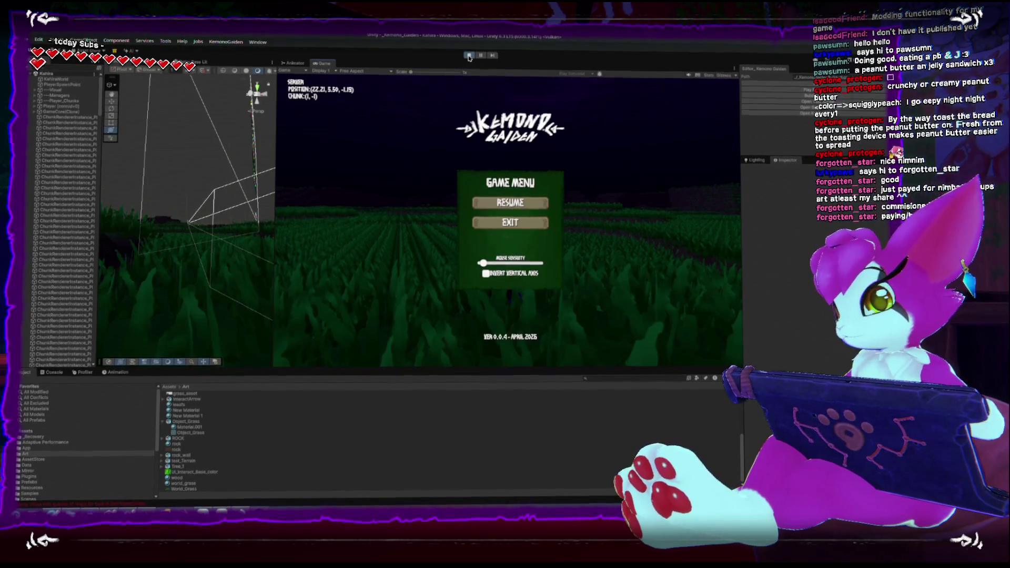
{"action": "left_click", "coordinate": [469, 54]}
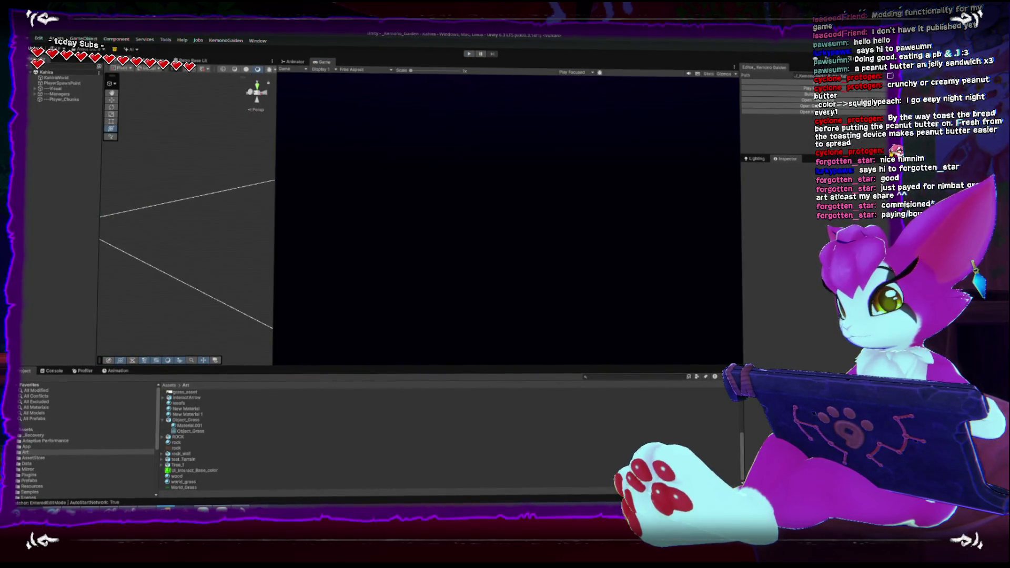
{"action": "left_click", "coordinate": [179, 506]}
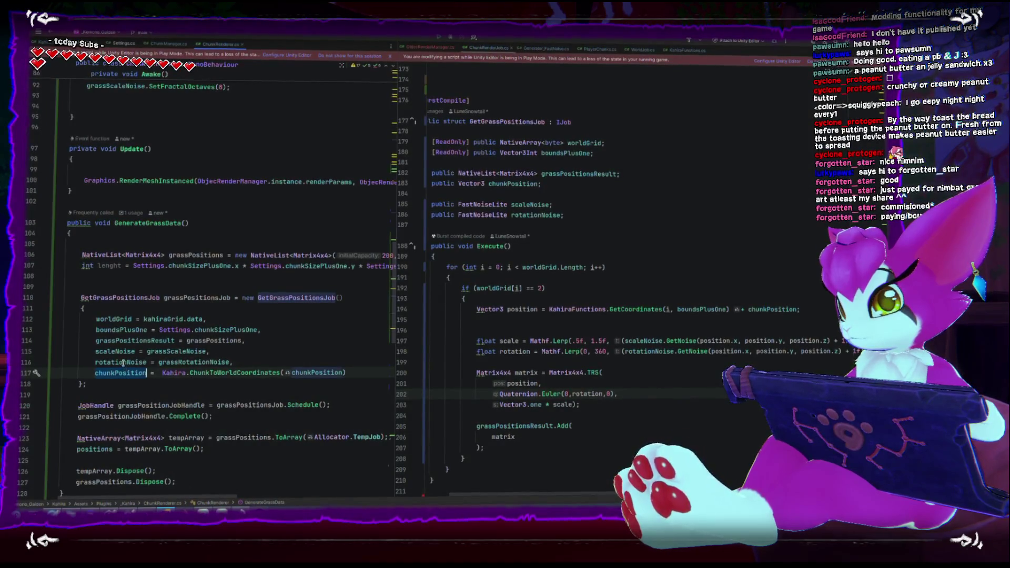
Add a grassRotationNoise.SetFrequency(2f) line below the scale noise setup in Awake
{"action": "scroll", "coordinate": [124, 362], "scroll_direction": "up", "scroll_amount": 20}
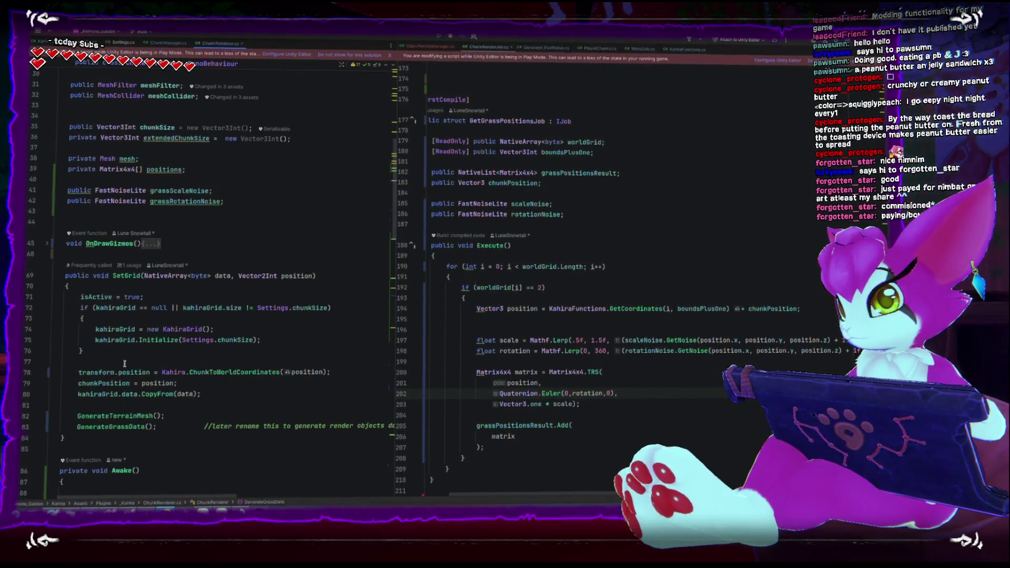
{"action": "scroll", "coordinate": [124, 363], "scroll_direction": "up", "scroll_amount": 1}
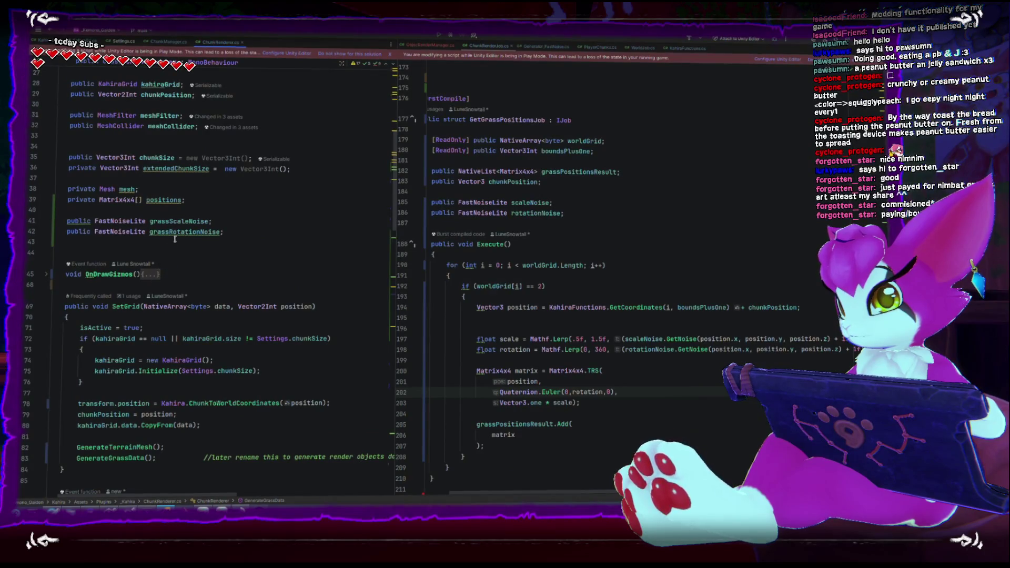
{"action": "scroll", "coordinate": [182, 263], "scroll_direction": "down", "scroll_amount": 15}
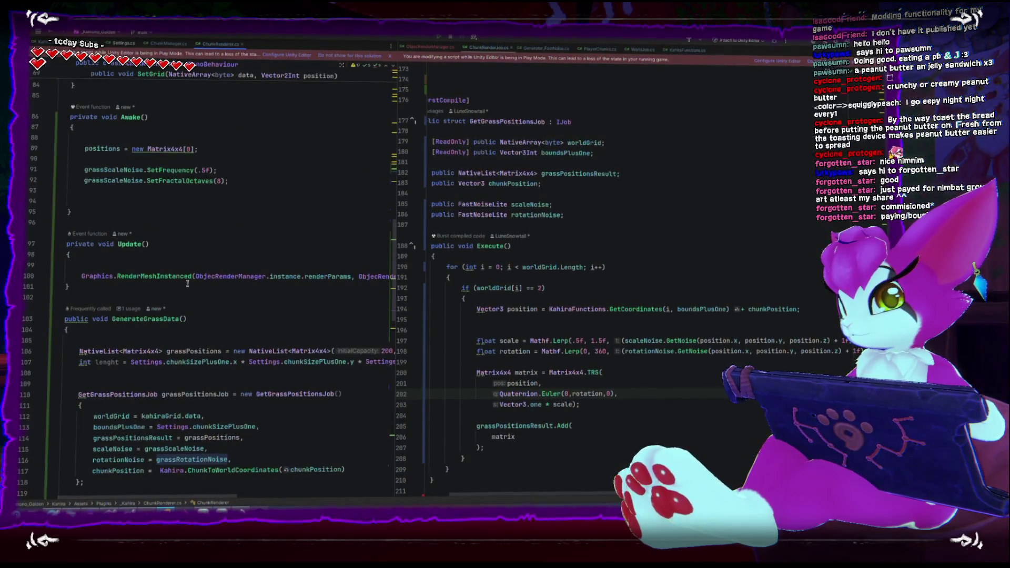
{"action": "mouse_move", "coordinate": [185, 279]}
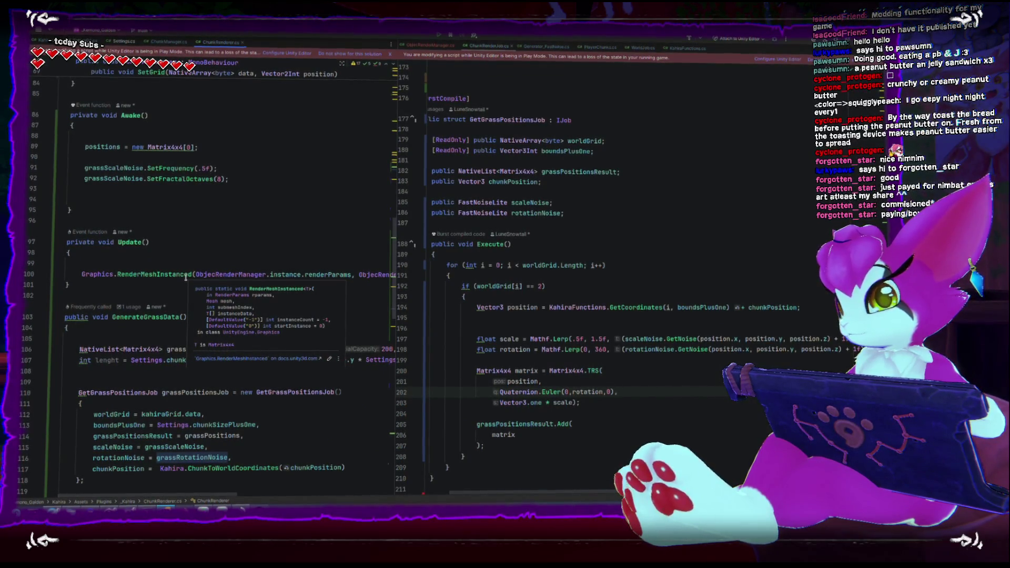
{"action": "scroll", "coordinate": [185, 277], "scroll_direction": "up", "scroll_amount": 4}
{"action": "left_click", "coordinate": [268, 304]}
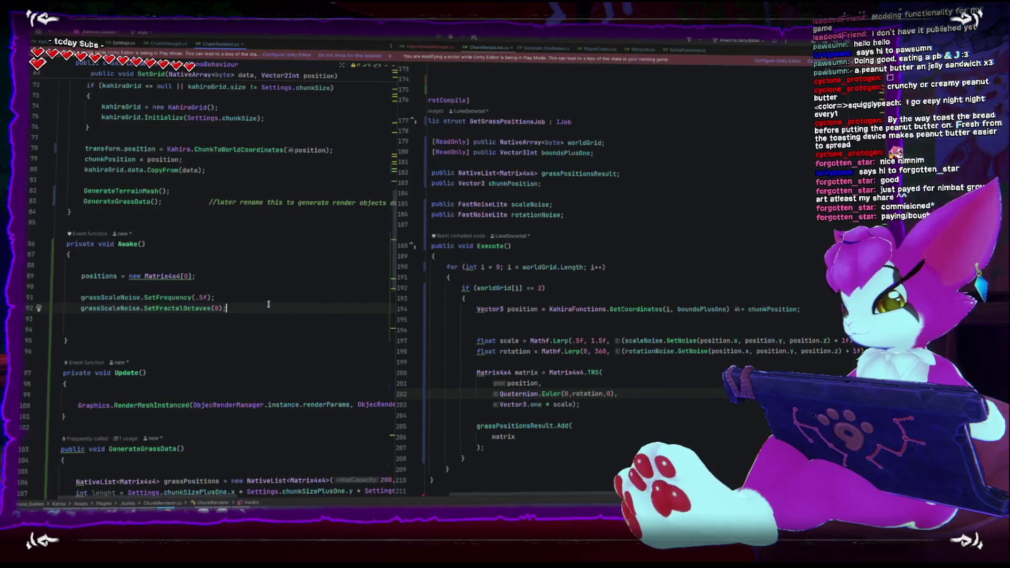
{"action": "key", "text": "Return"}
{"action": "key", "text": "Return"}
{"action": "type", "text": "grass"}
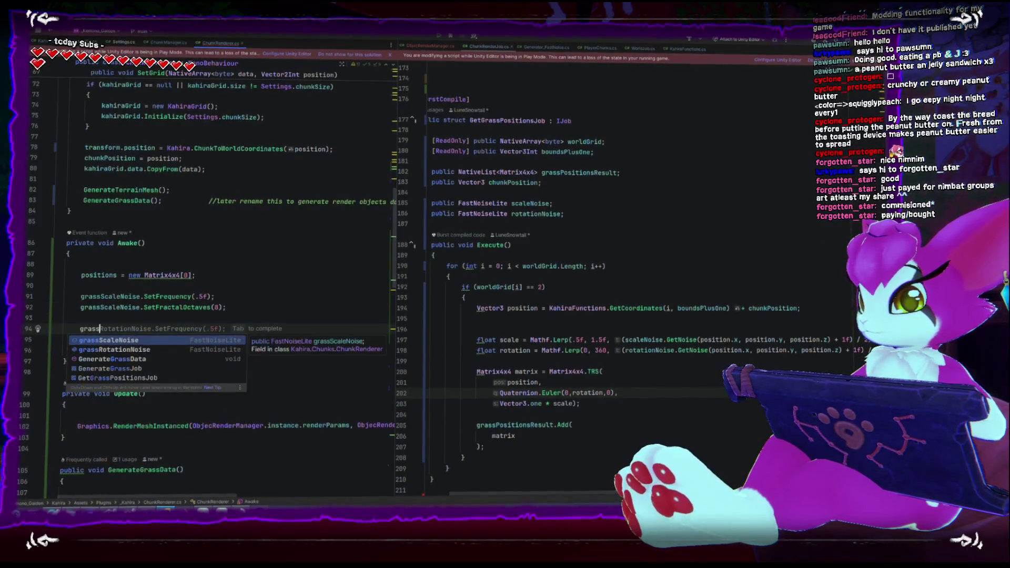
{"action": "type", "text": "R"}
{"action": "key", "text": "Return"}
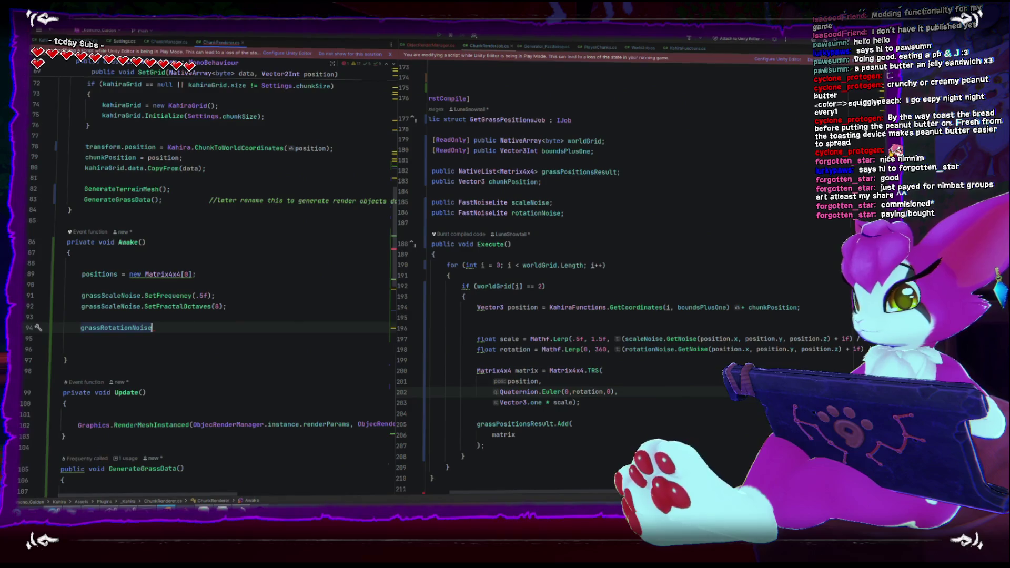
{"action": "type", "text": ".setf"}
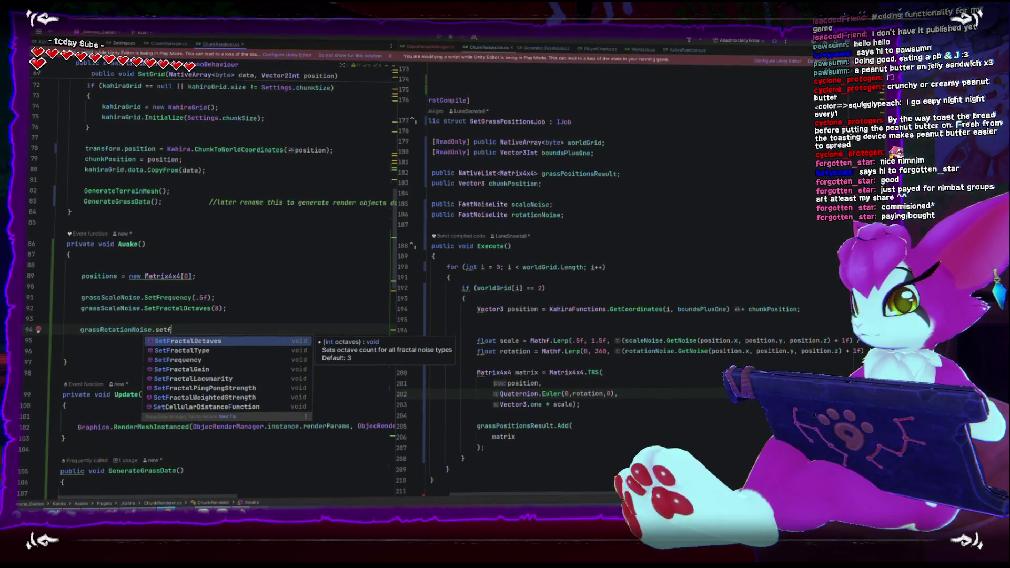
{"action": "key", "text": "Down"}
{"action": "key", "text": "Down"}
{"action": "key", "text": "Return"}
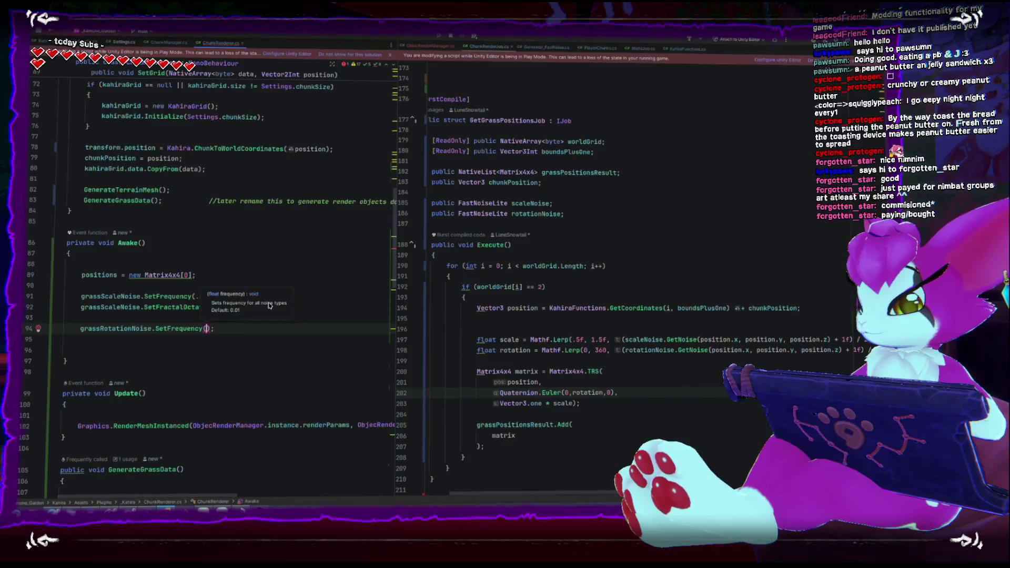
{"action": "key", "text": "Right"}
{"action": "type", "text": "."}
{"action": "key", "text": "BackSpace"}
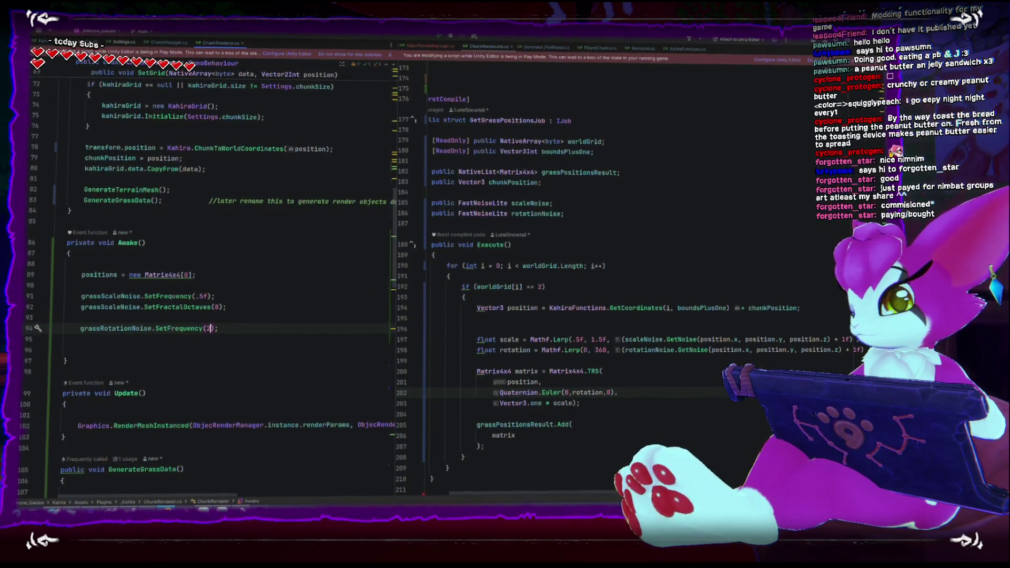
Duplicate the SetFractalOctaves(8) line and retarget the copy to grassRotationNoise
{"action": "key", "text": "Up"}
{"action": "key", "text": "Up"}
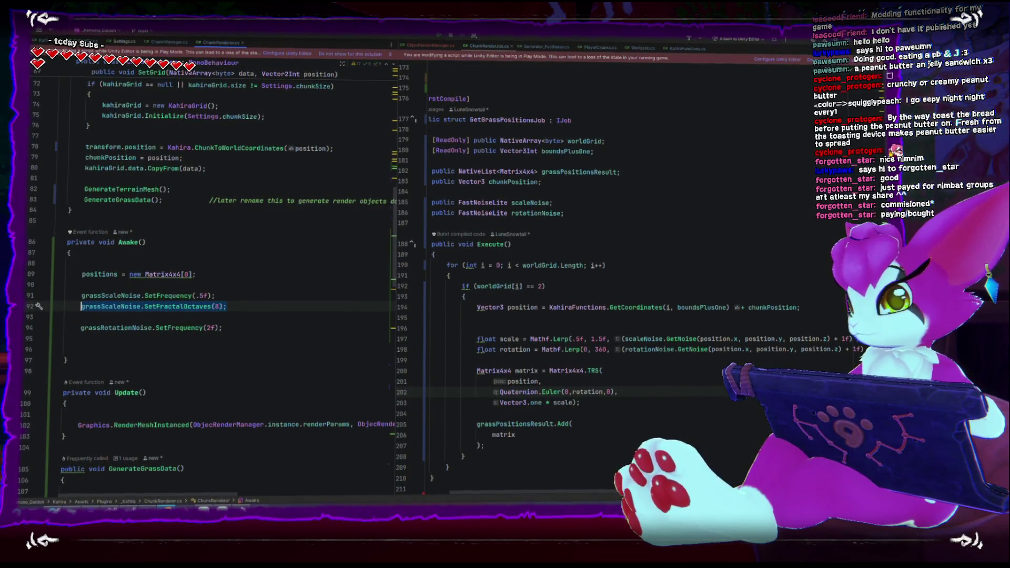
{"action": "key", "text": "ctrl+c"}
{"action": "key", "text": "Down"}
{"action": "key", "text": "Down"}
{"action": "key", "text": "End"}
{"action": "key", "text": "Return"}
{"action": "key", "text": "ctrl+v"}
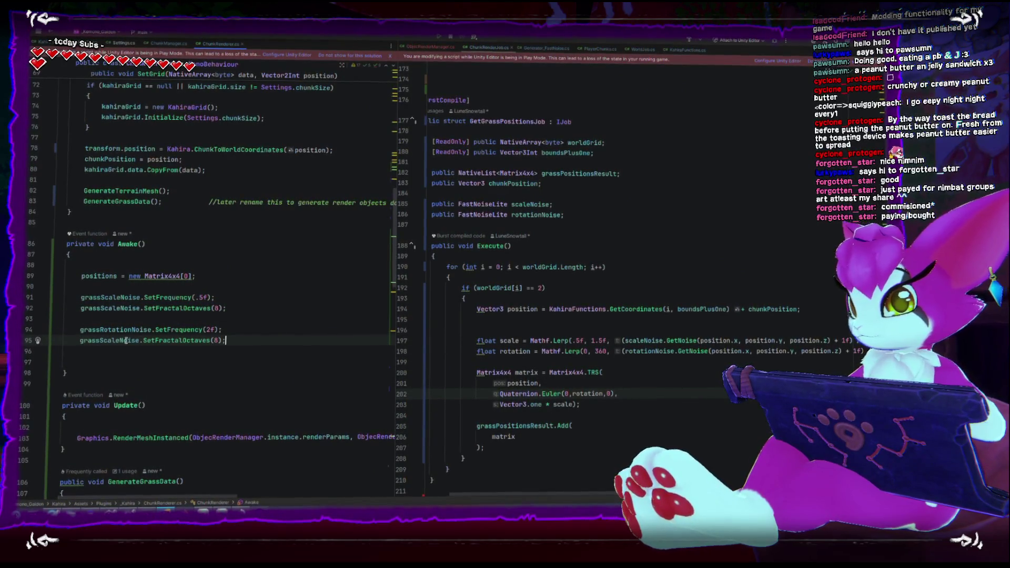
{"action": "left_click", "coordinate": [122, 330]}
{"action": "key", "text": "ctrl+c"}
{"action": "double_click", "coordinate": [119, 339]}
{"action": "key", "text": "ctrl+v"}
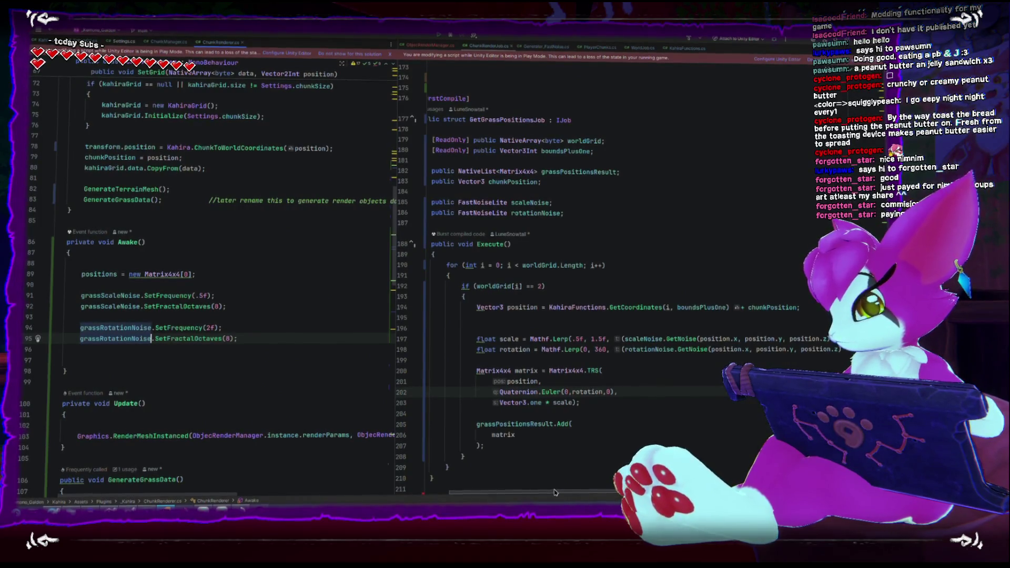
{"action": "scroll", "coordinate": [568, 494], "scroll_direction": "right", "scroll_amount": 2}
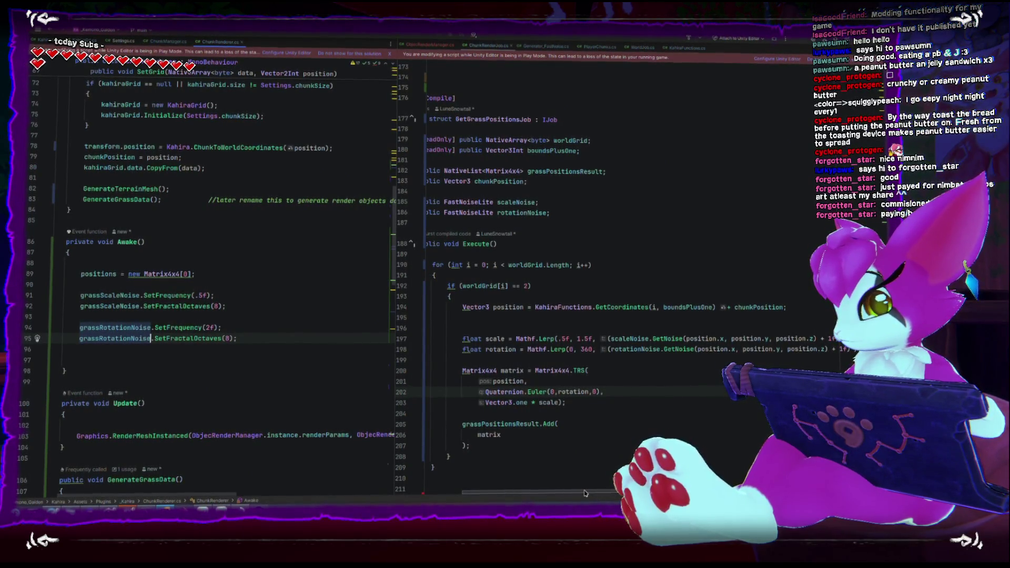
{"action": "left_click_drag", "start_coordinate": [583, 496], "coordinate": [480, 496]}
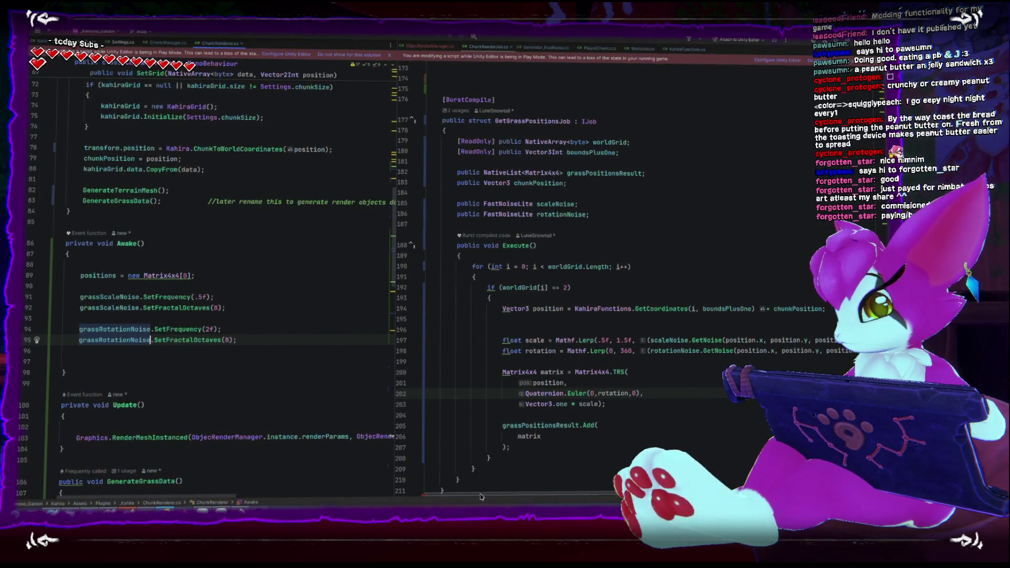
{"action": "key", "text": "alt+Tab"}
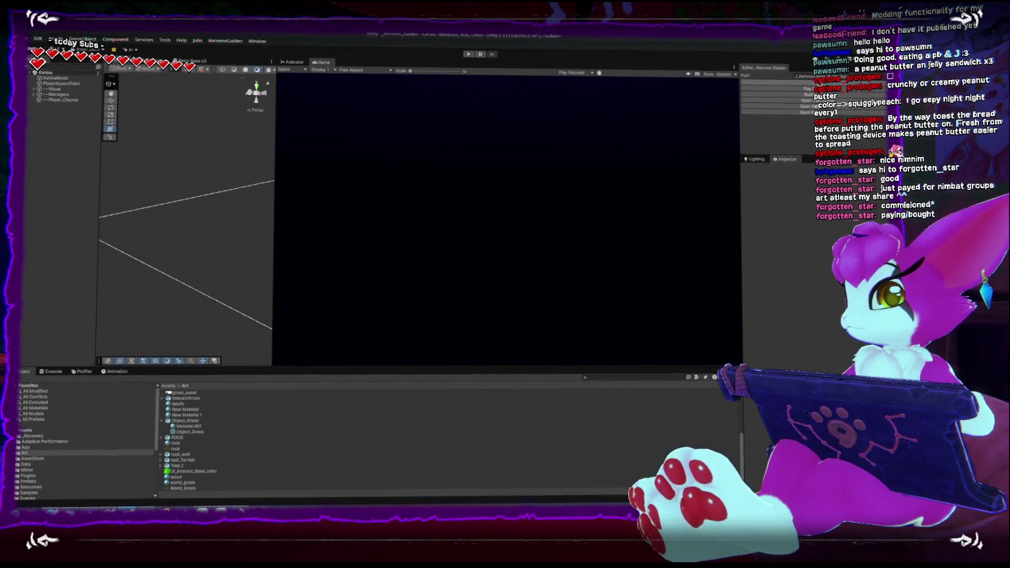
Run the game and walk the character back and forth across the rotation-noise grass
{"action": "key", "text": "ctrl+p"}
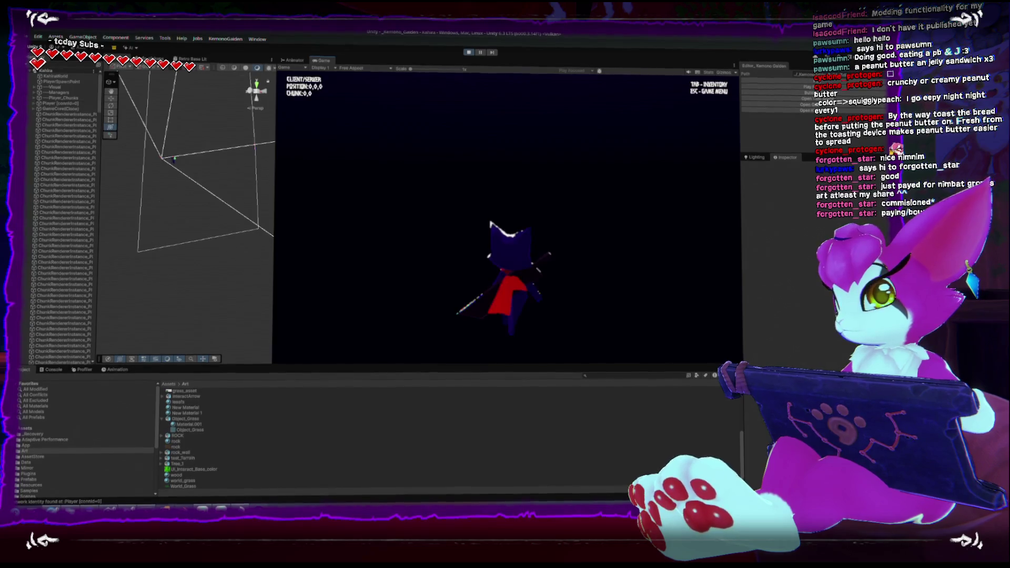
{"action": "key", "text": "s"}
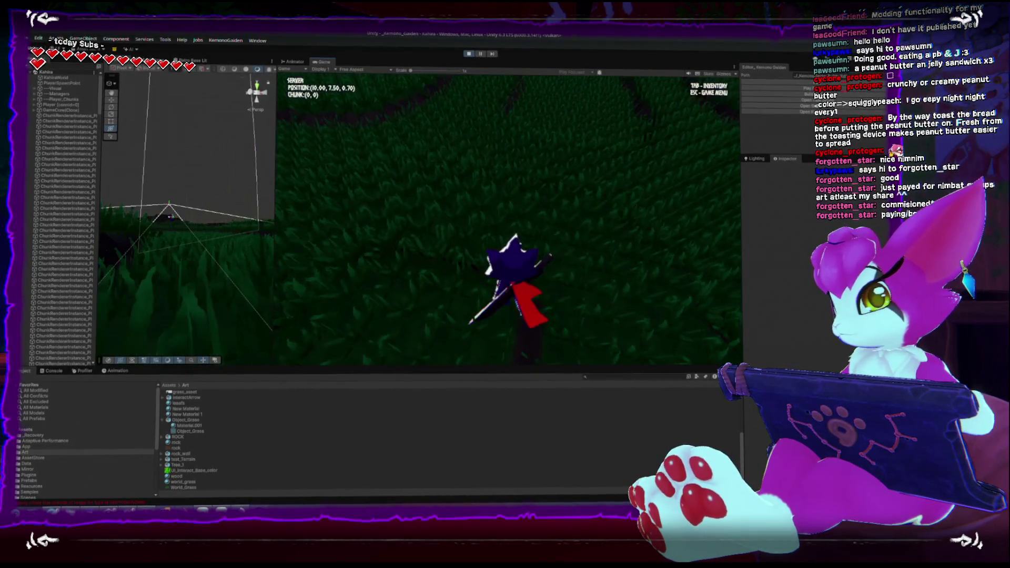
{"action": "key", "text": "w"}
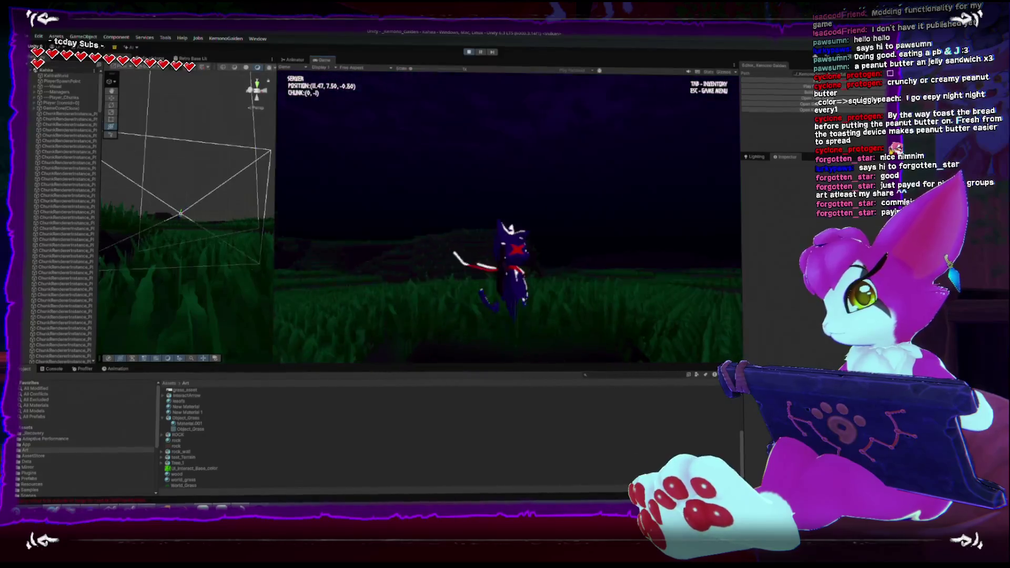
{"action": "key", "text": "w"}
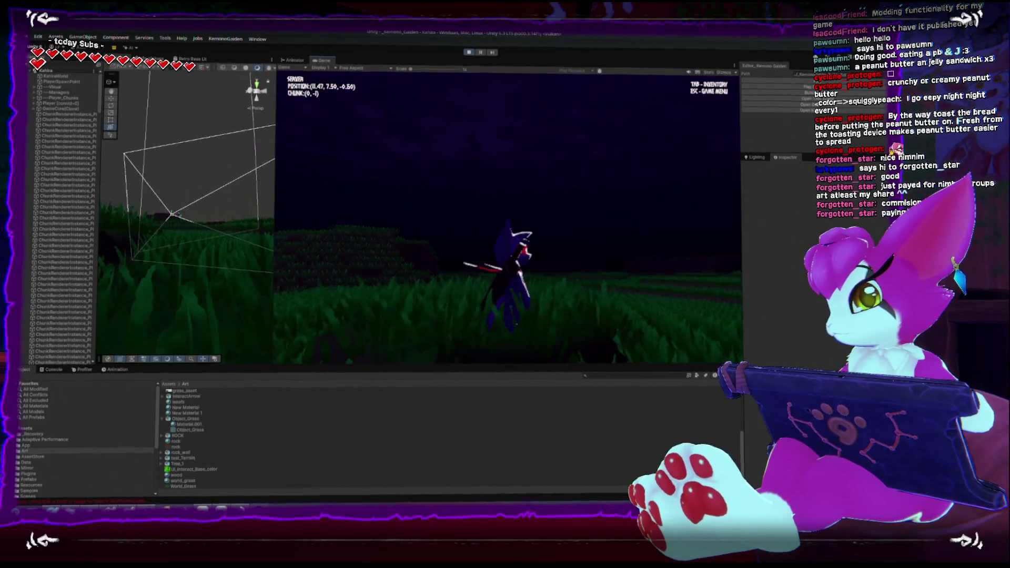
{"action": "key", "text": "w"}
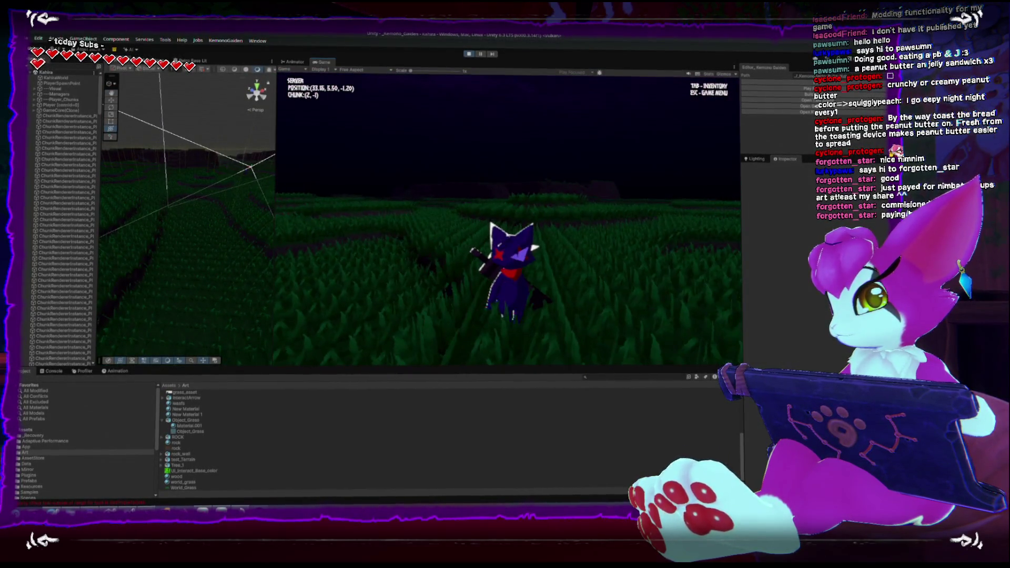
{"action": "key", "text": "w"}
{"action": "key", "text": "w"}
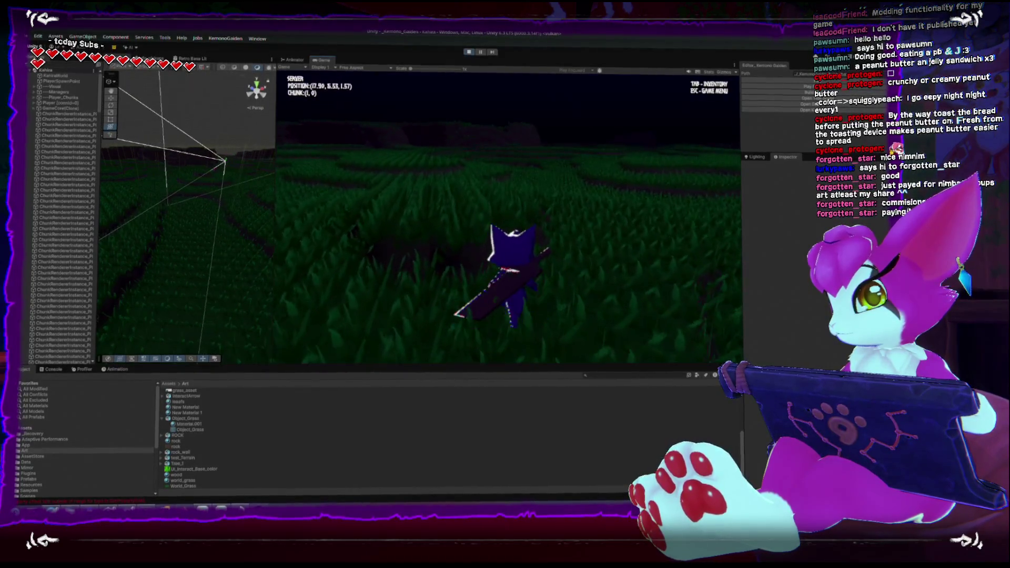
{"action": "key", "text": "w"}
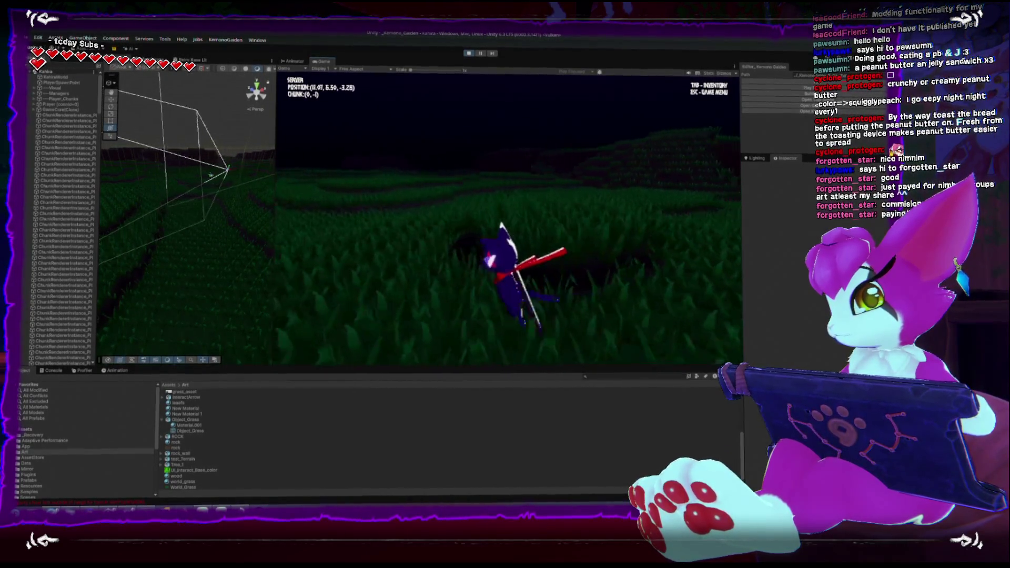
{"action": "key", "text": "w"}
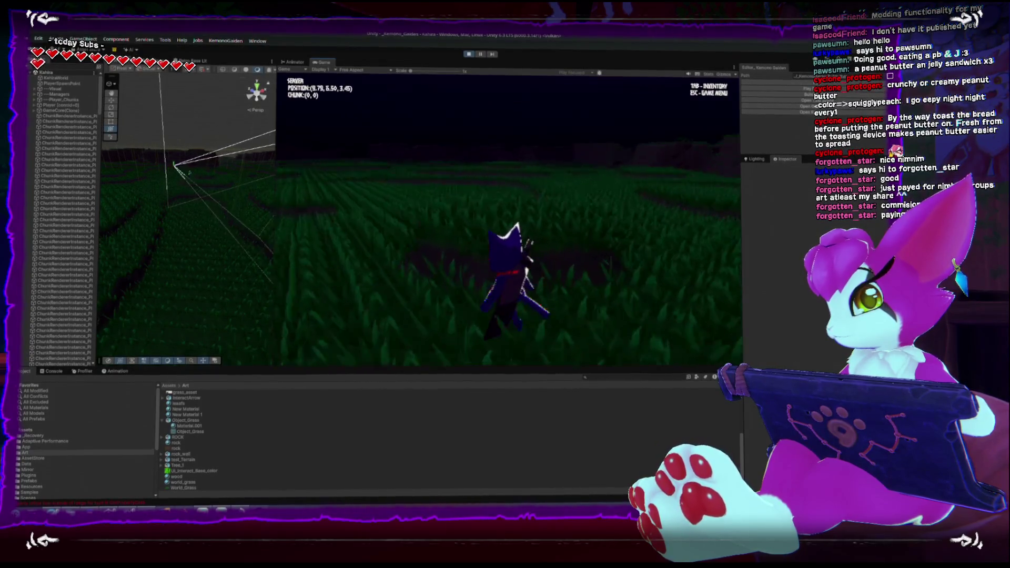
Stop play mode and return to the blade rotation calculation in Rider
{"action": "key", "text": "Escape"}
{"action": "left_click", "coordinate": [468, 53]}
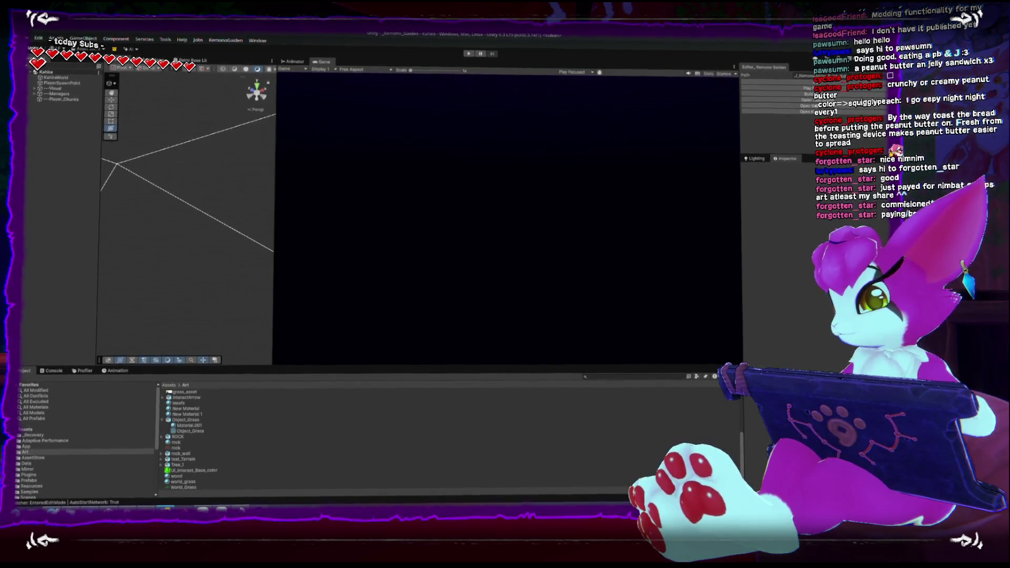
{"action": "key", "text": "alt+Tab"}
{"action": "left_click", "coordinate": [566, 349]}
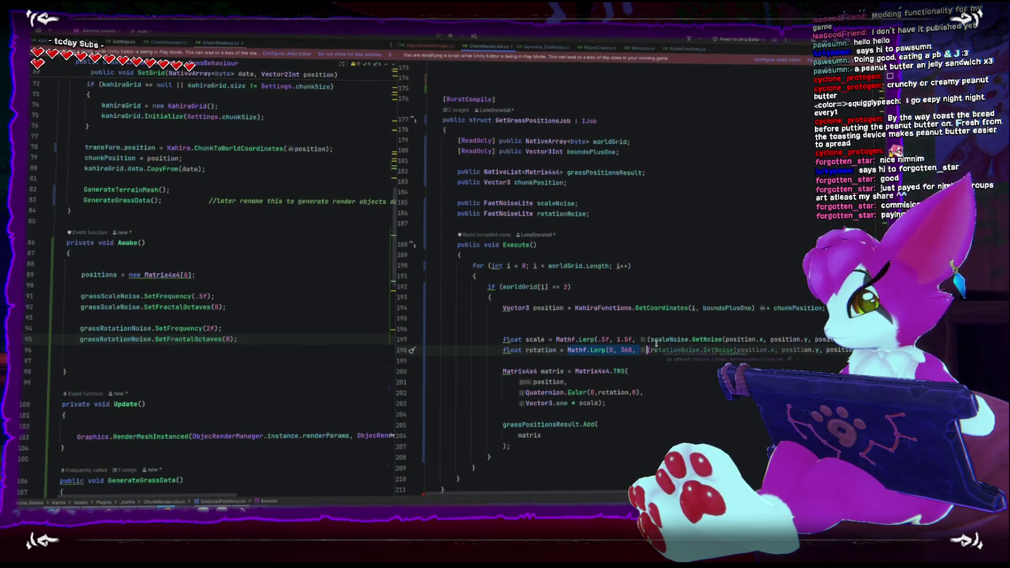
Replace the Mathf.Lerp rotation on line 198 with the rotation noise value * 360f
{"action": "key", "text": "Delete"}
{"action": "key", "text": "End"}
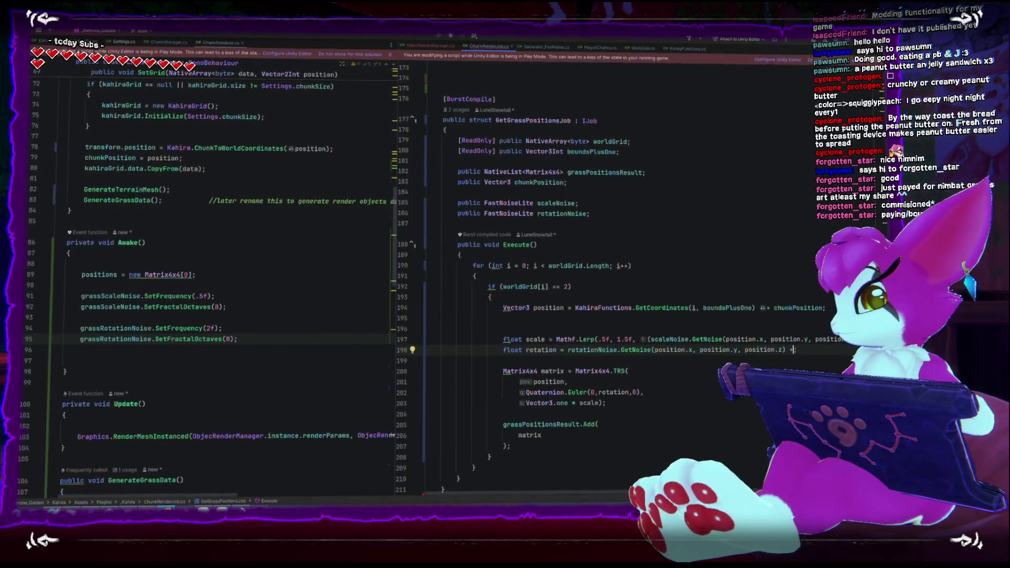
{"action": "type", "text": "*360"}
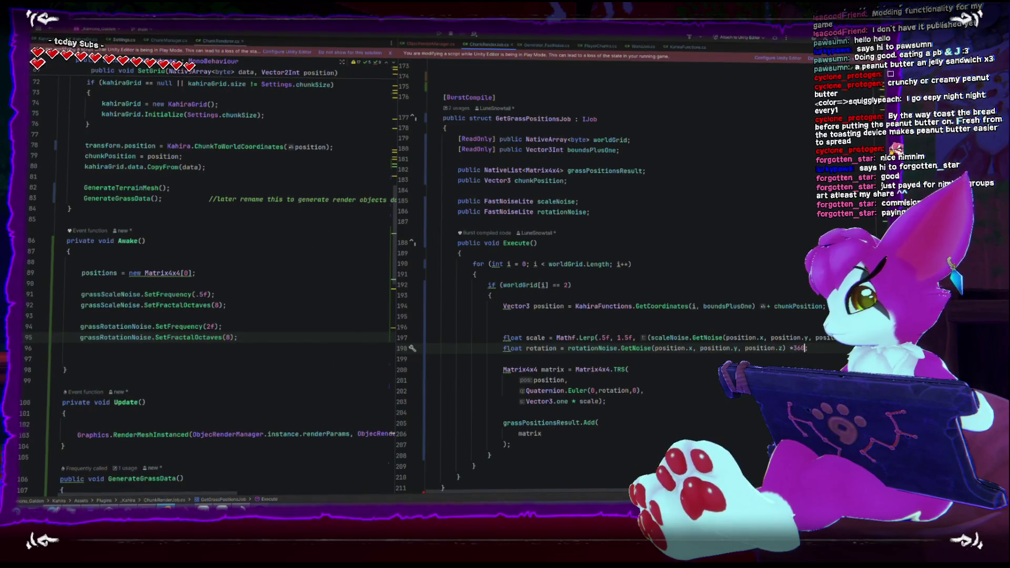
{"action": "type", "text": "f;"}
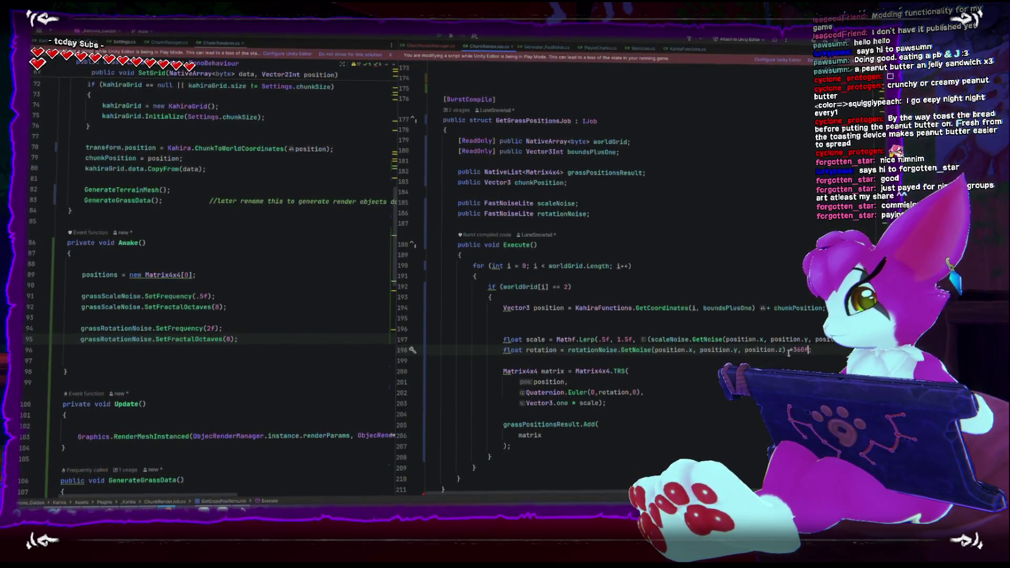
{"action": "left_click", "coordinate": [663, 389]}
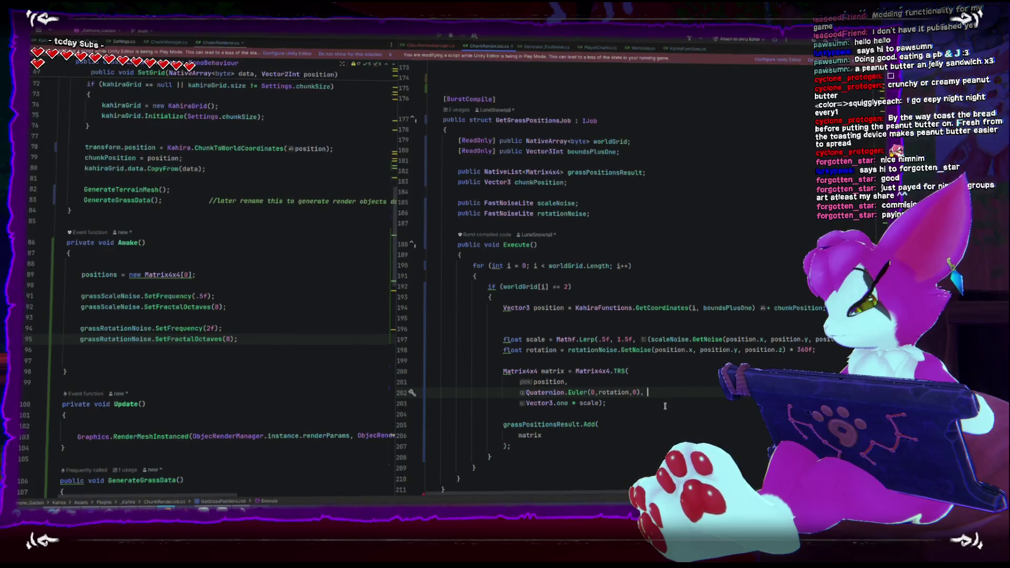
{"action": "mouse_move", "coordinate": [581, 390]}
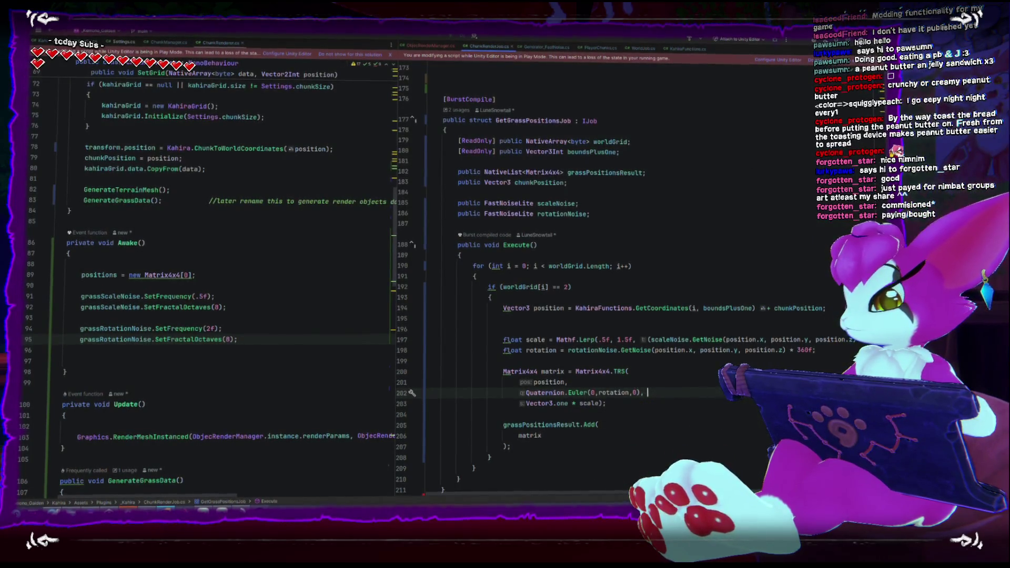
{"action": "key", "text": "alt+Tab"}
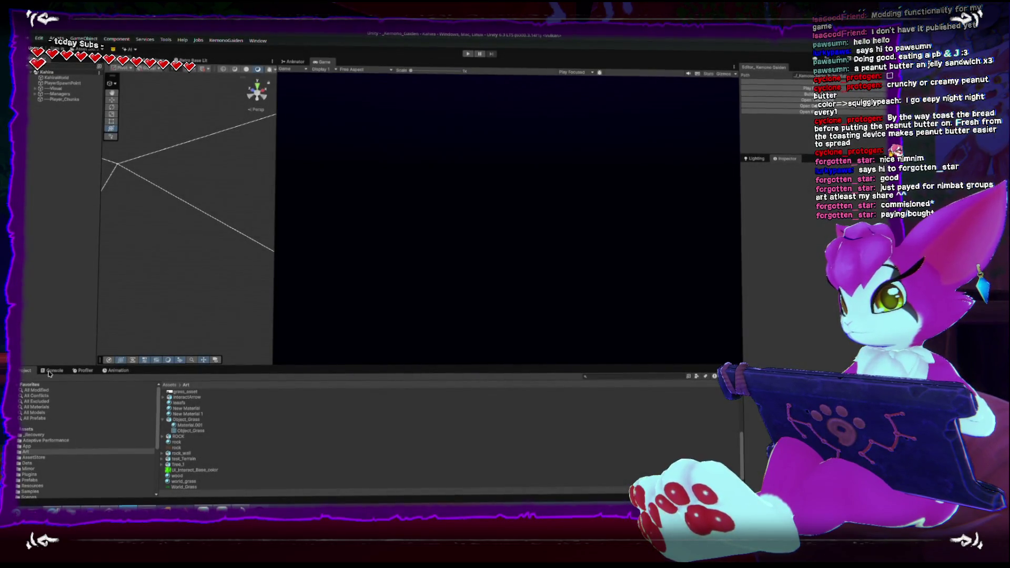
With the Console showing, run the game and walk through the grass to inspect the new rotation
{"action": "left_click", "coordinate": [51, 370]}
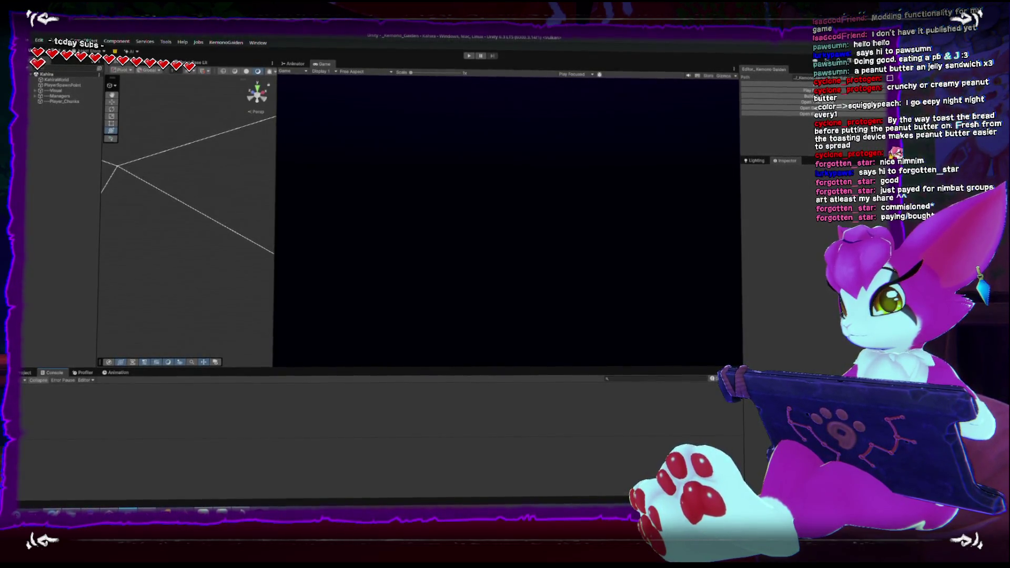
{"action": "key", "text": "ctrl+p"}
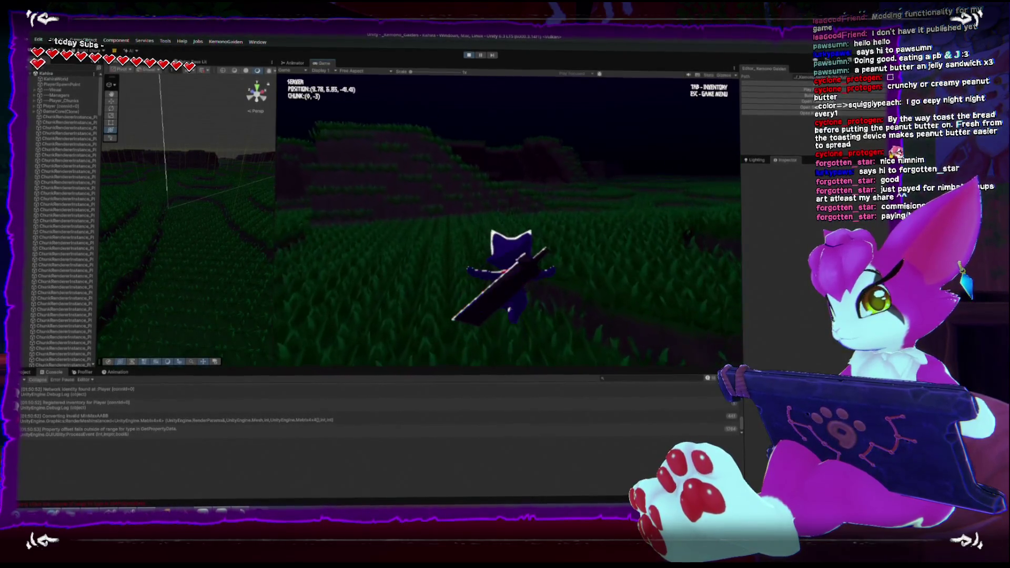
{"action": "key", "text": "w"}
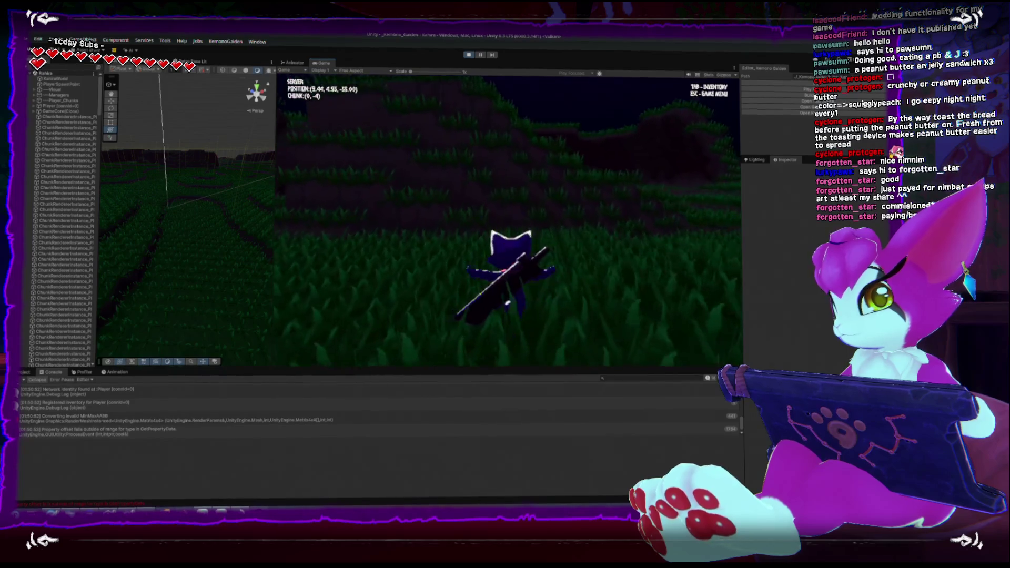
{"action": "key", "text": "w"}
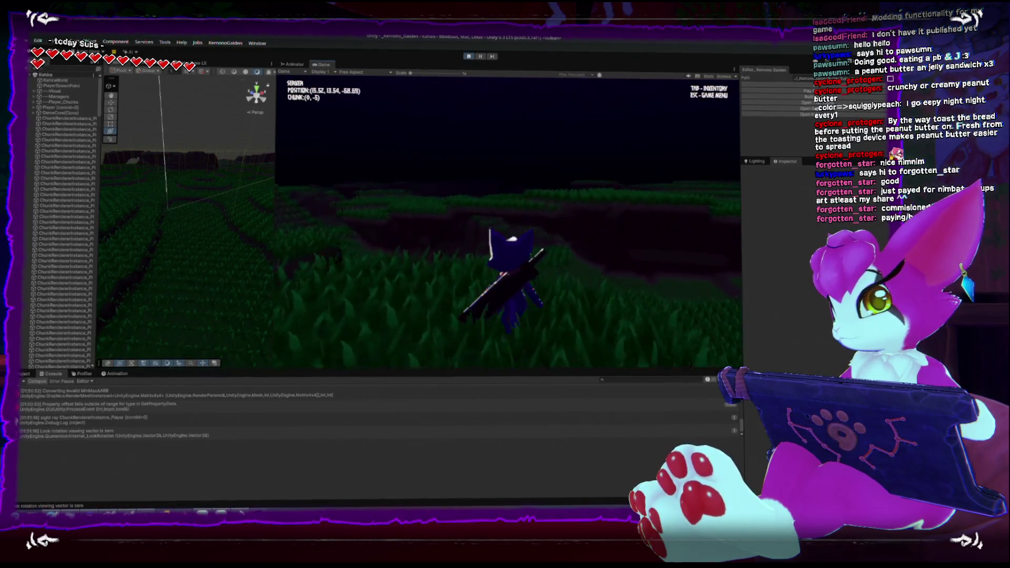
{"action": "key", "text": "w"}
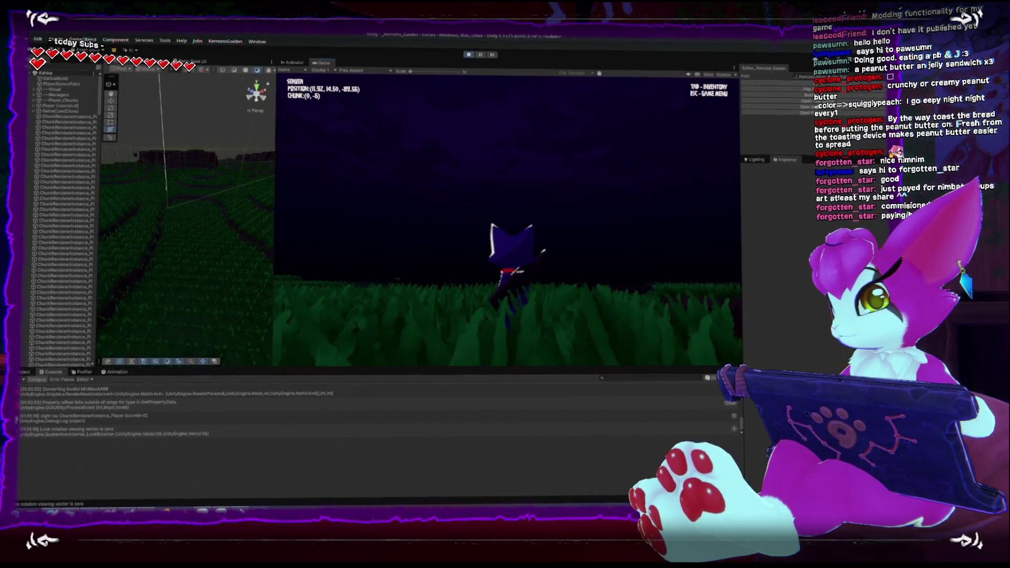
{"action": "key", "text": "Escape"}
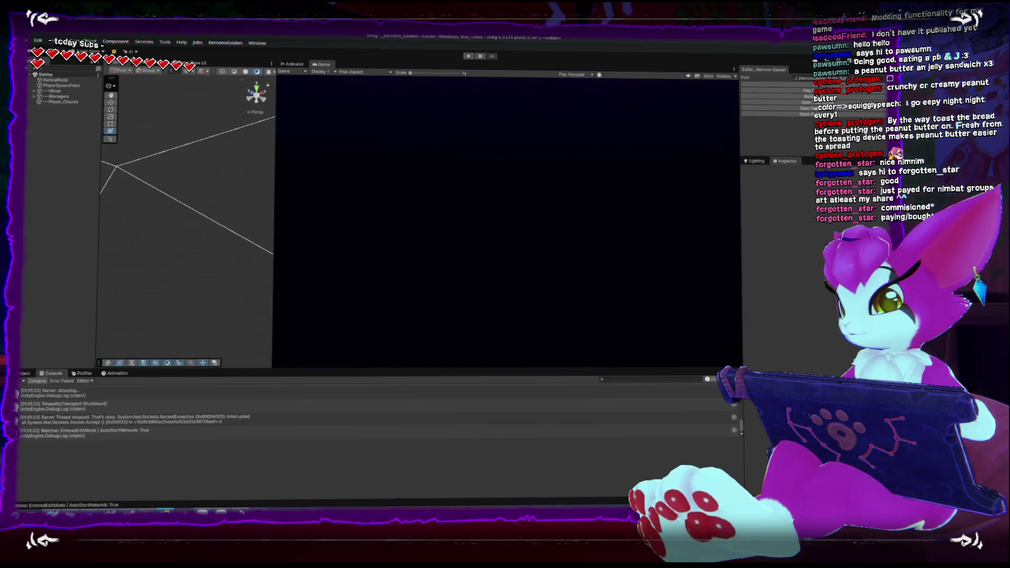
Stop the game and strip the Lerp wrapper and + 1f offset from the scale noise line
{"action": "left_click", "coordinate": [201, 509]}
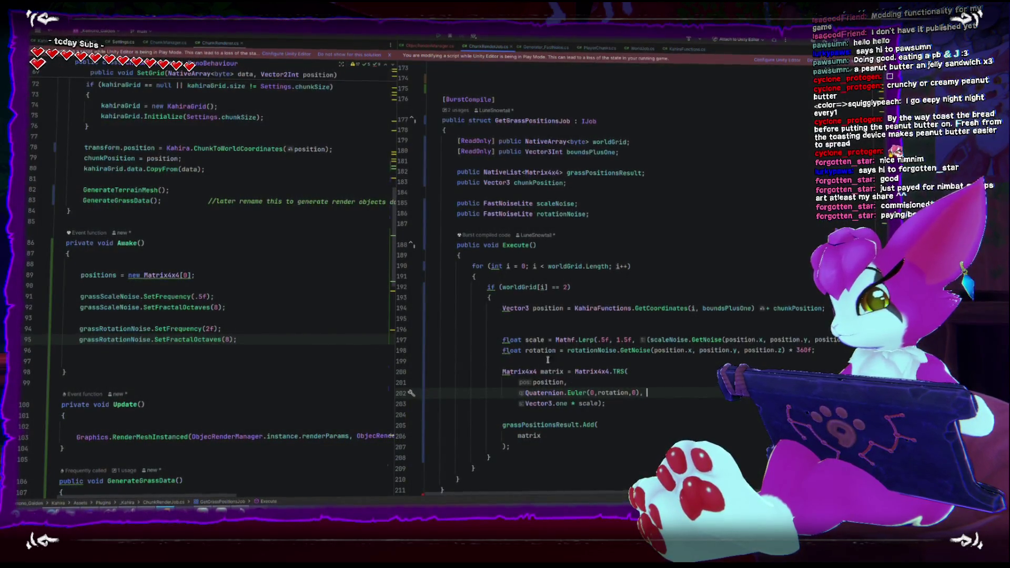
{"action": "left_click", "coordinate": [209, 328]}
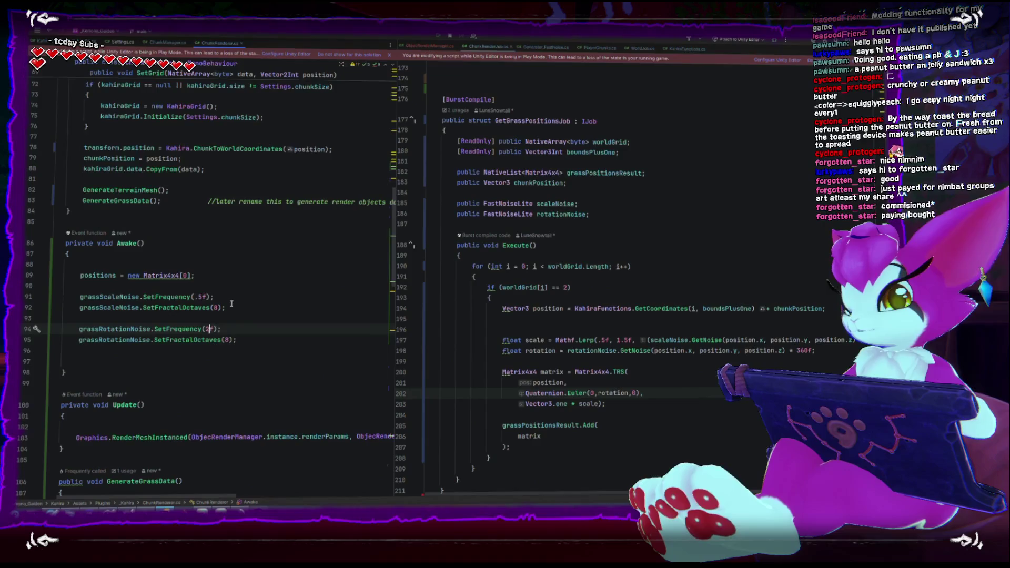
{"action": "left_click", "coordinate": [85, 319]}
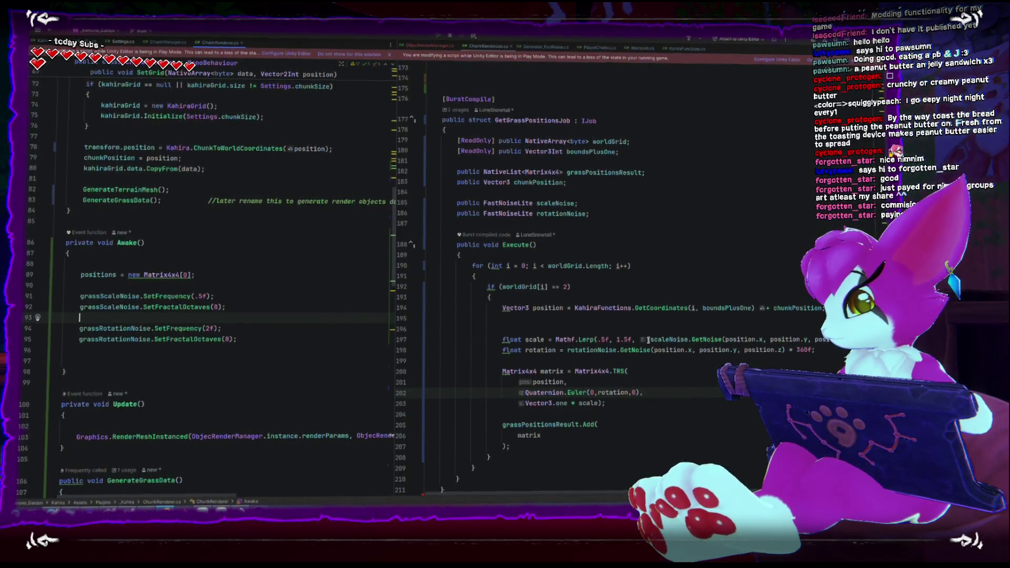
{"action": "left_click_drag", "start_coordinate": [648, 340], "coordinate": [561, 339]}
{"action": "key", "text": "BackSpace"}
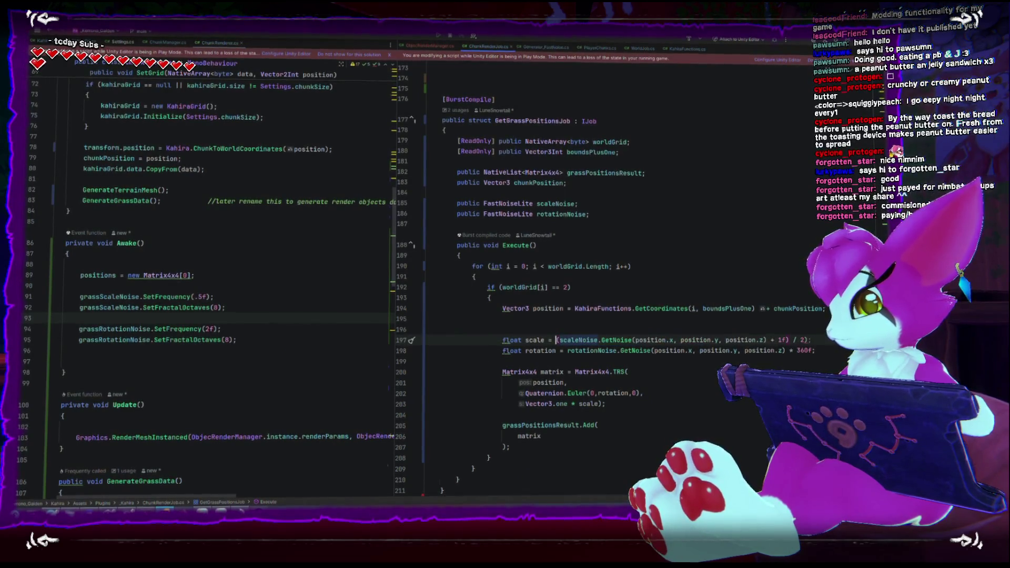
{"action": "left_click", "coordinate": [795, 340]}
{"action": "key", "text": "BackSpace"}
{"action": "key", "text": "BackSpace"}
{"action": "key", "text": "BackSpace"}
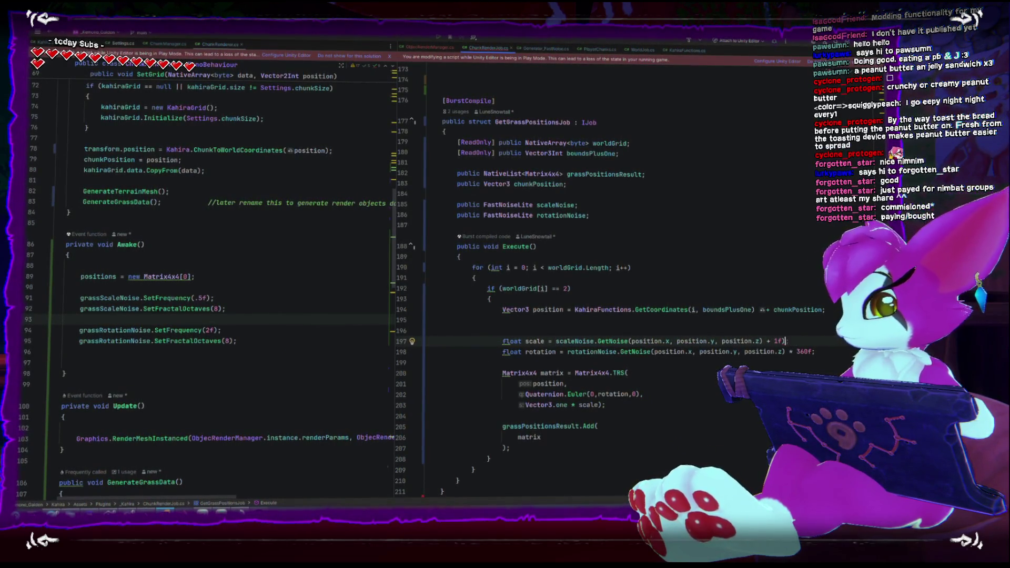
{"action": "key", "text": "BackSpace"}
{"action": "key", "text": "BackSpace"}
{"action": "key", "text": "BackSpace"}
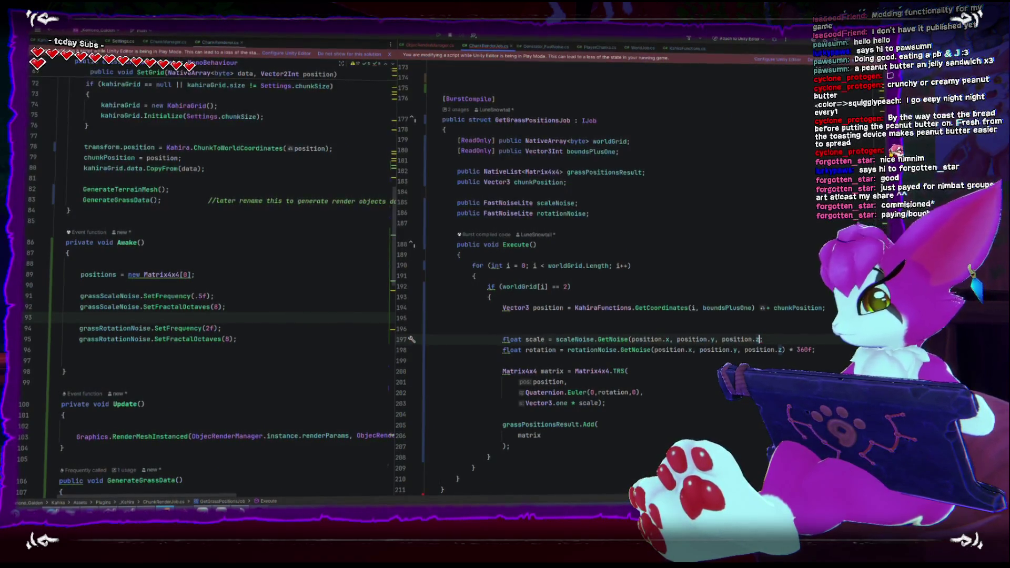
Review the rest of the positions job loop, then switch to Unity to recompile
{"action": "left_click", "coordinate": [693, 423]}
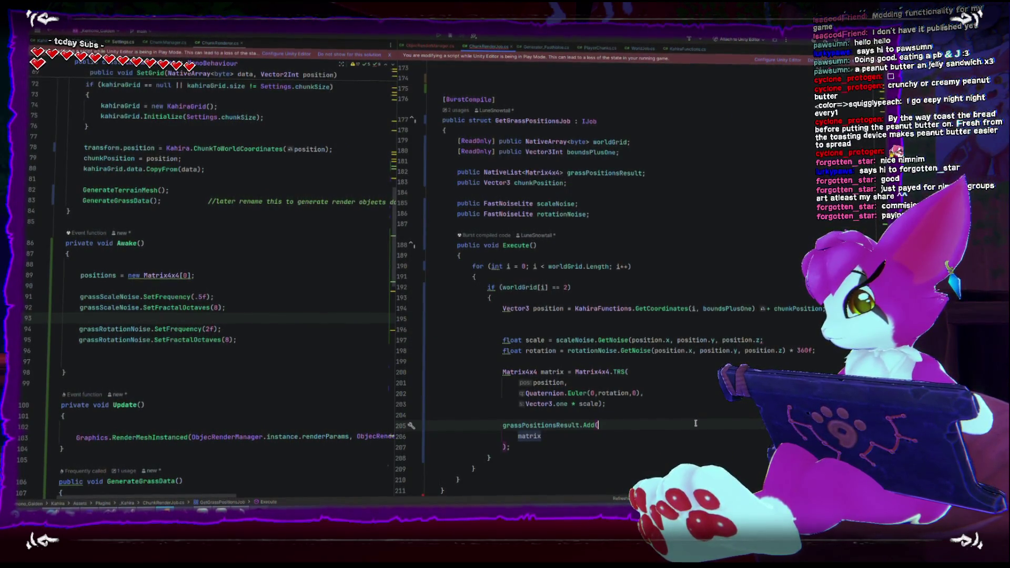
{"action": "left_click", "coordinate": [536, 469]}
{"action": "scroll", "coordinate": [536, 470], "scroll_direction": "down", "scroll_amount": 2}
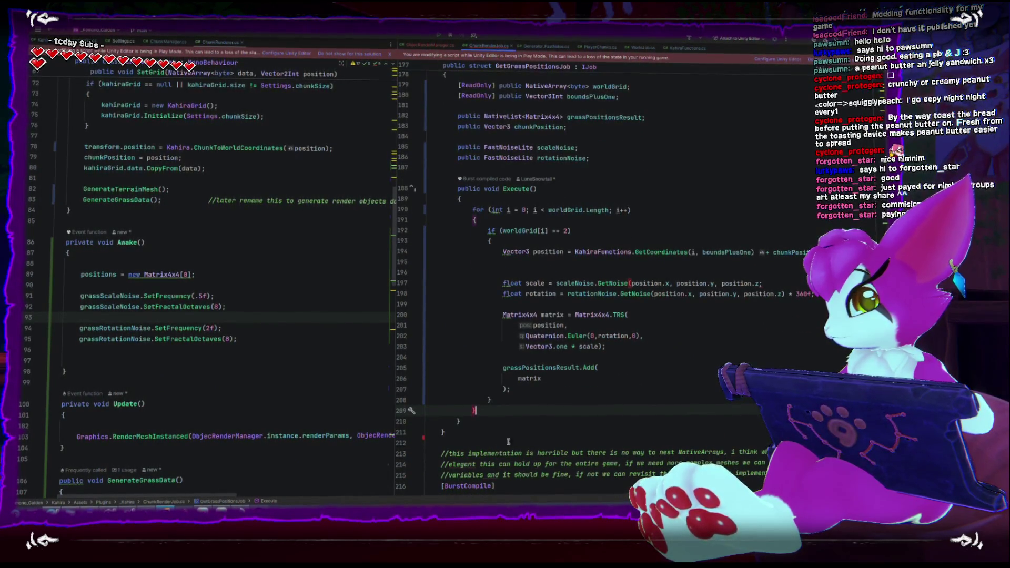
{"action": "left_click", "coordinate": [760, 283]}
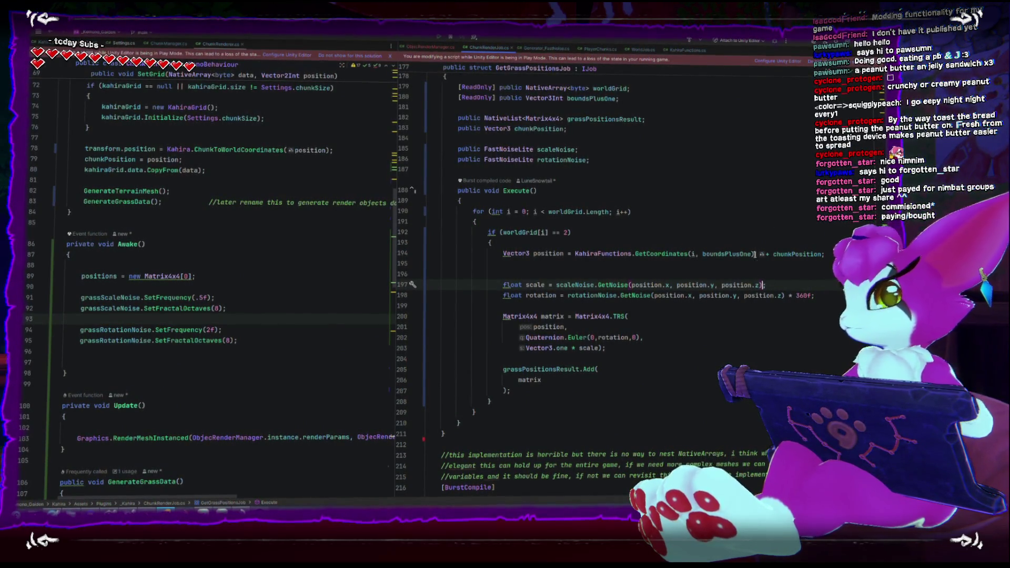
{"action": "left_click", "coordinate": [797, 57]}
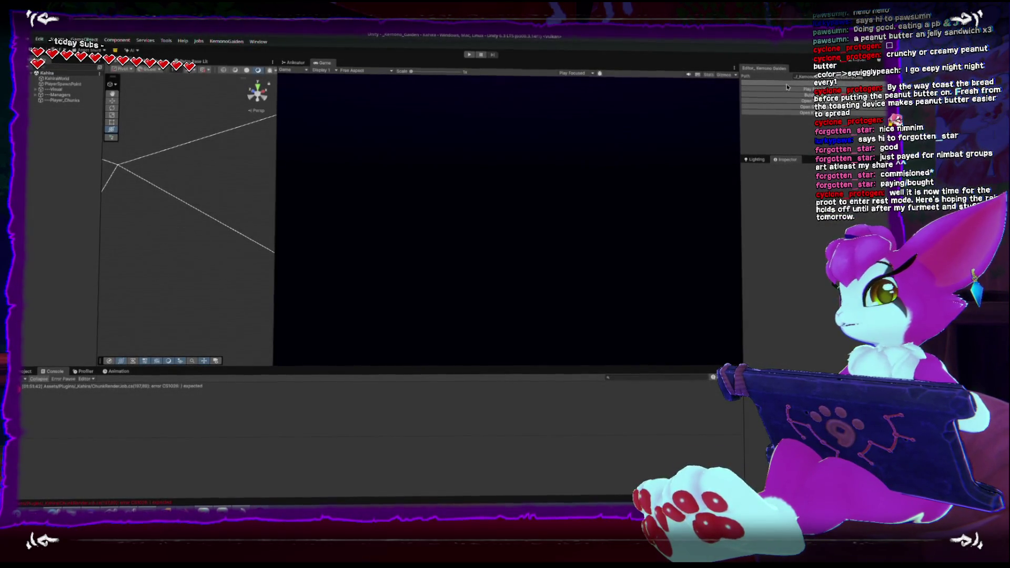
Run the game, walk the character through several grass chunks, then pause with Esc
{"action": "key", "text": "ctrl+p"}
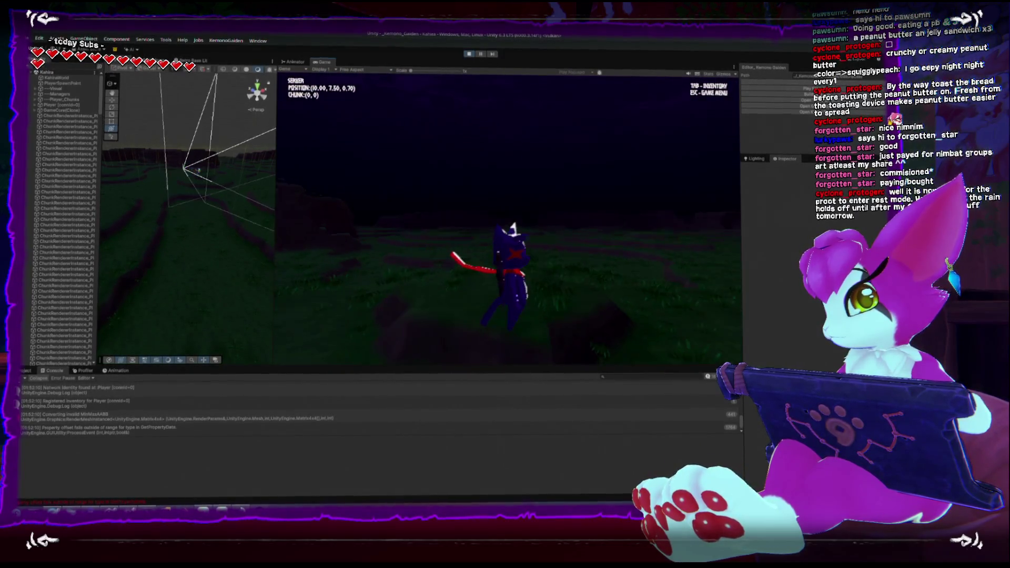
{"action": "key", "text": "w"}
{"action": "key", "text": "w"}
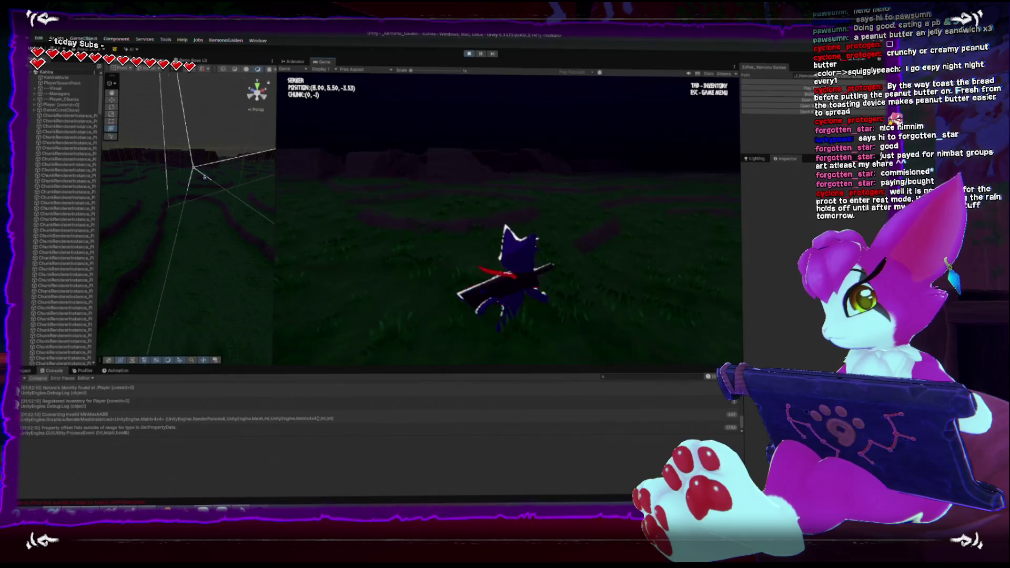
{"action": "key", "text": "w"}
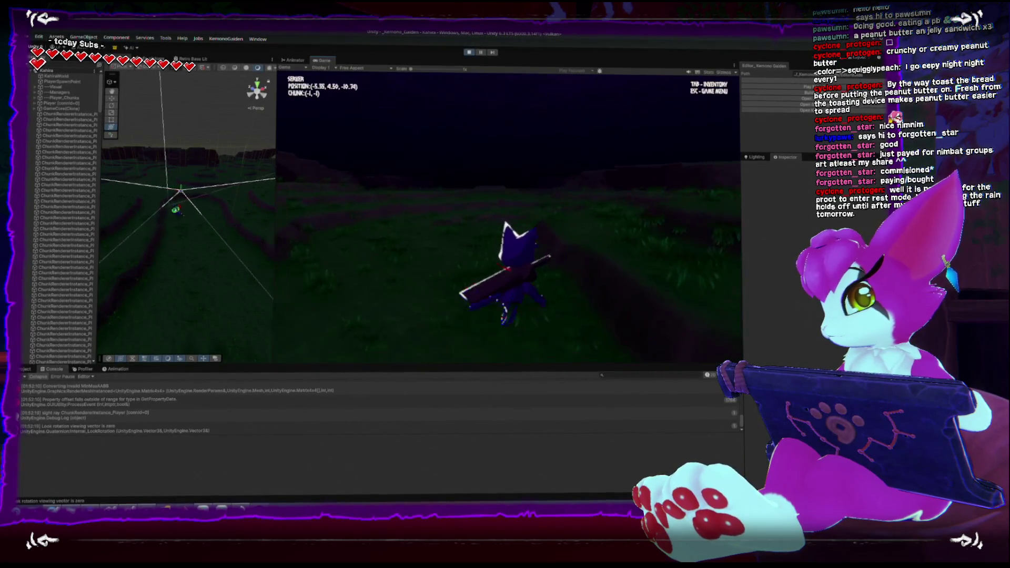
{"action": "key", "text": "w"}
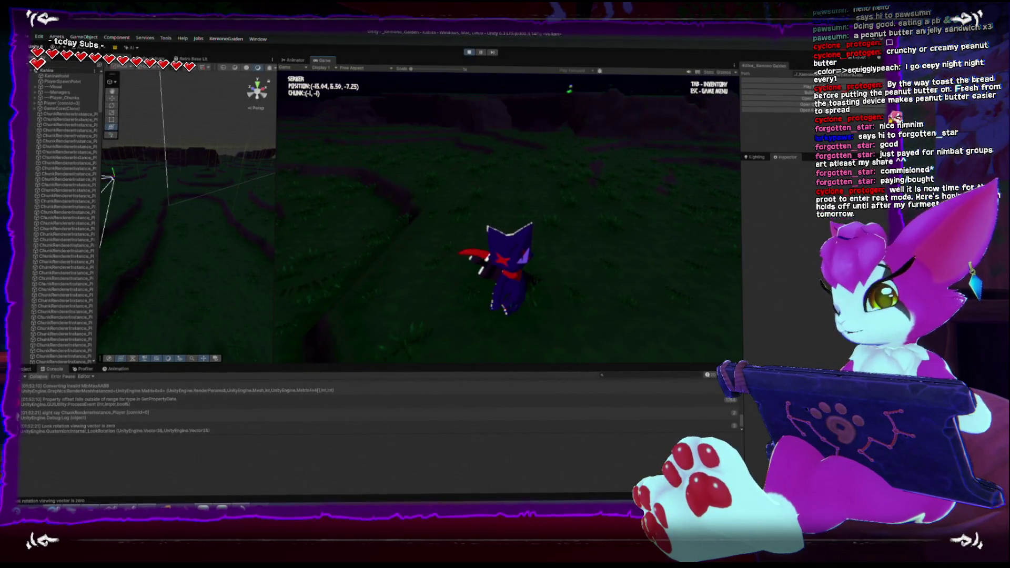
{"action": "key", "text": "w"}
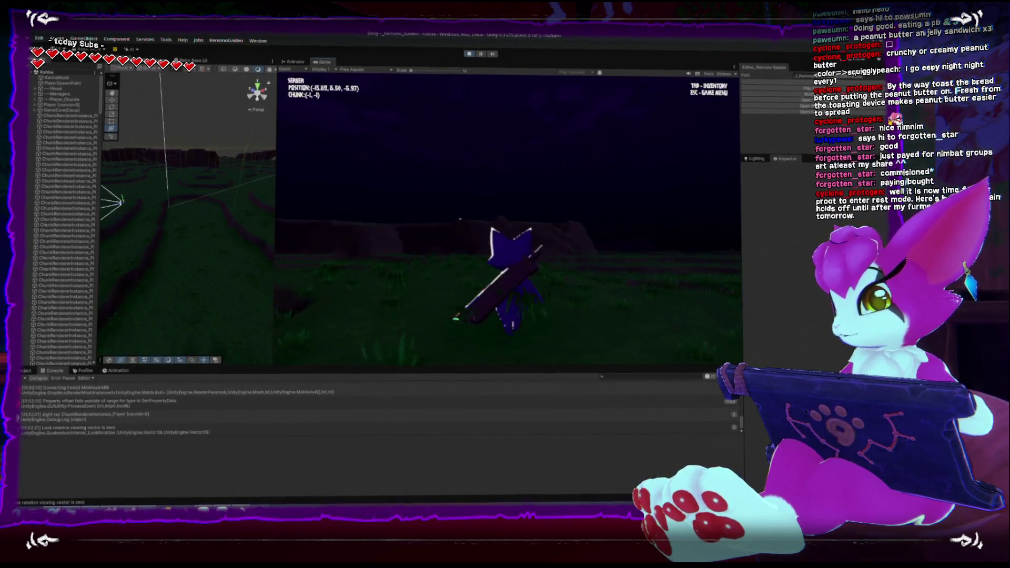
{"action": "key", "text": "w"}
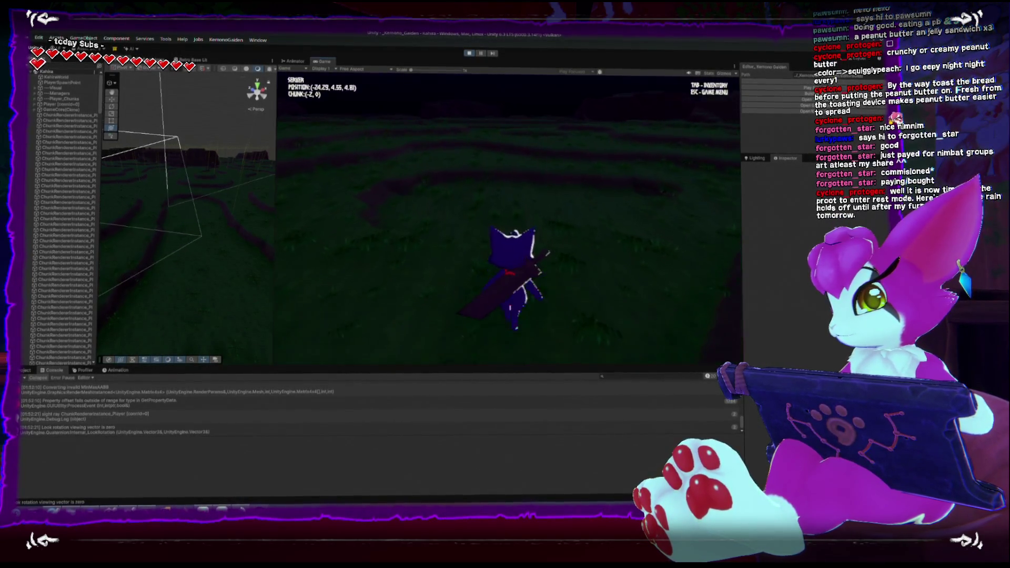
{"action": "key", "text": "w"}
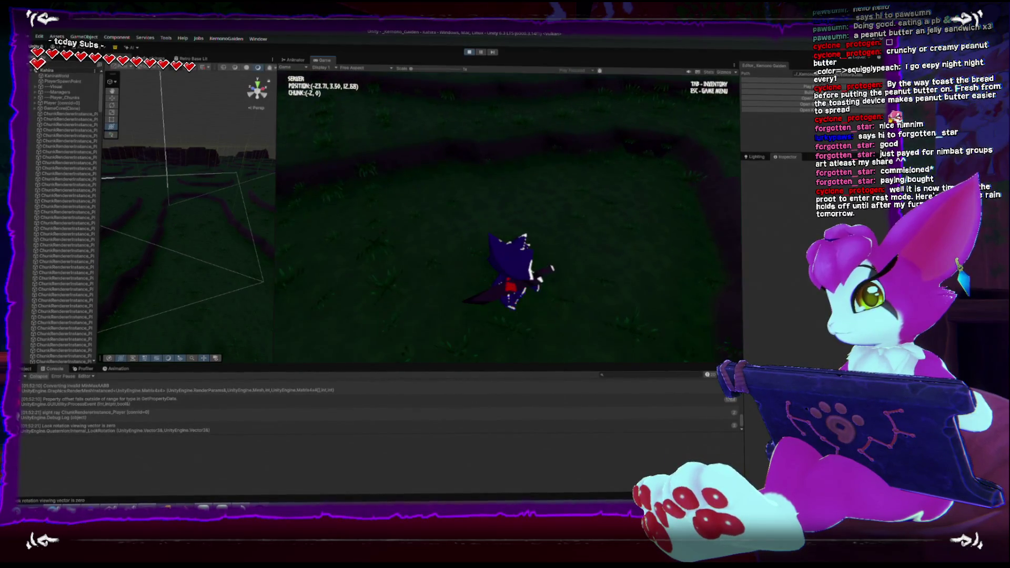
{"action": "key", "text": "Escape"}
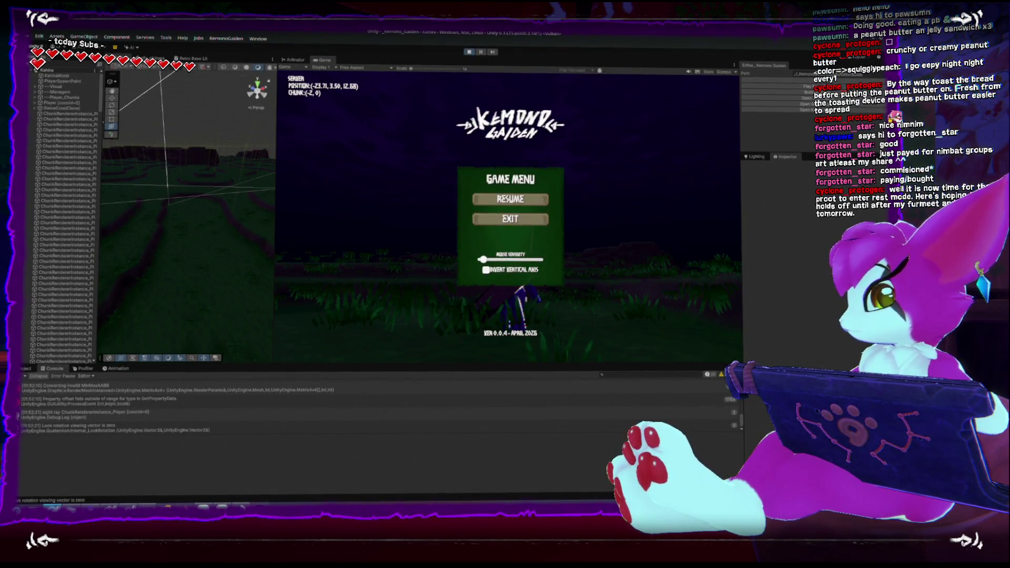
Open the FastNoiseLite GitHub repository from the search results and scroll through its README
{"action": "key", "text": "alt+Tab"}
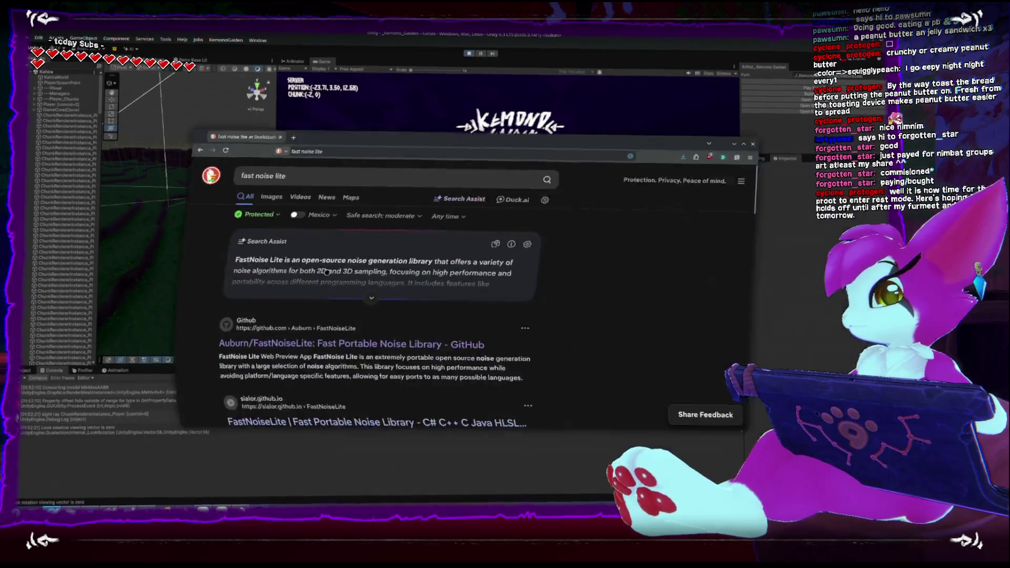
{"action": "left_click", "coordinate": [246, 306]}
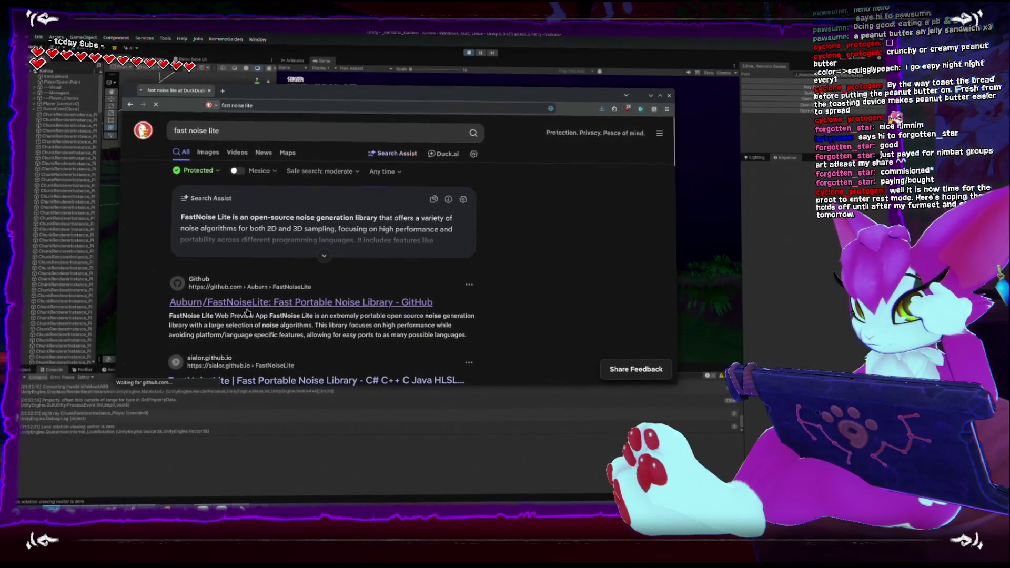
{"action": "scroll", "coordinate": [285, 314], "scroll_direction": "down", "scroll_amount": 5}
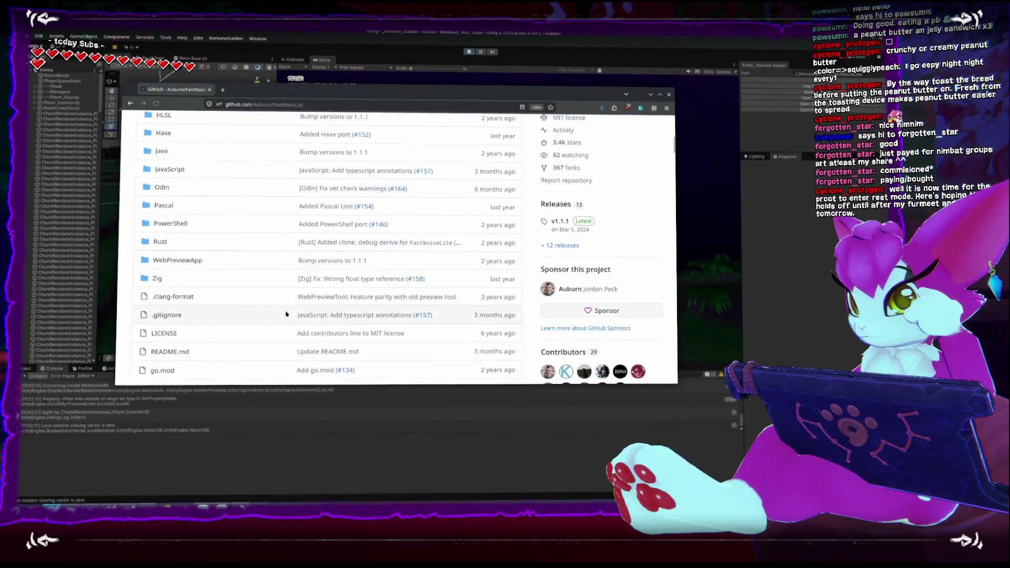
{"action": "scroll", "coordinate": [286, 314], "scroll_direction": "down", "scroll_amount": 6}
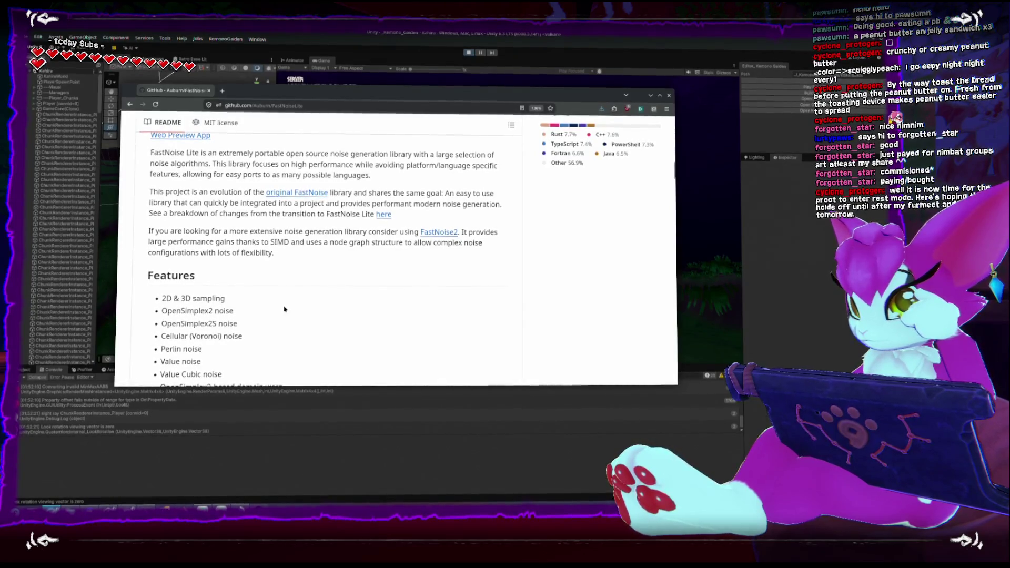
{"action": "scroll", "coordinate": [284, 309], "scroll_direction": "down", "scroll_amount": 3}
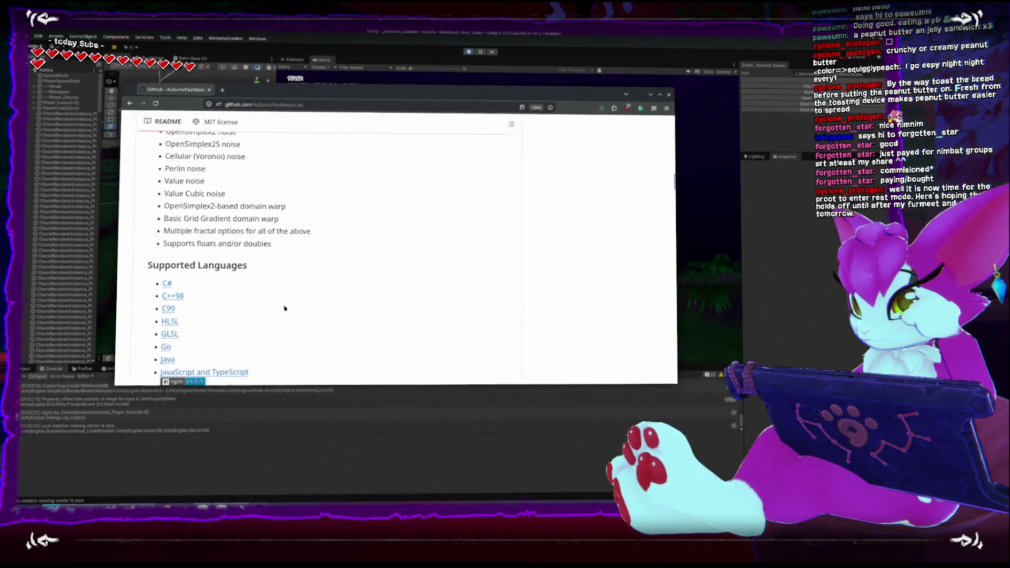
{"action": "scroll", "coordinate": [284, 308], "scroll_direction": "down", "scroll_amount": 8}
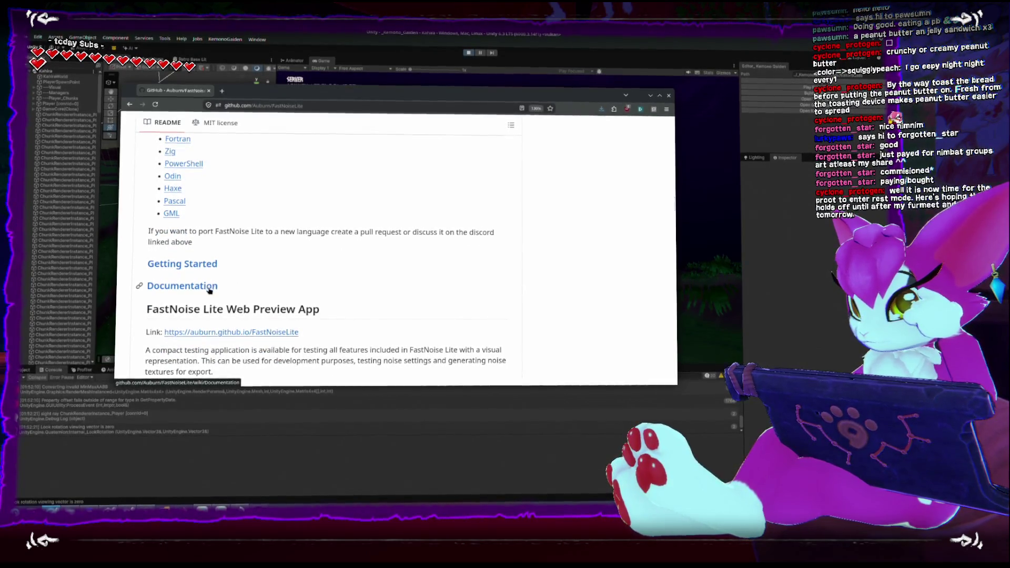
Open the Web Preview App, raise the domain warp amplitude and lower the frequency for larger blobs
{"action": "left_click", "coordinate": [249, 333]}
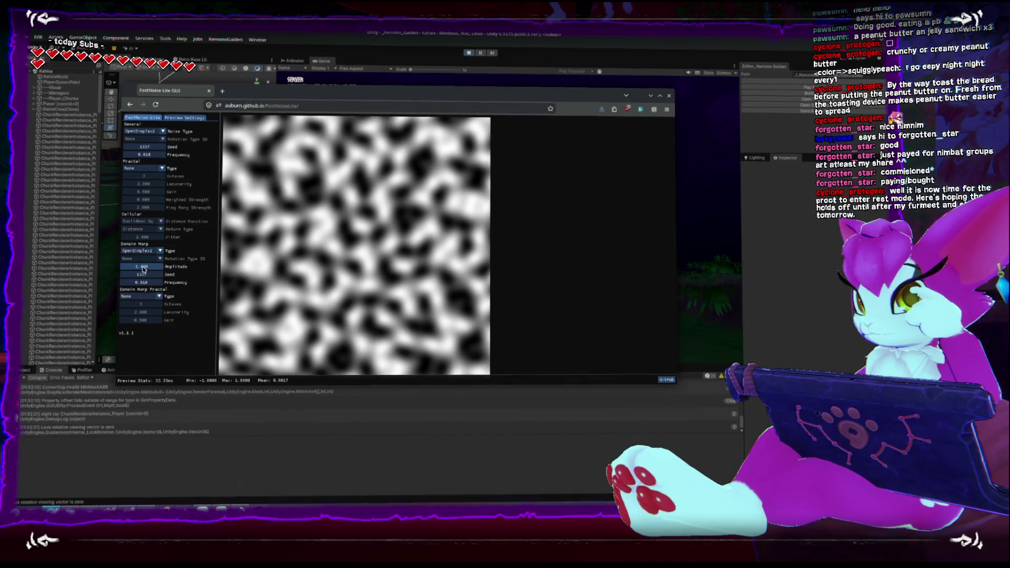
{"action": "mouse_move", "coordinate": [141, 267]}
{"action": "left_mouse_down"}
{"action": "mouse_move", "coordinate": [365, 294]}
{"action": "mouse_move", "coordinate": [142, 274]}
{"action": "left_mouse_up"}
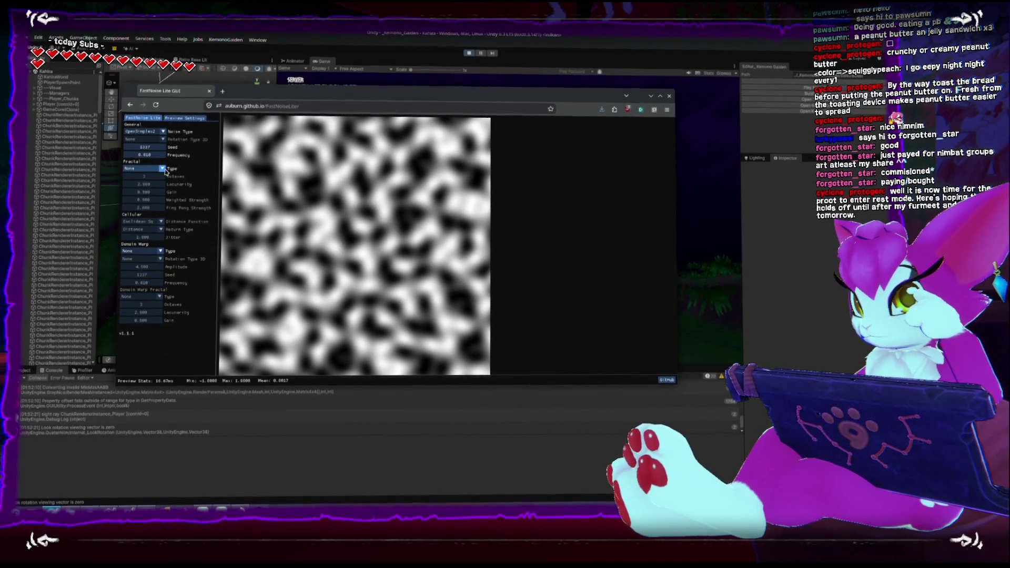
{"action": "mouse_move", "coordinate": [143, 156]}
{"action": "left_mouse_down"}
{"action": "mouse_move", "coordinate": [118, 159]}
{"action": "mouse_move", "coordinate": [140, 161]}
{"action": "left_mouse_up"}
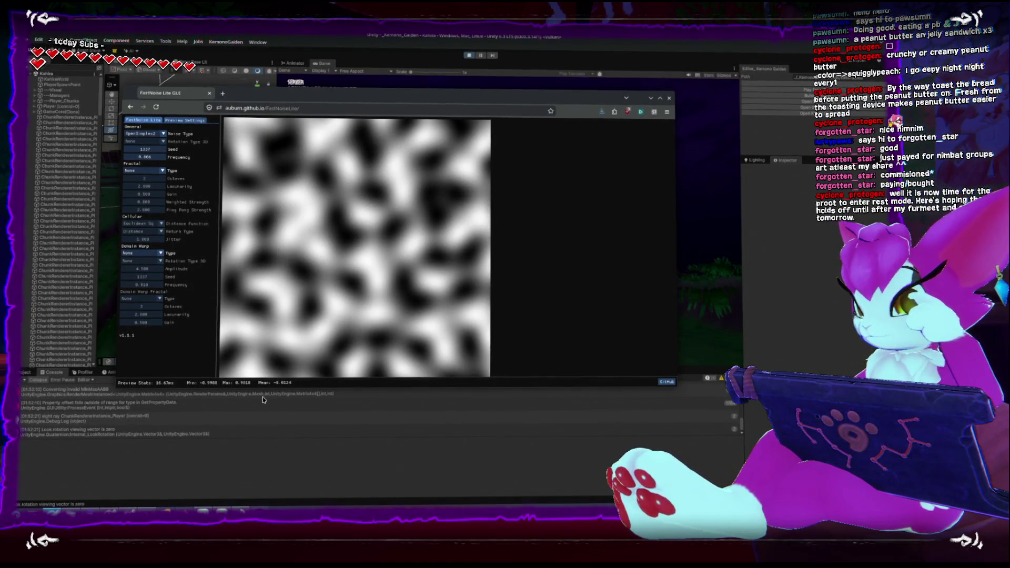
Change the line 197 scale to (scaleNoise.GetNoise(position) + 1) * .5f in Rider
{"action": "key", "text": "alt+Tab"}
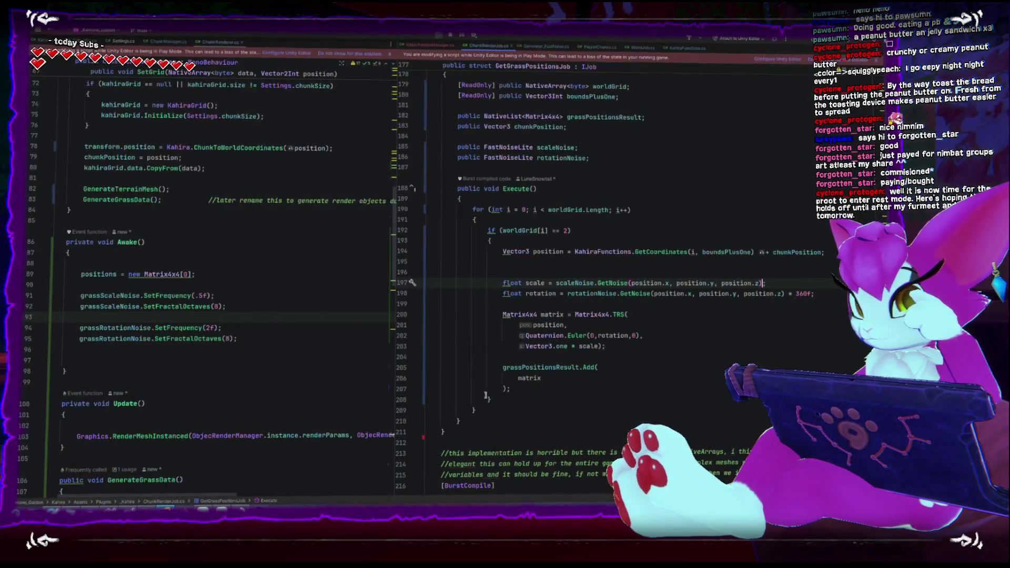
{"action": "left_click", "coordinate": [555, 282]}
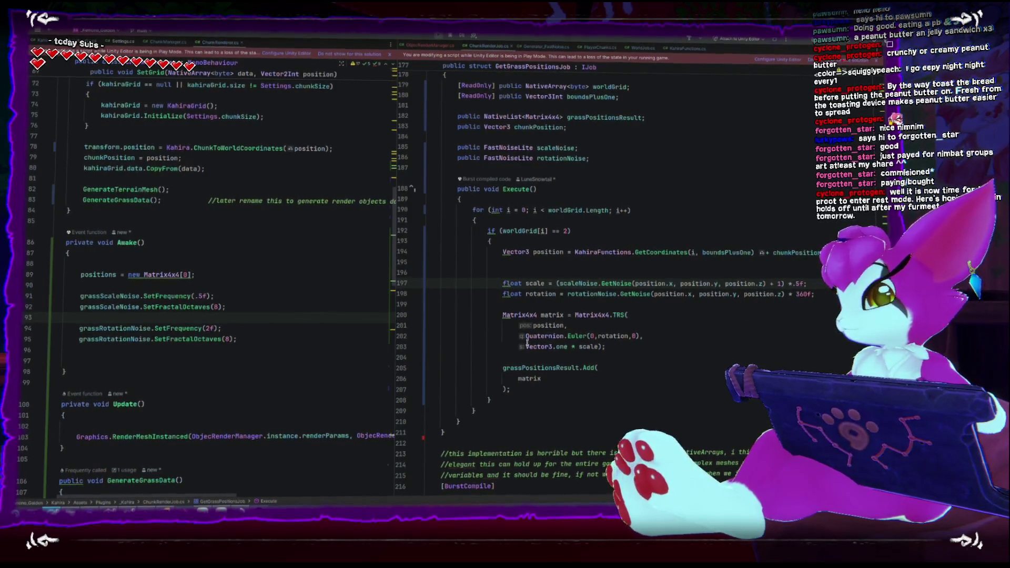
Keep Quaternion.Euler(0, rotation, 0) as the blade rotation, then bring the Unity editor forward
{"action": "left_click", "coordinate": [569, 334]}
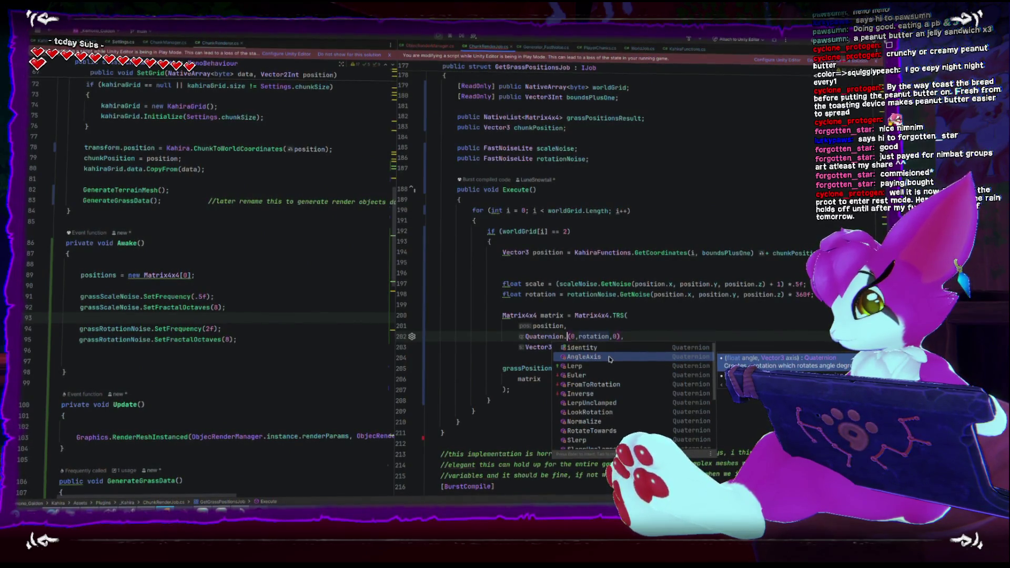
{"action": "scroll", "coordinate": [609, 358], "scroll_direction": "down", "scroll_amount": 3}
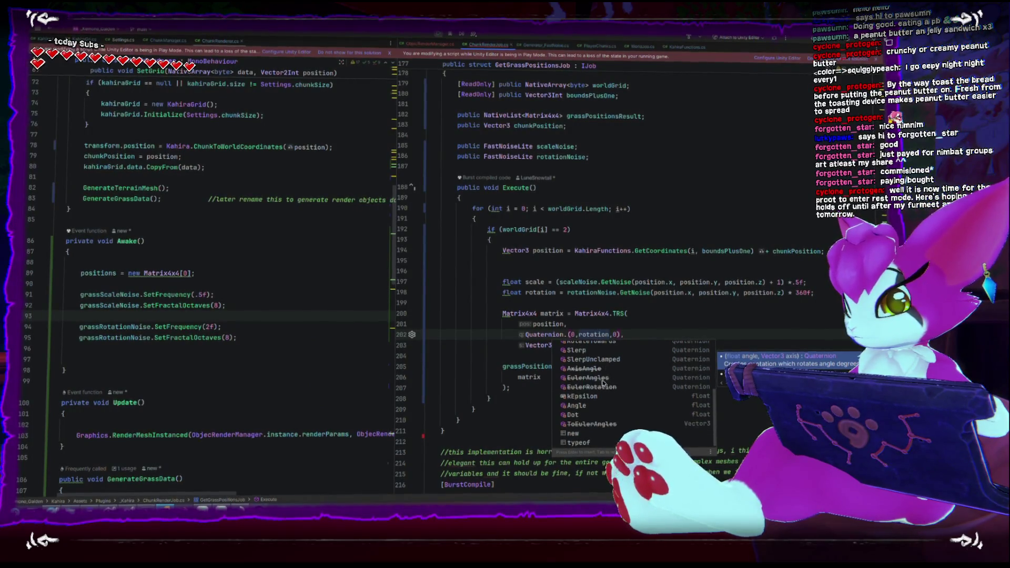
{"action": "scroll", "coordinate": [602, 395], "scroll_direction": "up", "scroll_amount": 1}
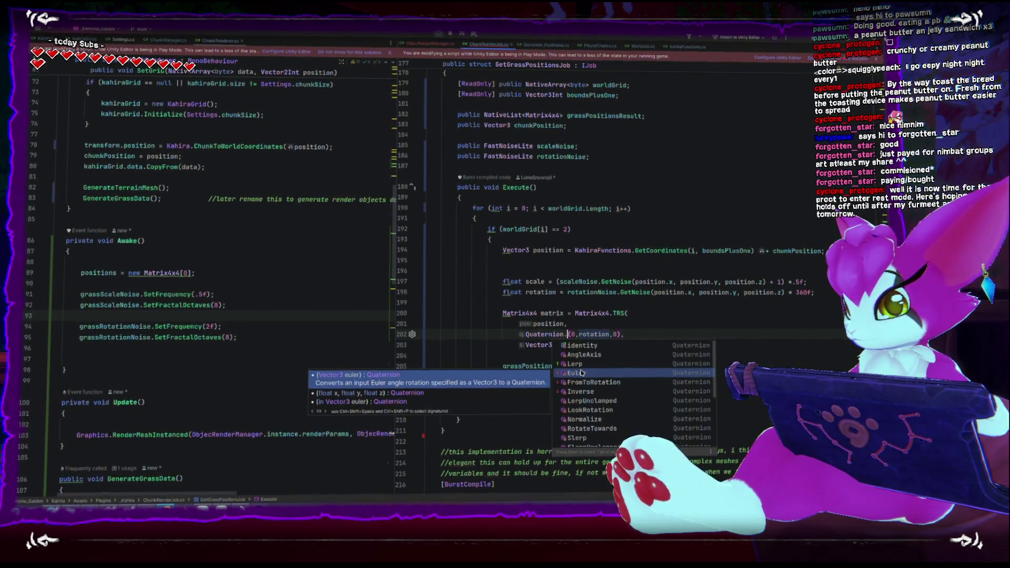
{"action": "left_click", "coordinate": [581, 372]}
{"action": "left_click", "coordinate": [655, 398]}
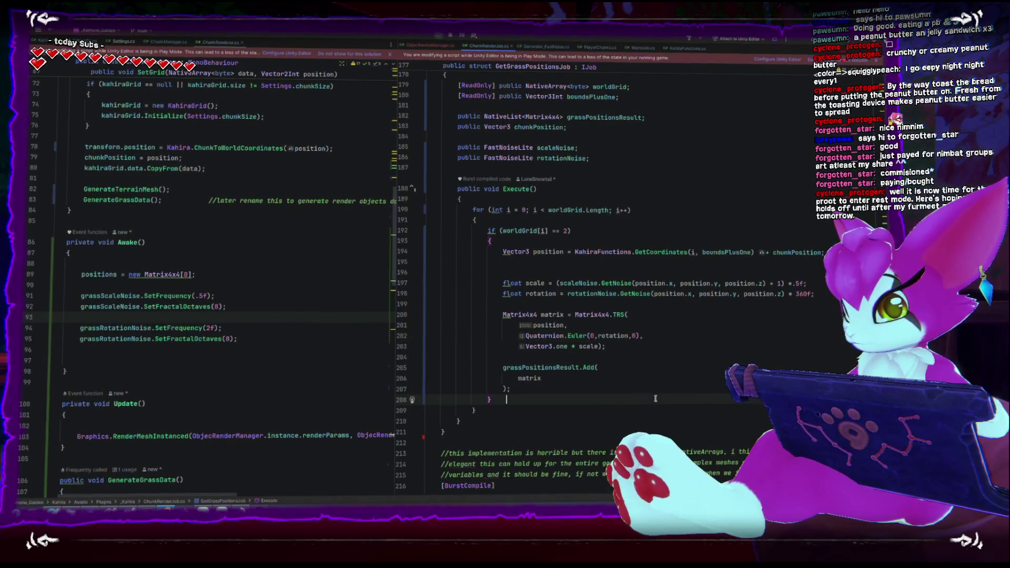
{"action": "left_click", "coordinate": [593, 334]}
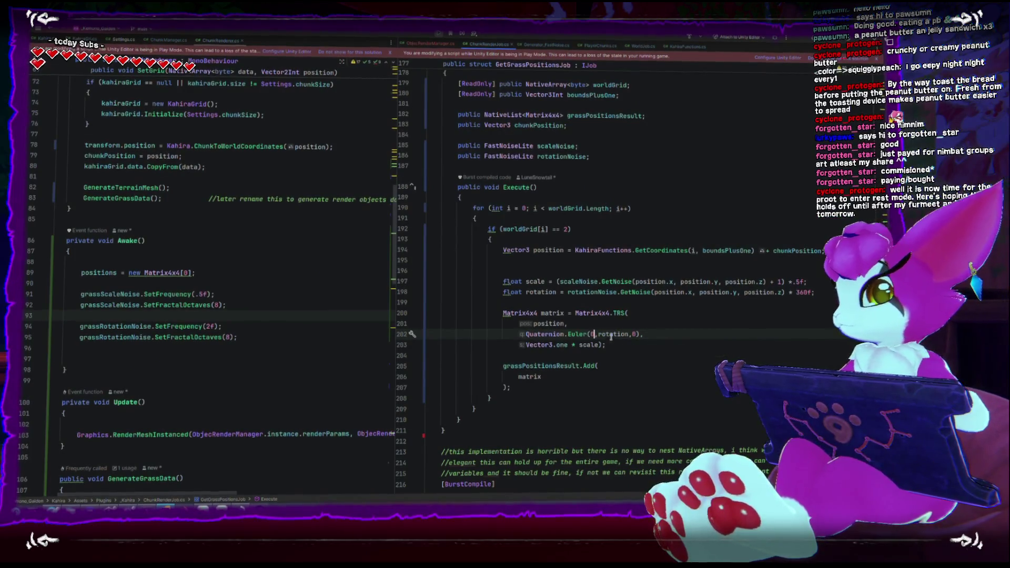
{"action": "key", "text": "alt+Tab"}
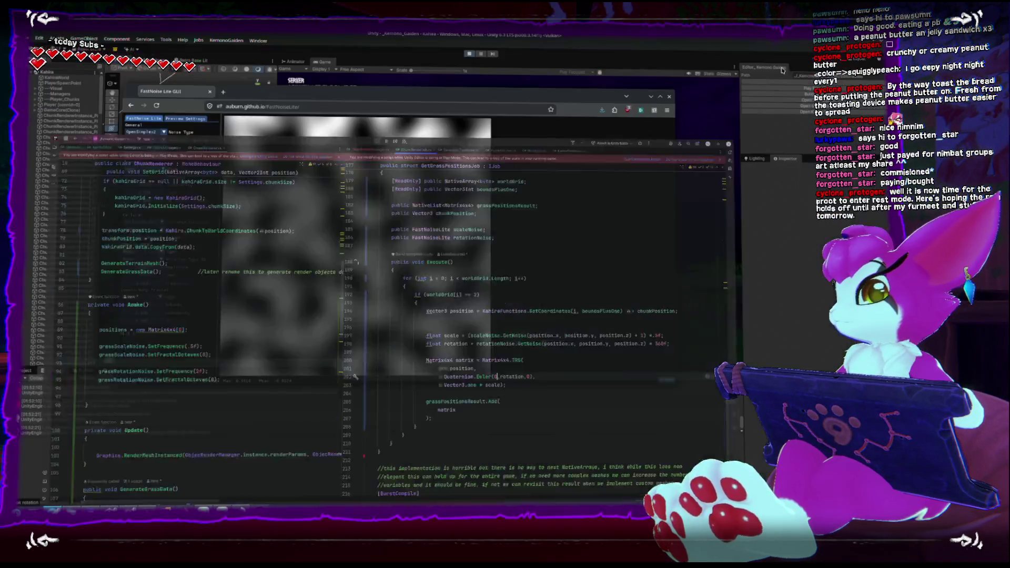
{"action": "left_click", "coordinate": [466, 54]}
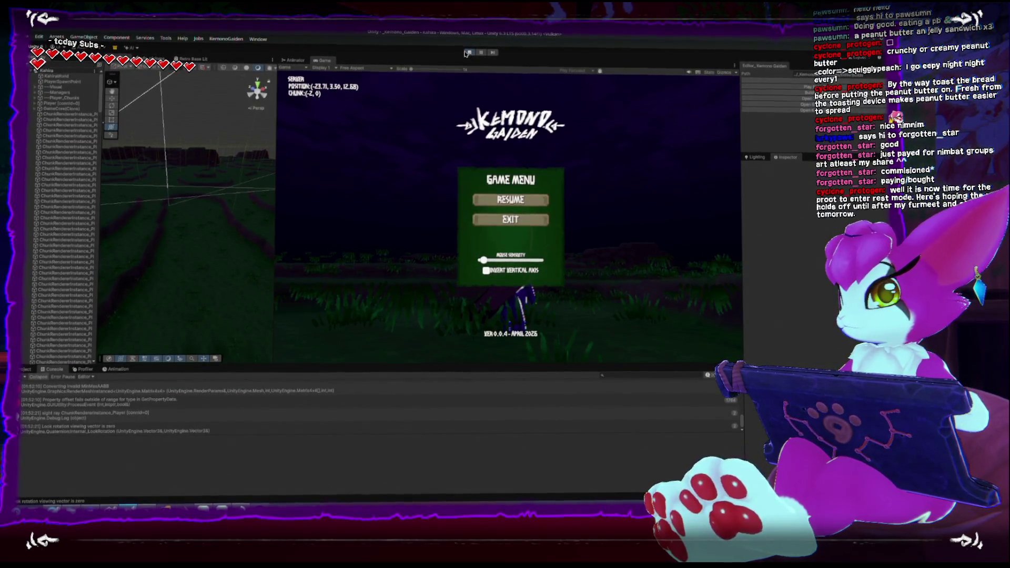
Restart Play mode and walk the player through the grass field
{"action": "left_click", "coordinate": [470, 54]}
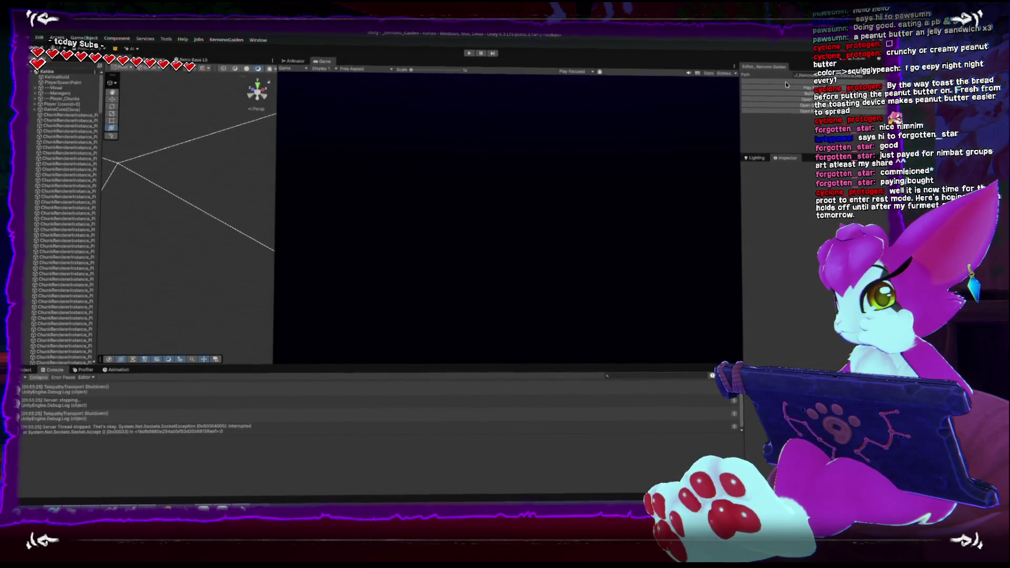
{"action": "key", "text": "ctrl+p"}
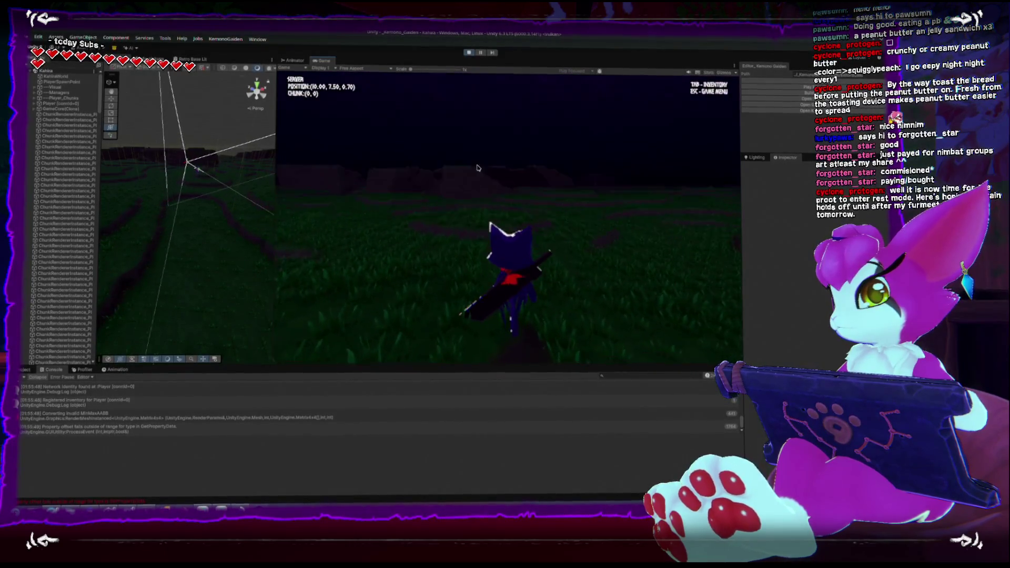
{"action": "key", "text": "w"}
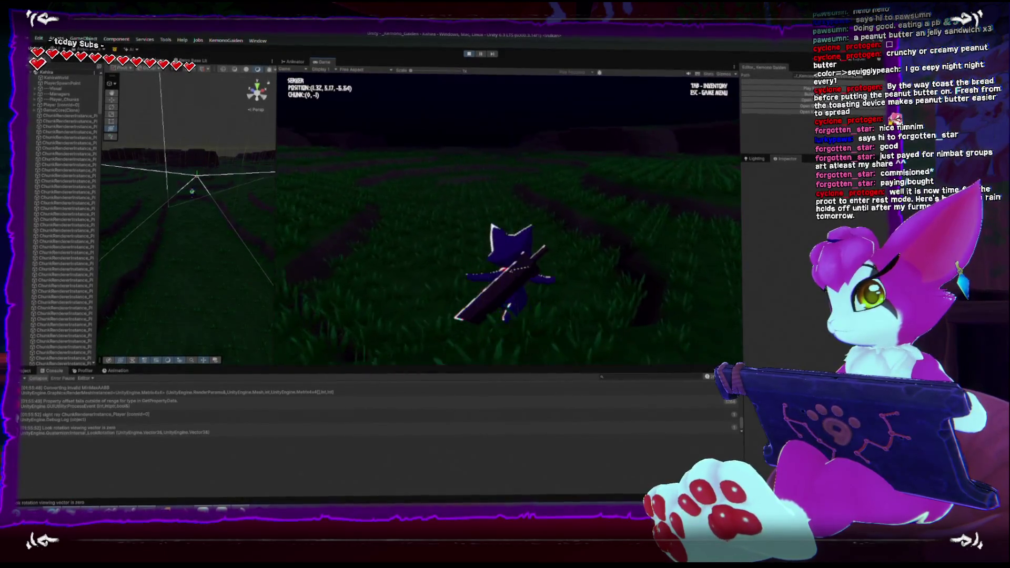
{"action": "key", "text": "w"}
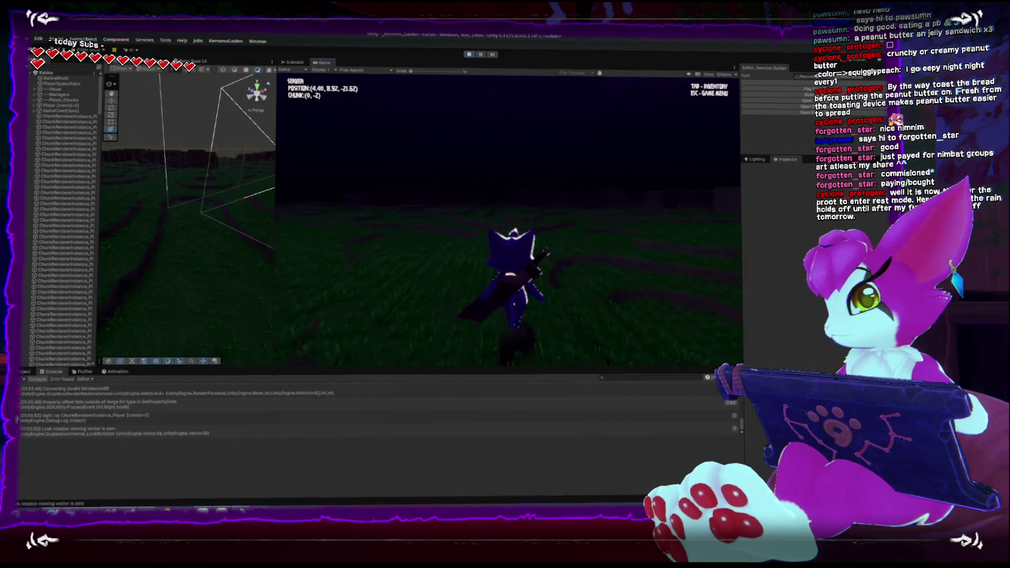
{"action": "key", "text": "w"}
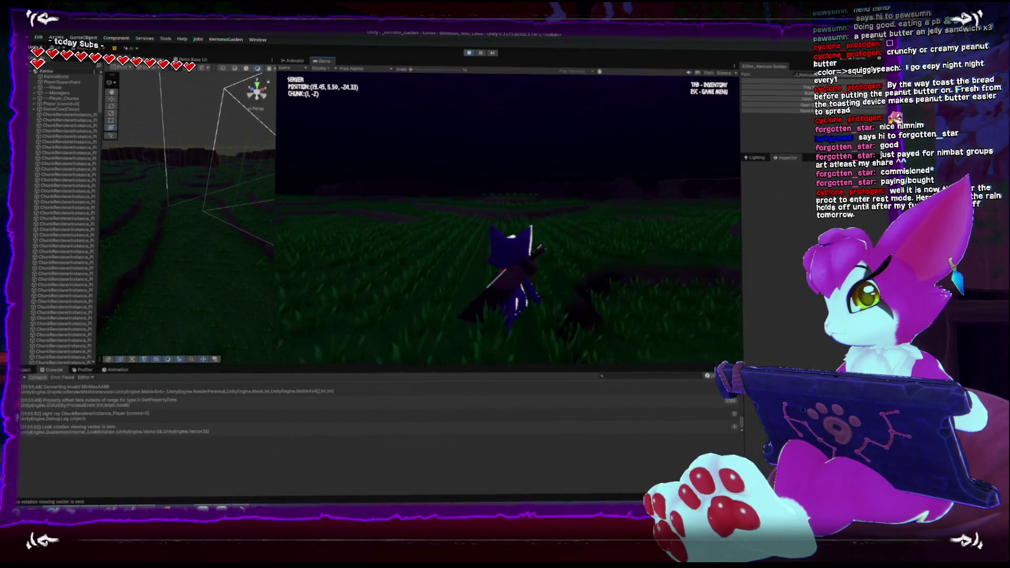
Open the pause menu, exit Play mode, and return to the grass job code in Rider
{"action": "key", "text": "Escape"}
{"action": "left_click", "coordinate": [510, 220]}
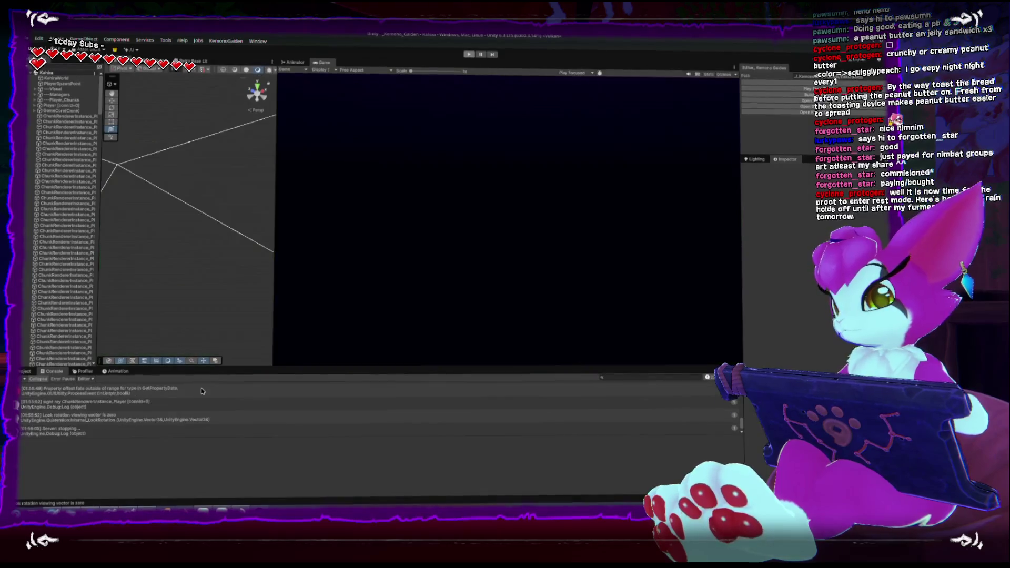
{"action": "key", "text": "alt+Tab"}
{"action": "left_click", "coordinate": [779, 282]}
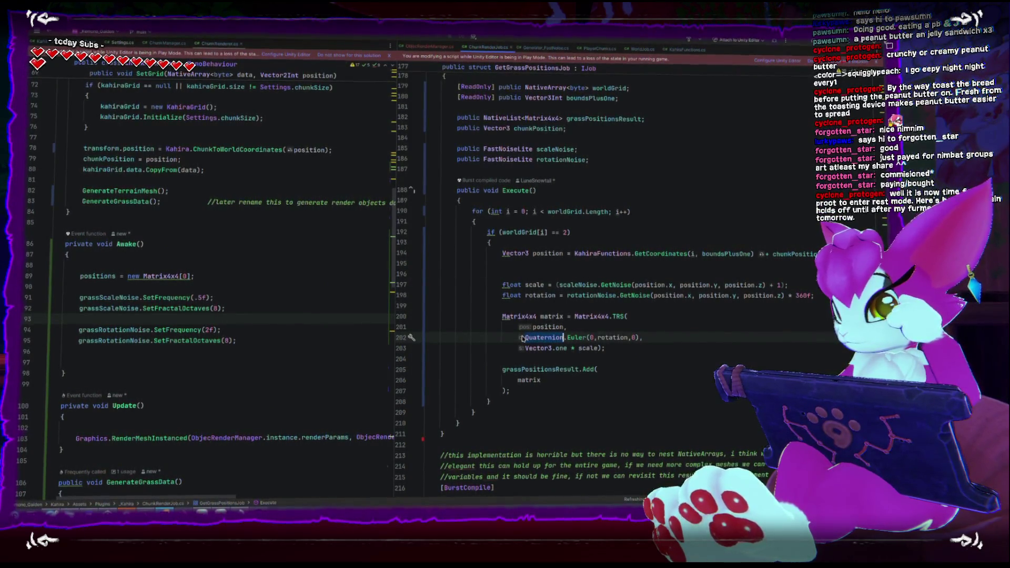
Replace line 202's Euler rotation with Quaternion.AngleAxis(rotation, Vector3.up), then return to Unity
{"action": "double_click", "coordinate": [607, 336]}
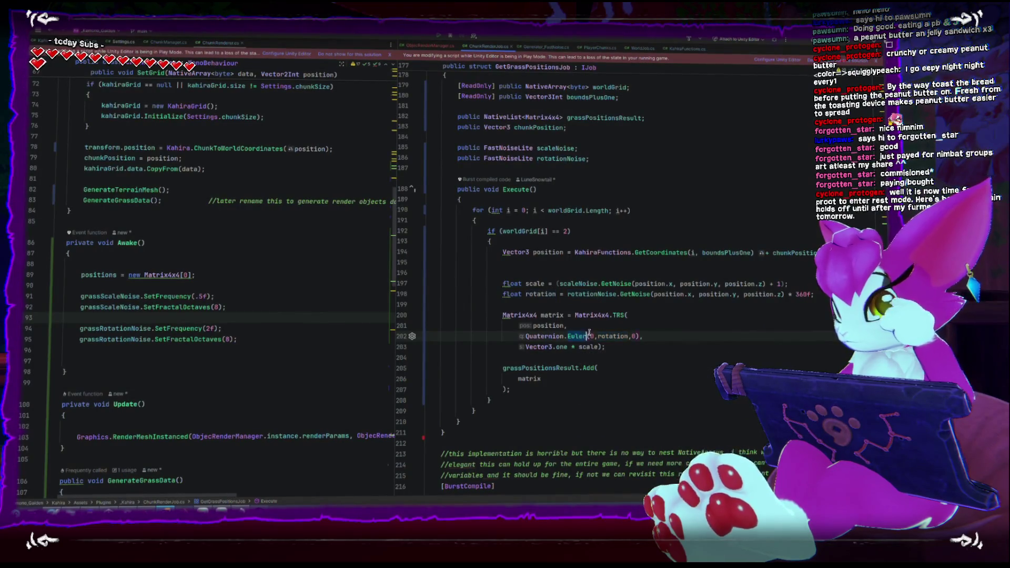
{"action": "type", "text": "Ang"}
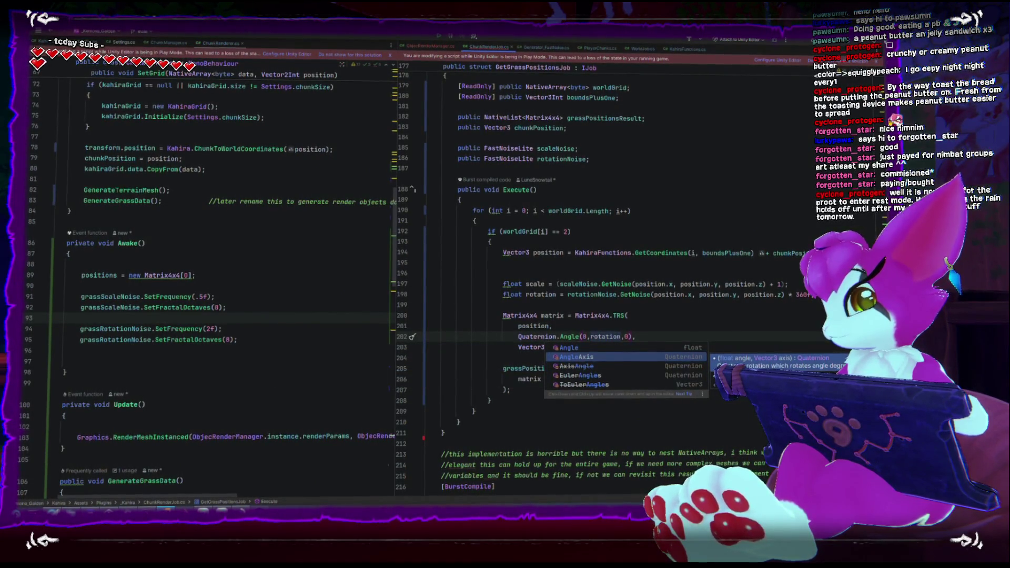
{"action": "key", "text": "Return"}
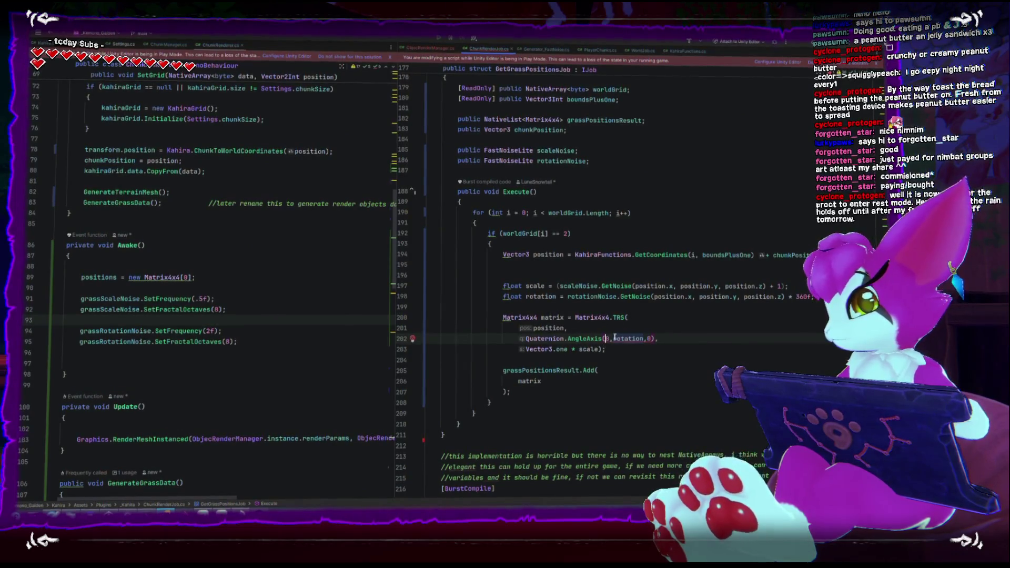
{"action": "key", "text": "Left"}
{"action": "key", "text": "Left"}
{"action": "key", "text": "BackSpace"}
{"action": "key", "text": "BackSpace"}
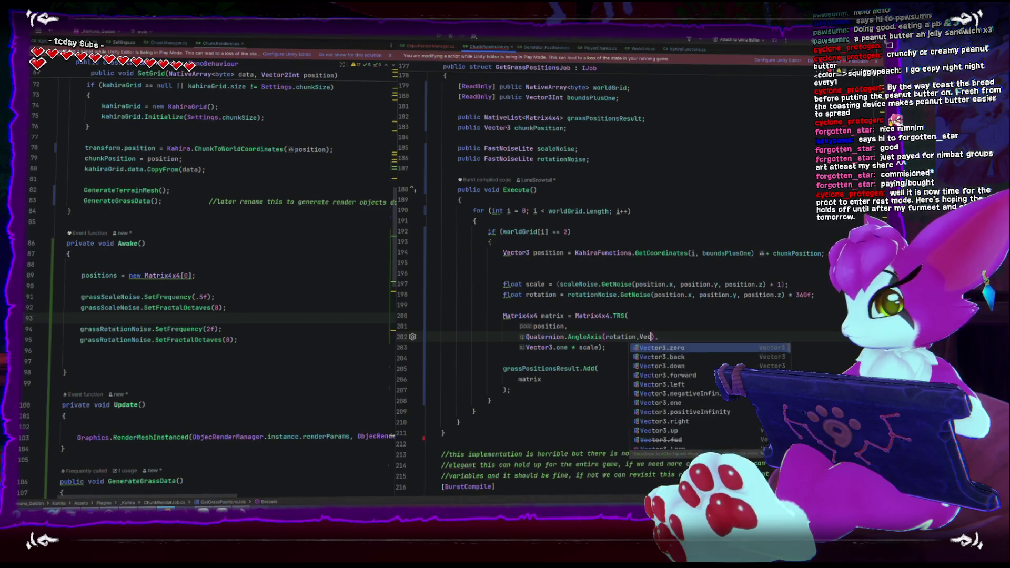
{"action": "type", "text": "tor3.Reflect()."}
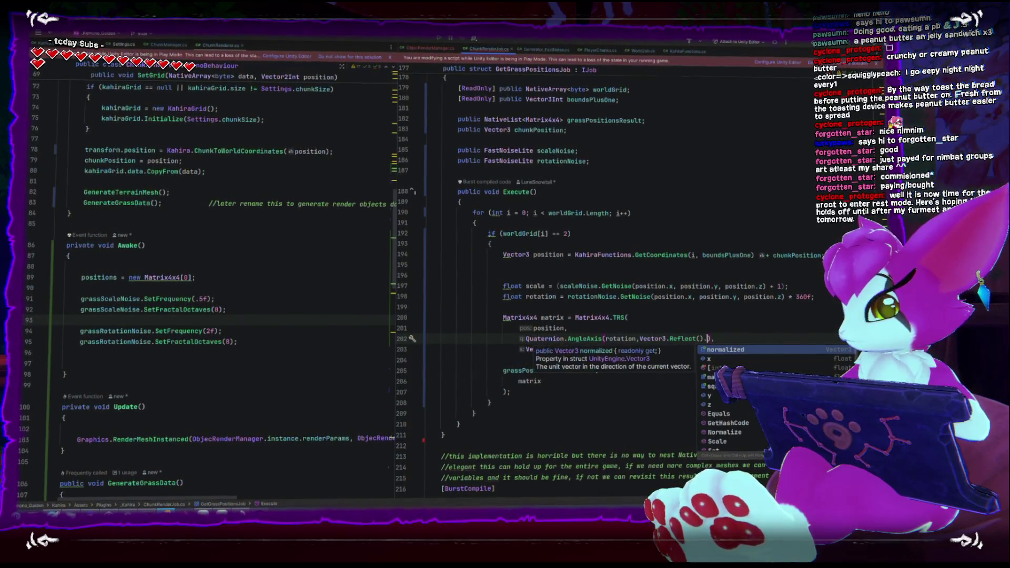
{"action": "key", "text": "BackSpace"}
{"action": "key", "text": "BackSpace"}
{"action": "key", "text": "BackSpace"}
{"action": "type", "text": "up"}
{"action": "key", "text": "Escape"}
{"action": "key", "text": "End"}
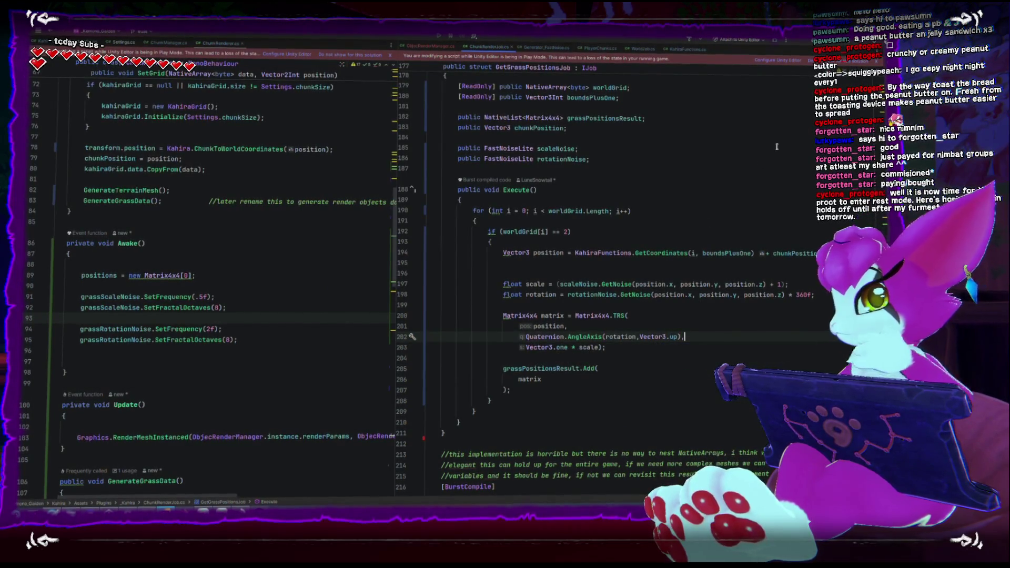
{"action": "key", "text": "alt+Tab"}
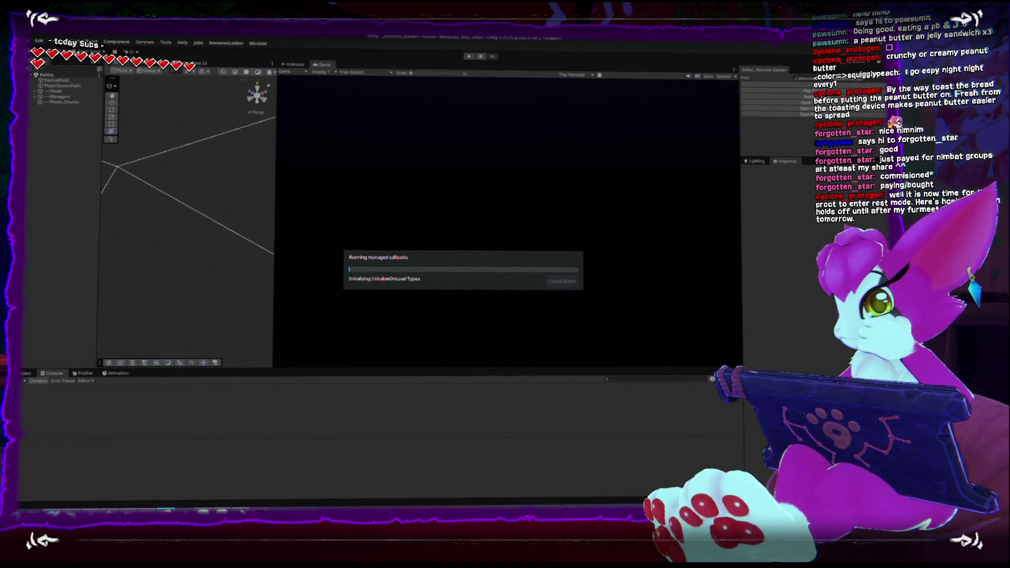
Once scripts reload, start Play mode and walk into the grass field
{"action": "key", "text": "alt+Tab"}
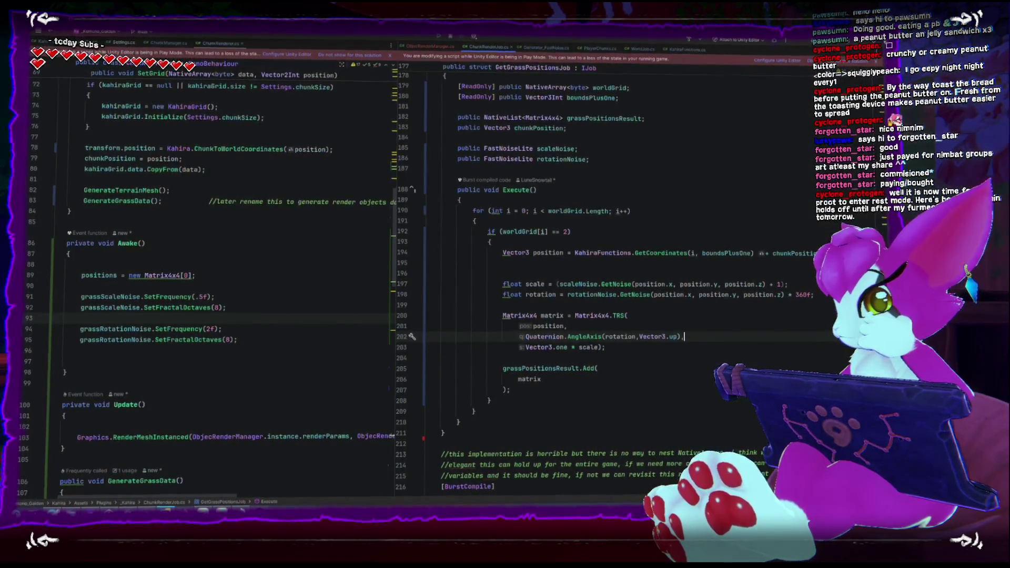
{"action": "key", "text": "alt+Tab"}
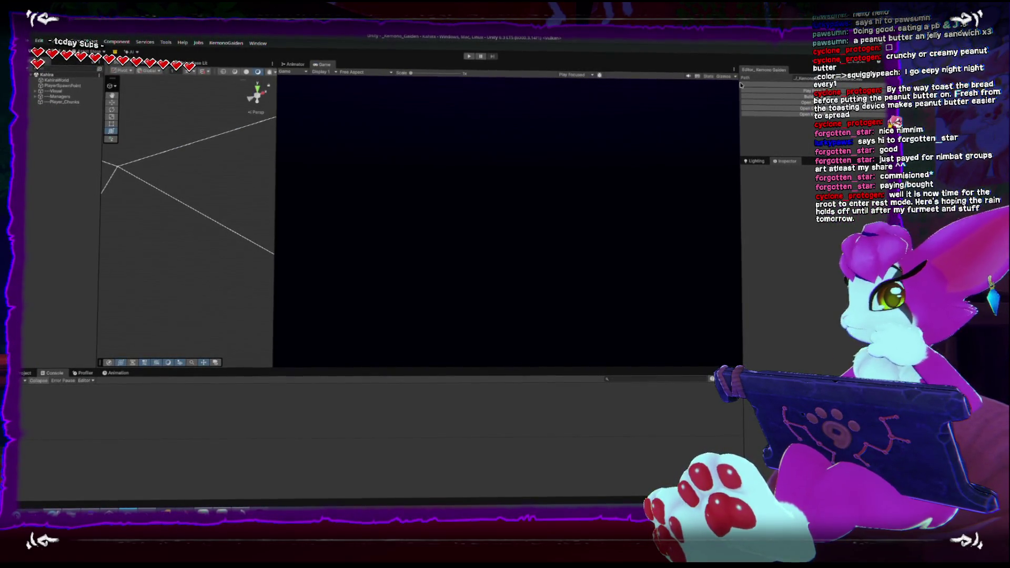
{"action": "key", "text": "ctrl+p"}
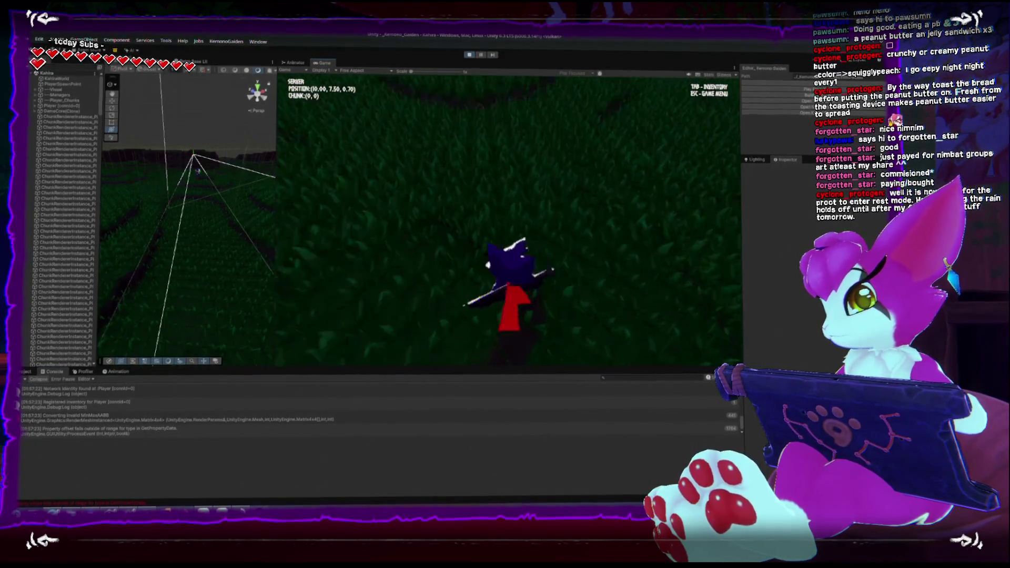
{"action": "key", "text": "w"}
{"action": "key", "text": "w"}
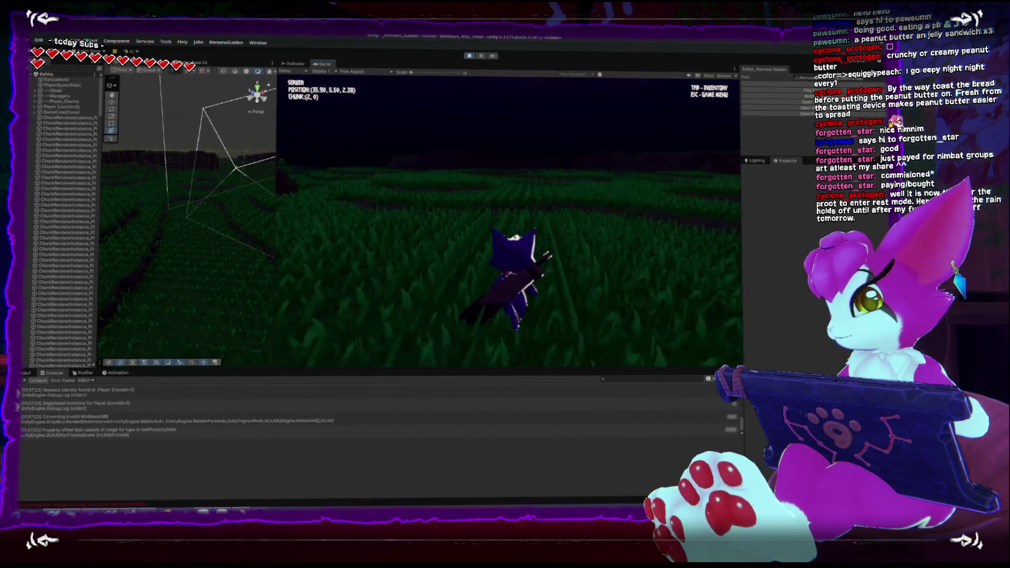
{"action": "key", "text": "w"}
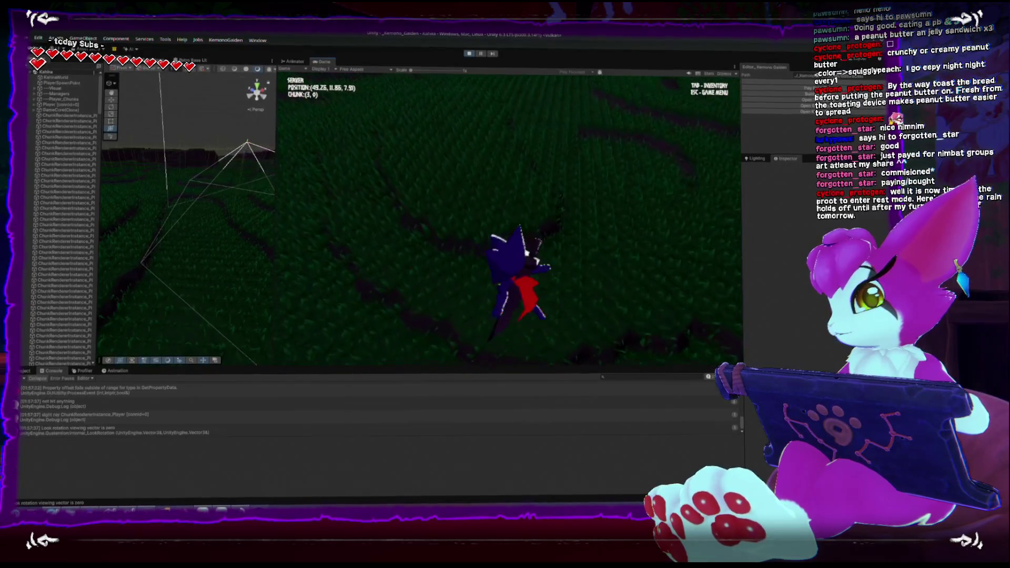
{"action": "key", "text": "w"}
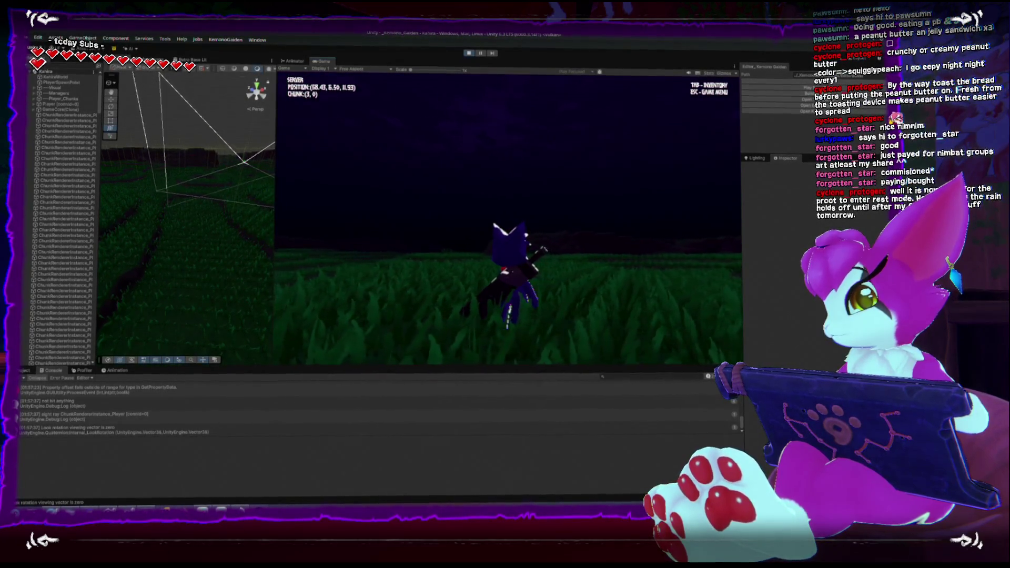
{"action": "key", "text": "w"}
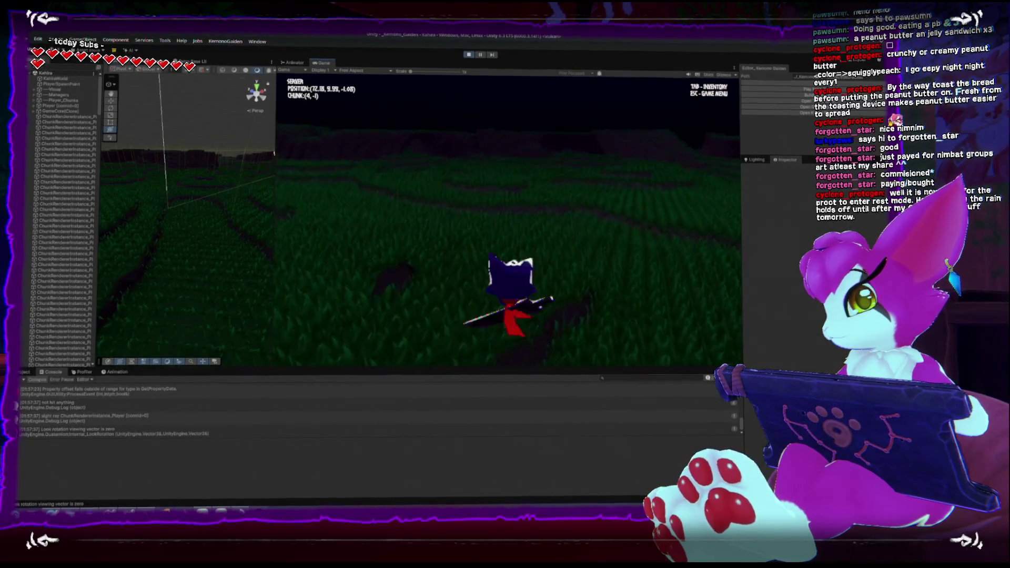
Walk across the field and up the hill inspecting the blades, then open the game menu
{"action": "key", "text": "w"}
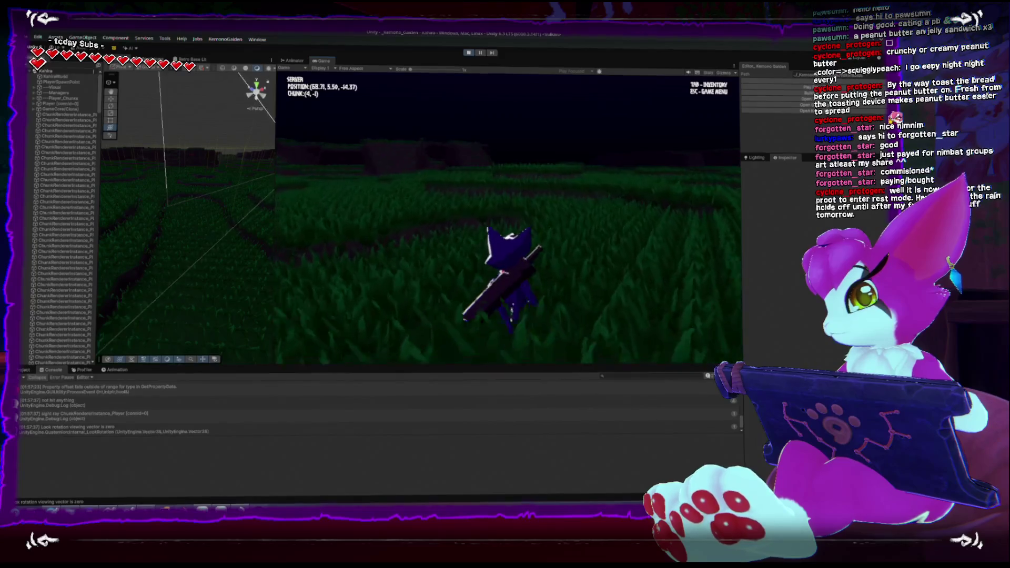
{"action": "key", "text": "w"}
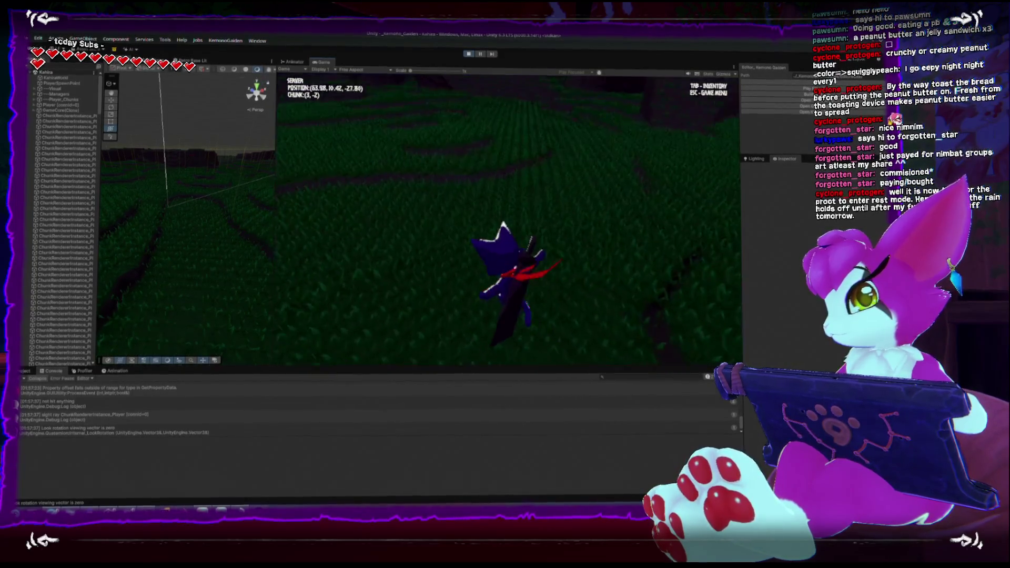
{"action": "key", "text": "w"}
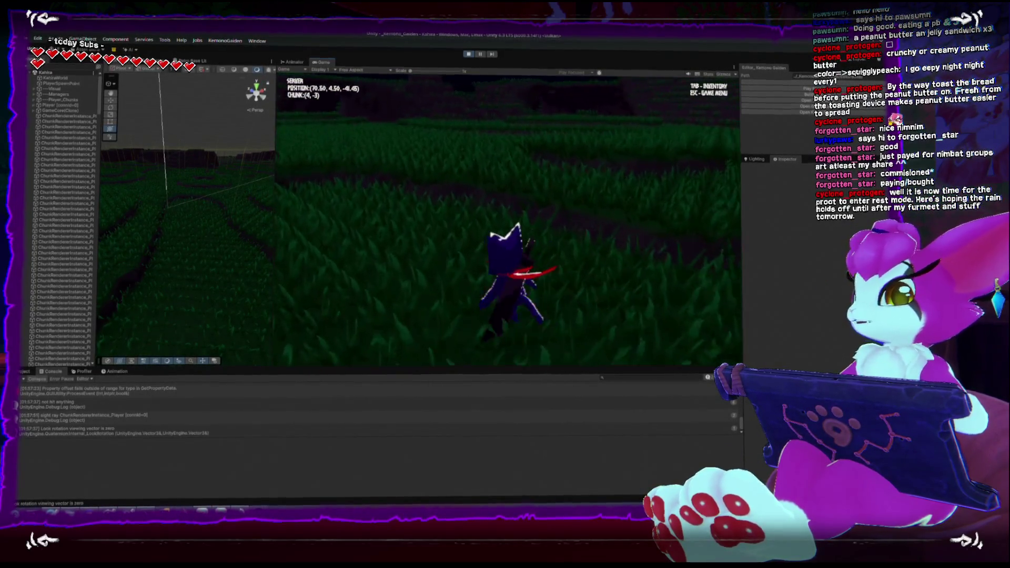
{"action": "key", "text": "w"}
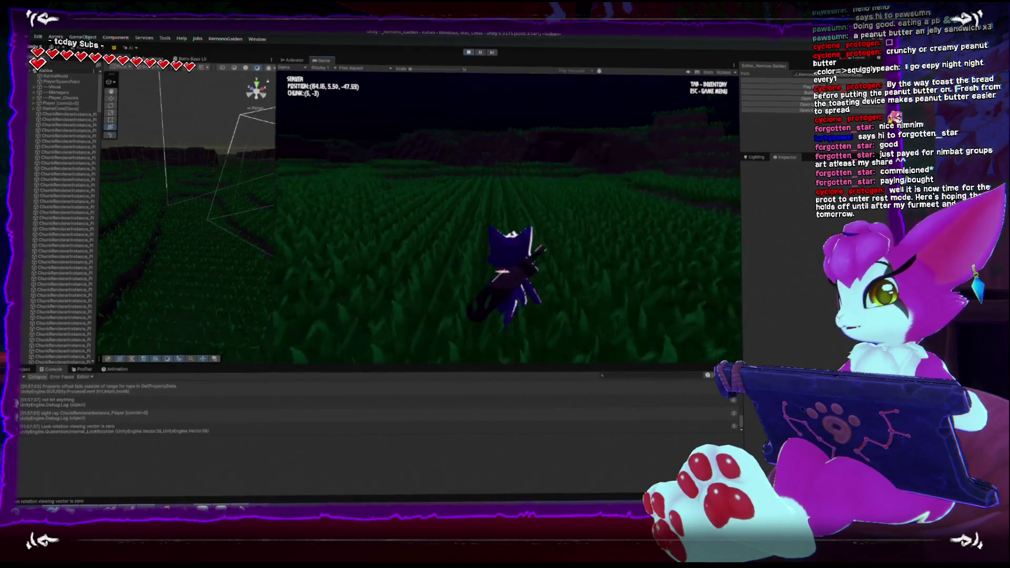
{"action": "key", "text": "w"}
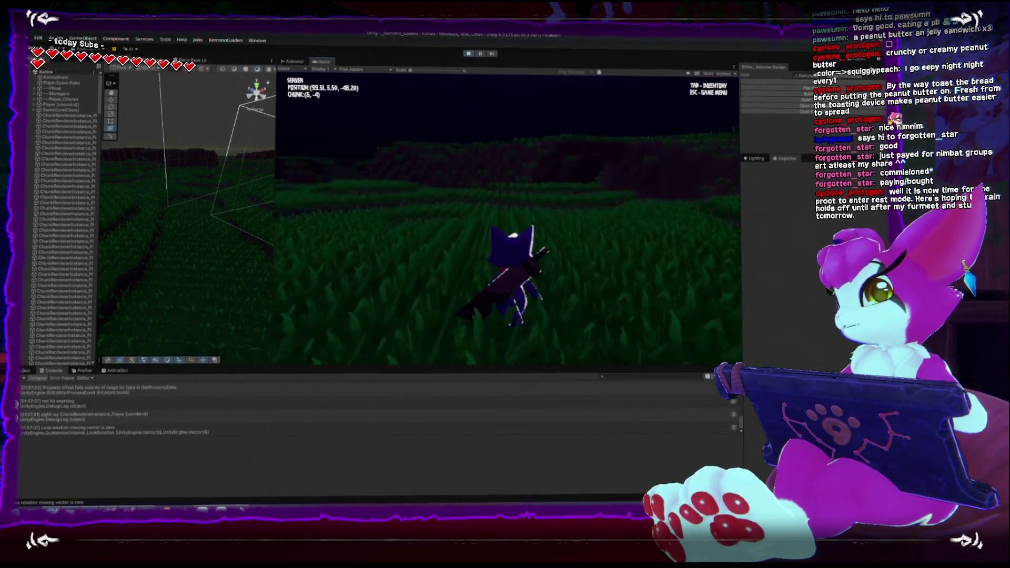
{"action": "key", "text": "w"}
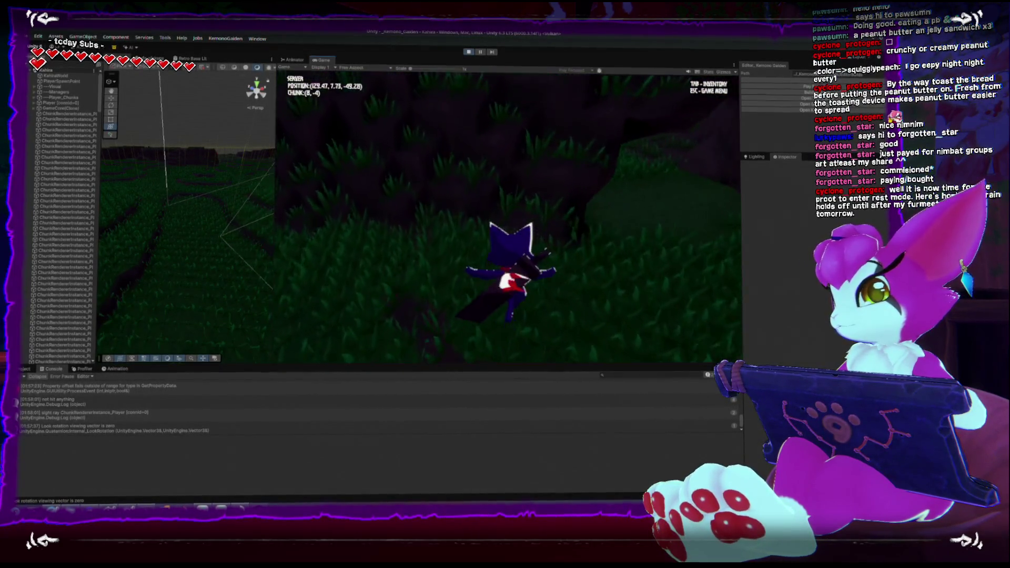
{"action": "key", "text": "w"}
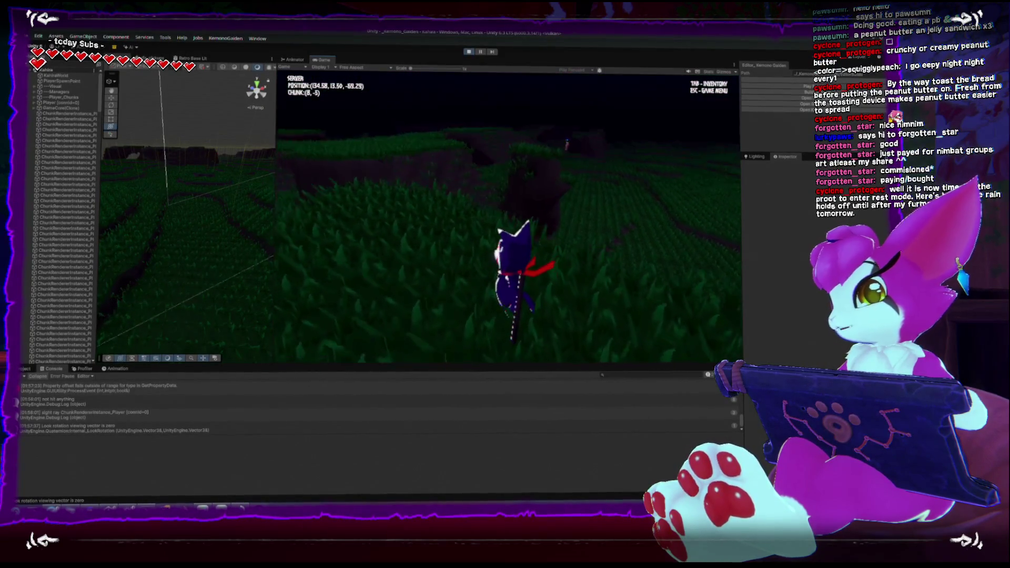
{"action": "key", "text": "w"}
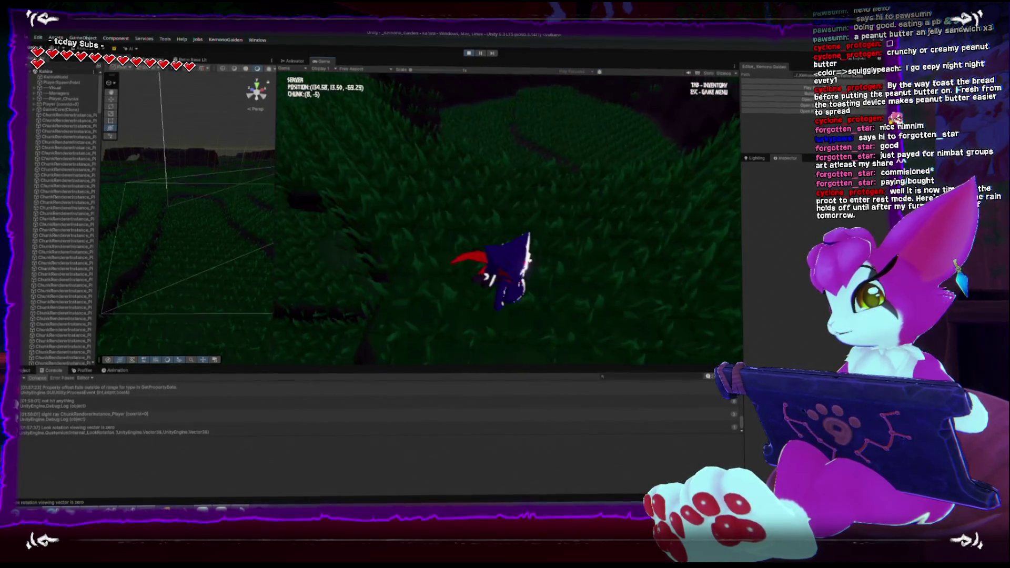
{"action": "key", "text": "w"}
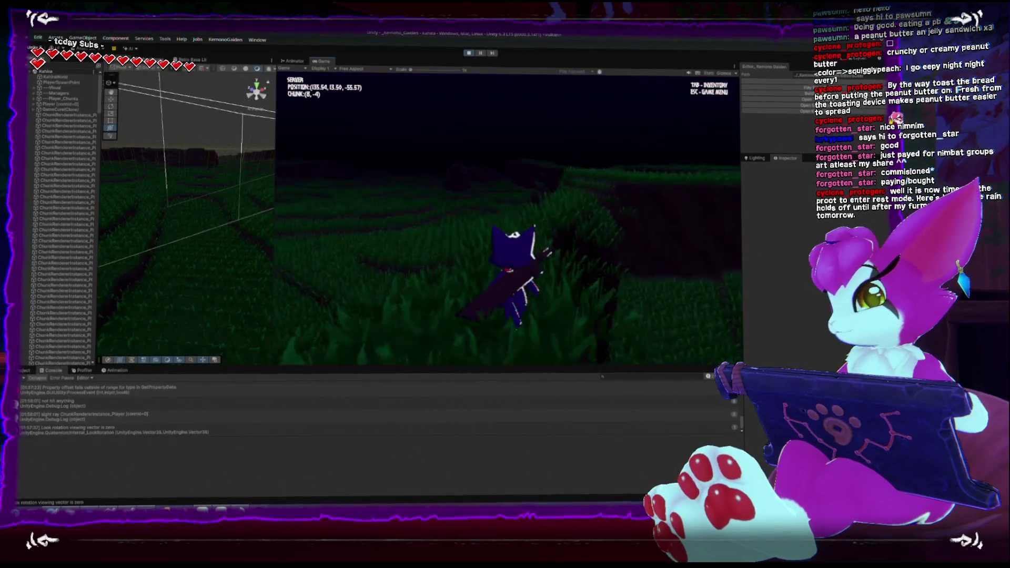
{"action": "key", "text": "w"}
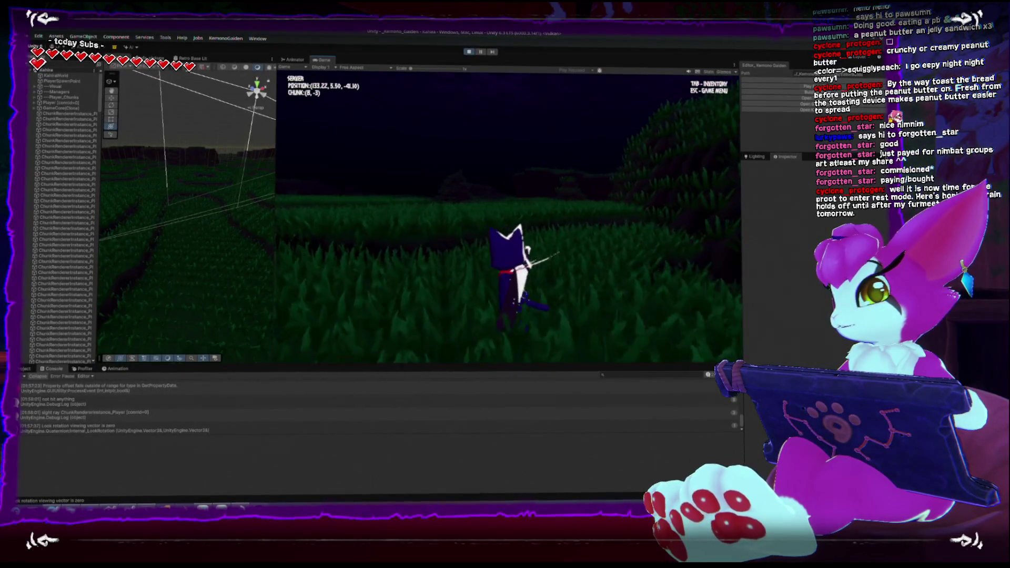
{"action": "key", "text": "w"}
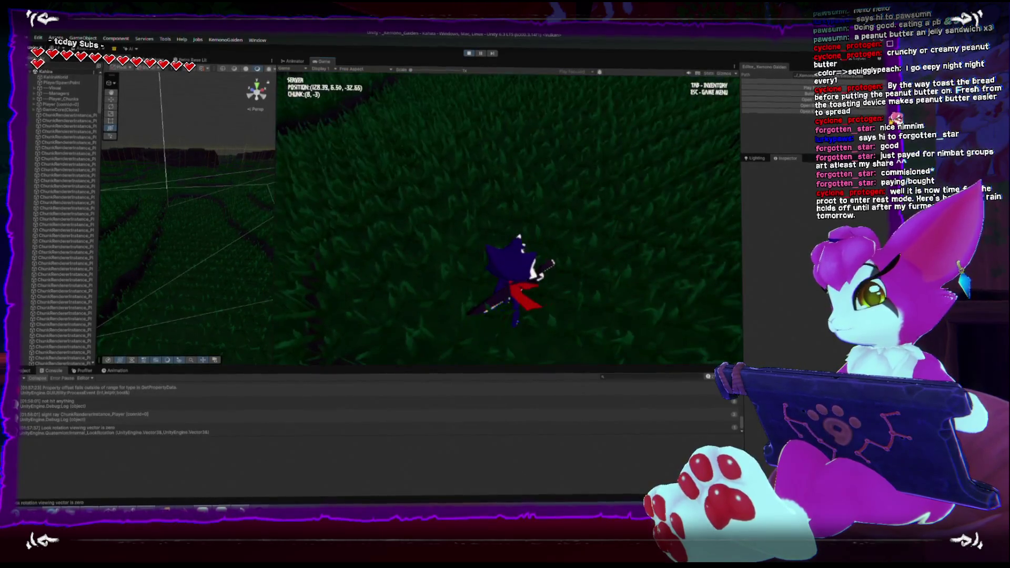
{"action": "key", "text": "w"}
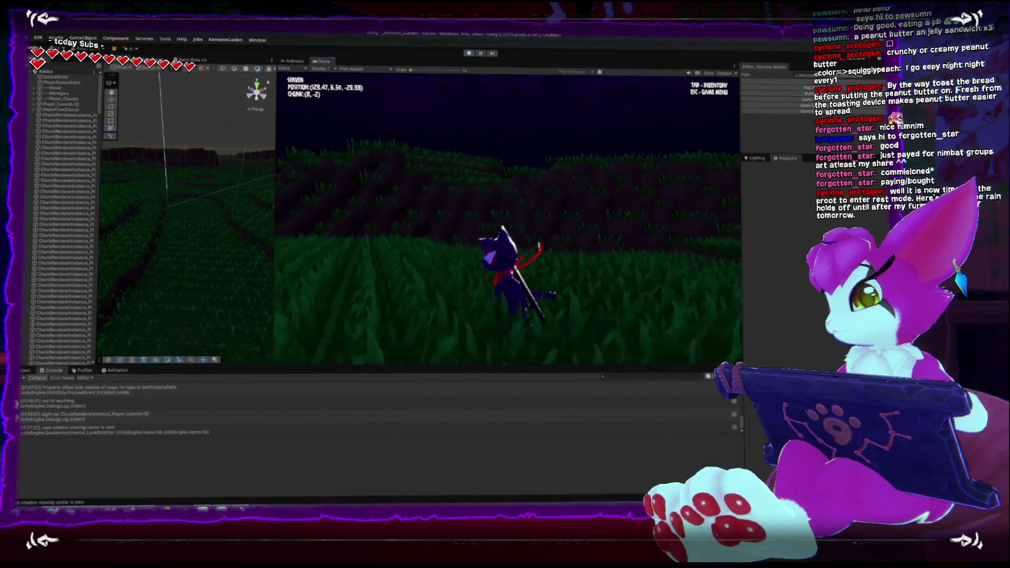
{"action": "key", "text": "Escape"}
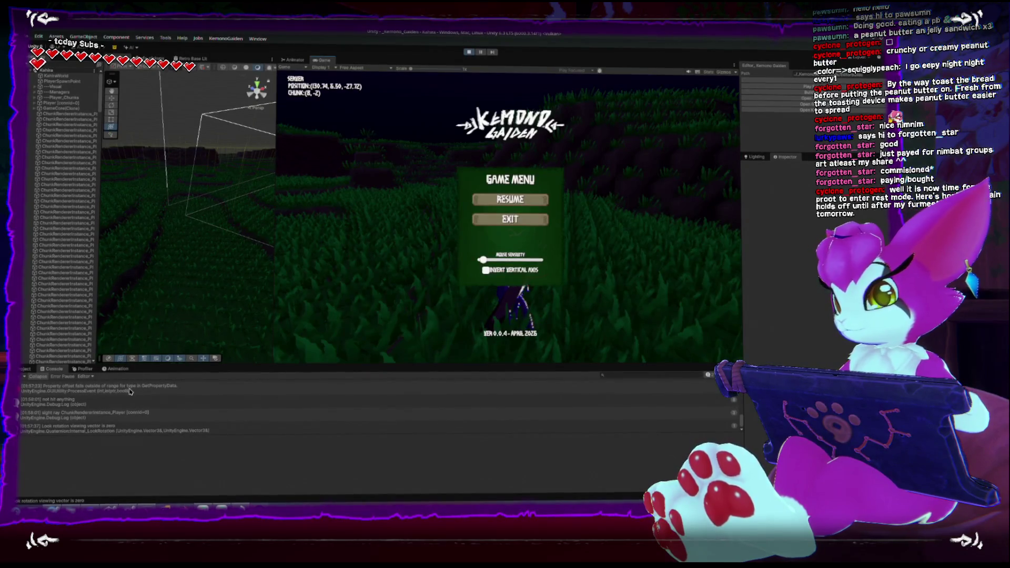
Enlarge the Console to read the invalid MinMaxAABB warning, stop the game, and switch to Rider
{"action": "left_click", "coordinate": [130, 391]}
{"action": "left_click_drag", "start_coordinate": [238, 364], "coordinate": [238, 287]}
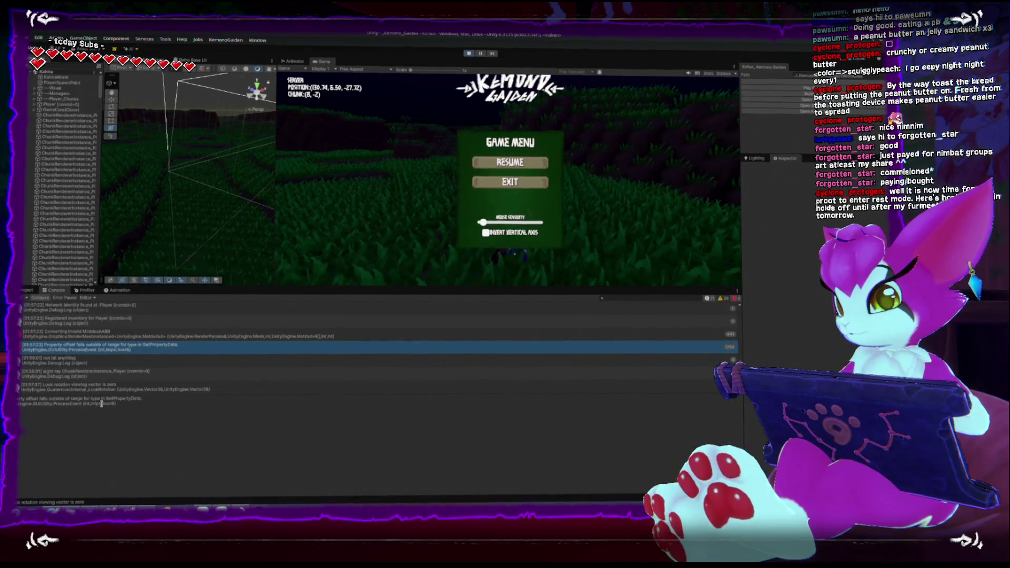
{"action": "left_click", "coordinate": [132, 335]}
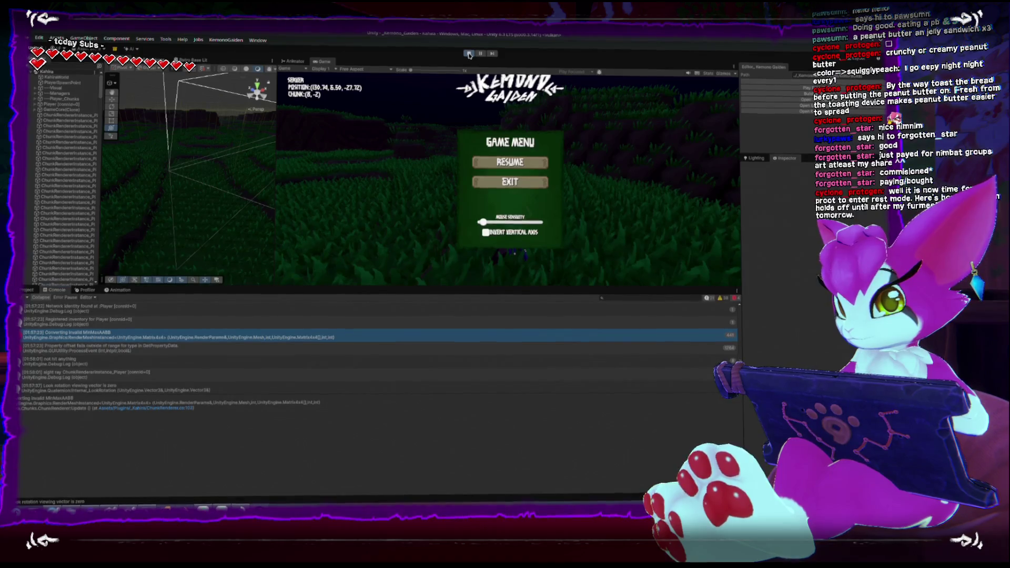
{"action": "left_click", "coordinate": [469, 54]}
{"action": "key", "text": "alt+Tab"}
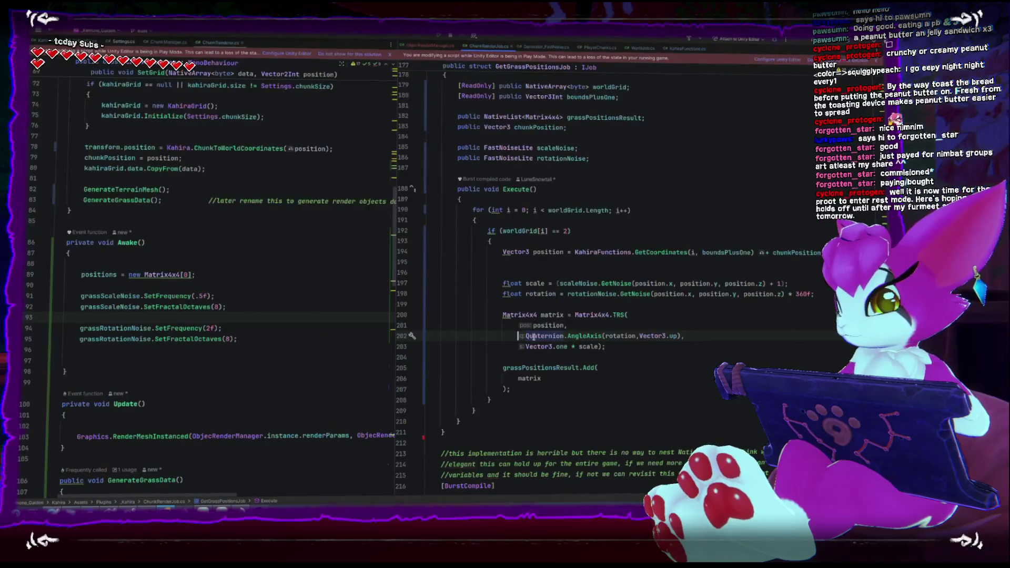
Append .normalized to Quaternion.AngleAxis(rotation,Vector3.up) on line 202 and return to Unity
{"action": "left_click", "coordinate": [682, 335]}
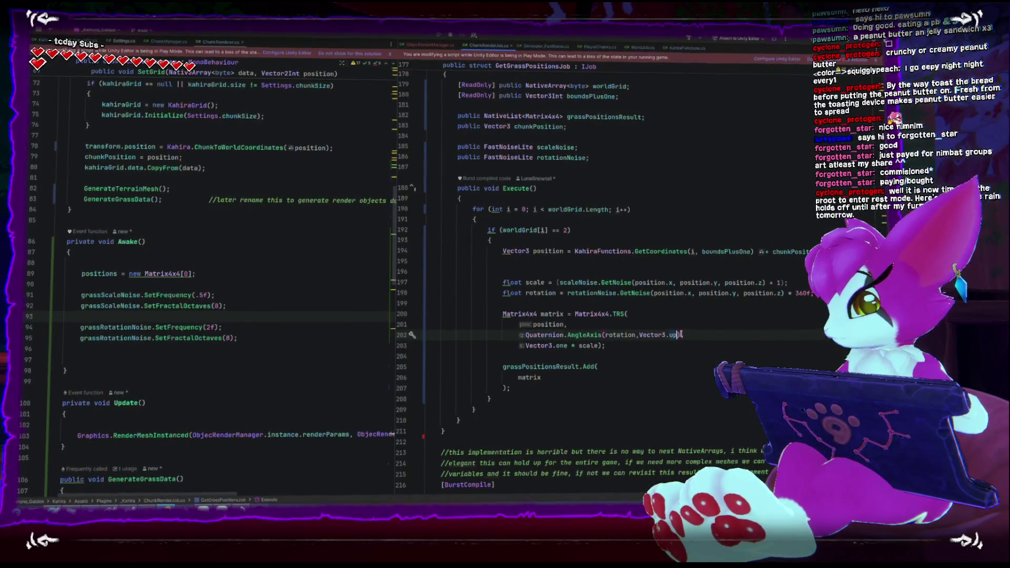
{"action": "type", "text": "."}
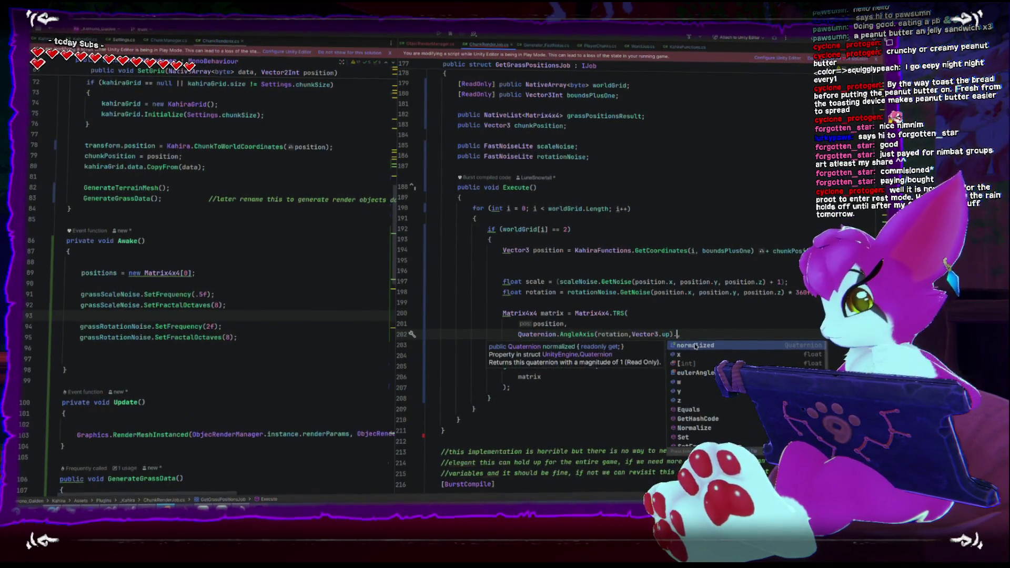
{"action": "type", "text": ","}
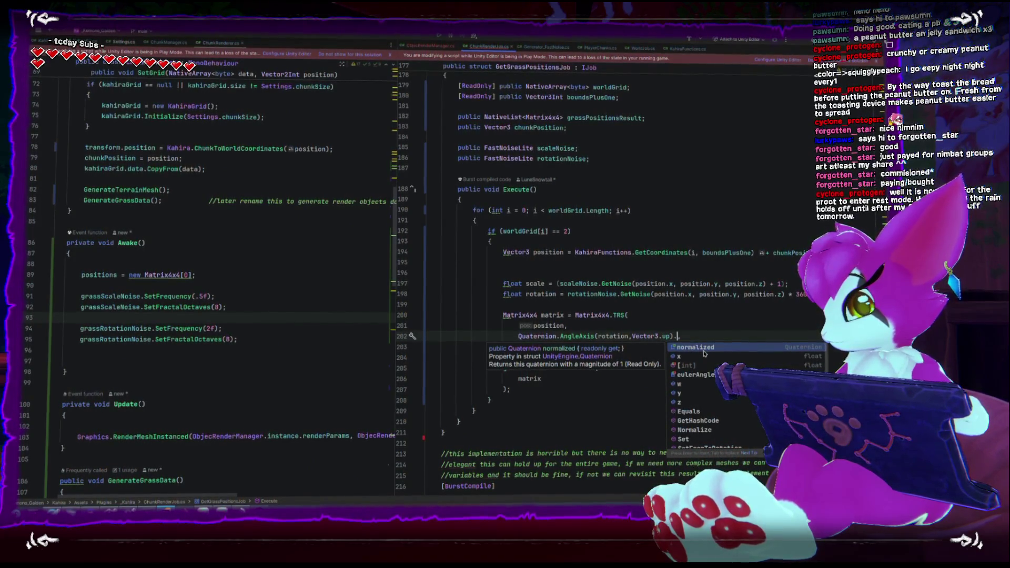
{"action": "key", "text": "Return"}
{"action": "key", "text": "Down"}
{"action": "key", "text": "Down"}
{"action": "key", "text": "Down"}
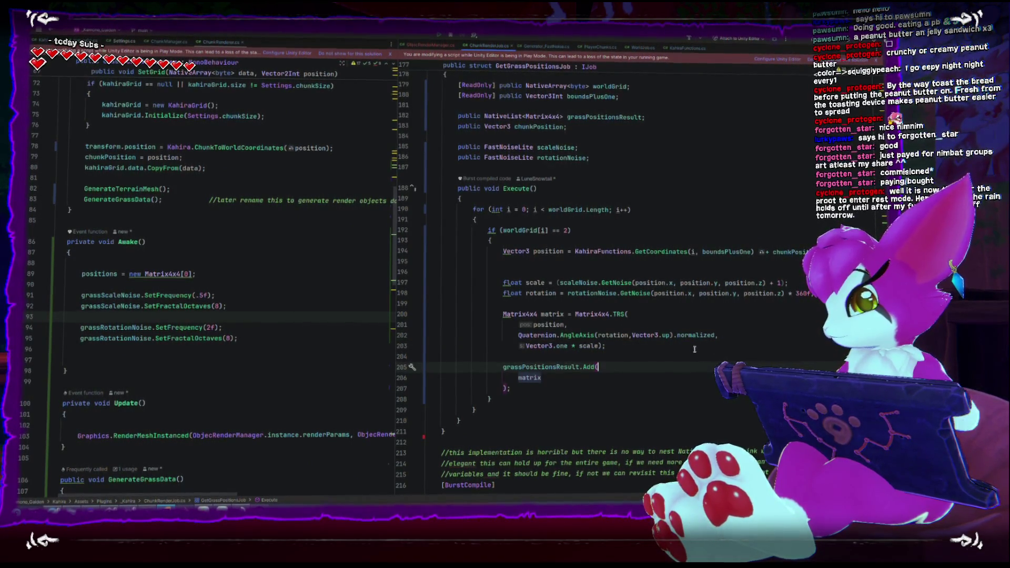
{"action": "key", "text": "alt+Tab"}
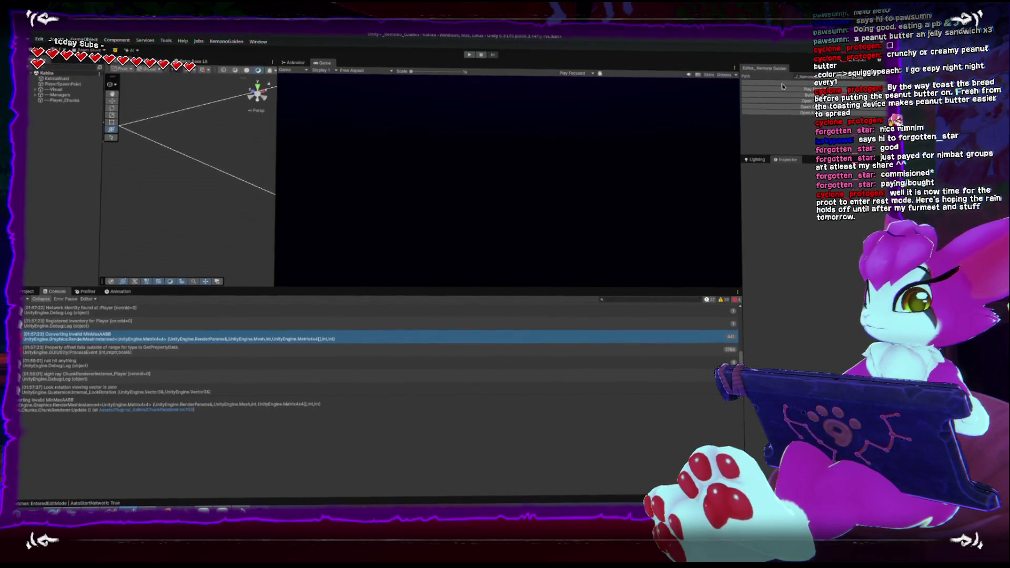
Play-test the normalized rotation by walking across the field, then open the game menu
{"action": "key", "text": "ctrl+p"}
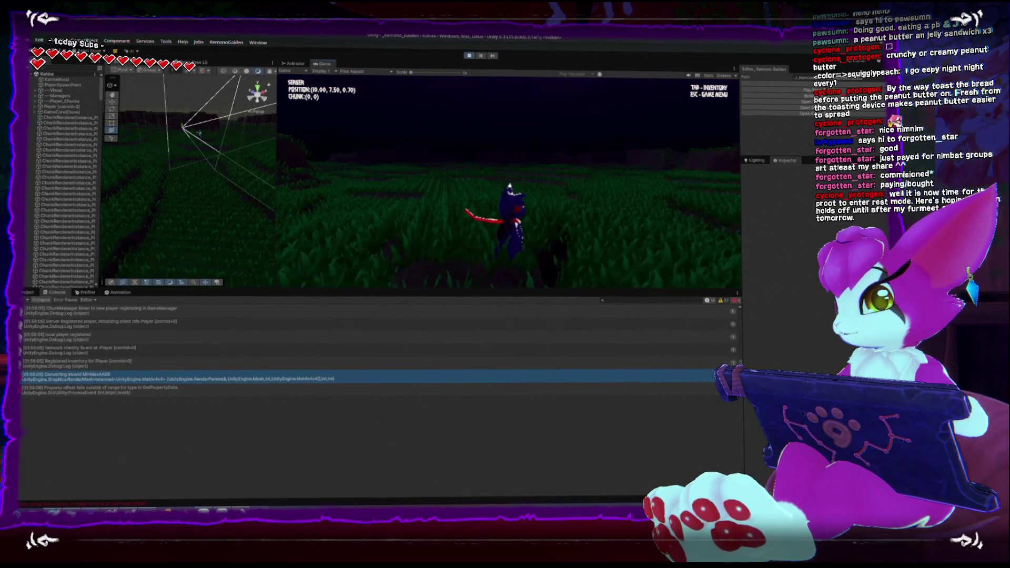
{"action": "key", "text": "w"}
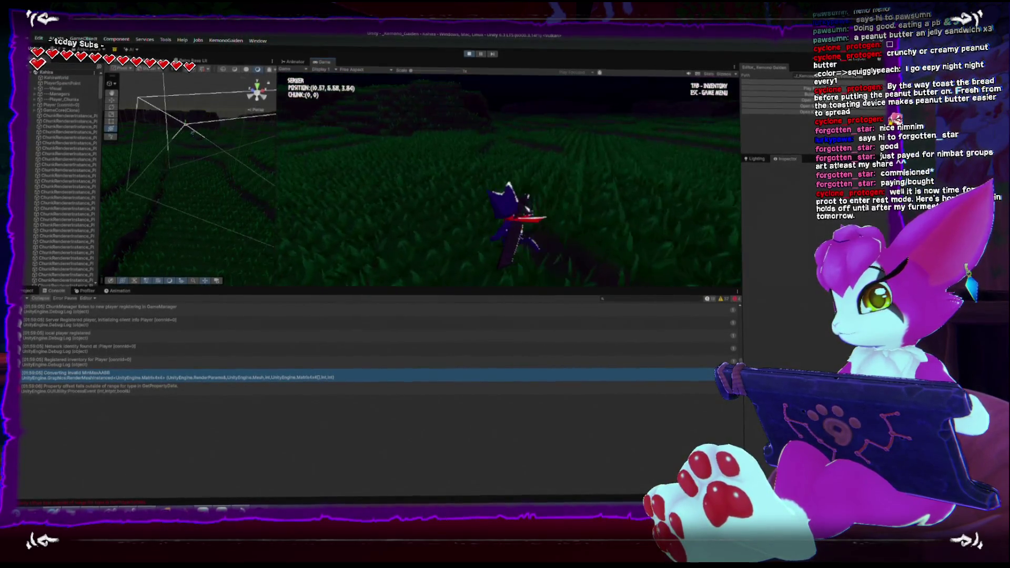
{"action": "key", "text": "w"}
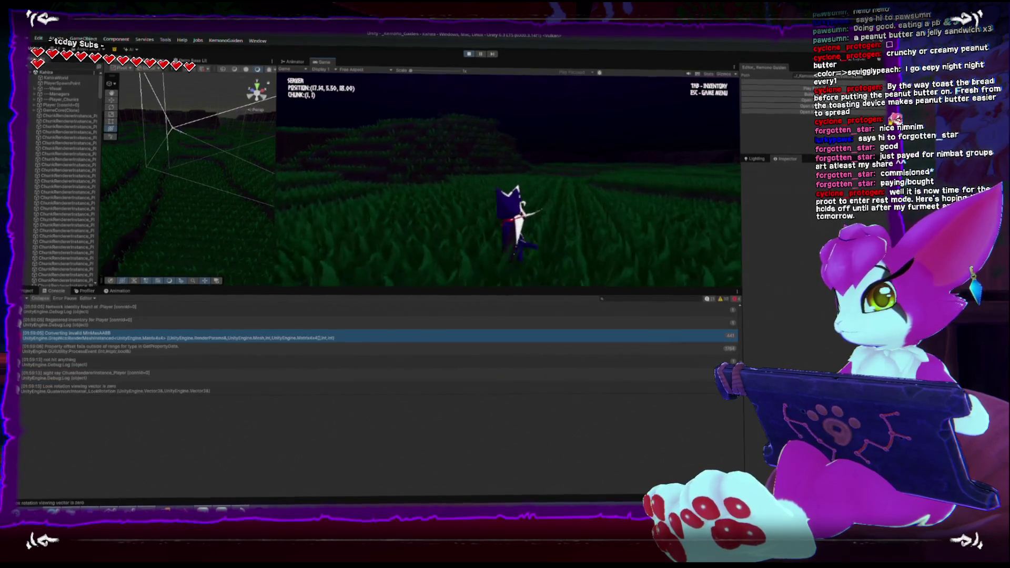
{"action": "key", "text": "w"}
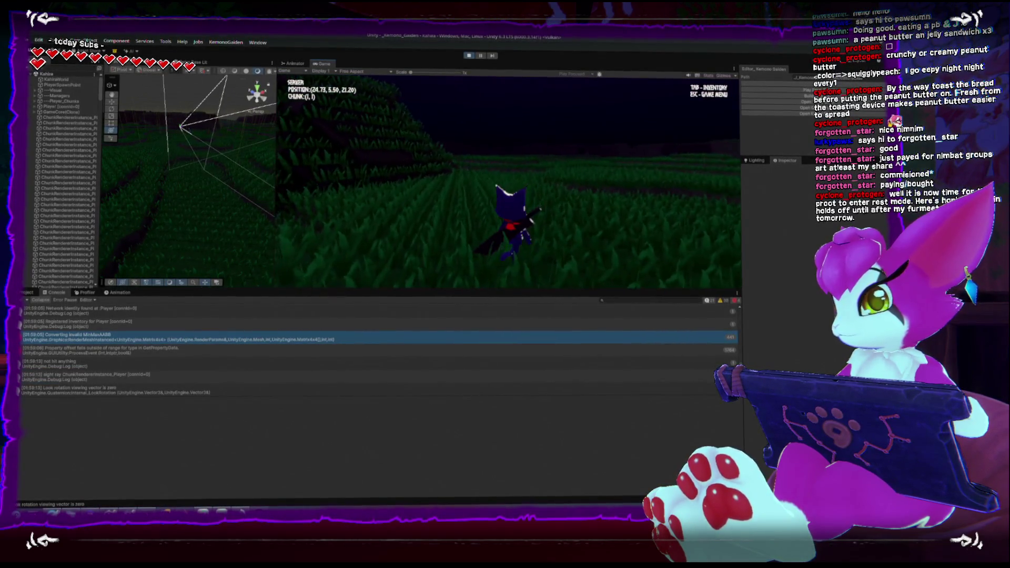
{"action": "key", "text": "Escape"}
Check the Property offset and invalid MinMaxAABB console messages, then go back to Rider
{"action": "left_click", "coordinate": [81, 355]}
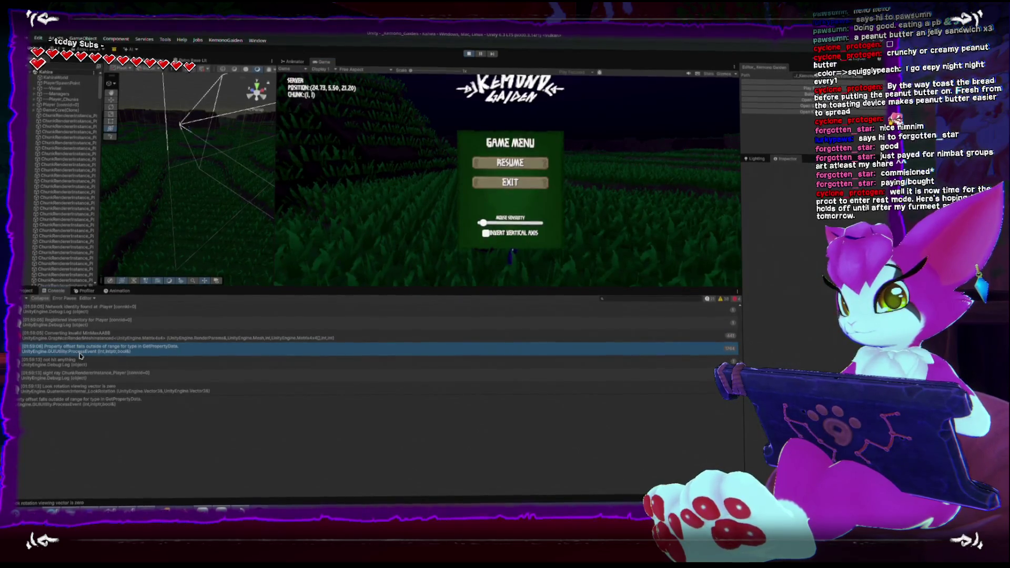
{"action": "left_click", "coordinate": [57, 337]}
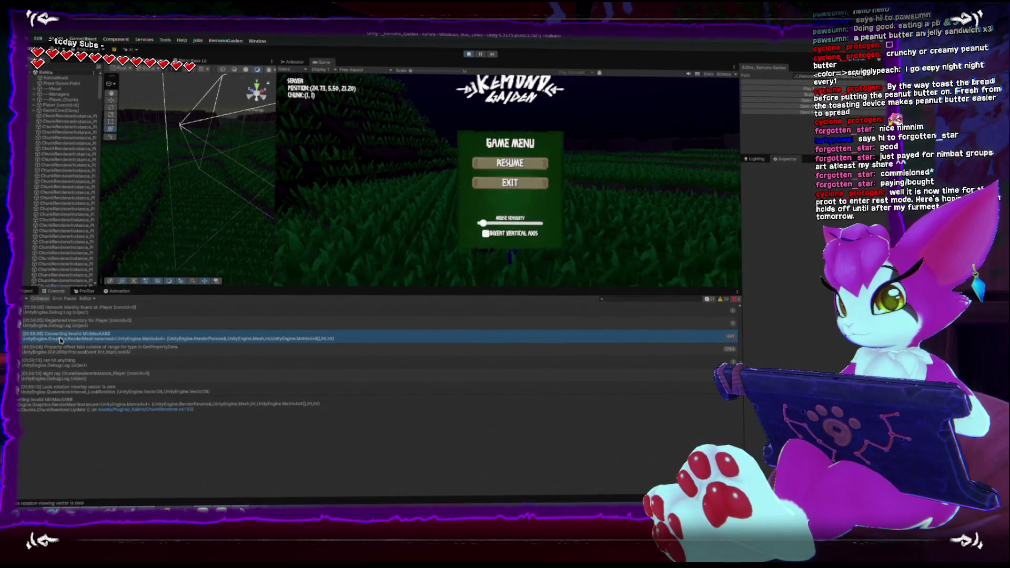
{"action": "left_click", "coordinate": [172, 412]}
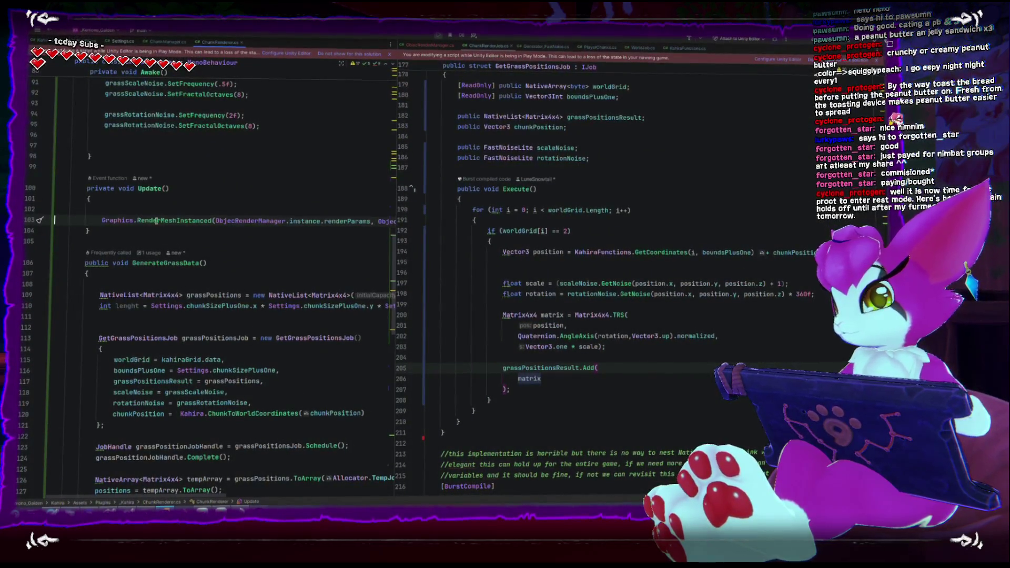
Set line 202's rotation to Quaternion.identity * Quaternion.Euler(0,rotation,0), then return to Unity
{"action": "left_click", "coordinate": [521, 336]}
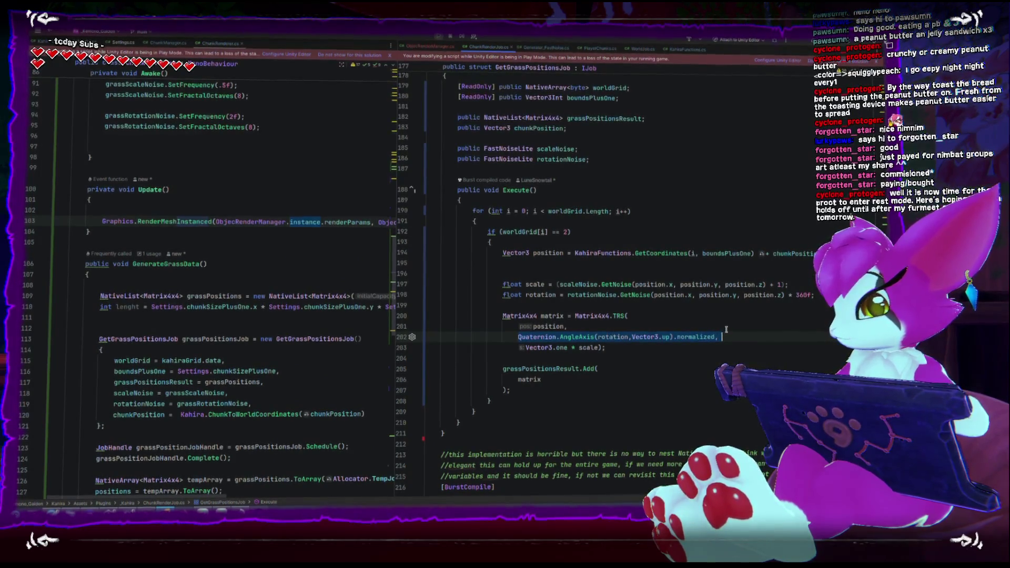
{"action": "type", "text": "Qua"}
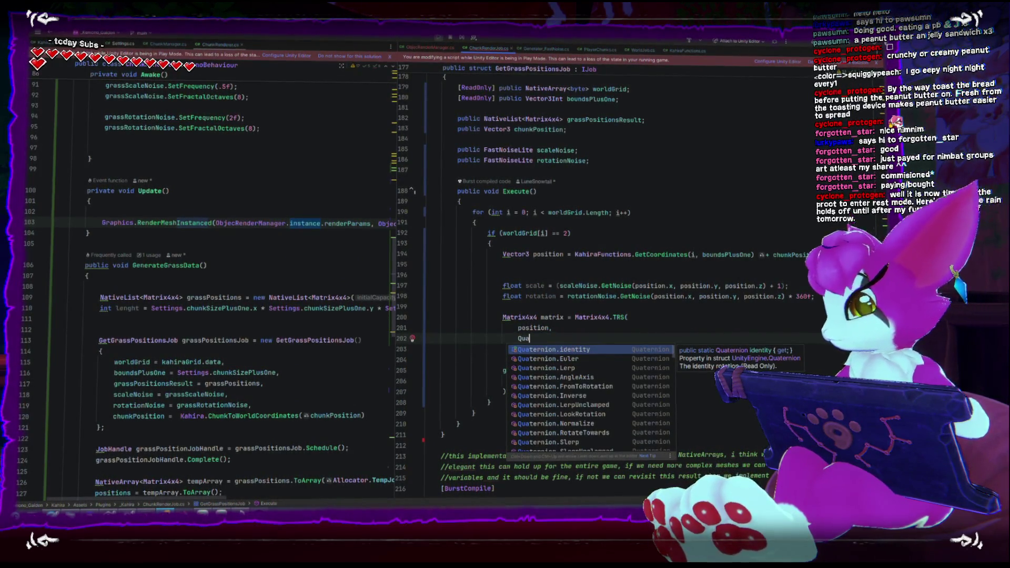
{"action": "left_click", "coordinate": [606, 349]}
{"action": "type", "text": ","}
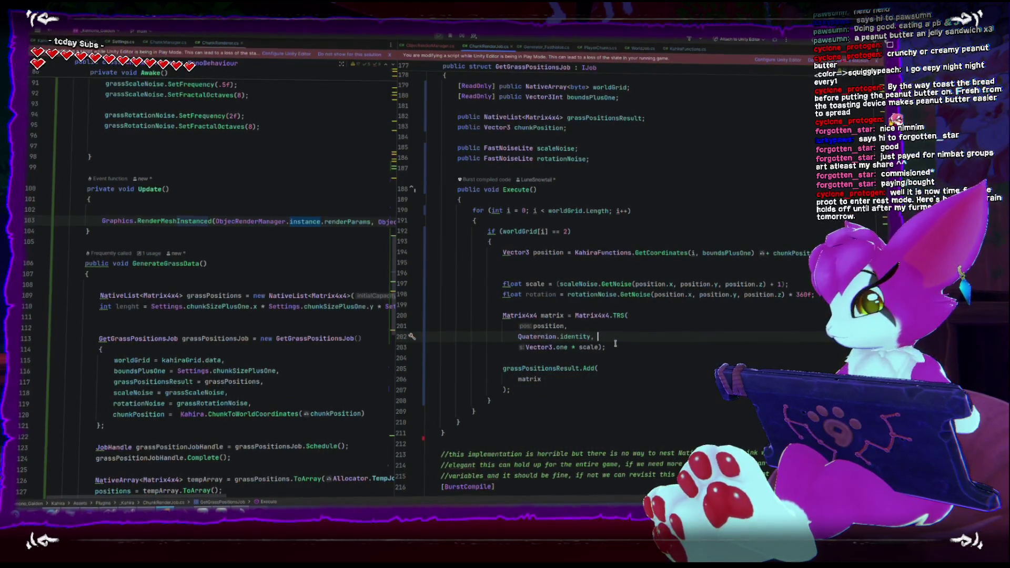
{"action": "key", "text": "ctrl+space"}
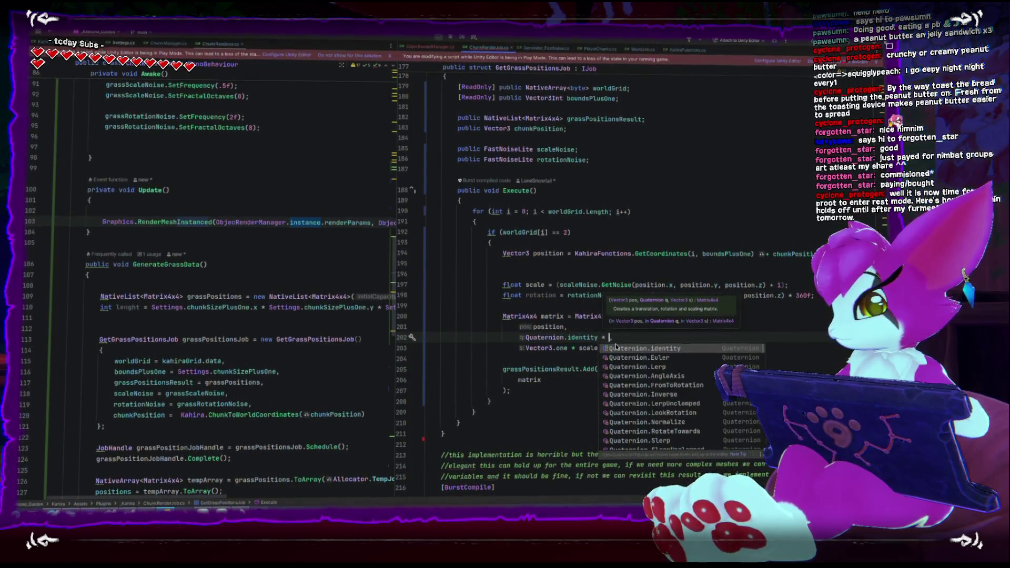
{"action": "key", "text": "Down"}
{"action": "key", "text": "Return"}
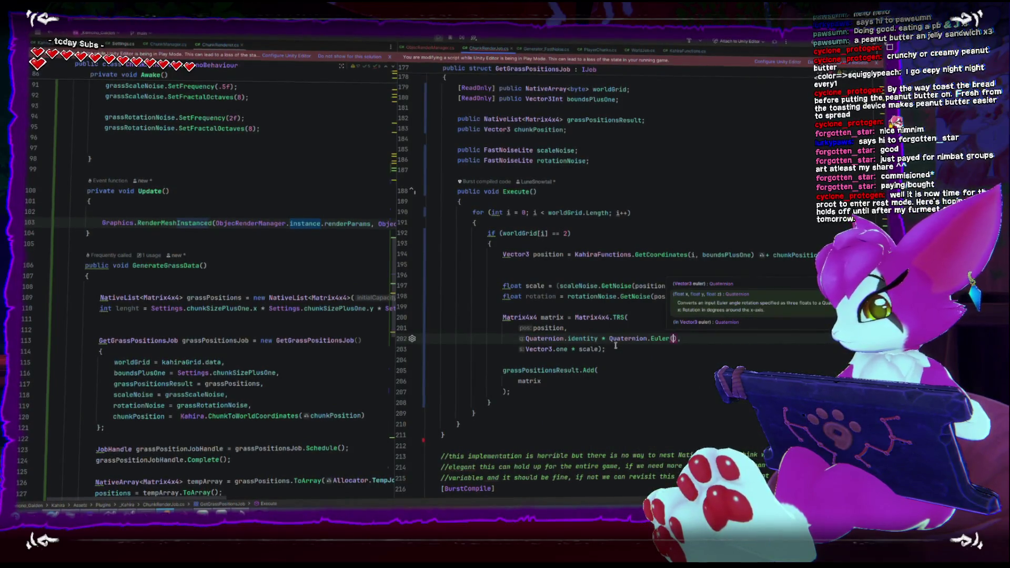
{"action": "type", "text": "0,rotation,0"}
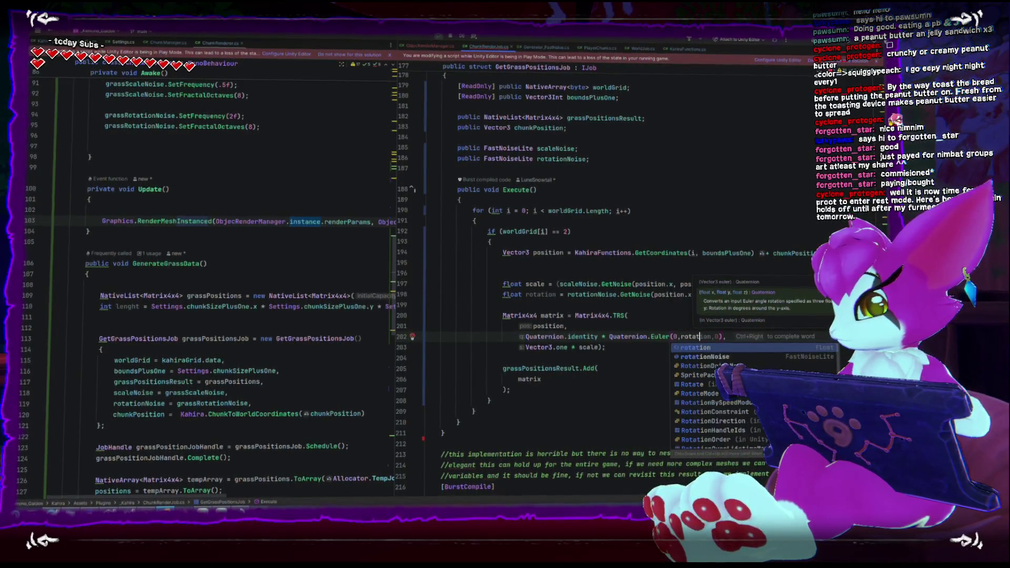
{"action": "key", "text": "Escape"}
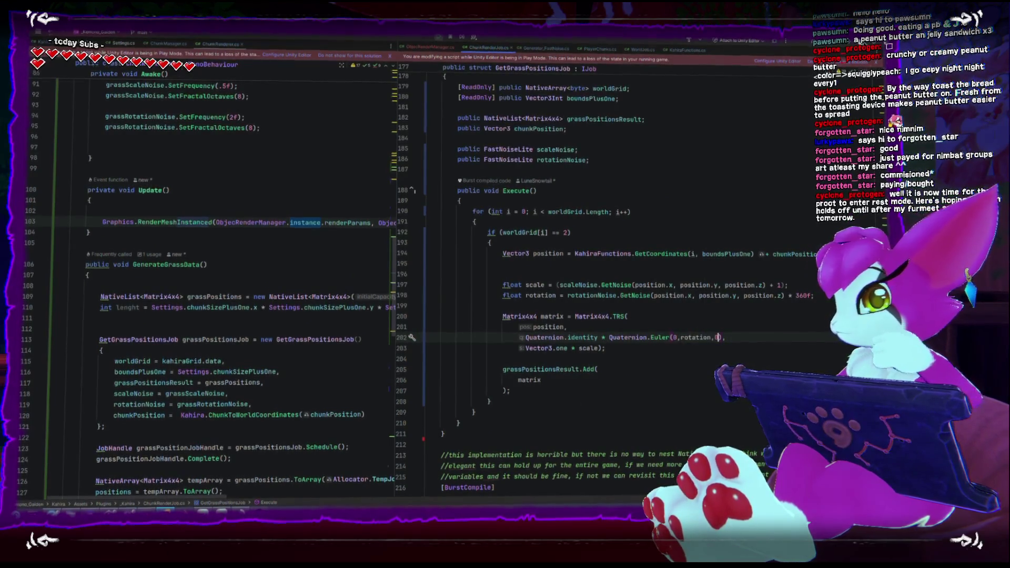
{"action": "key", "text": "alt+Tab"}
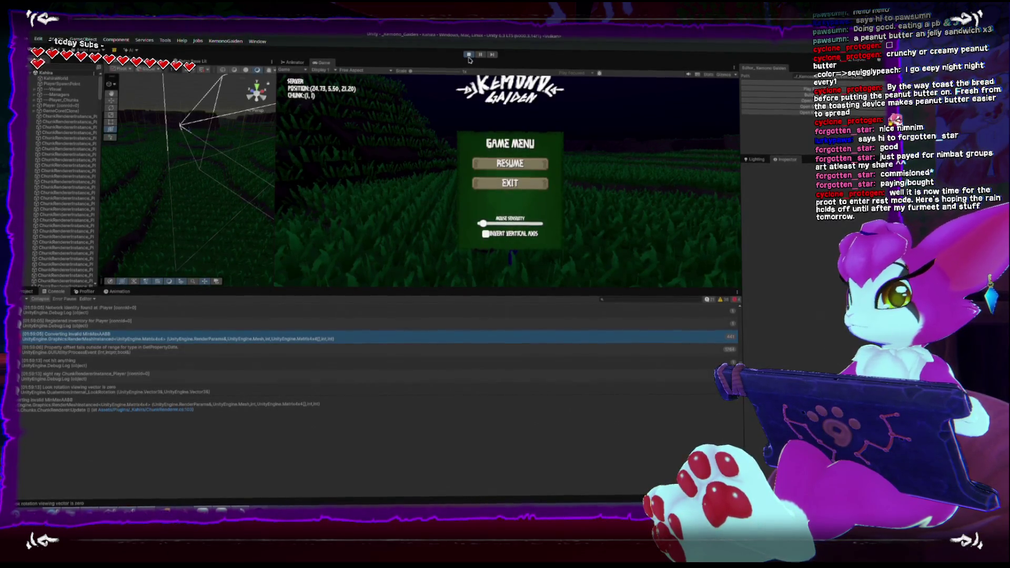
Restart Play mode and walk the player up the hill, briefly opening and closing the game menu
{"action": "left_click", "coordinate": [468, 55]}
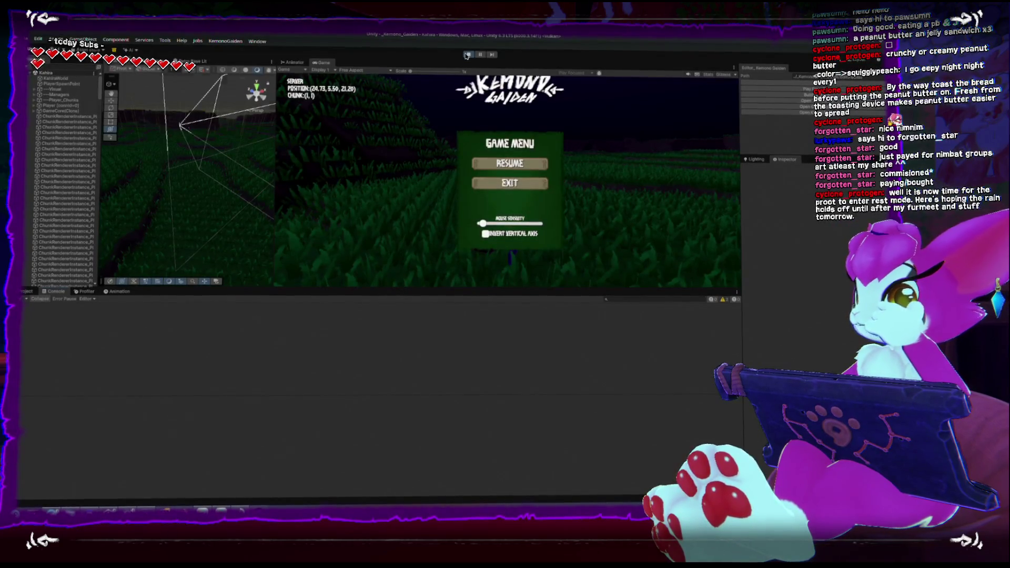
{"action": "left_click", "coordinate": [466, 56]}
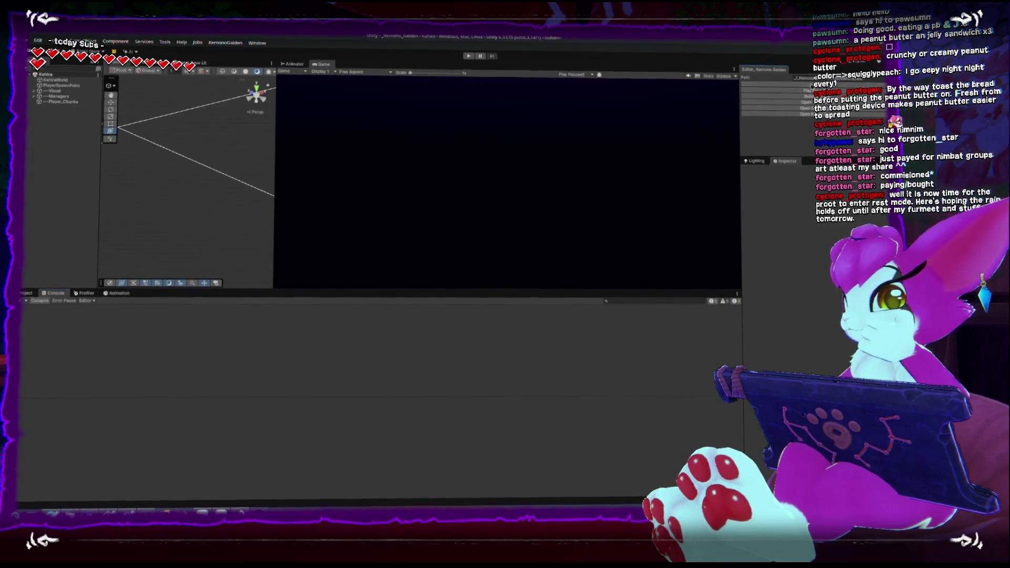
{"action": "left_click", "coordinate": [467, 56]}
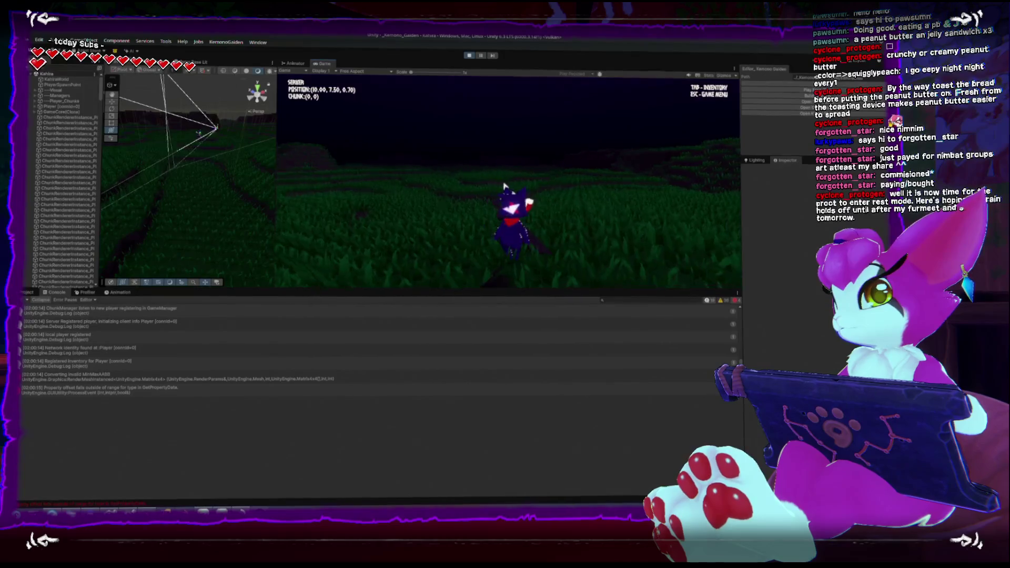
{"action": "key", "text": "w"}
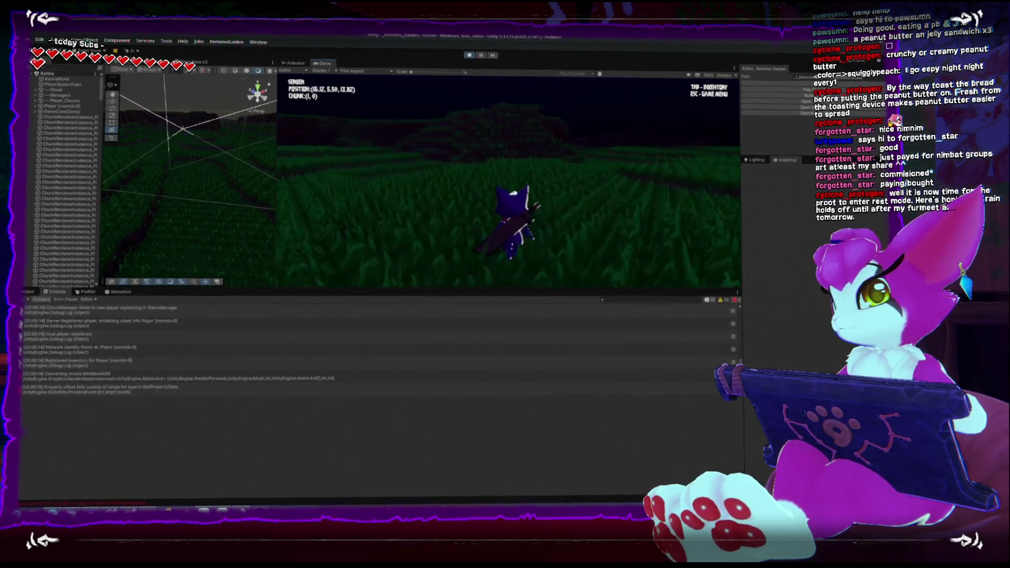
{"action": "key", "text": "w"}
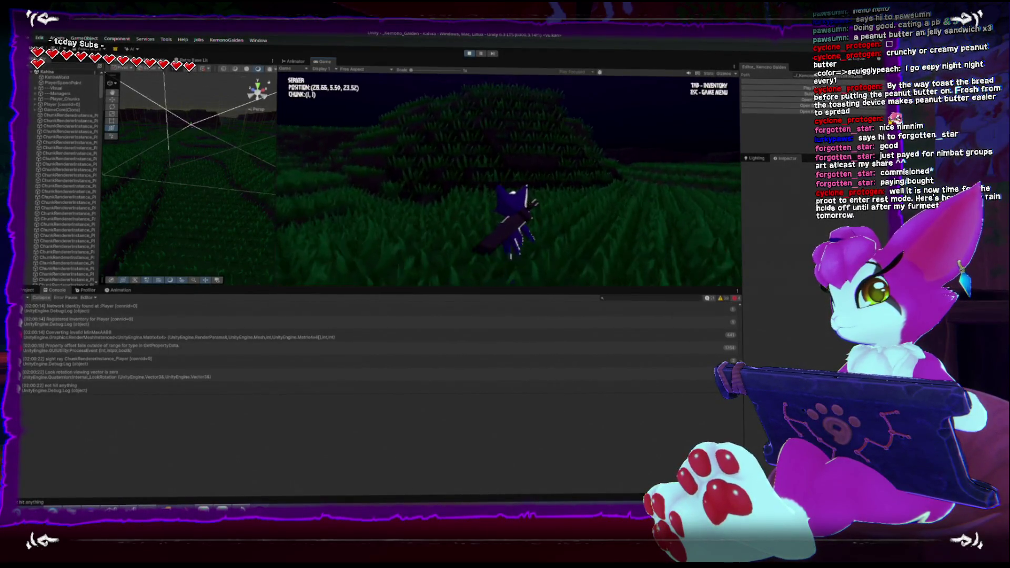
{"action": "key", "text": "w"}
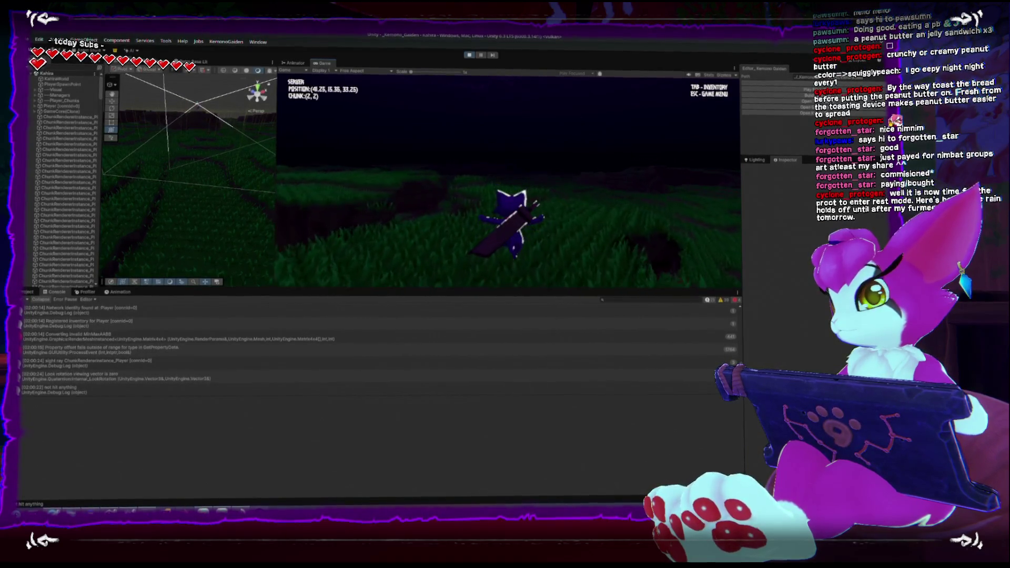
{"action": "key", "text": "Escape"}
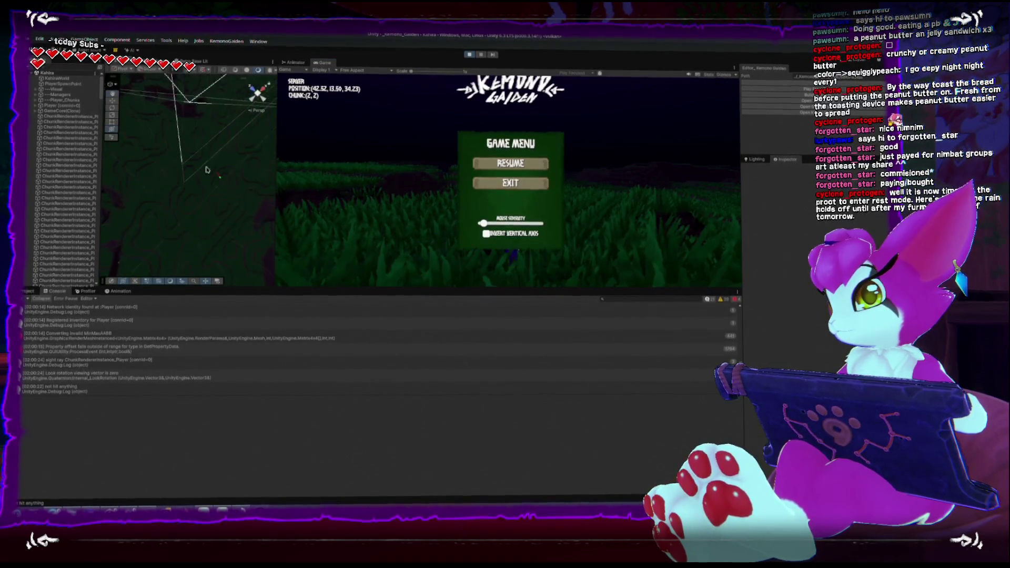
{"action": "key", "text": "Escape"}
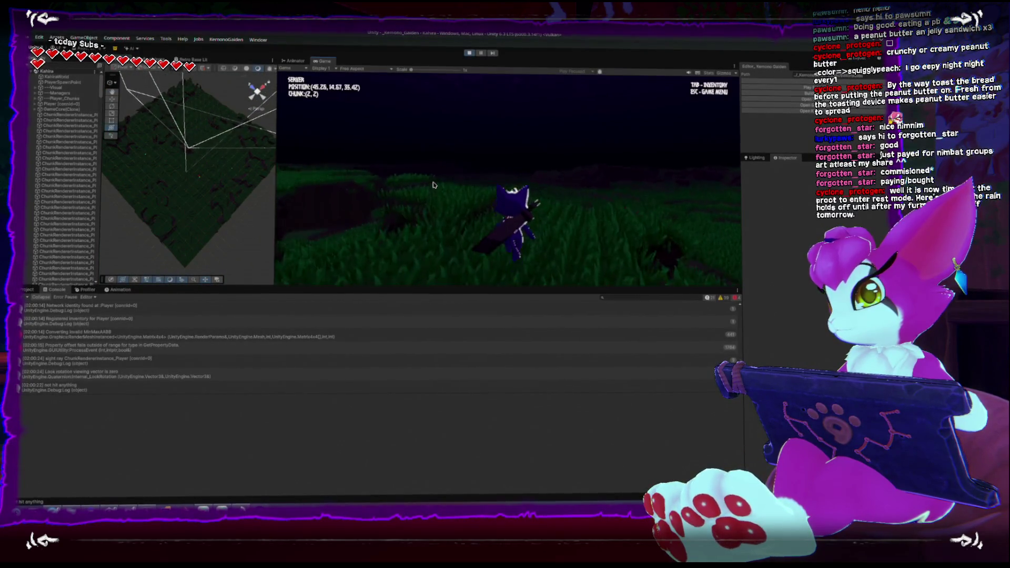
Walk on across the field into chunk (8,5), then open the game menu
{"action": "key", "text": "w"}
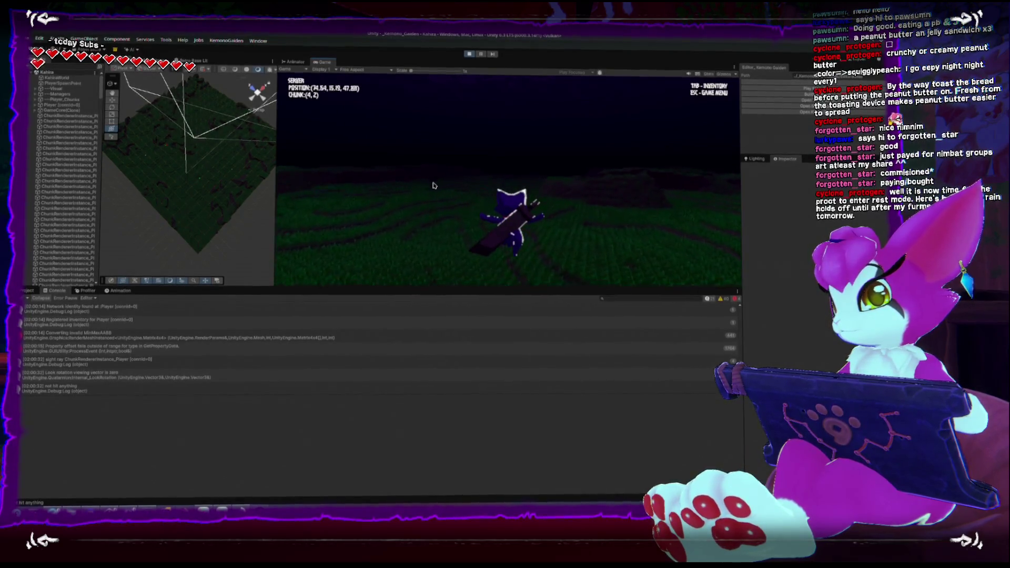
{"action": "key", "text": "w"}
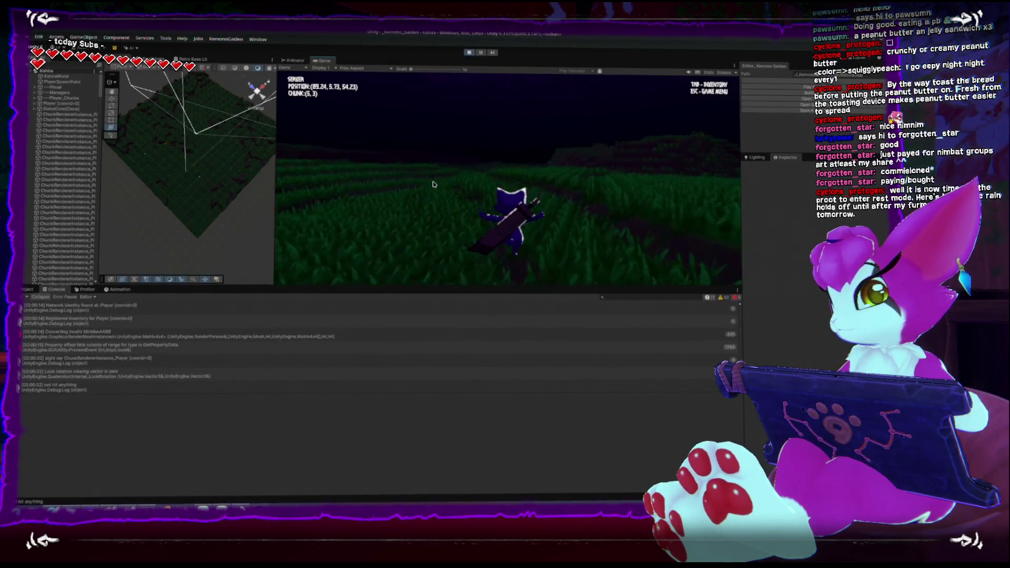
{"action": "key", "text": "w"}
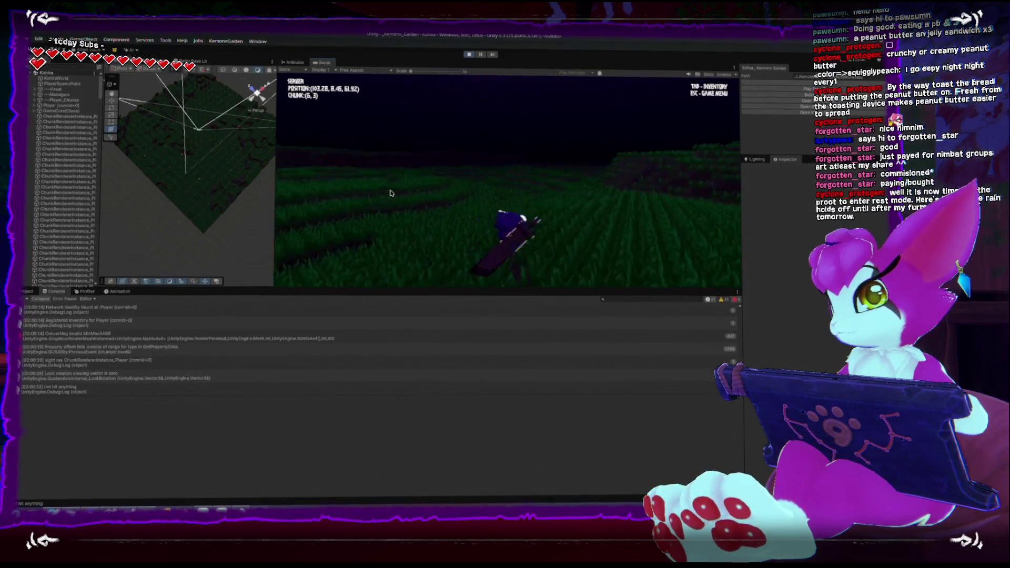
{"action": "key", "text": "w"}
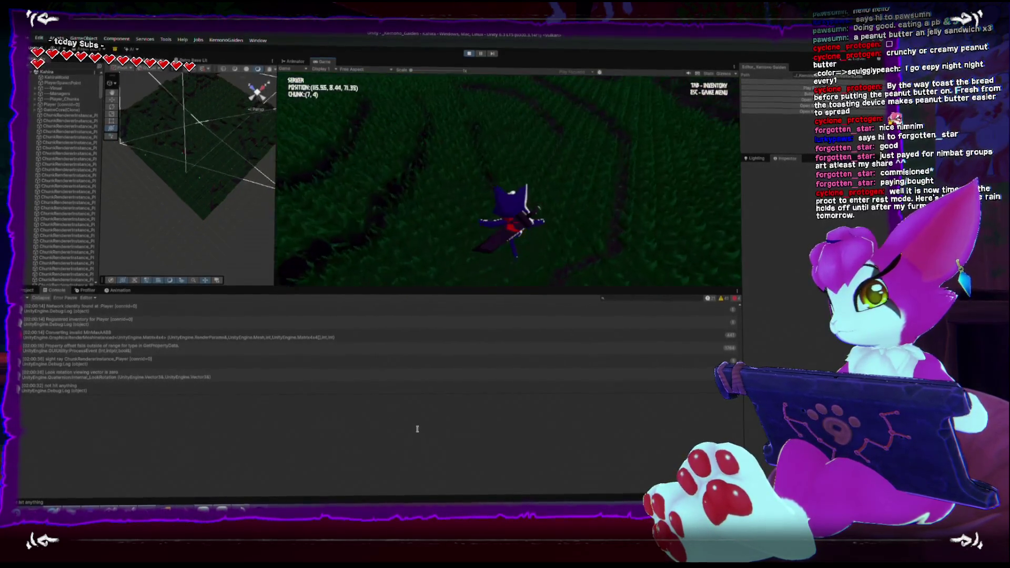
{"action": "key", "text": "w"}
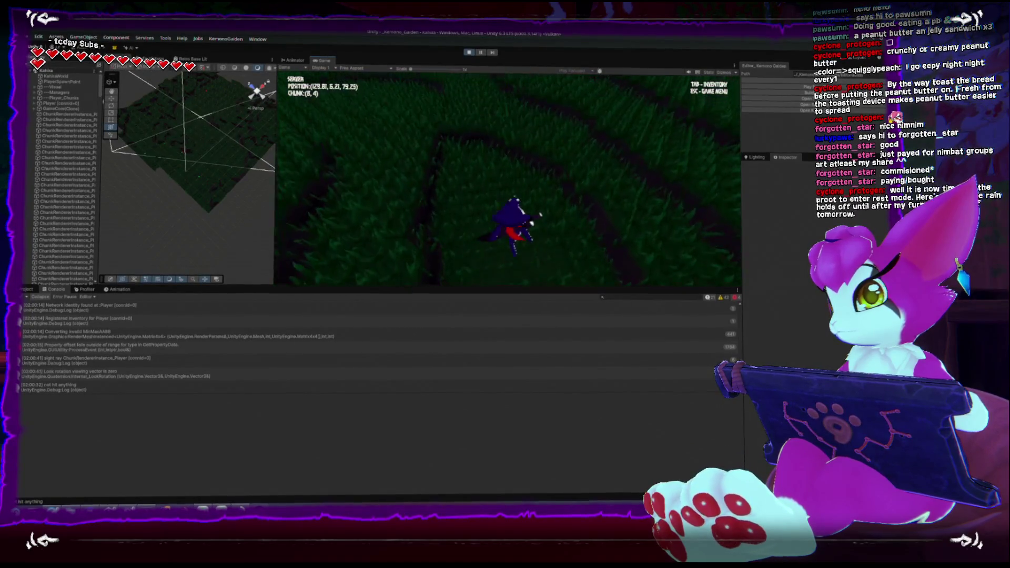
{"action": "key", "text": "Escape"}
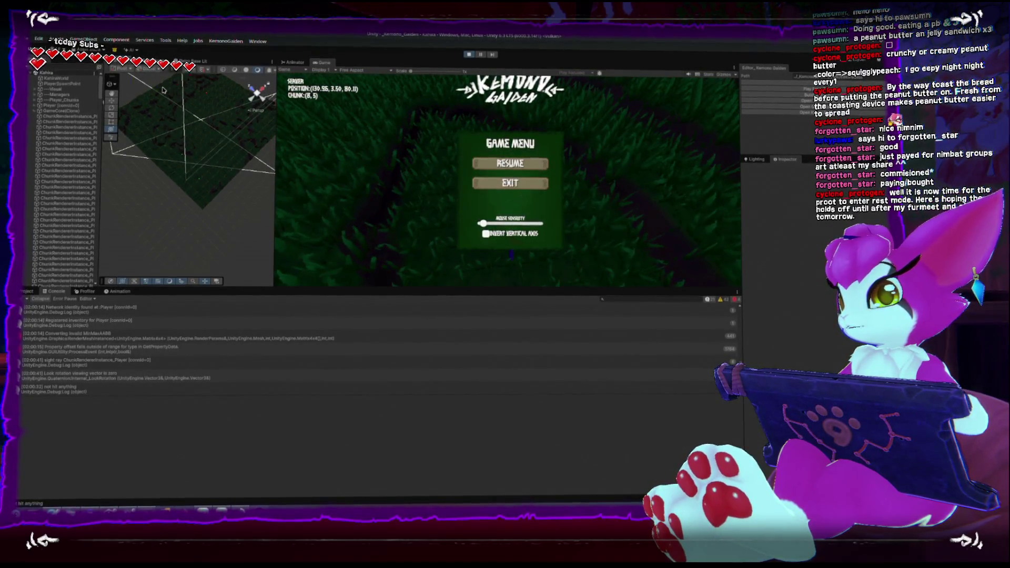
Select and orbit around a grass chunk, view the MinMaxAABB stack trace, then stop Play mode
{"action": "left_click", "coordinate": [163, 91]}
{"action": "scroll", "coordinate": [201, 200], "scroll_direction": "up", "scroll_amount": 3}
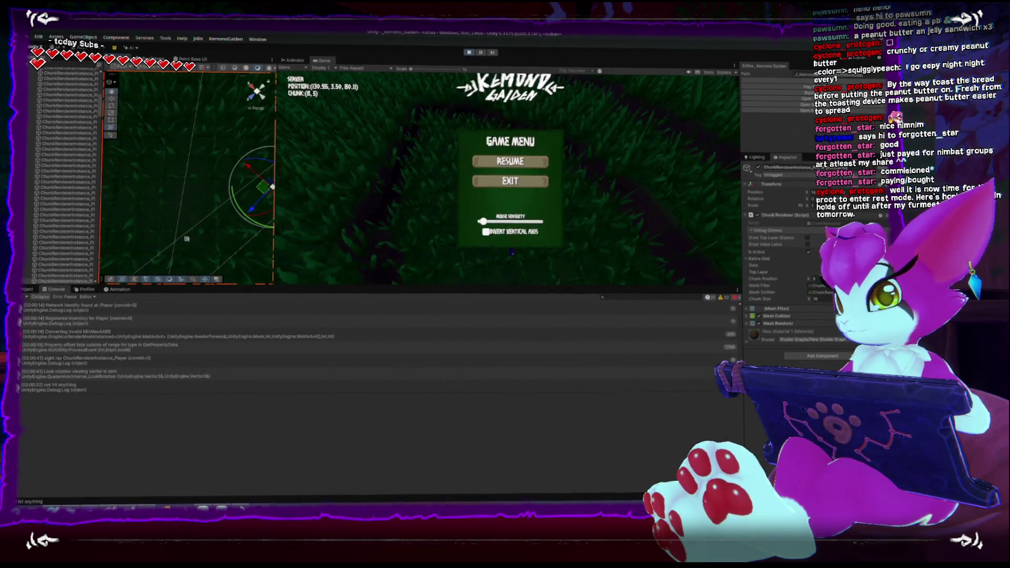
{"action": "left_click_drag", "start_coordinate": [199, 213], "coordinate": [205, 188]}
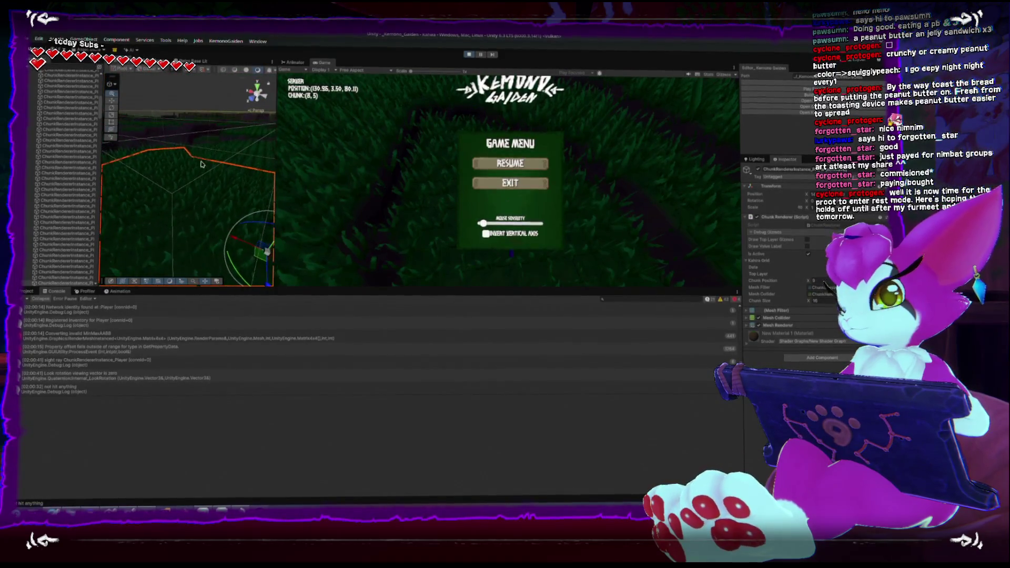
{"action": "left_click_drag", "start_coordinate": [214, 142], "coordinate": [193, 135]}
{"action": "left_click", "coordinate": [147, 337]}
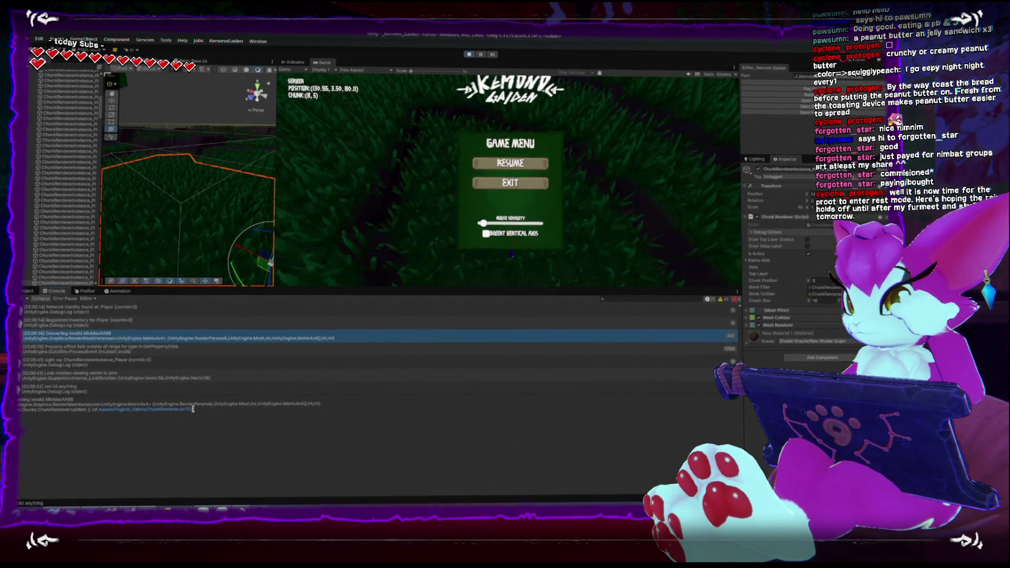
{"action": "left_click", "coordinate": [468, 54]}
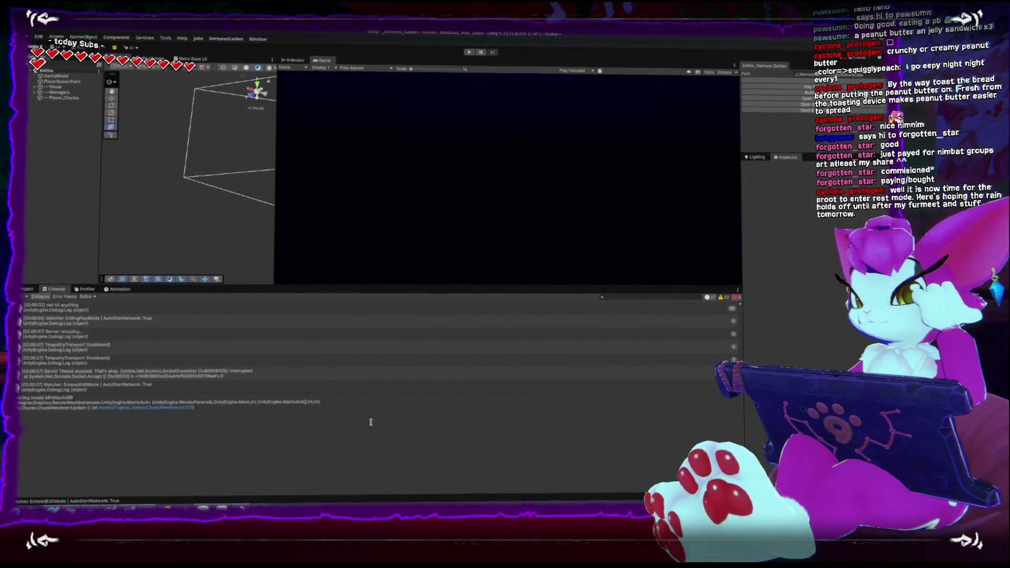
Delete '* Quaternion.Euler(0,rotation,0)' from line 202, leaving Quaternion.identity, then return to Unity
{"action": "key", "text": "alt+Tab"}
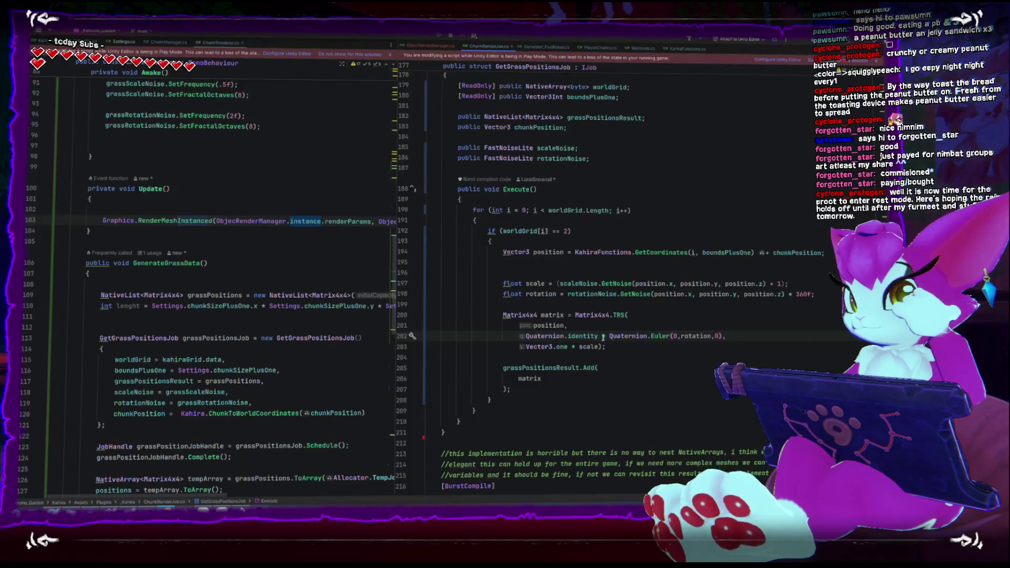
{"action": "left_click_drag", "start_coordinate": [599, 335], "coordinate": [723, 336]}
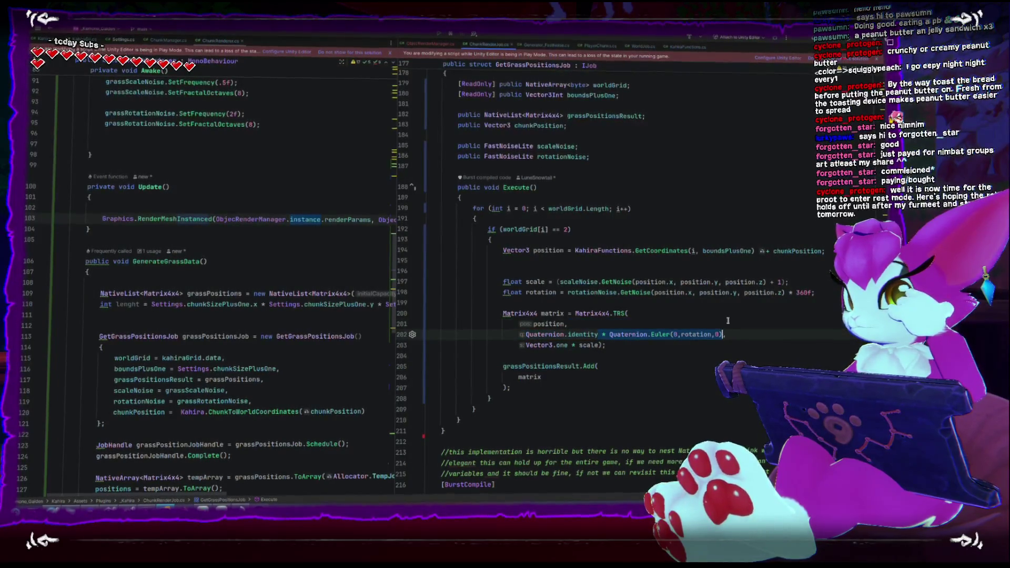
{"action": "key", "text": "BackSpace"}
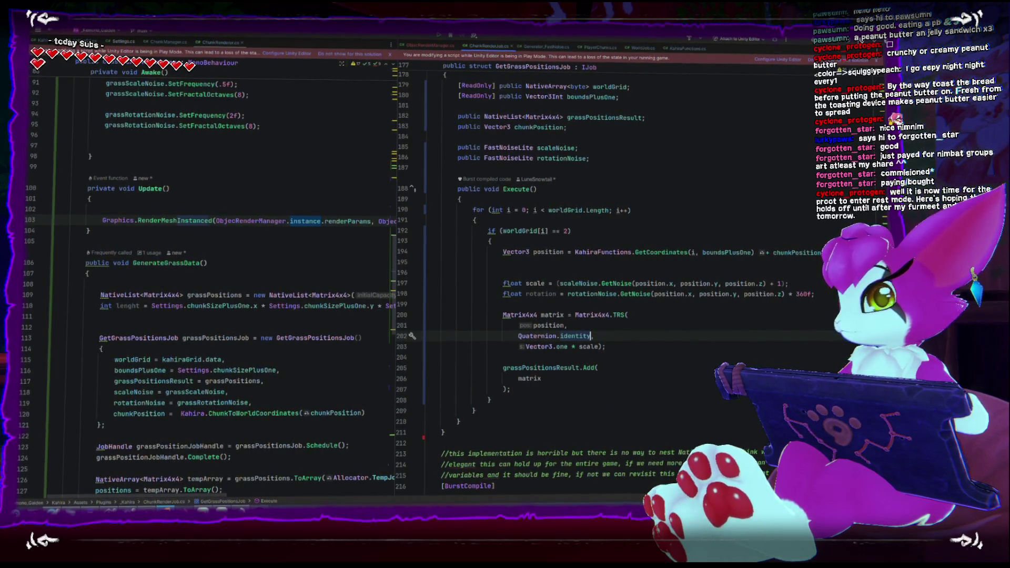
{"action": "key", "text": "alt+Tab"}
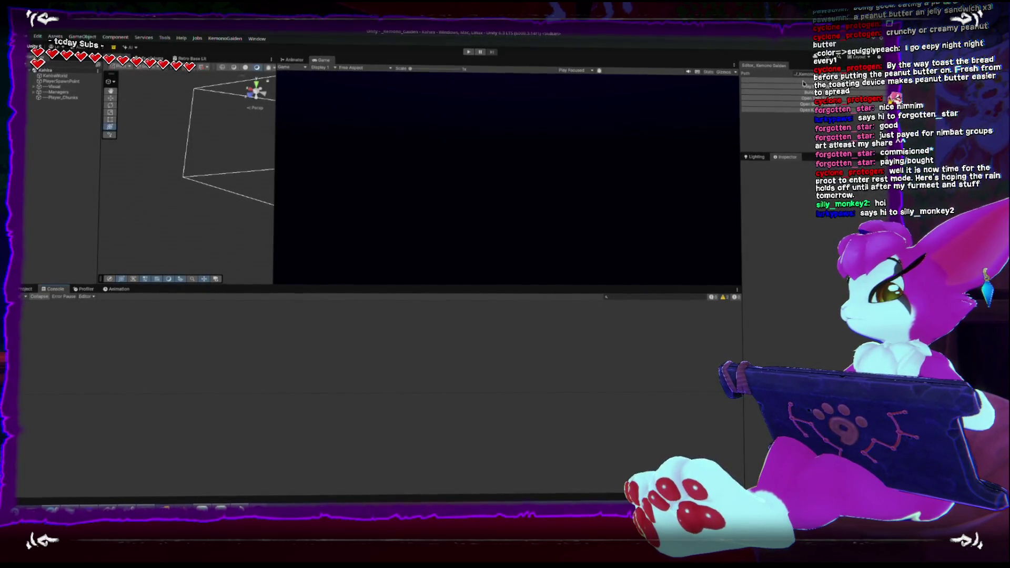
Enter Play mode with Ctrl+P to recompile the edited grass script and play-test it
{"action": "key", "text": "ctrl+p"}
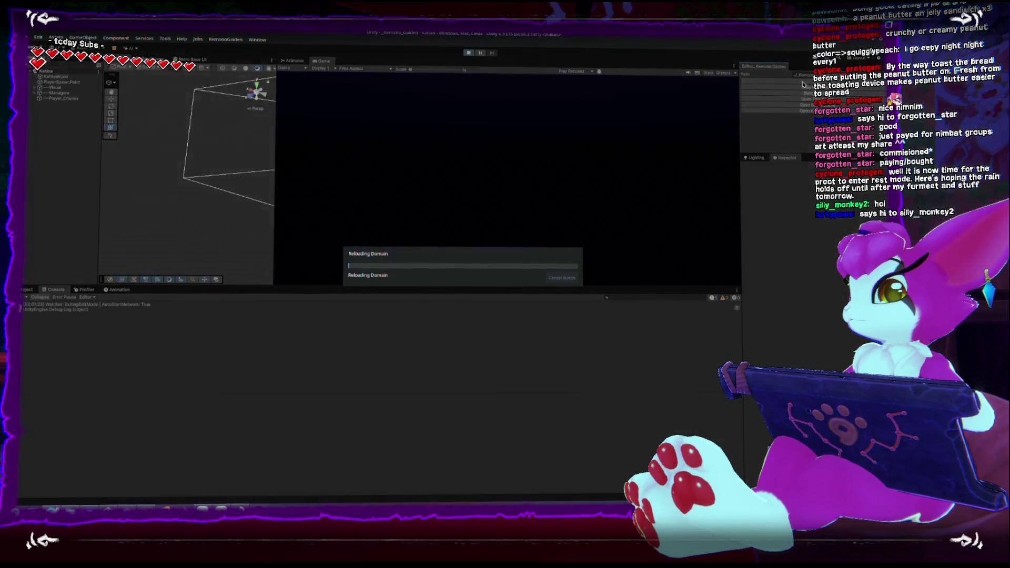
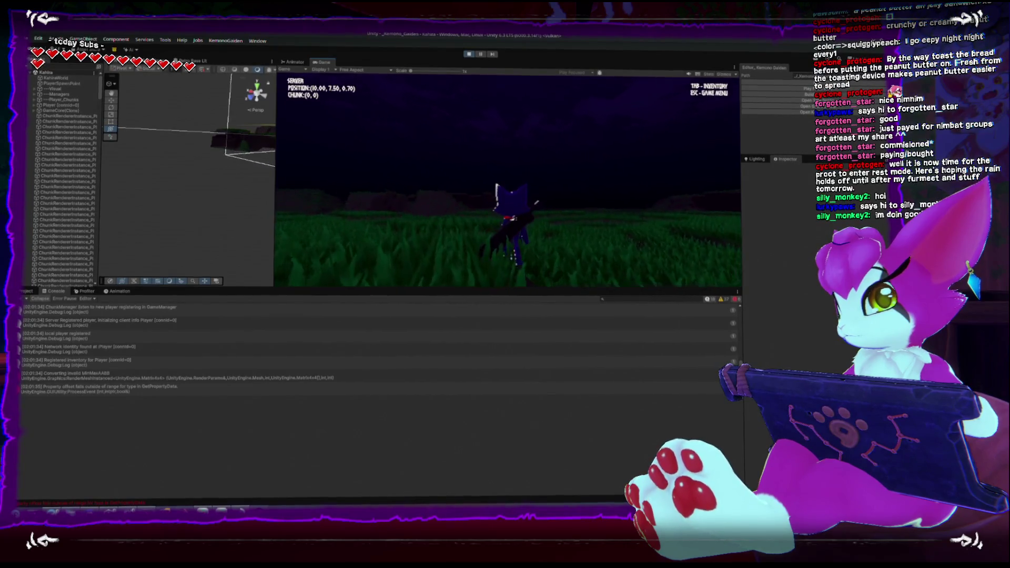
Pause with the in-game menu and show the 'Converting invalid MinMaxAABB' error's stack trace
{"action": "key", "text": "Escape"}
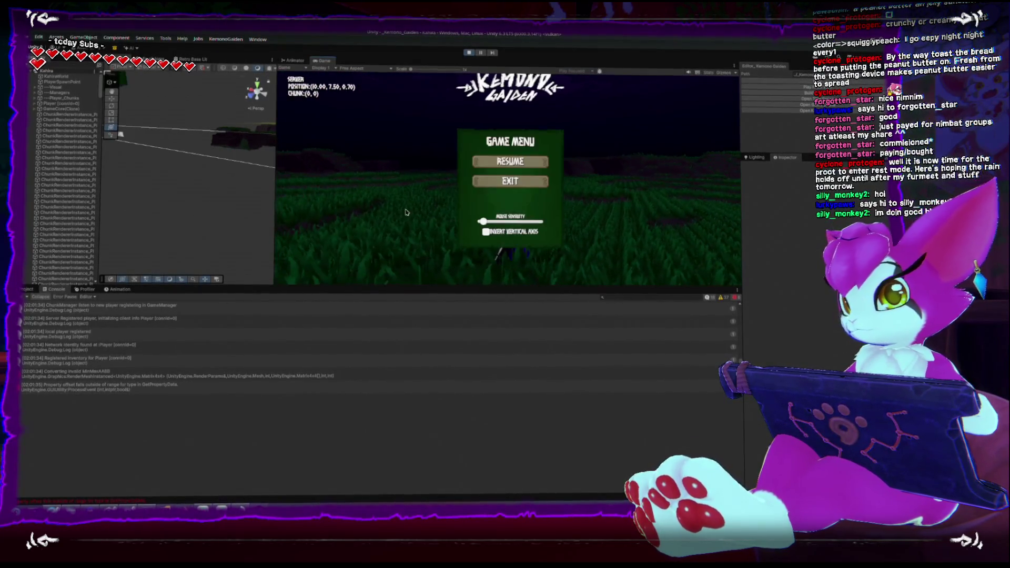
{"action": "left_click", "coordinate": [90, 377]}
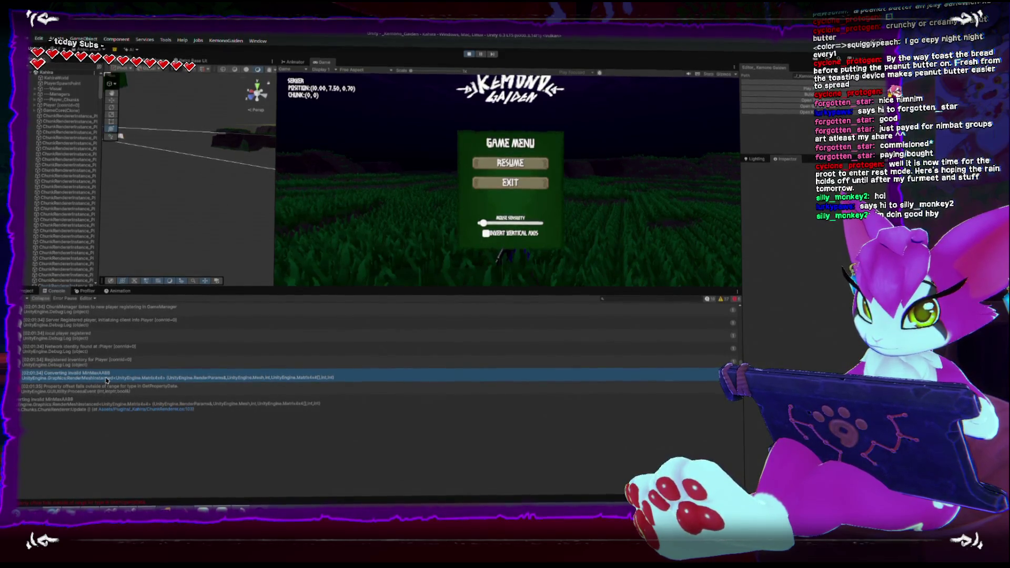
In ChunkRenderer.cs Update(), guard the Graphics.RenderMeshInstanced call with if(positions.Length > 0)
{"action": "double_click", "coordinate": [180, 382]}
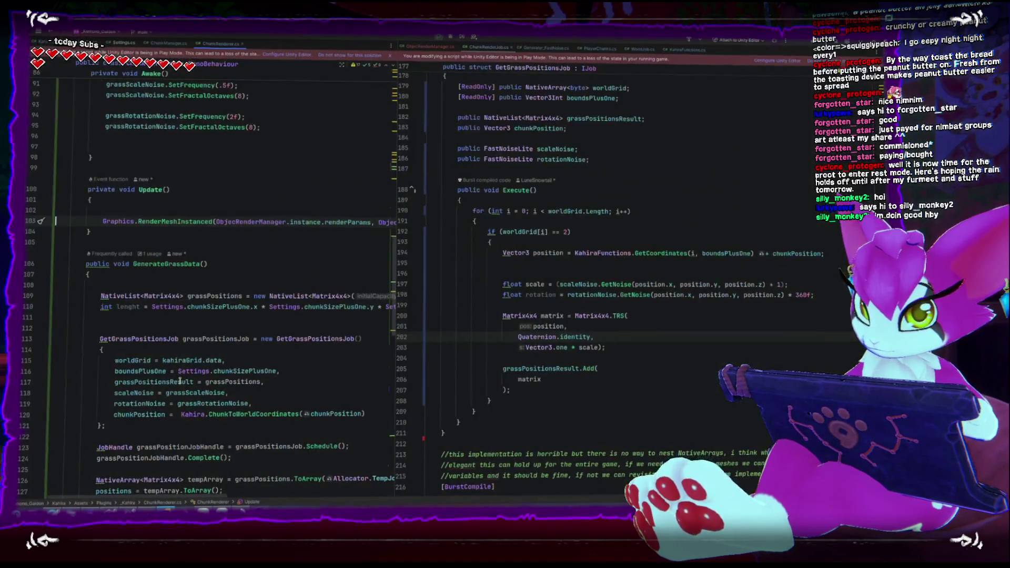
{"action": "mouse_move", "coordinate": [398, 255]}
{"action": "left_mouse_down"}
{"action": "mouse_move", "coordinate": [683, 260]}
{"action": "mouse_move", "coordinate": [630, 261]}
{"action": "left_mouse_up"}
{"action": "left_click", "coordinate": [222, 202]}
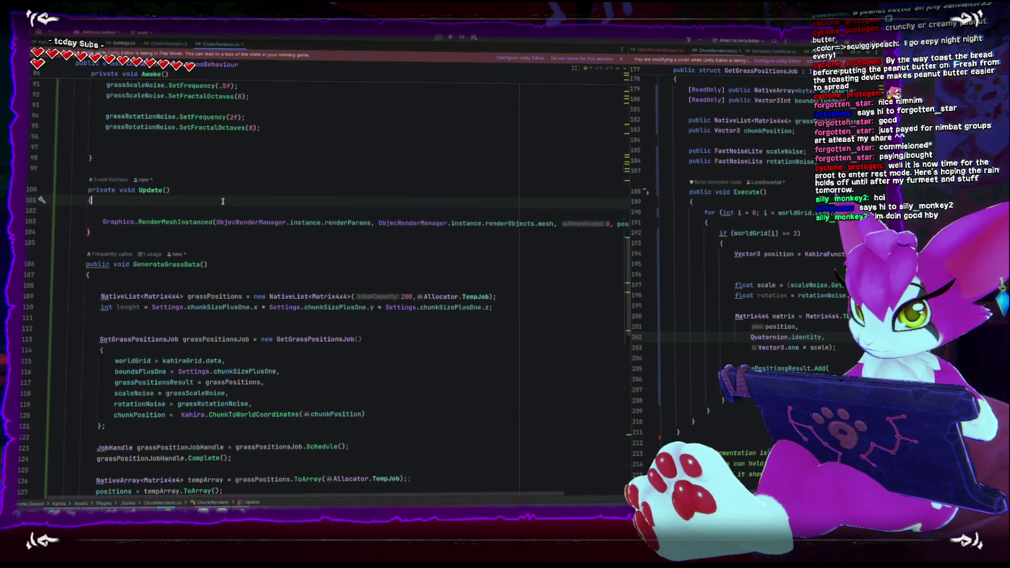
{"action": "key", "text": "Down"}
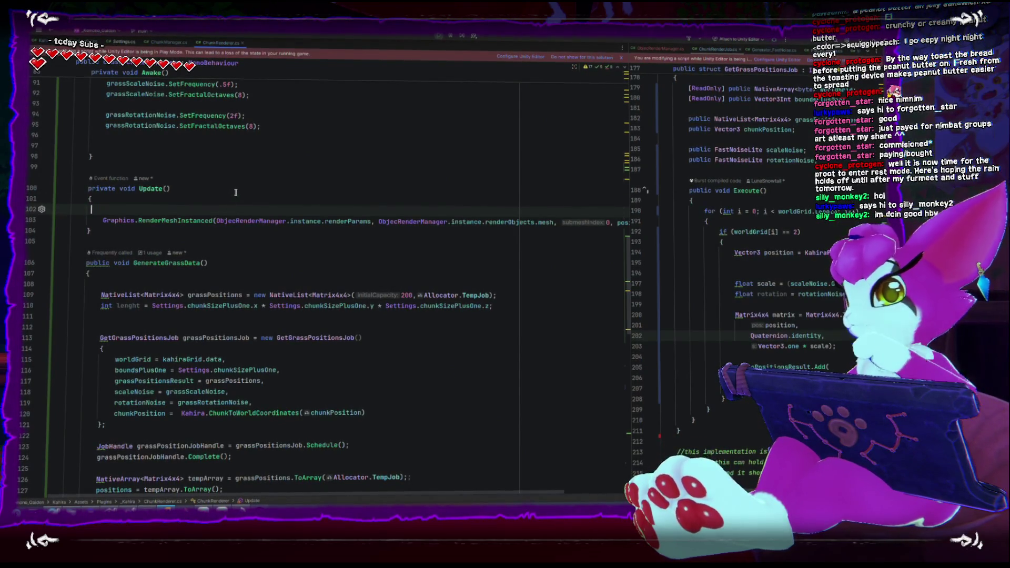
{"action": "key", "text": "Tab"}
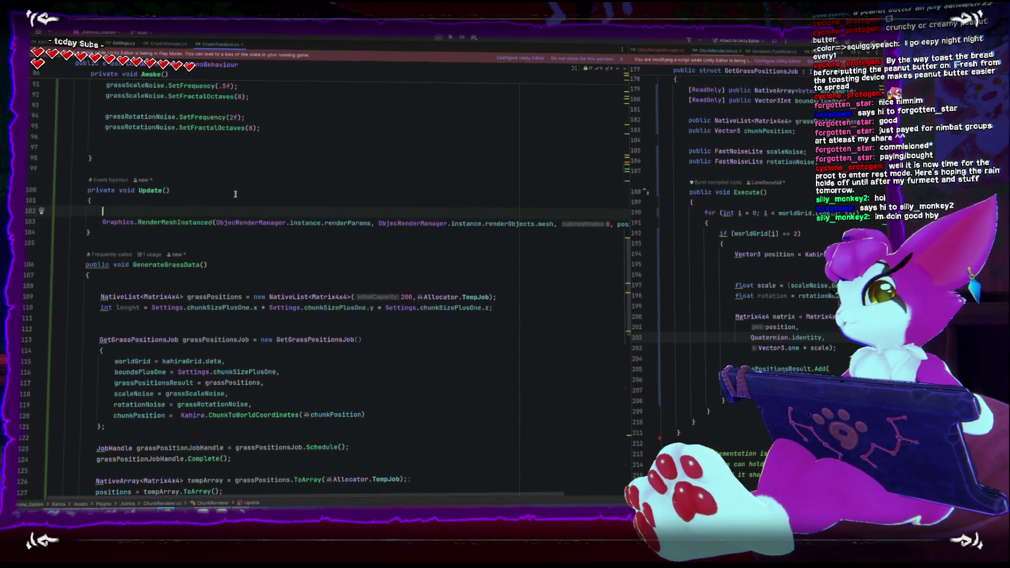
{"action": "type", "text": "if"}
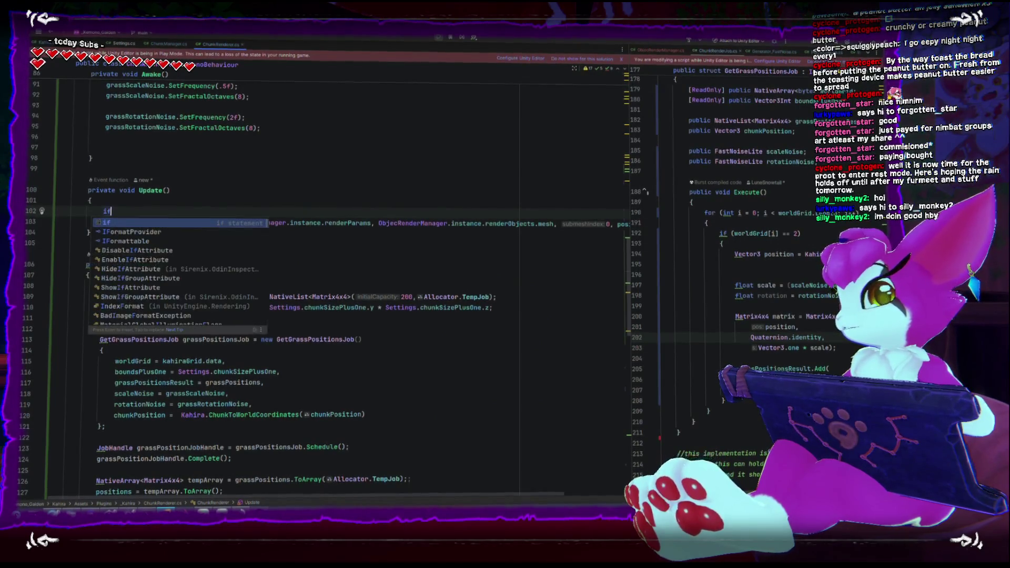
{"action": "type", "text": "(positions"}
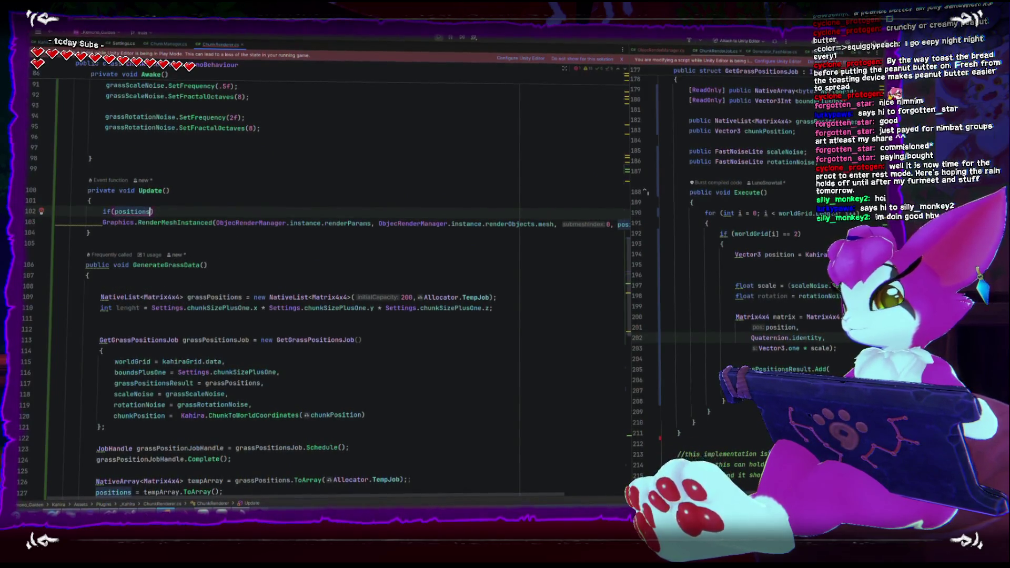
{"action": "type", "text": ".Length >"}
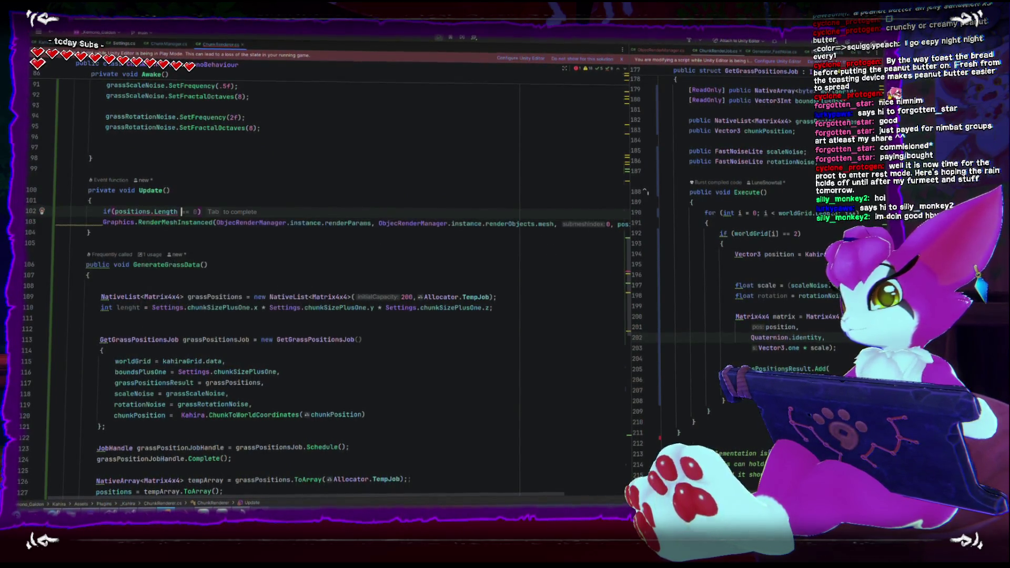
{"action": "type", "text": " 0"}
{"action": "left_click", "coordinate": [116, 210]}
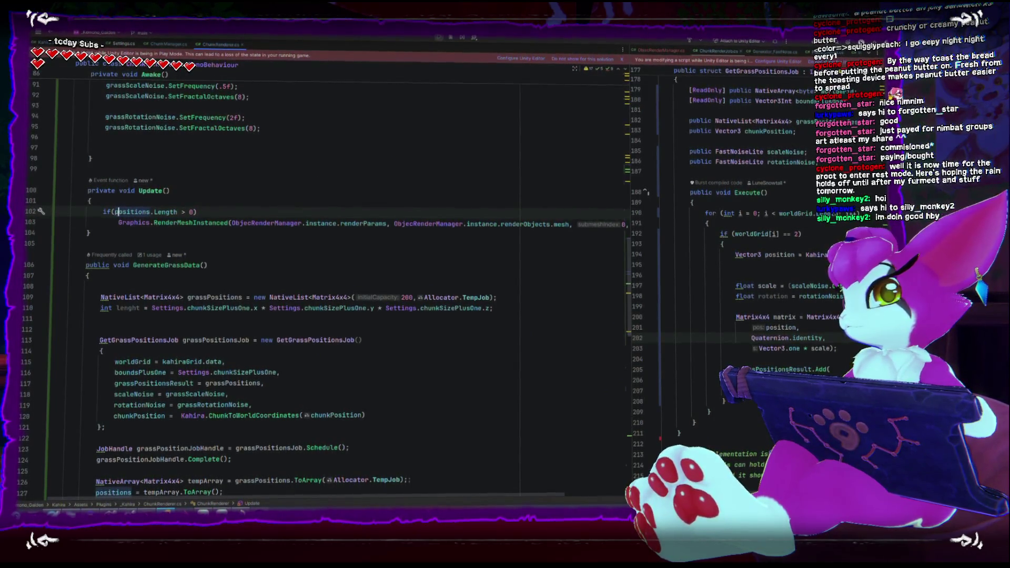
{"action": "key", "text": "alt+Tab"}
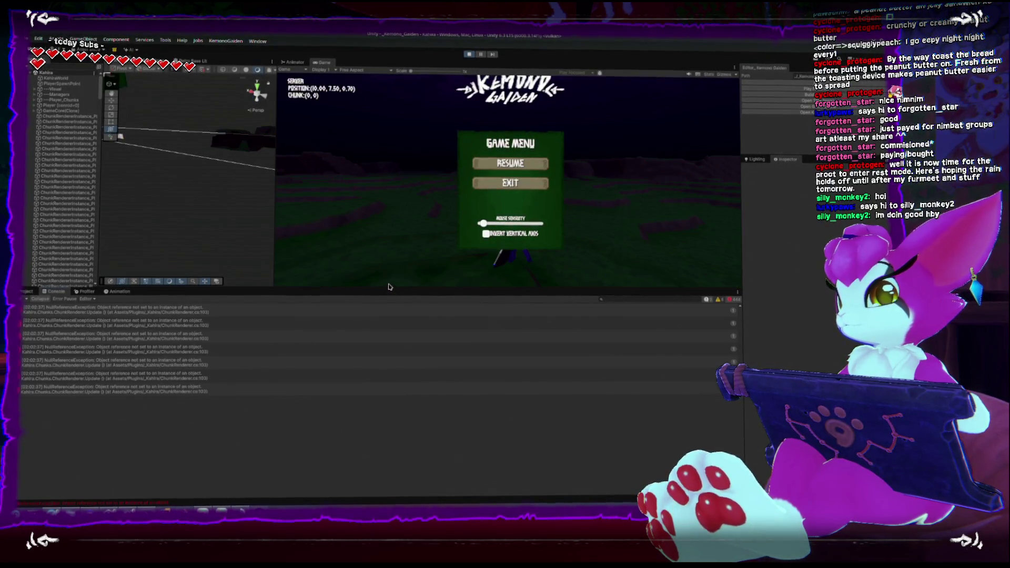
Rerun the game and open ChunkRenderer.cs at the NullReferenceException thrown in Update
{"action": "left_click", "coordinate": [468, 55]}
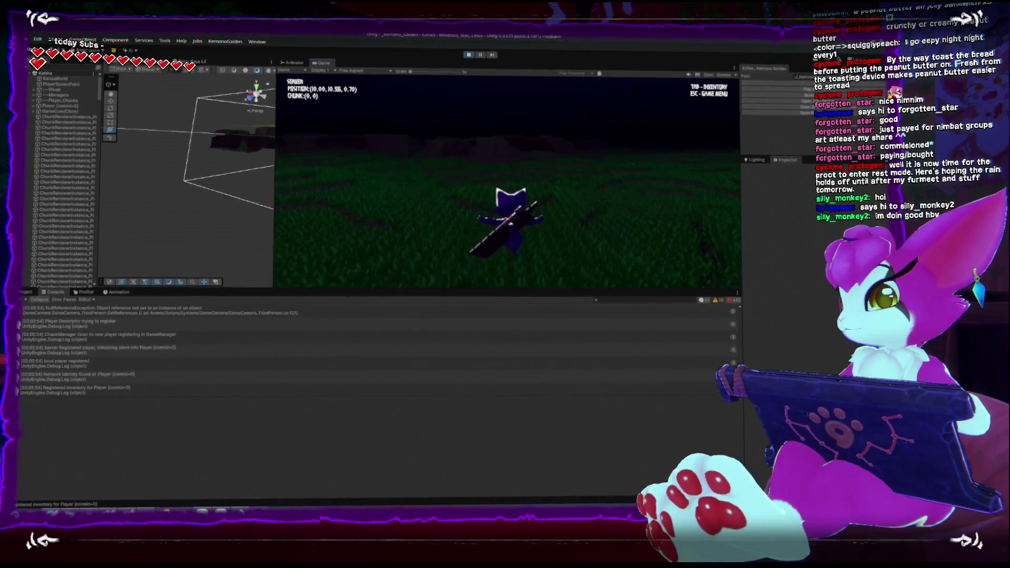
{"action": "key", "text": "Escape"}
{"action": "scroll", "coordinate": [368, 384], "scroll_direction": "up", "scroll_amount": 5}
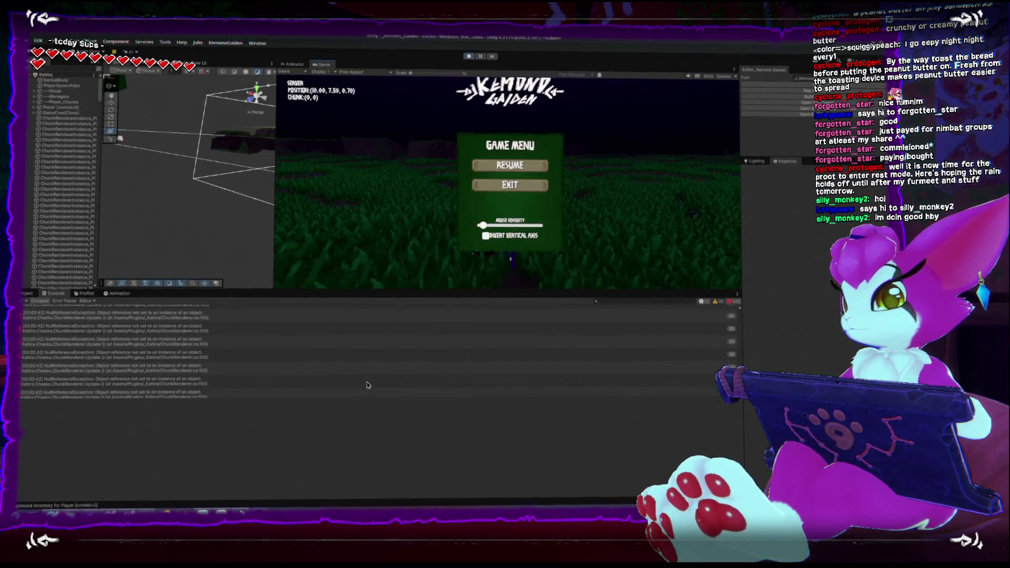
{"action": "left_click", "coordinate": [213, 336]}
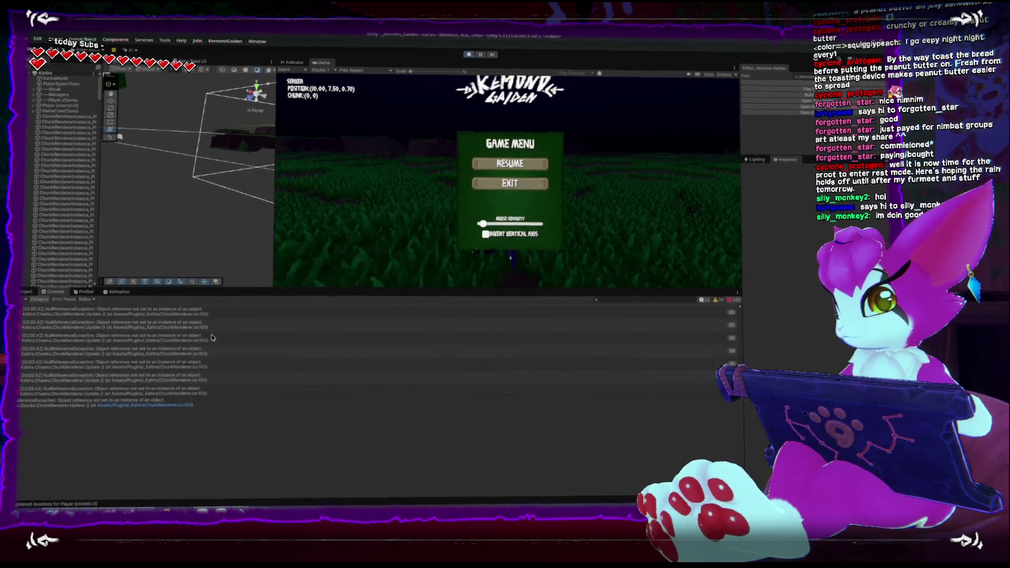
{"action": "left_click", "coordinate": [170, 337]}
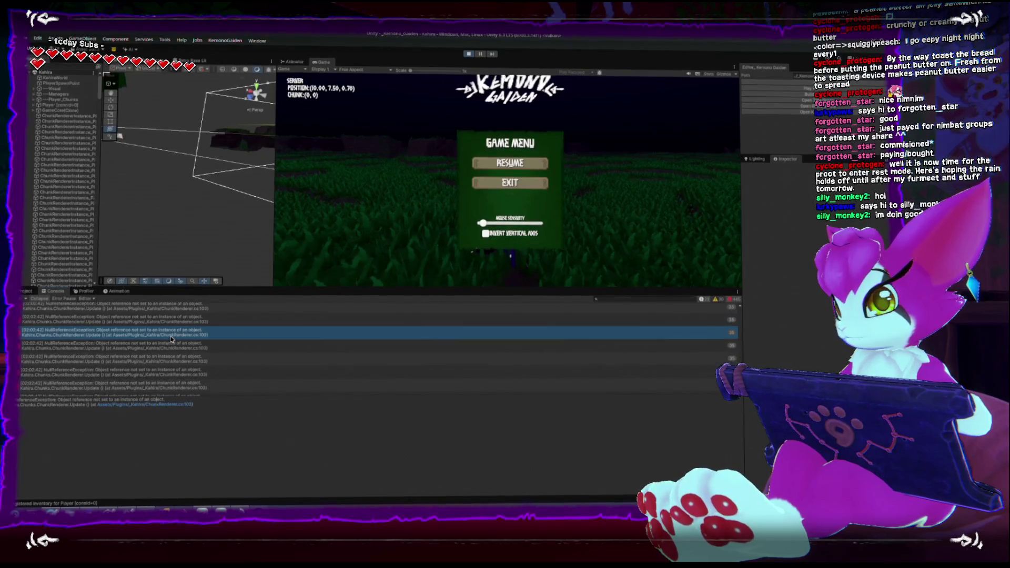
{"action": "left_click", "coordinate": [157, 407]}
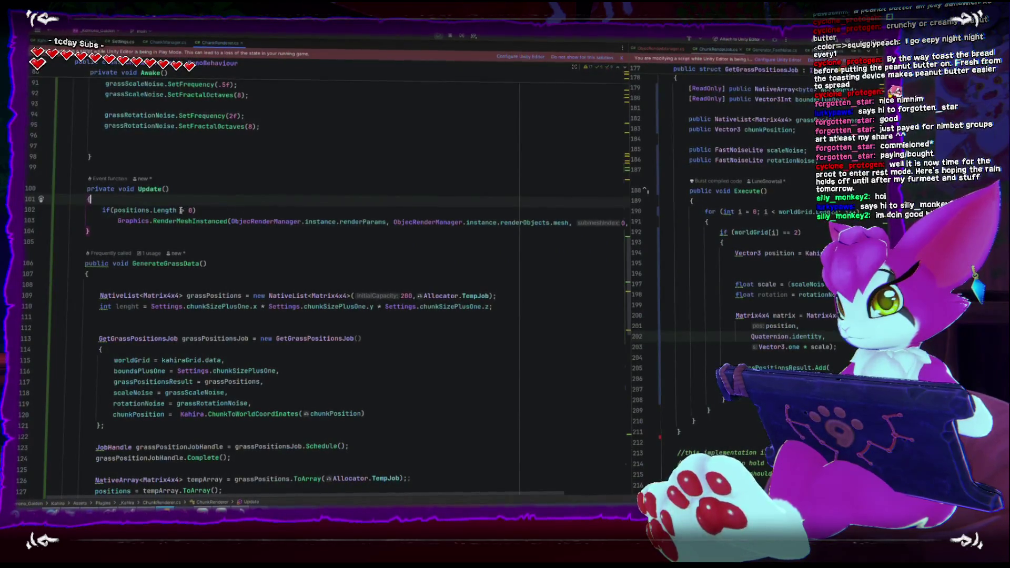
Look up where positions is initialised and prepare a new line at the top of Update()
{"action": "scroll", "coordinate": [212, 372], "scroll_direction": "up", "scroll_amount": 15}
{"action": "scroll", "coordinate": [213, 372], "scroll_direction": "up", "scroll_amount": 5}
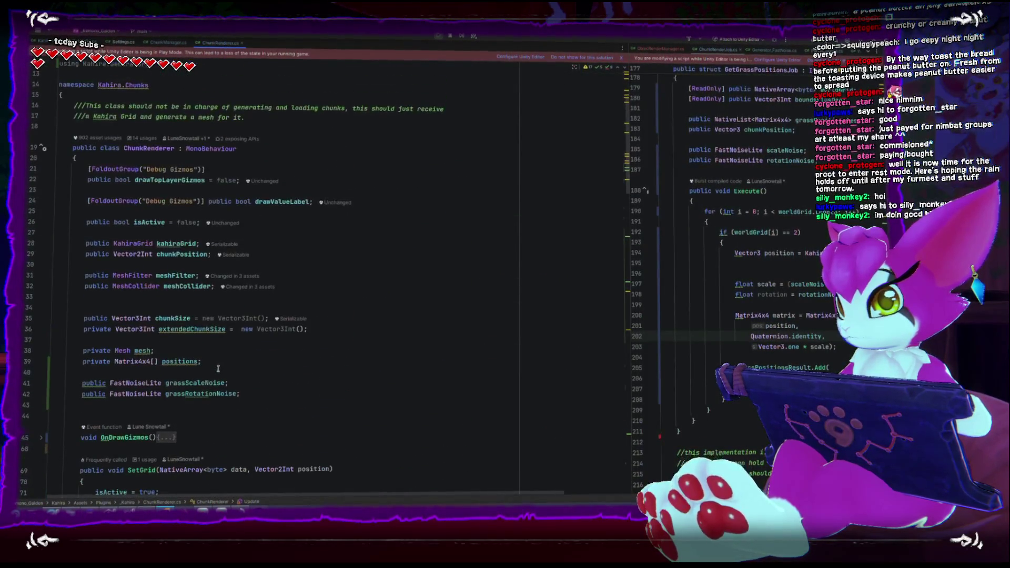
{"action": "scroll", "coordinate": [218, 370], "scroll_direction": "down", "scroll_amount": 20}
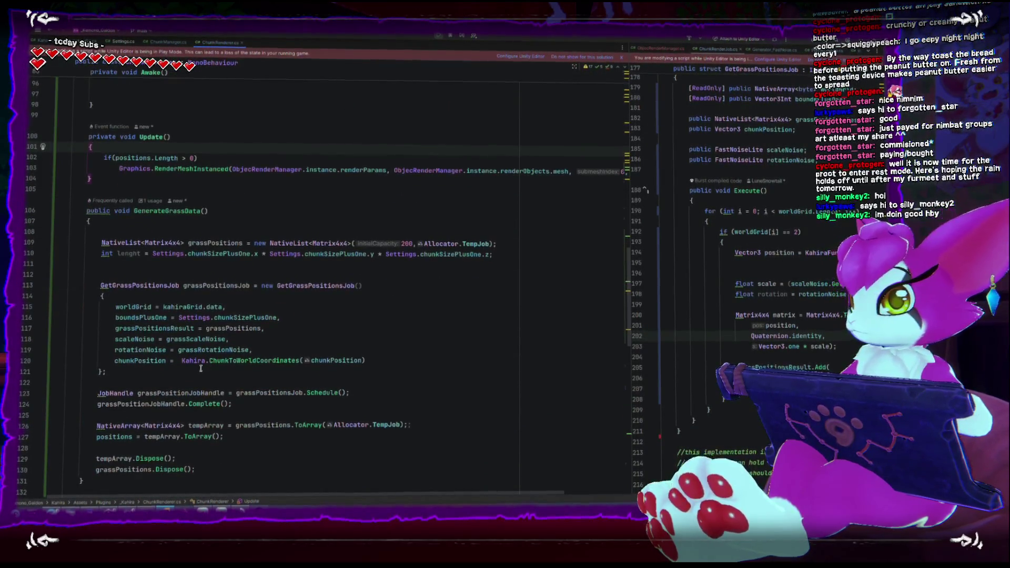
{"action": "key", "text": "Return"}
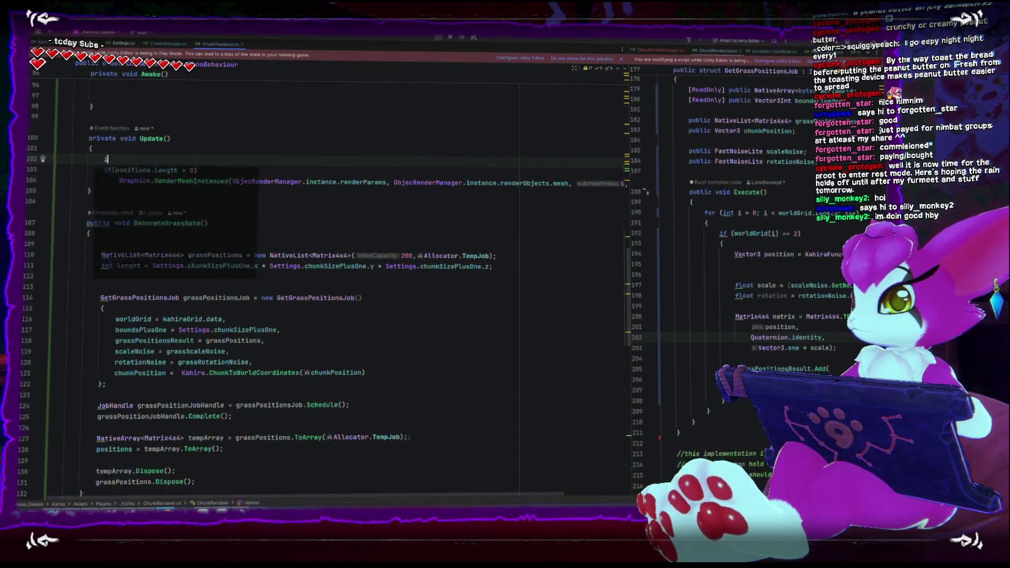
{"action": "type", "text": "if("}
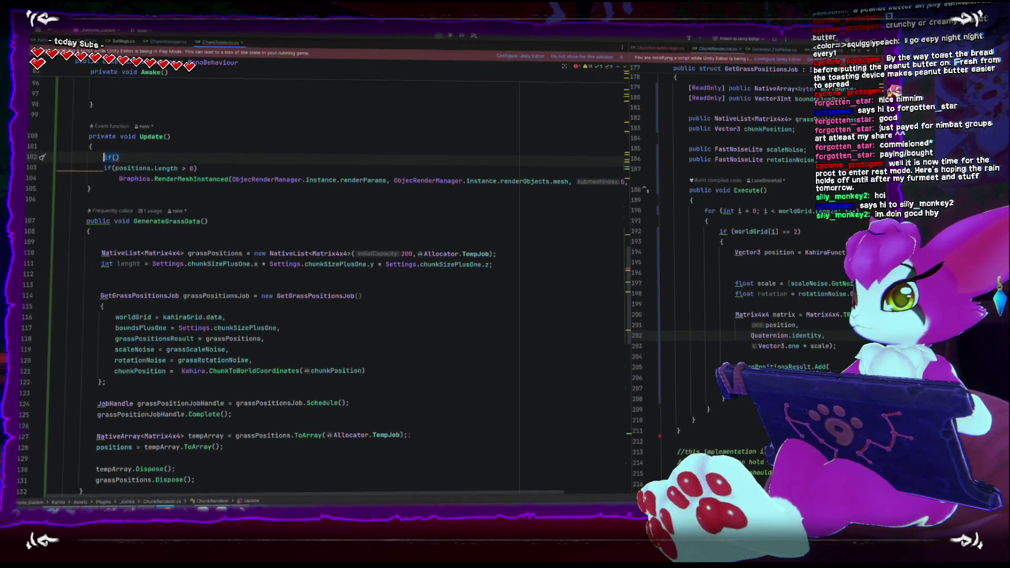
{"action": "key", "text": "ctrl+z"}
{"action": "scroll", "coordinate": [230, 371], "scroll_direction": "up", "scroll_amount": 5}
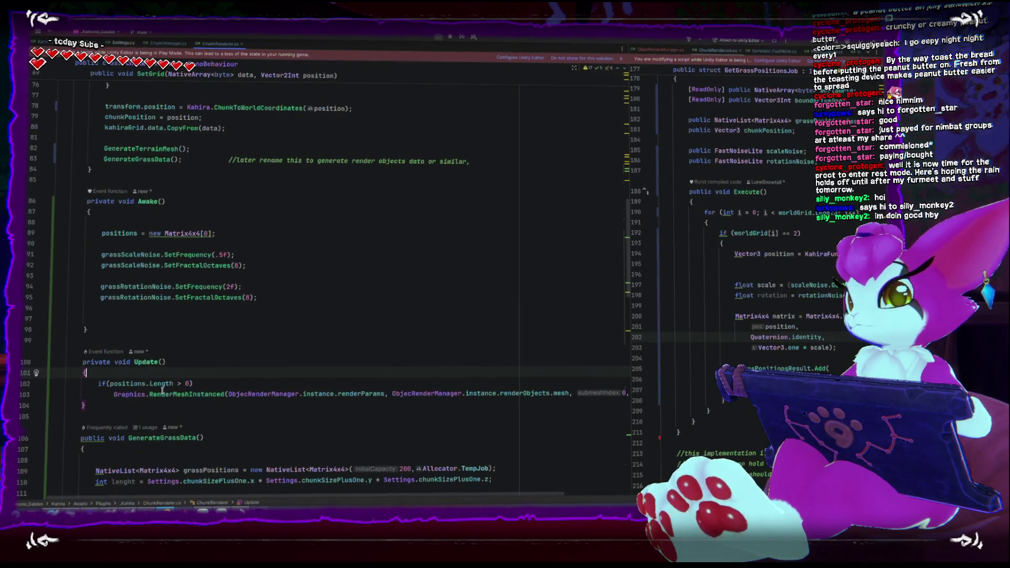
{"action": "left_click", "coordinate": [210, 232]}
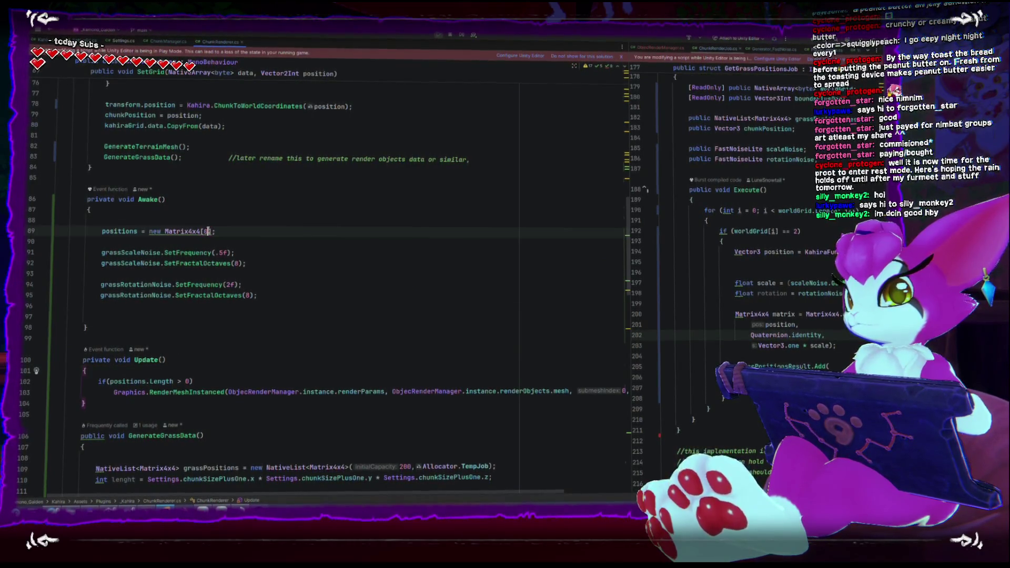
{"action": "left_click", "coordinate": [193, 372]}
{"action": "key", "text": "Return"}
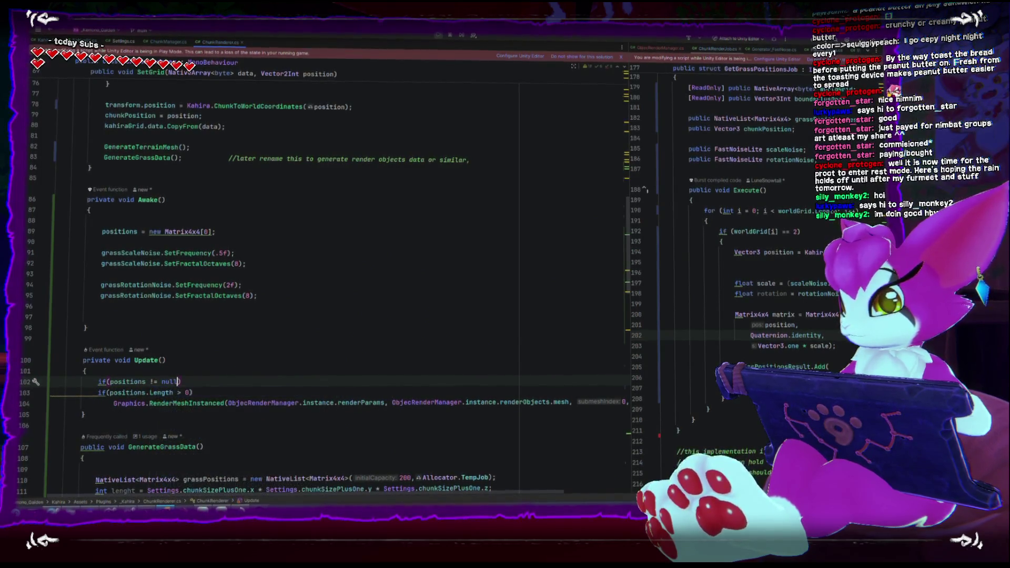
{"action": "key", "text": "ctrl+z"}
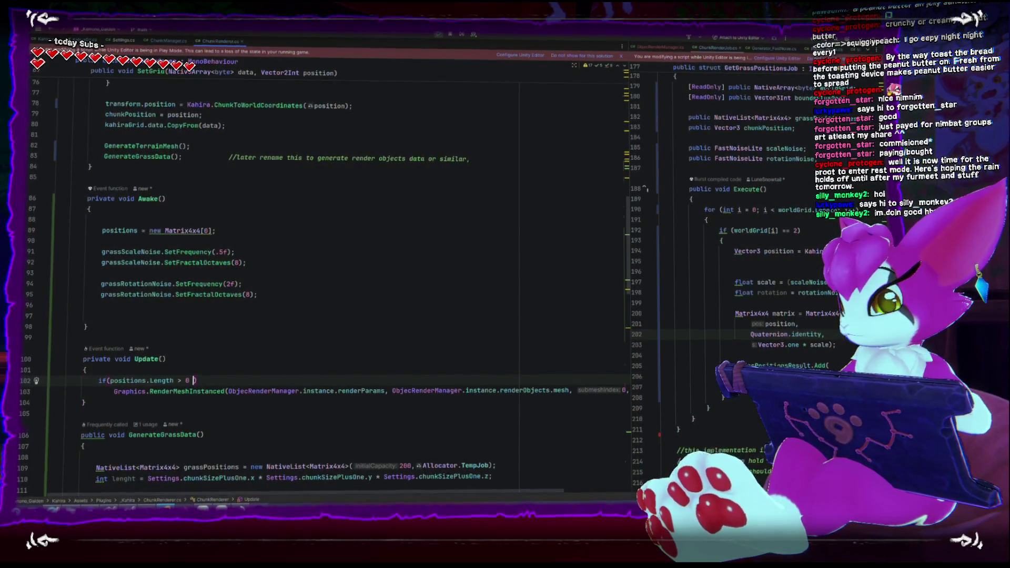
{"action": "key", "text": "ctrl+z"}
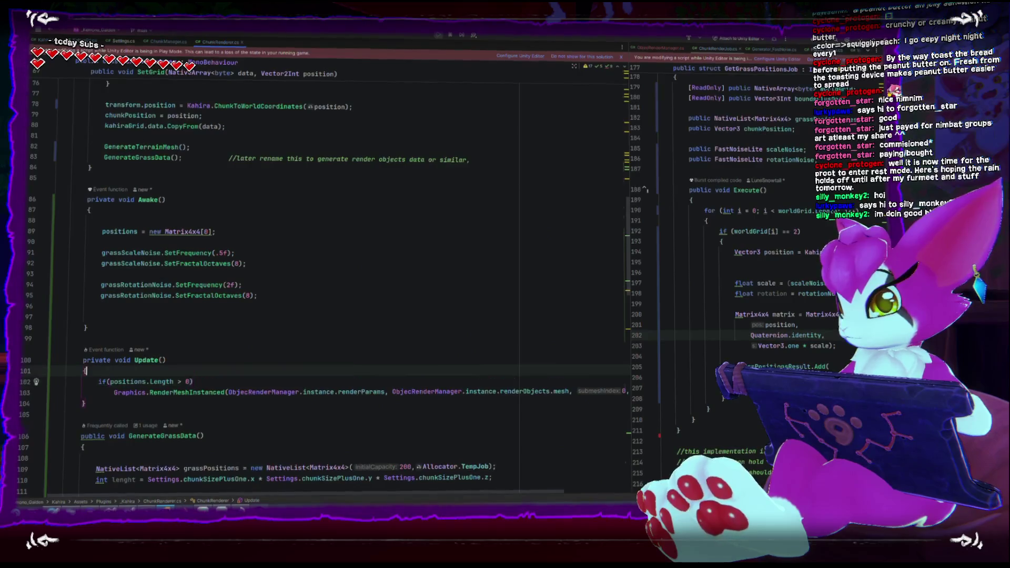
{"action": "key", "text": "ctrl+z"}
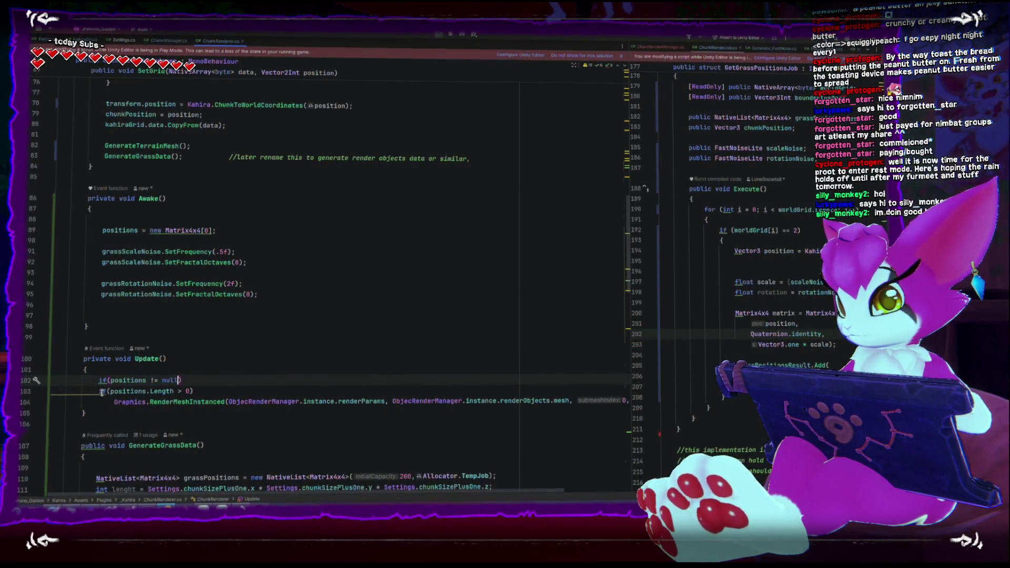
Indent RenderMeshInstanced under the positions.Length > 0 check, nested beneath the positions != null check
{"action": "left_click_drag", "start_coordinate": [98, 393], "coordinate": [135, 402]}
{"action": "left_click", "coordinate": [86, 393]}
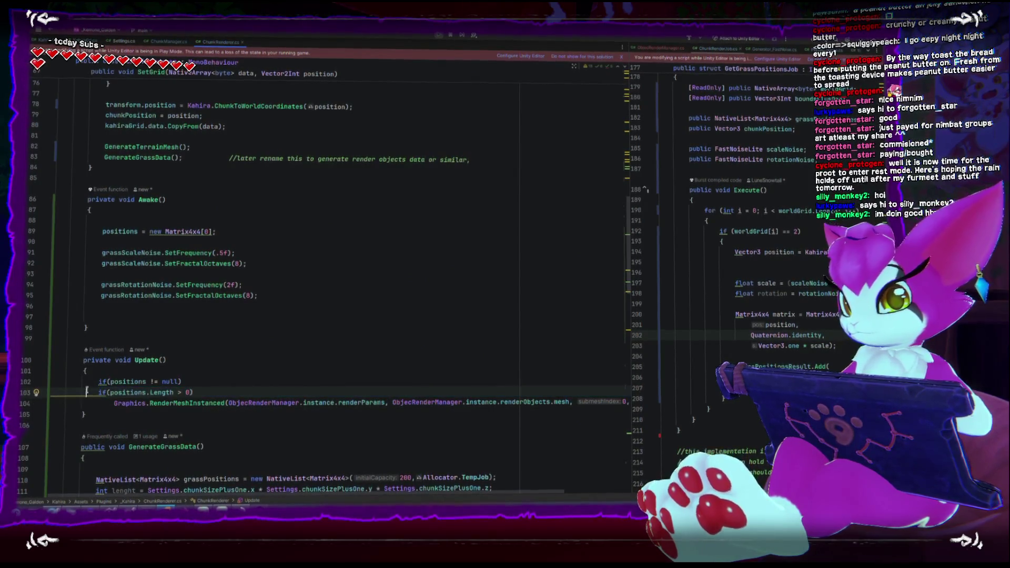
{"action": "left_click", "coordinate": [113, 404]}
{"action": "key", "text": "Tab"}
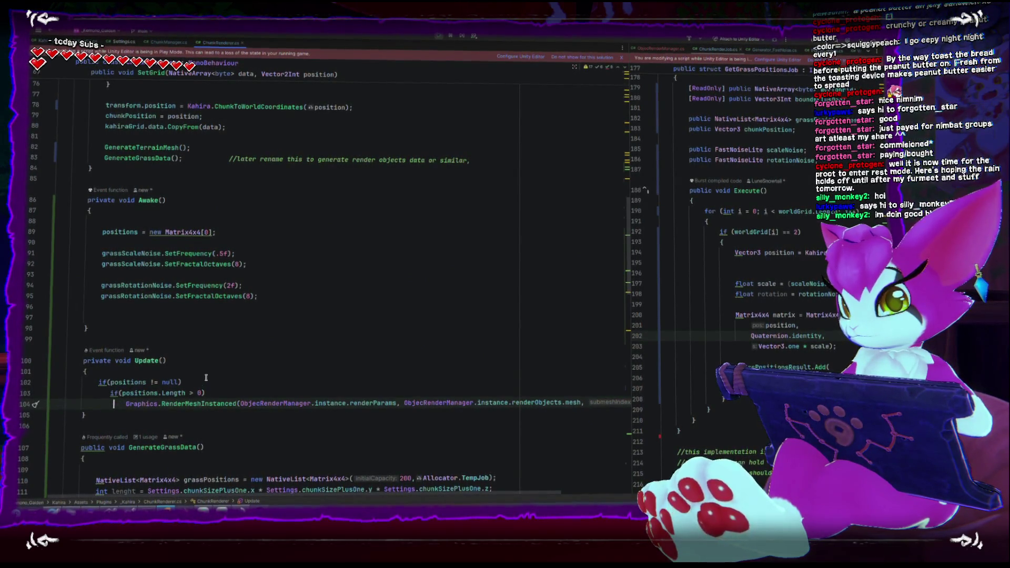
{"action": "left_click", "coordinate": [205, 379]}
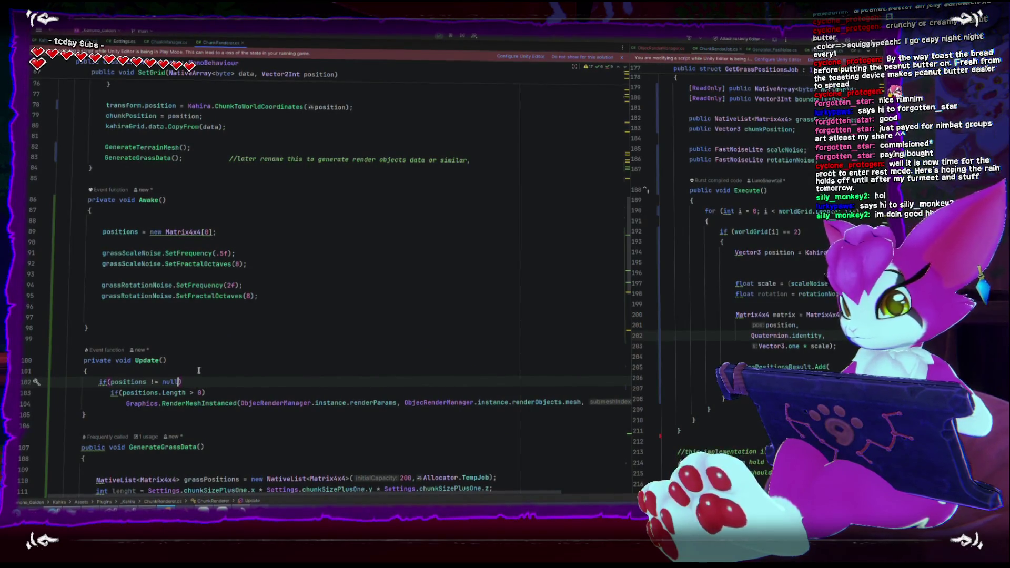
{"action": "key", "text": "Return"}
{"action": "key", "text": "Down"}
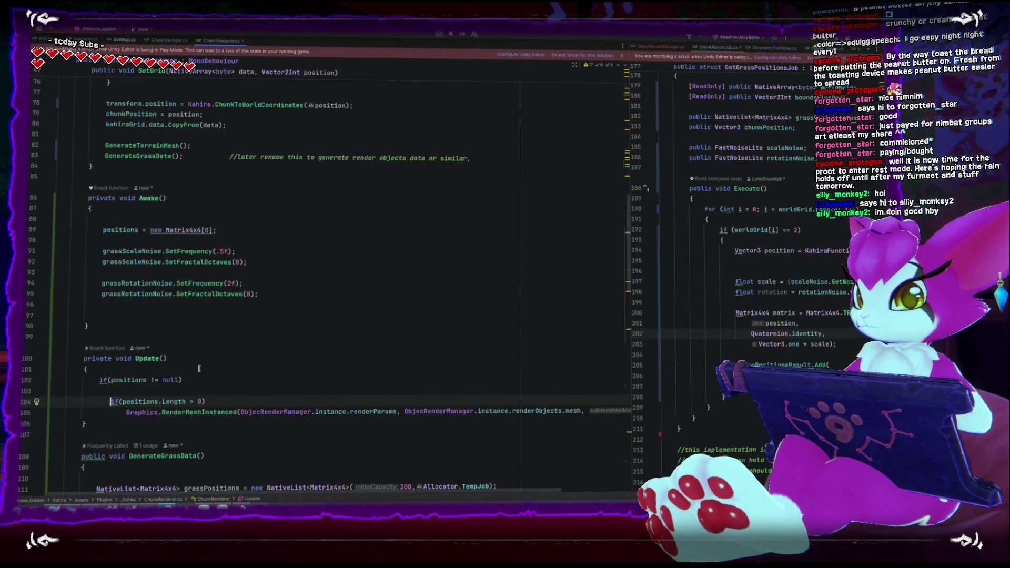
{"action": "key", "text": "Down"}
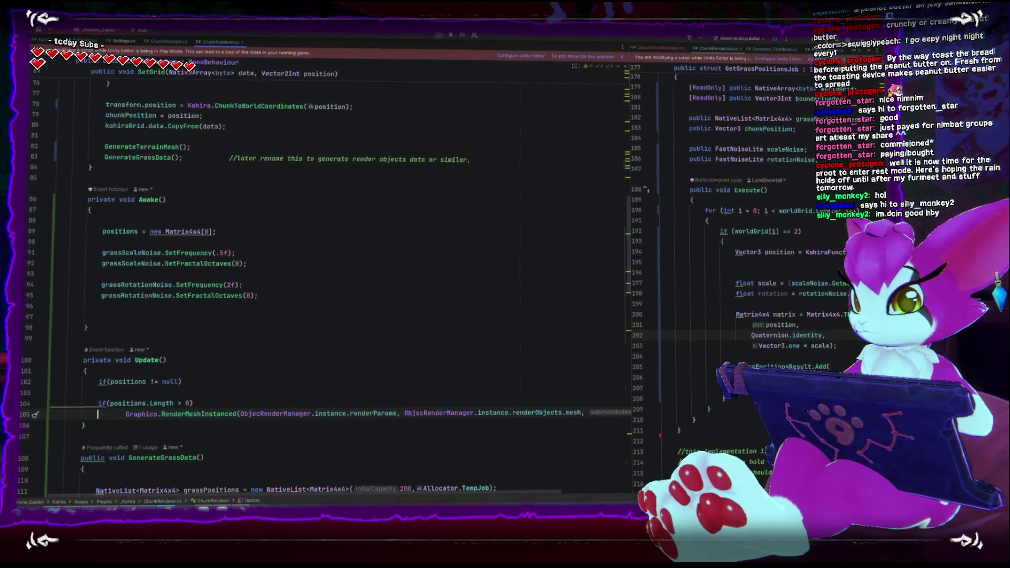
{"action": "key", "text": "Tab"}
{"action": "key", "text": "Up"}
{"action": "key", "text": "Up"}
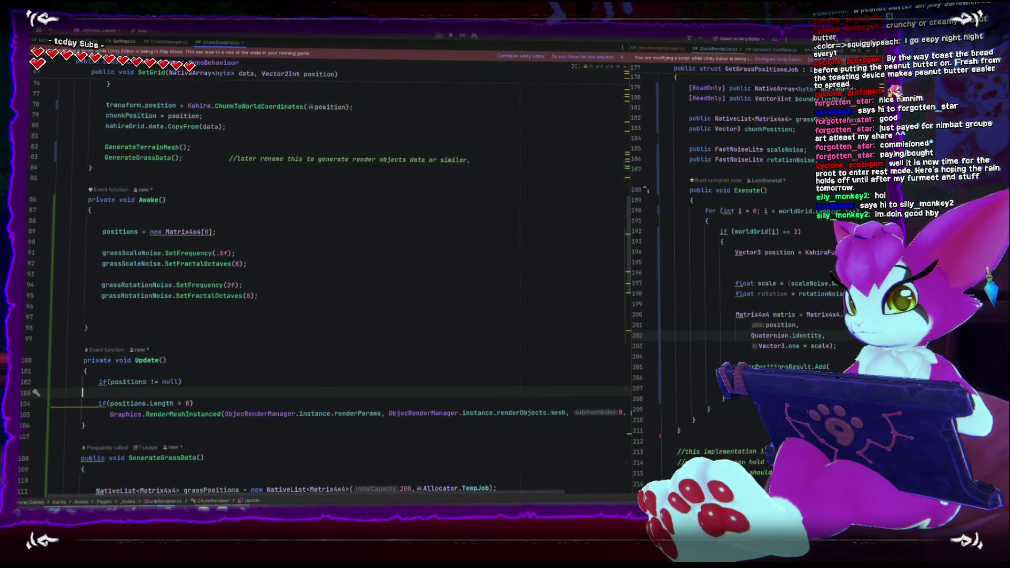
{"action": "left_click", "coordinate": [152, 381]}
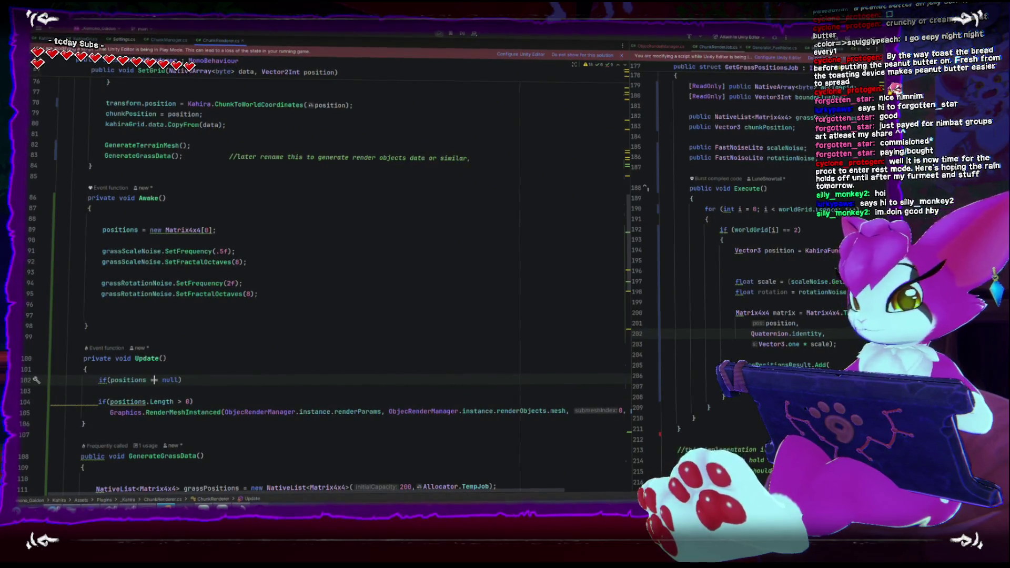
Extend the null check with || ObjecRenderManager.instance == null and add a return; line
{"action": "type", "text": "=||"}
{"action": "type", "text": " obje"}
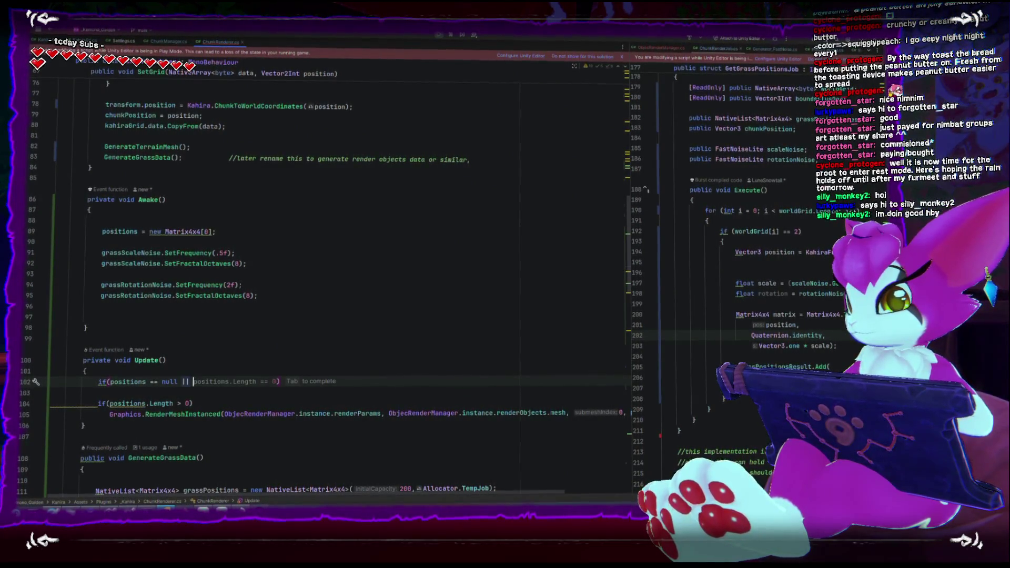
{"action": "key", "text": "Return"}
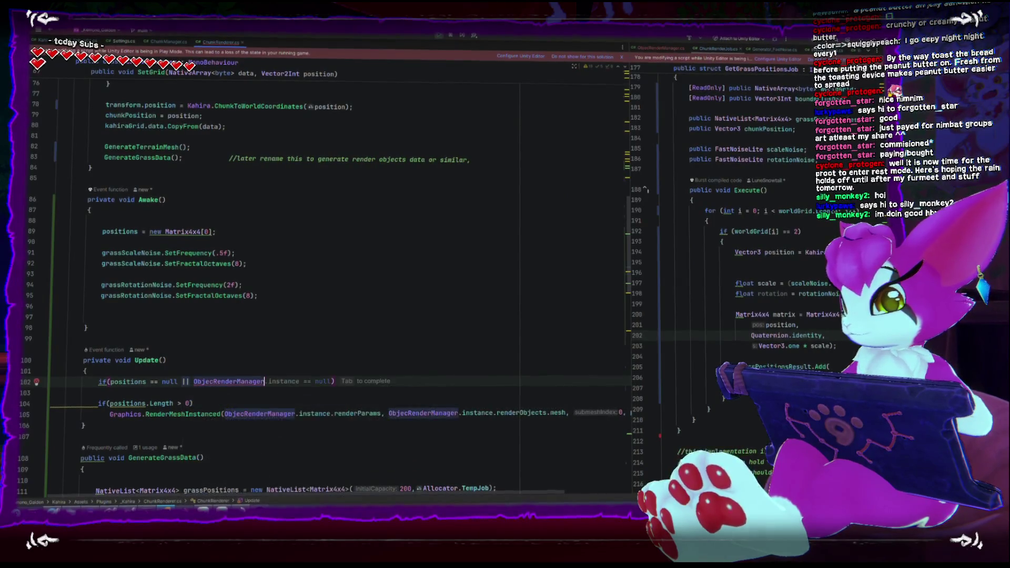
{"action": "type", "text": ".instance == null"}
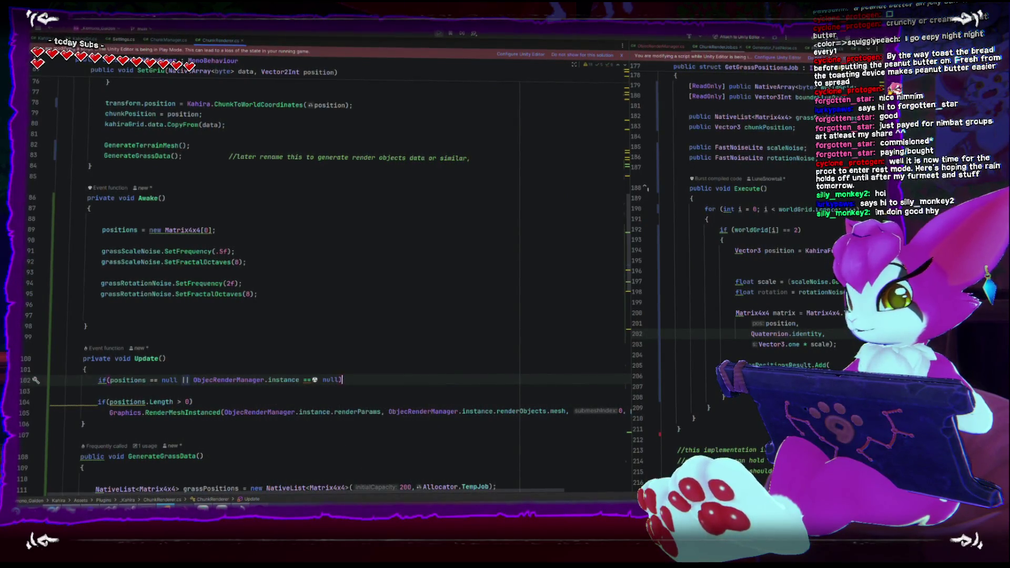
{"action": "key", "text": "Return"}
{"action": "type", "text": "reutn"}
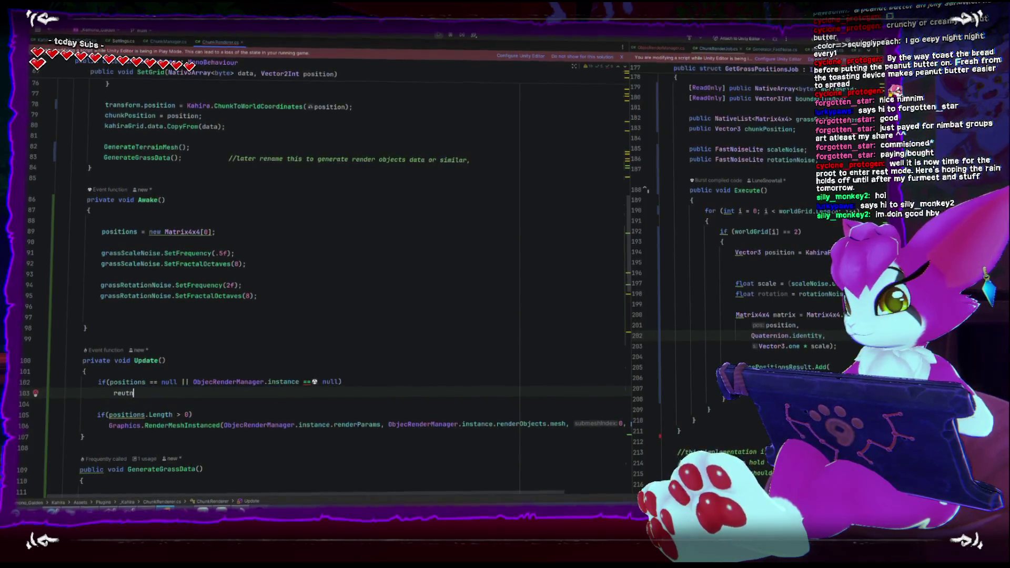
{"action": "key", "text": "Return"}
{"action": "type", "text": ";"}
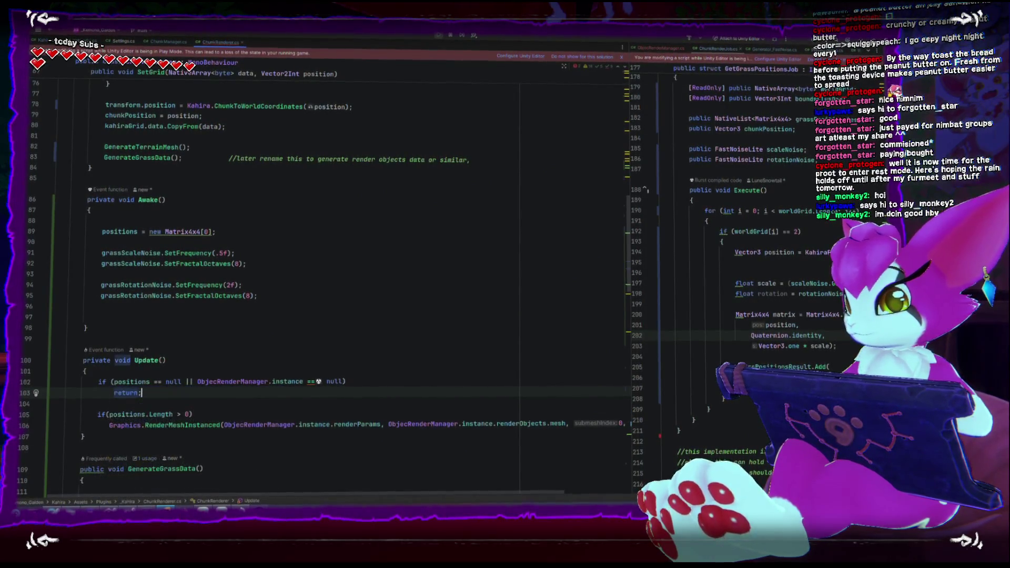
{"action": "left_click", "coordinate": [417, 271]}
Rewrite the instance condition as !ObjecRenderManager.instance, dropping the == null comparison
{"action": "left_click", "coordinate": [305, 380]}
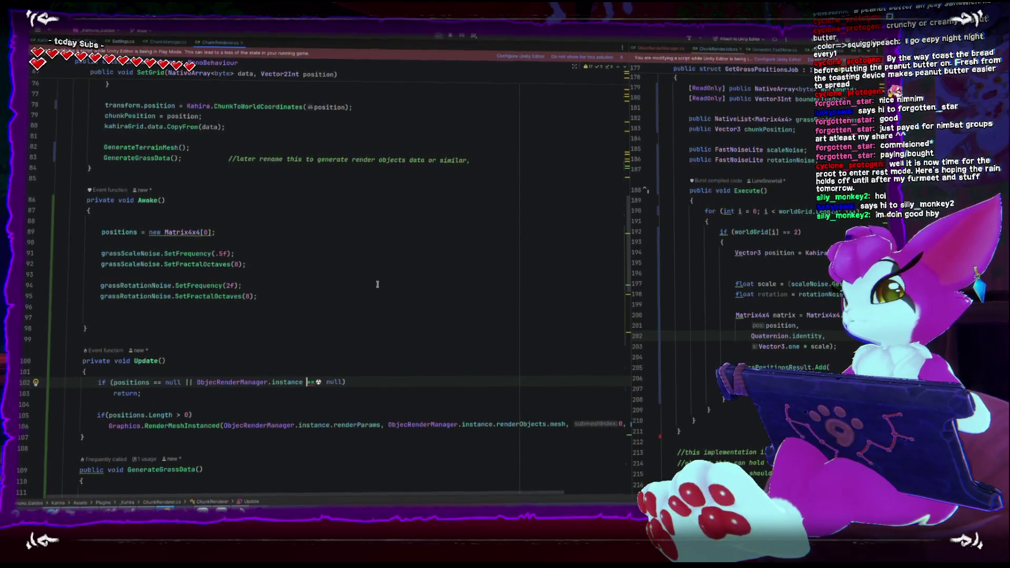
{"action": "left_click", "coordinate": [197, 382]}
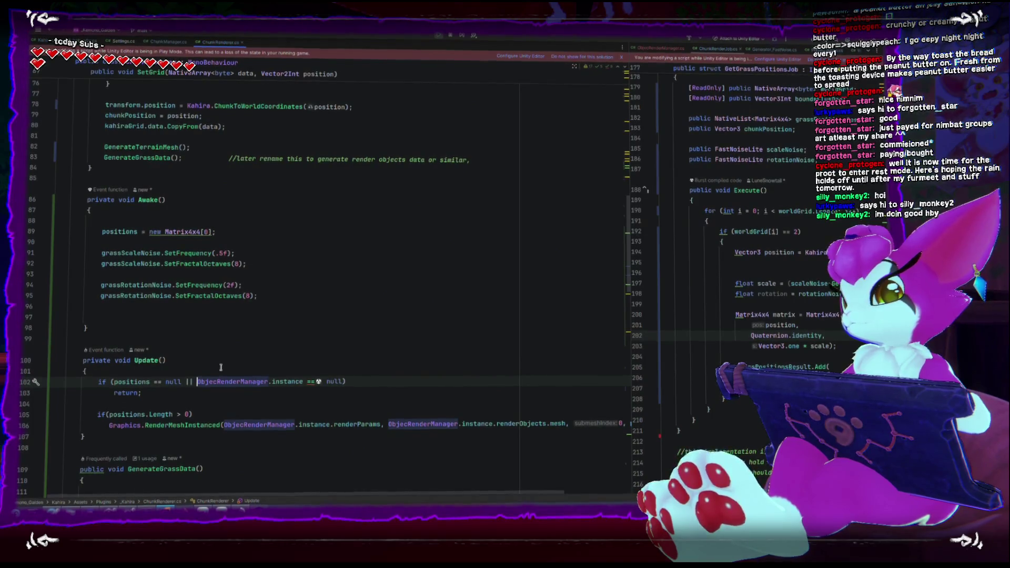
{"action": "type", "text": "!"}
{"action": "left_click_drag", "start_coordinate": [201, 382], "coordinate": [338, 383]}
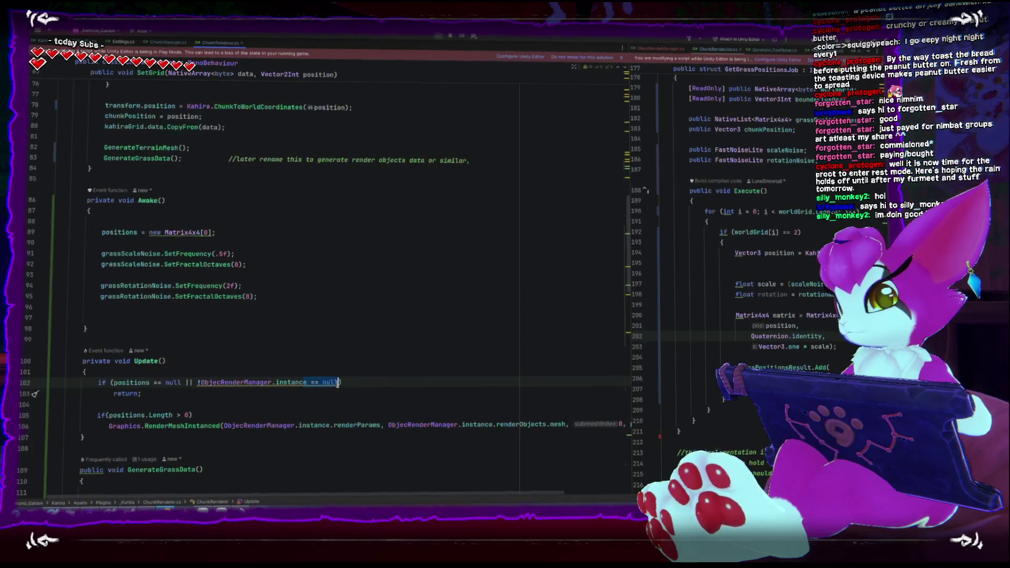
{"action": "key", "text": "Right"}
{"action": "key", "text": "BackSpace"}
{"action": "key", "text": "BackSpace"}
{"action": "key", "text": "BackSpace"}
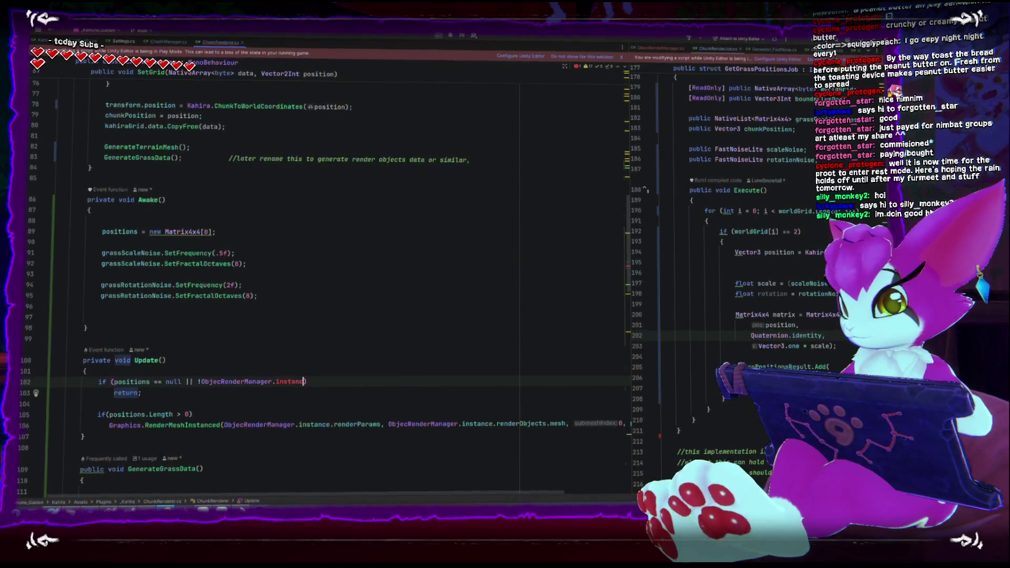
{"action": "type", "text": "e"}
{"action": "key", "text": "Escape"}
{"action": "key", "text": "Down"}
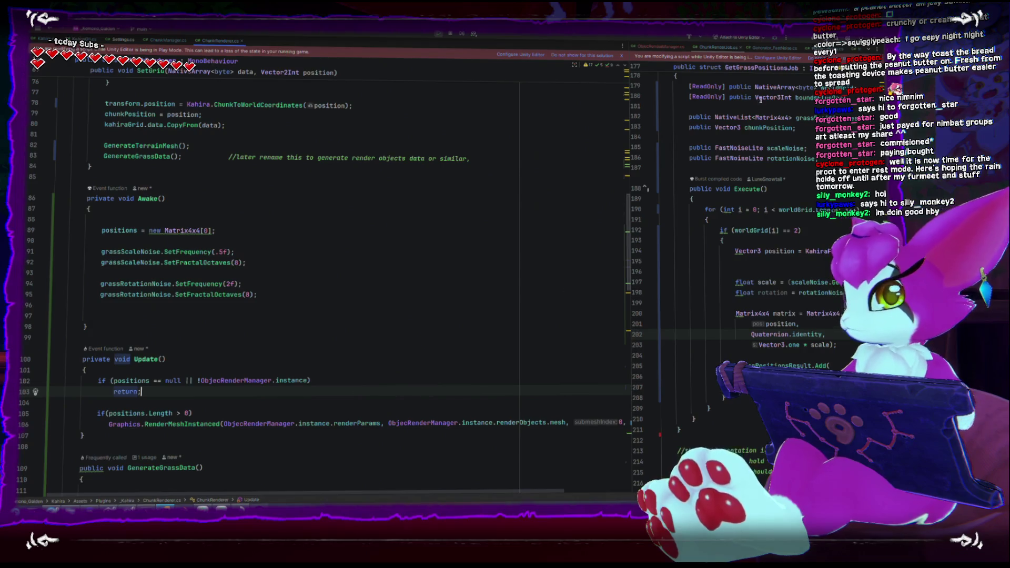
{"action": "key", "text": "alt+Tab"}
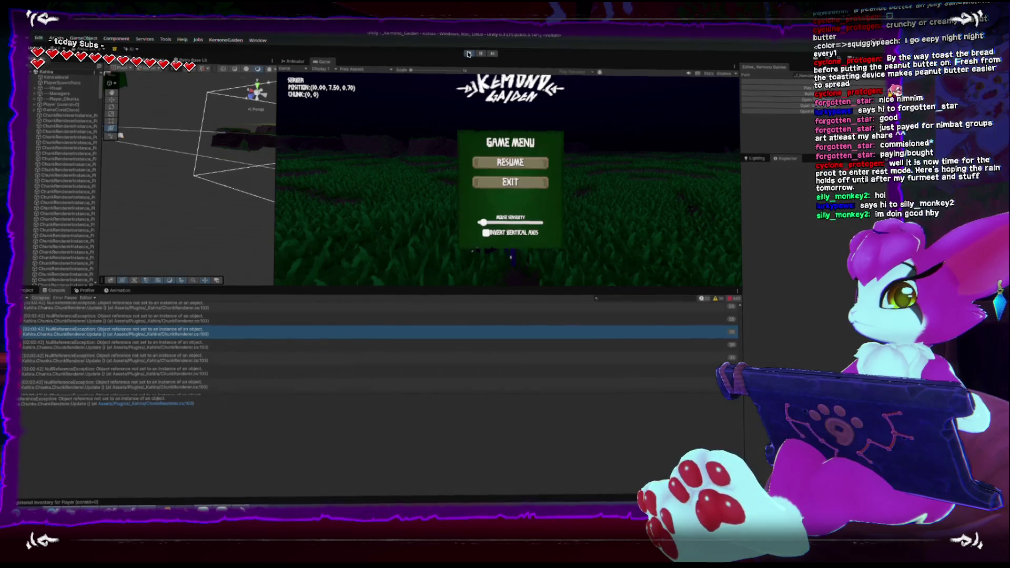
Stop play mode, clear the Console and start the game again
{"action": "left_click", "coordinate": [468, 52]}
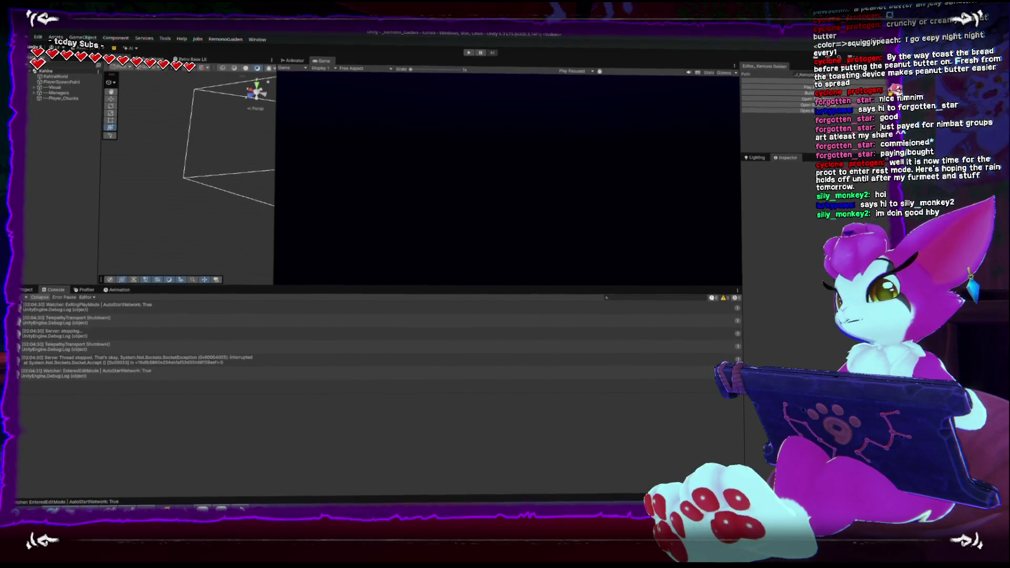
{"action": "left_click", "coordinate": [32, 298]}
{"action": "left_click", "coordinate": [768, 86]}
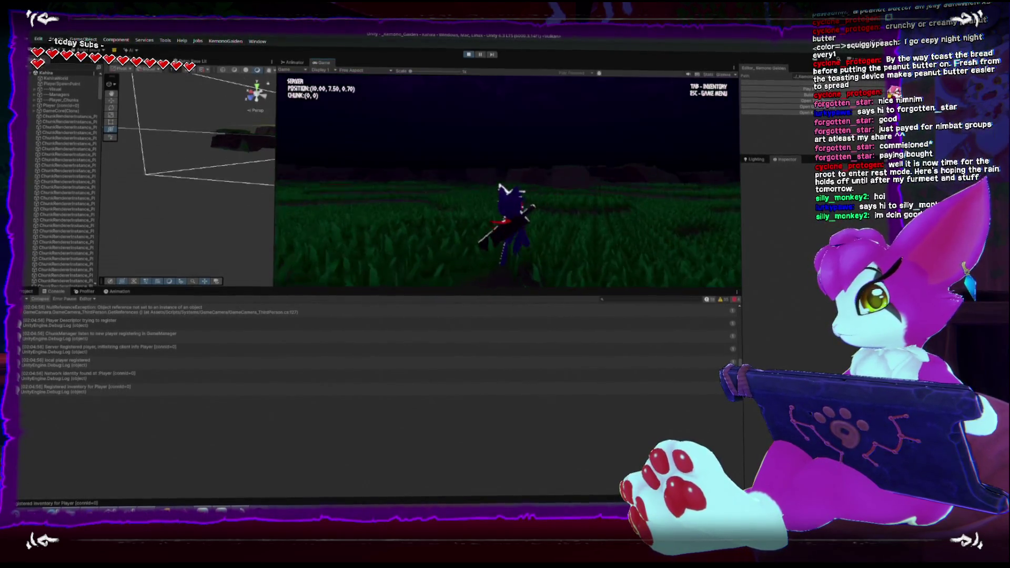
Walk the character forward through the grass field, then bring up the pause menu
{"action": "key", "text": "w"}
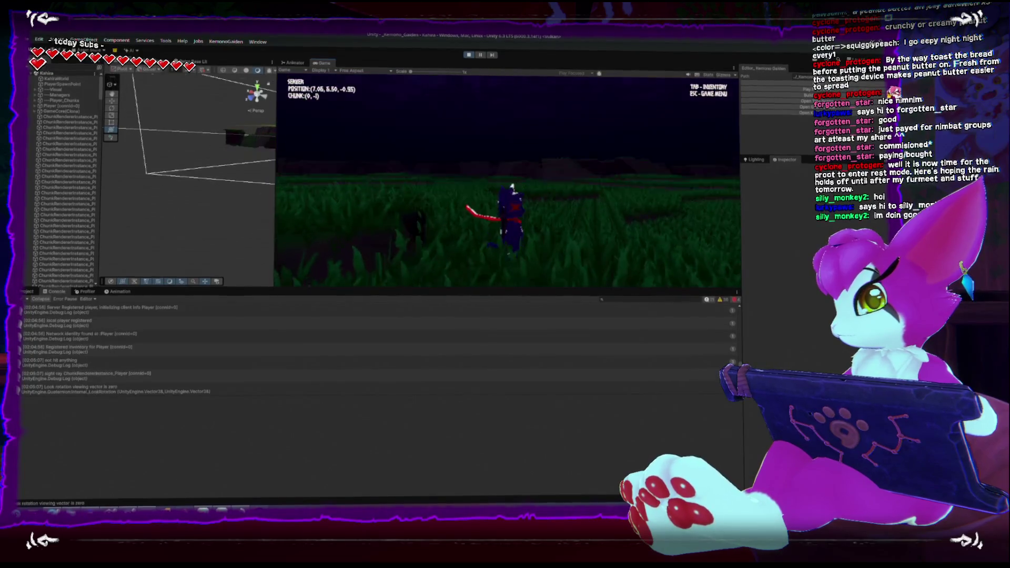
{"action": "key", "text": "w"}
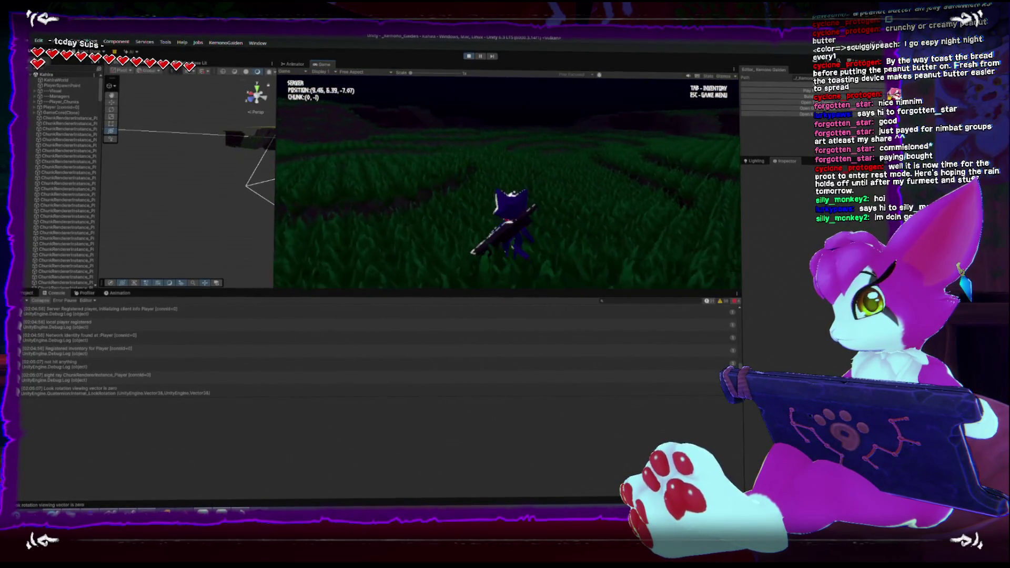
{"action": "key", "text": "w"}
{"action": "key", "text": "w"}
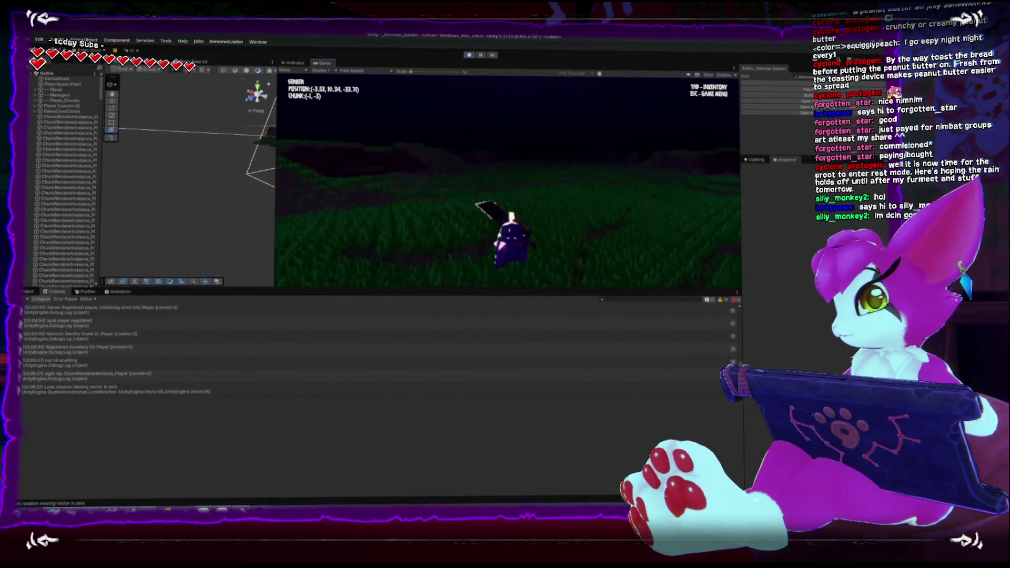
{"action": "key", "text": "w"}
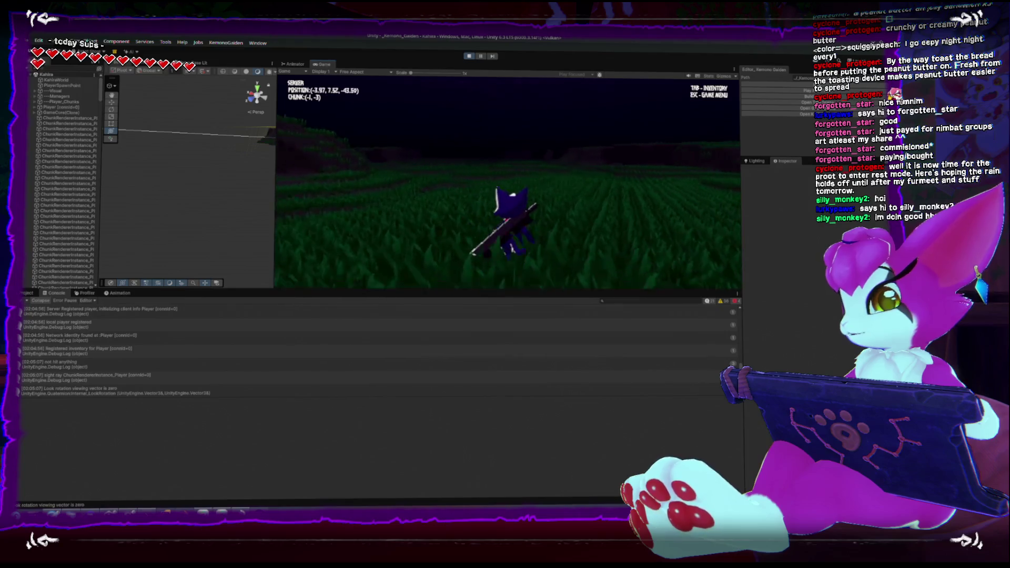
{"action": "key", "text": "w"}
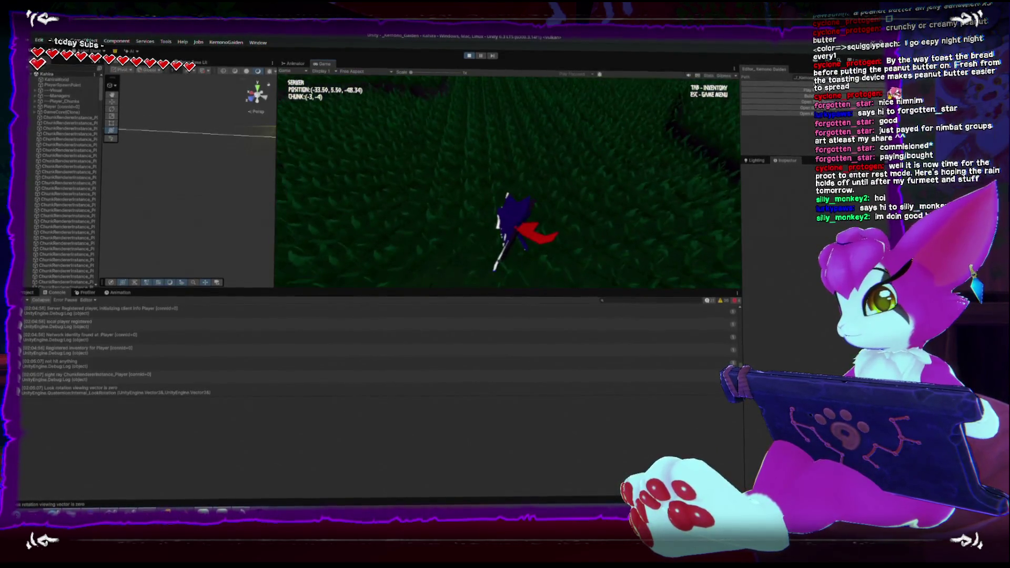
{"action": "key", "text": "Escape"}
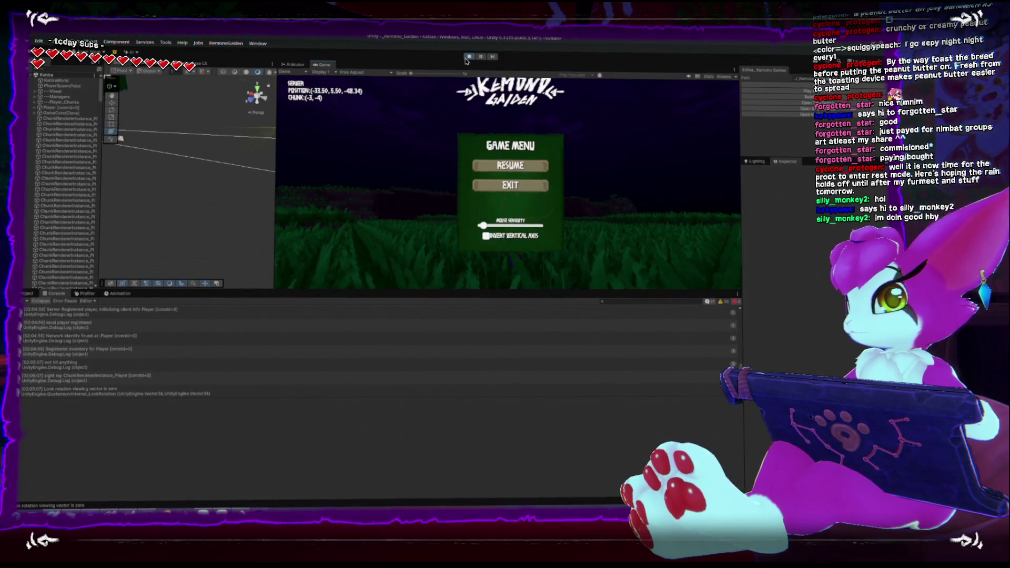
Replace Quaternion.identity with Quaternion.Euler(0, rotation, 0) in GetGrassPositionsJob's Matrix4x4.TRS call
{"action": "key", "text": "alt+Tab"}
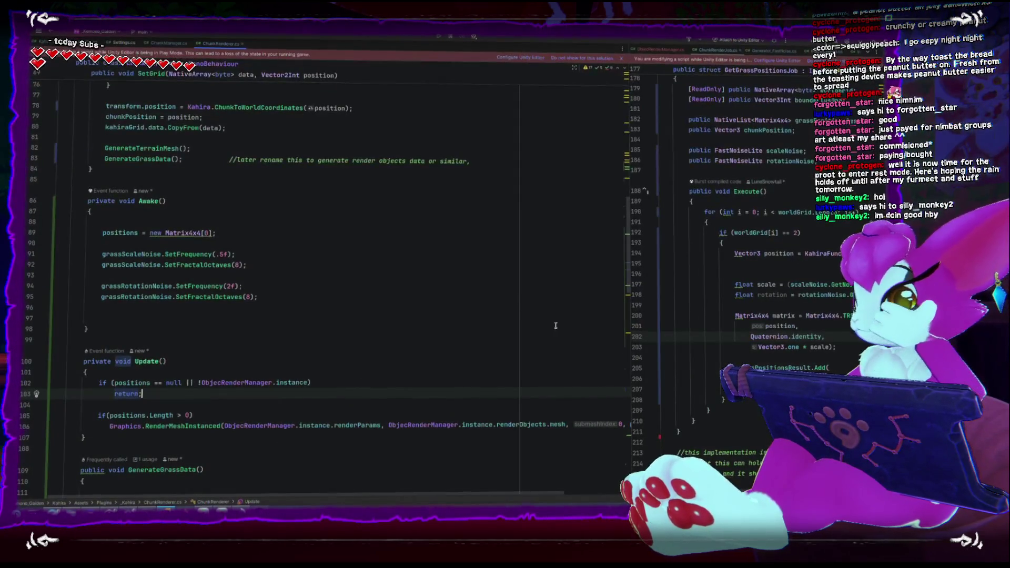
{"action": "key", "text": "ctrl+z"}
{"action": "key", "text": "ctrl+z"}
{"action": "key", "text": "ctrl+z"}
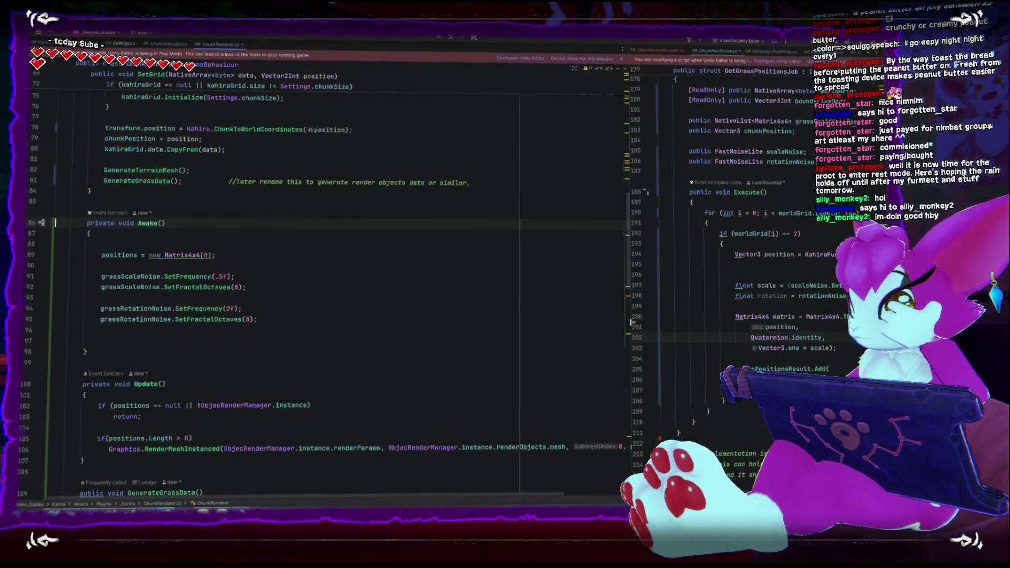
{"action": "left_click_drag", "start_coordinate": [626, 323], "coordinate": [342, 323]}
{"action": "left_click", "coordinate": [593, 348]}
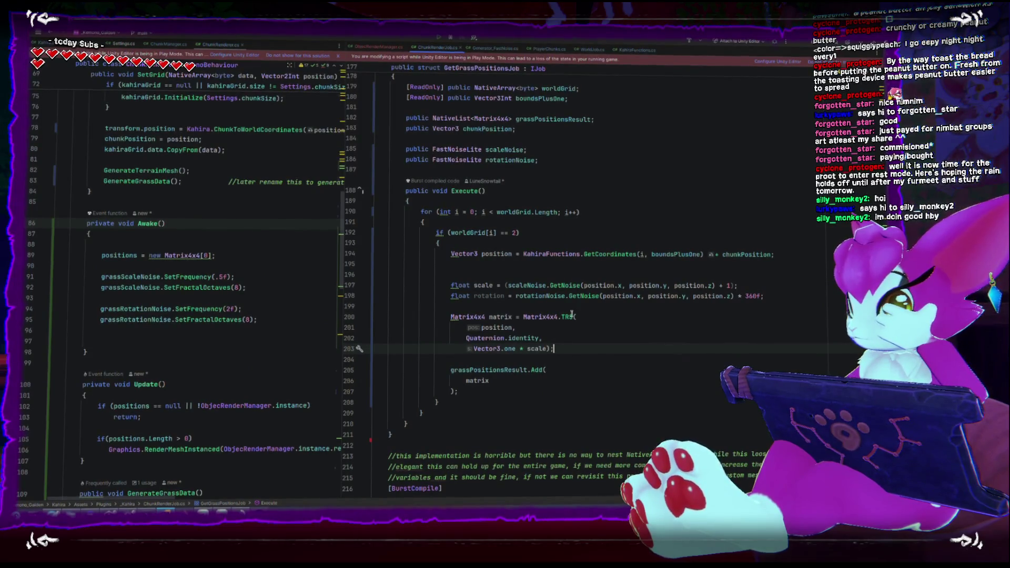
{"action": "left_click", "coordinate": [539, 337]}
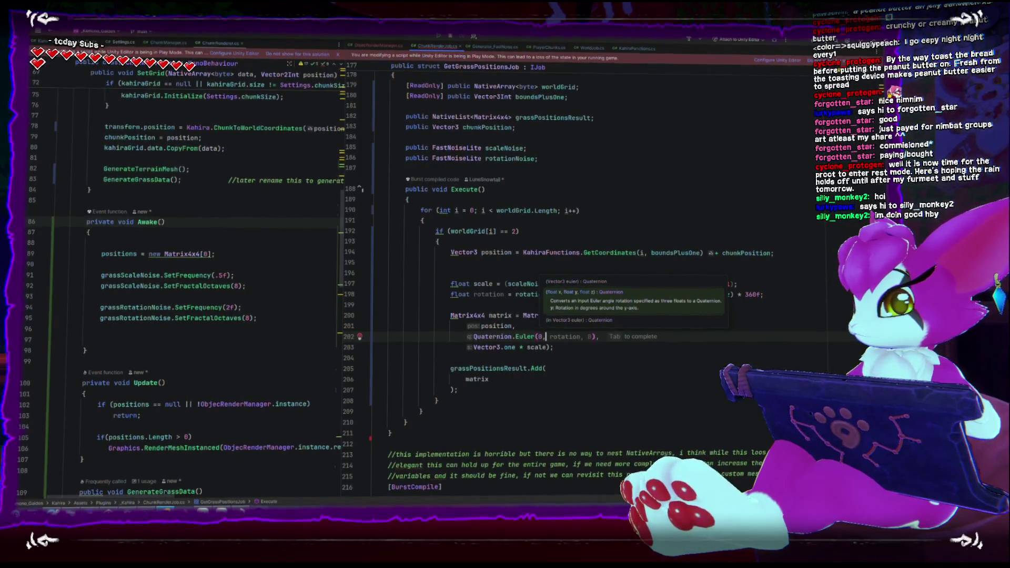
{"action": "type", "text": "rotation,0"}
{"action": "left_click", "coordinate": [639, 397]}
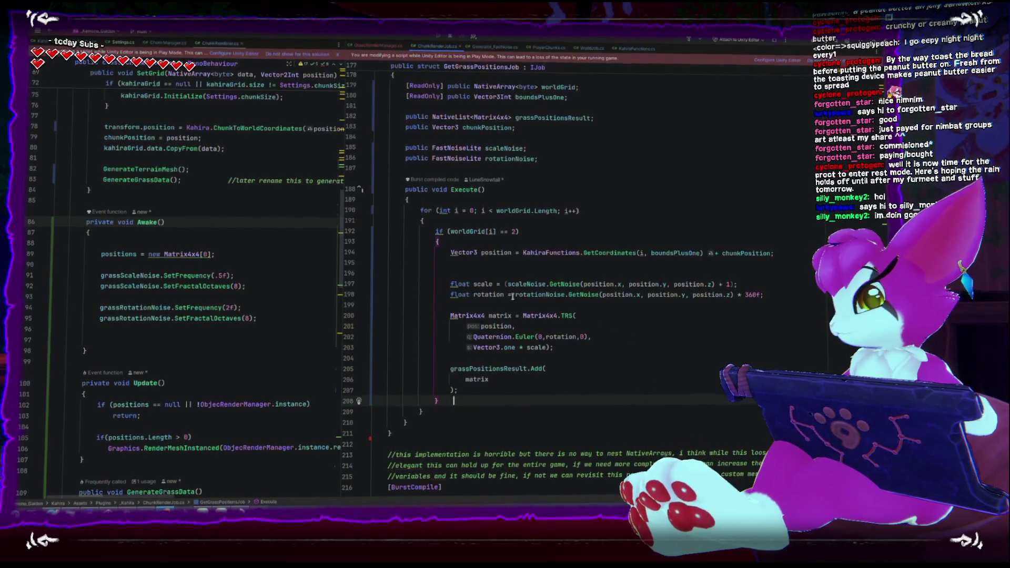
{"action": "left_click_drag", "start_coordinate": [446, 293], "coordinate": [773, 295]}
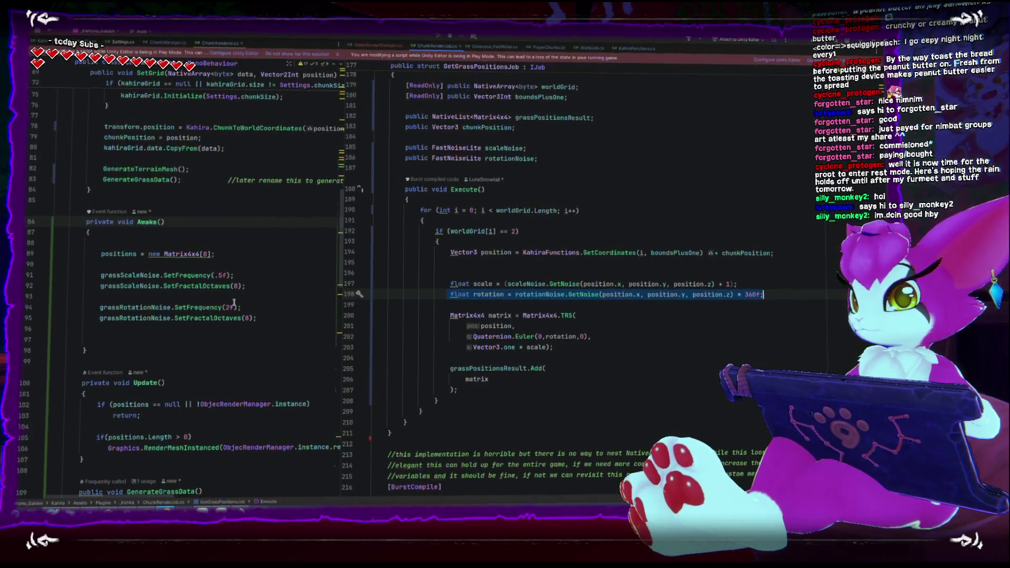
Review the grassRotationNoise frequency and where it is configured in ChunkRenderer
{"action": "scroll", "coordinate": [234, 302], "scroll_direction": "down", "scroll_amount": 1}
{"action": "left_click", "coordinate": [230, 274]}
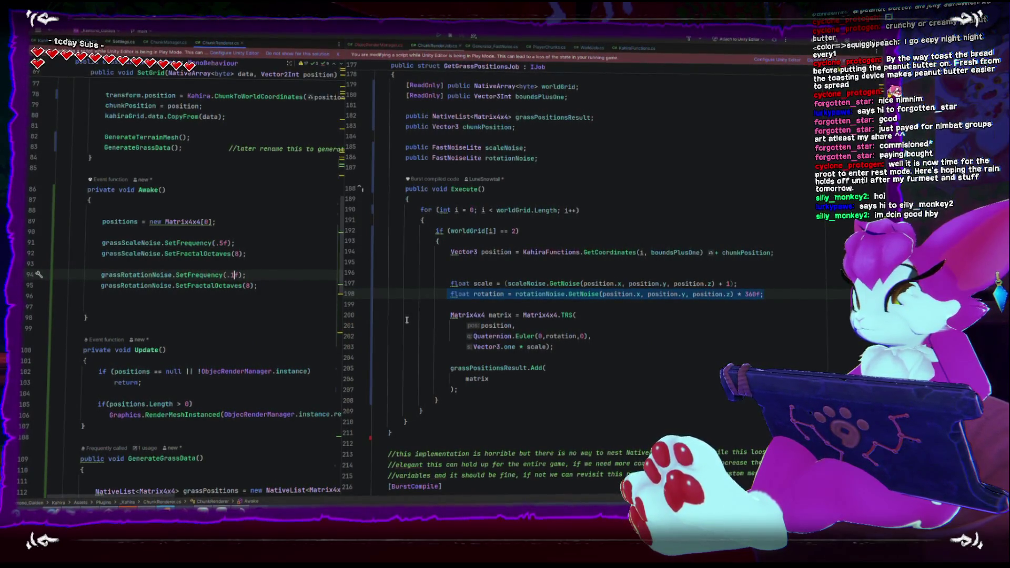
{"action": "scroll", "coordinate": [250, 363], "scroll_direction": "down", "scroll_amount": 4}
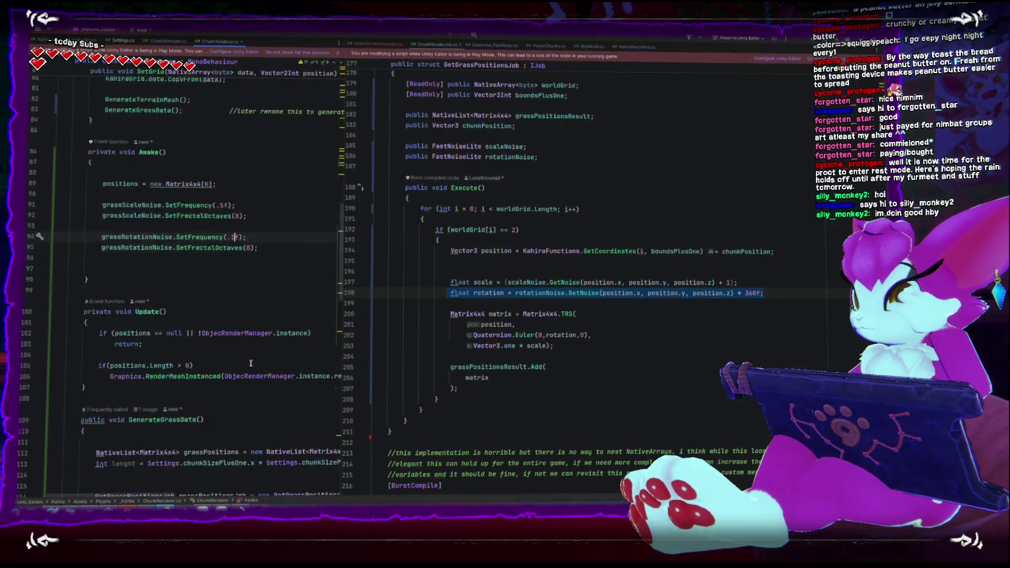
{"action": "scroll", "coordinate": [251, 363], "scroll_direction": "down", "scroll_amount": 3}
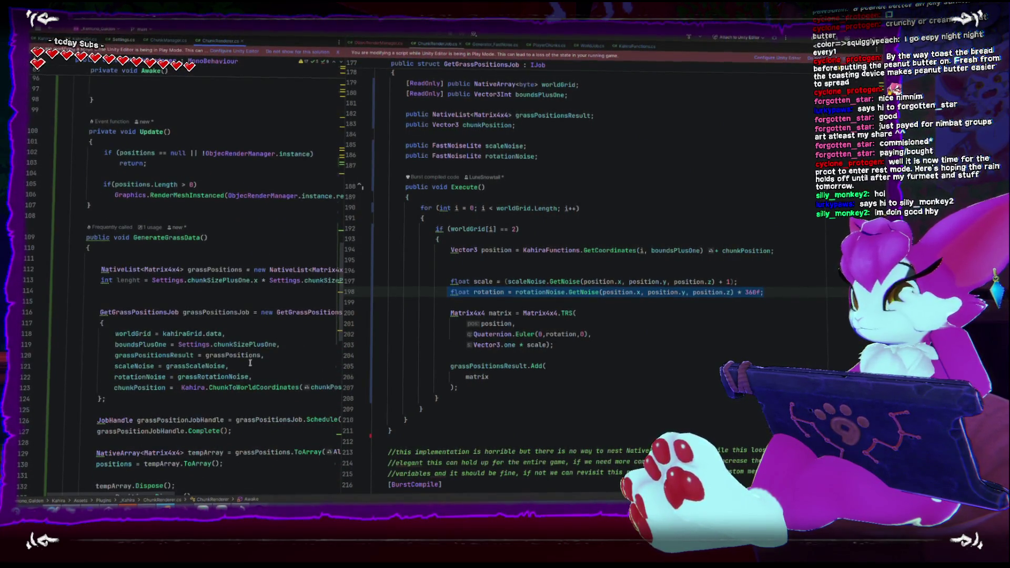
{"action": "left_click", "coordinate": [213, 377]}
{"action": "scroll", "coordinate": [213, 378], "scroll_direction": "up", "scroll_amount": 8}
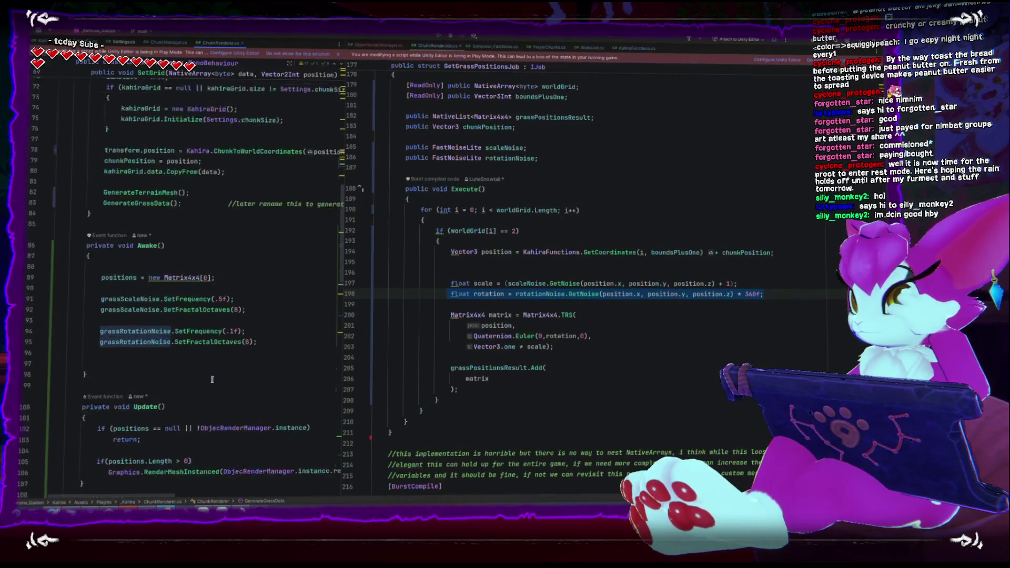
{"action": "key", "text": "alt+Tab"}
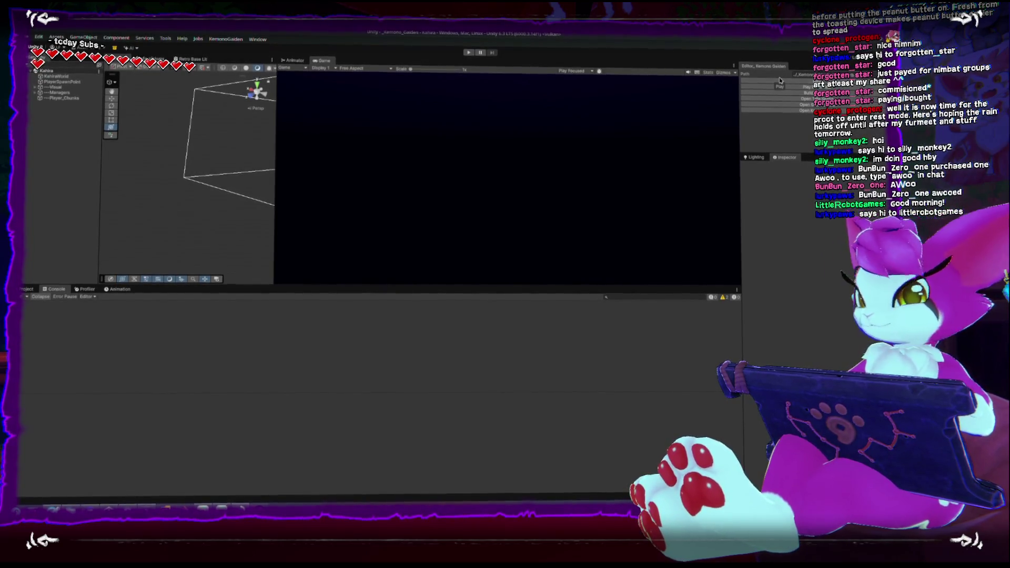
Enter Play mode with Ctrl+P to load the world with the rotated-grass code
{"action": "key", "text": "ctrl+p"}
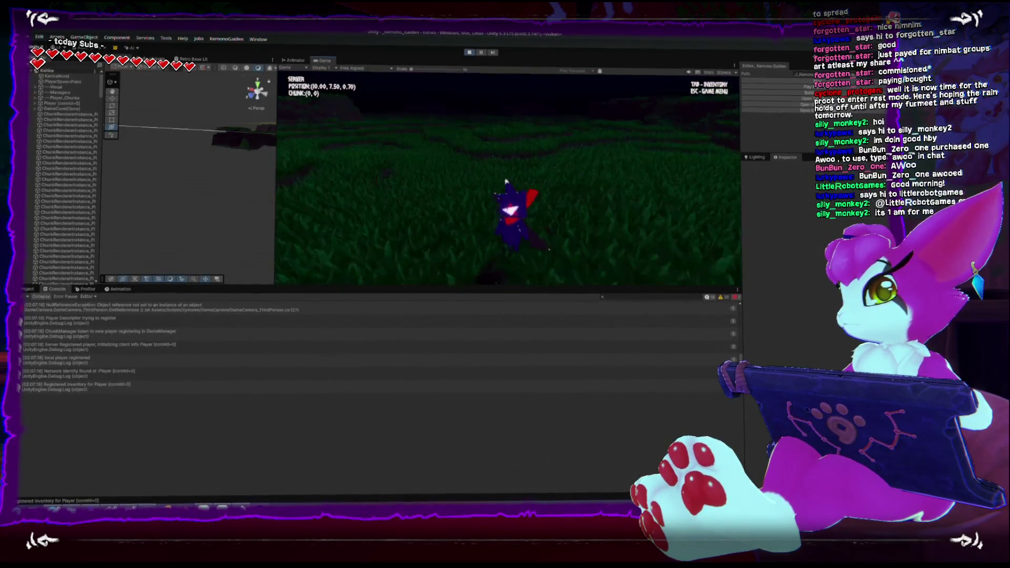
Walk through chunks (3,-1), (4,-1), (3,0), (1,1) and (0,0), inspecting grass rotation and size
{"action": "key", "text": "w"}
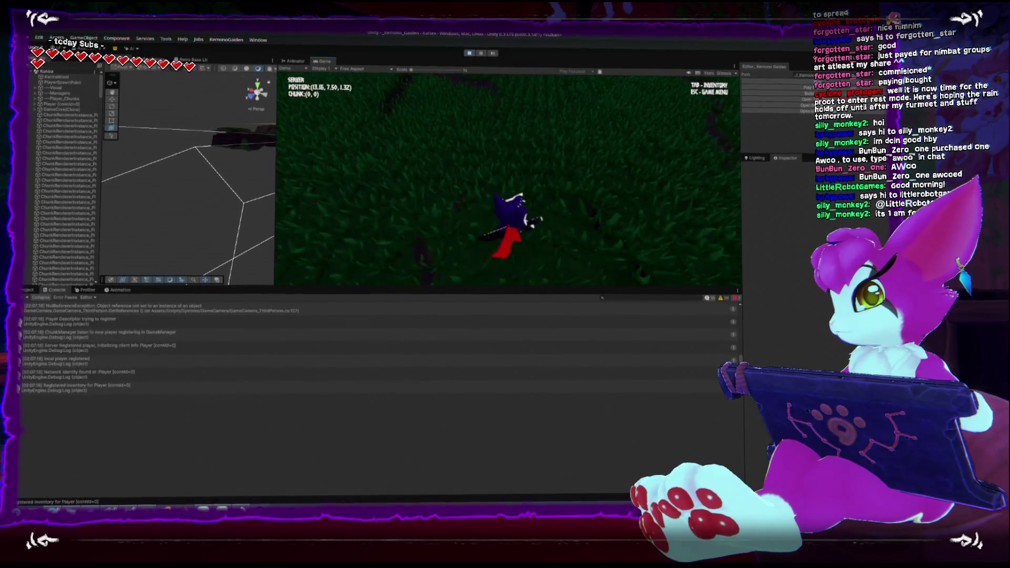
{"action": "key", "text": "w"}
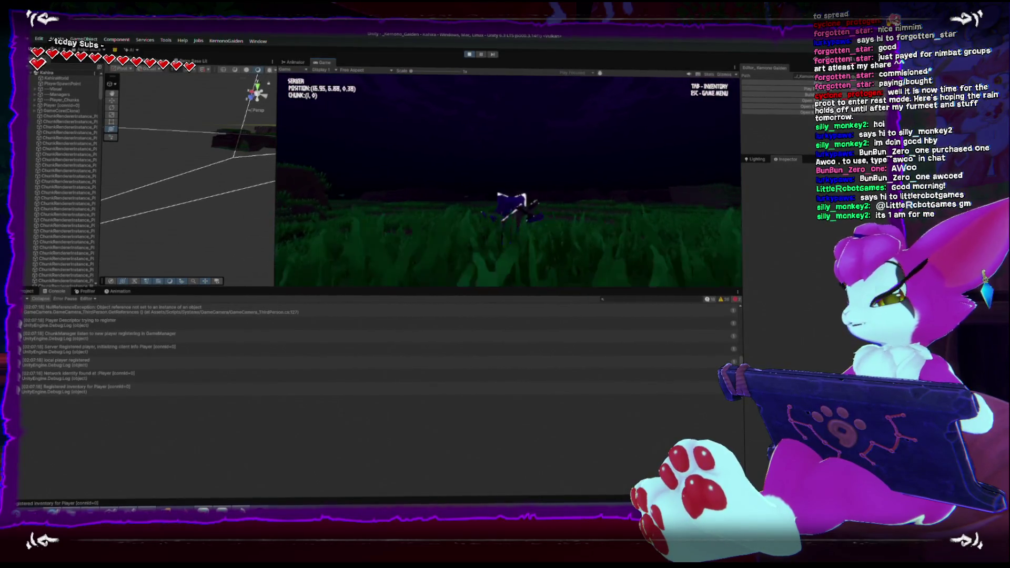
{"action": "key", "text": "w"}
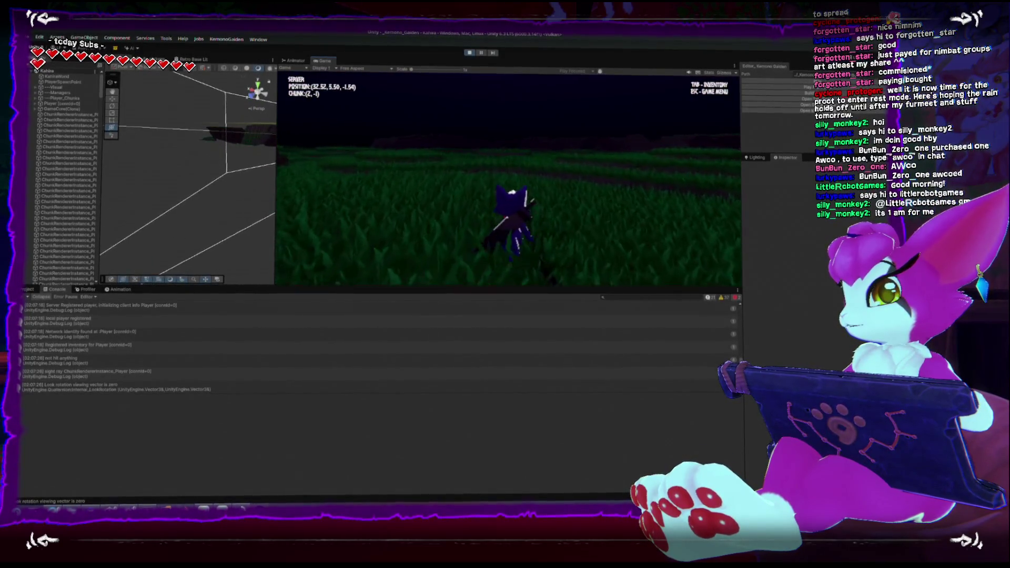
{"action": "key", "text": "w"}
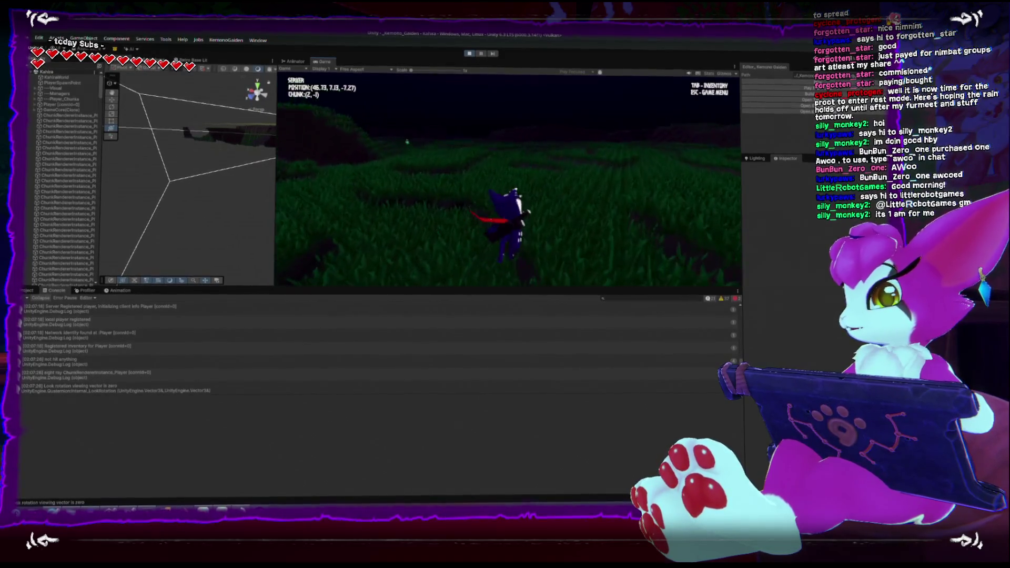
{"action": "key", "text": "w"}
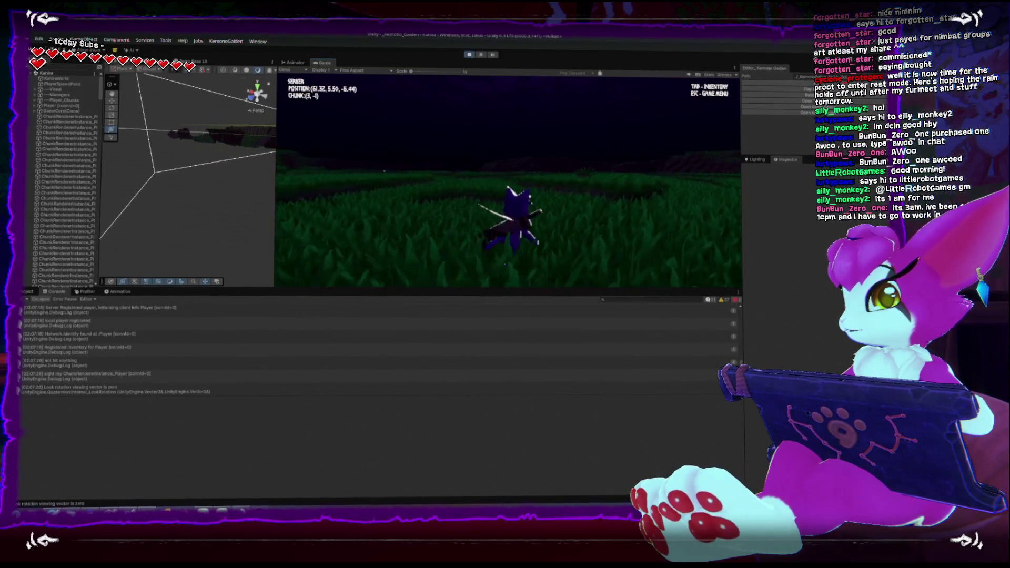
{"action": "key", "text": "w"}
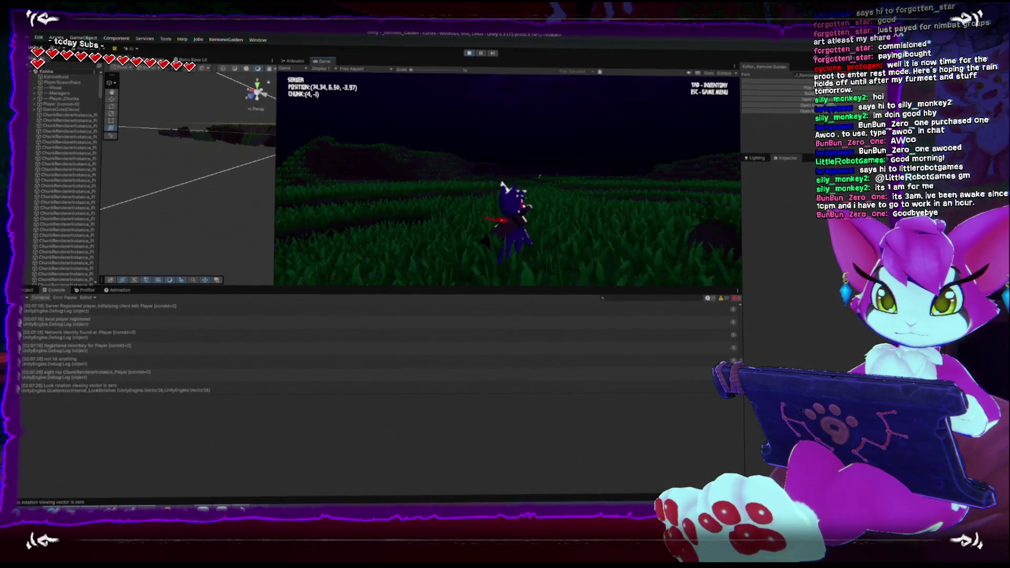
{"action": "key", "text": "w"}
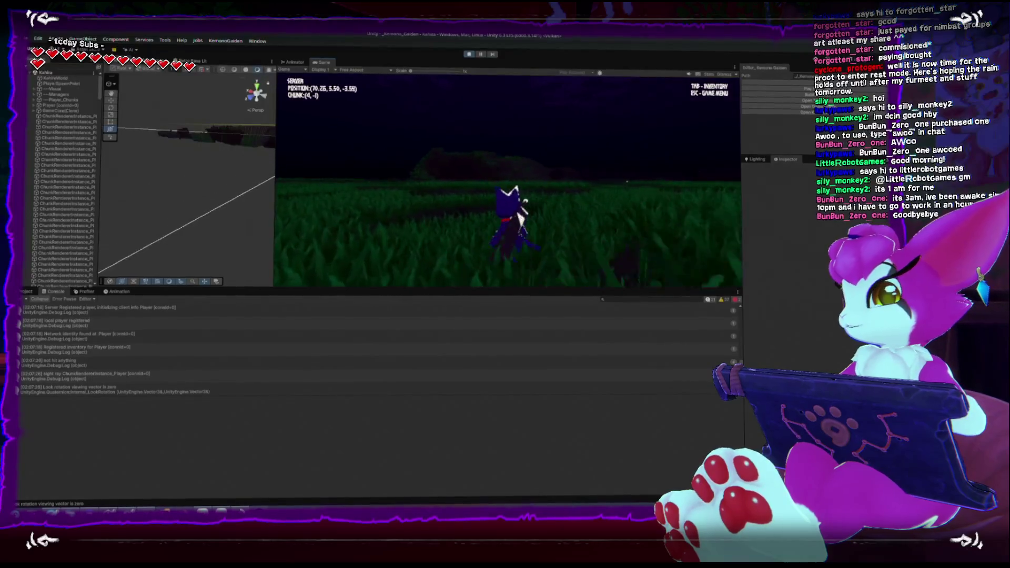
{"action": "key", "text": "w"}
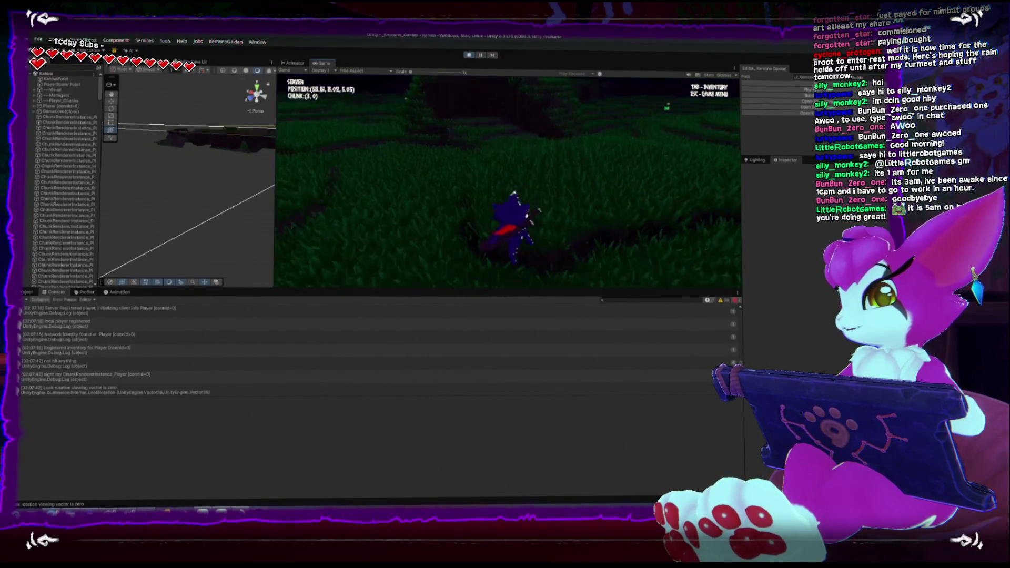
{"action": "key", "text": "w"}
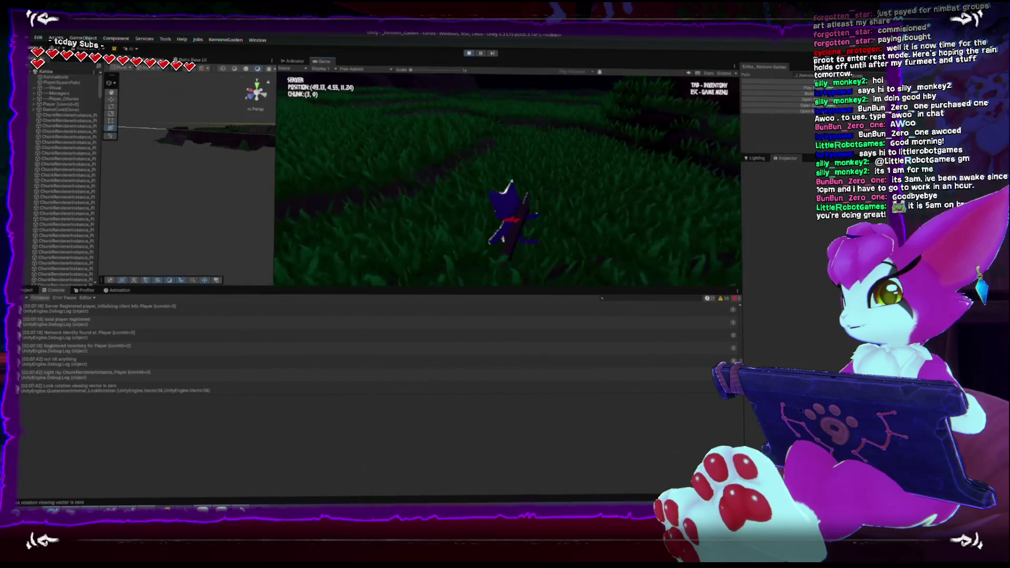
{"action": "key", "text": "w"}
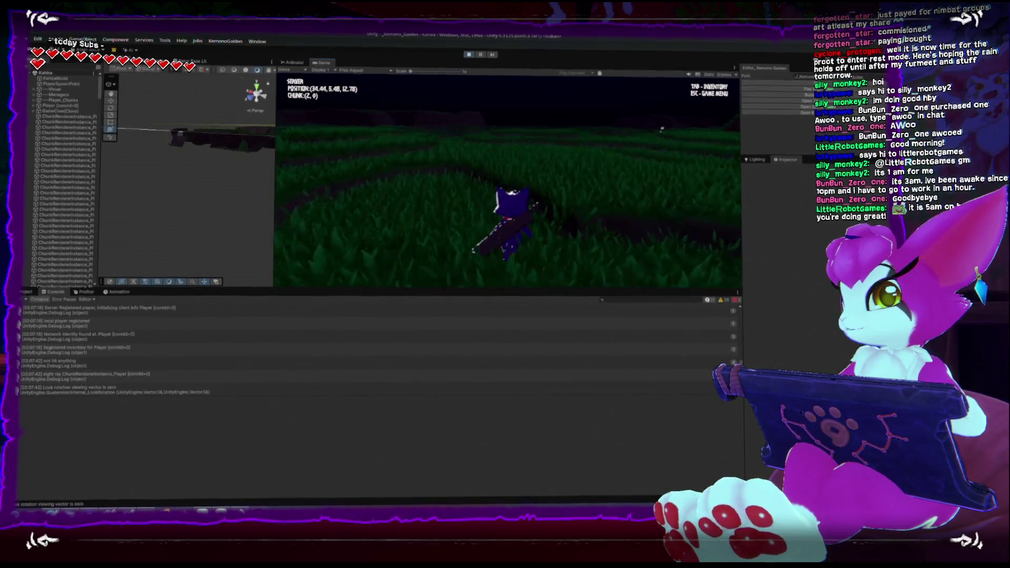
{"action": "key", "text": "w"}
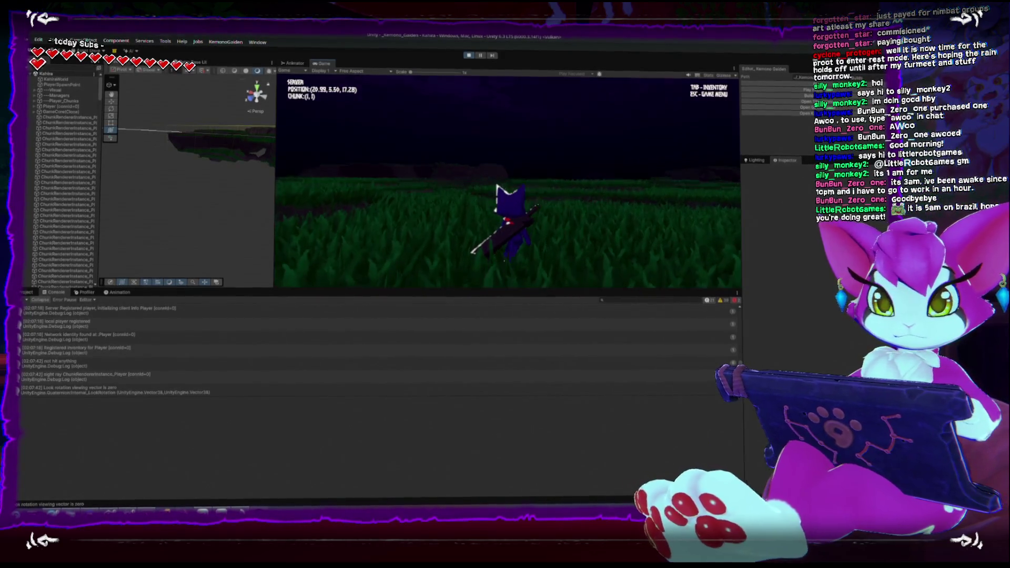
{"action": "key", "text": "w"}
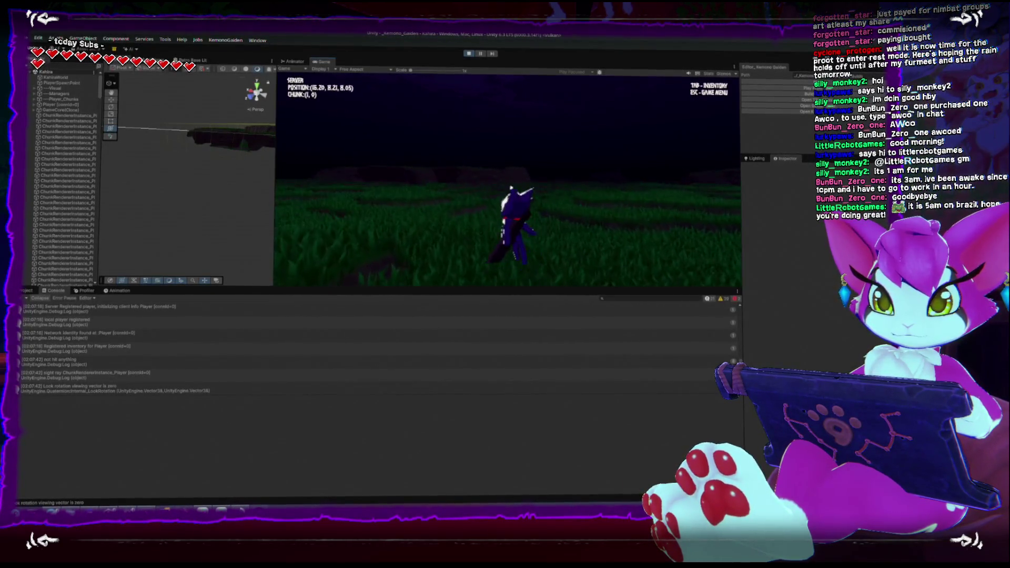
{"action": "key", "text": "w"}
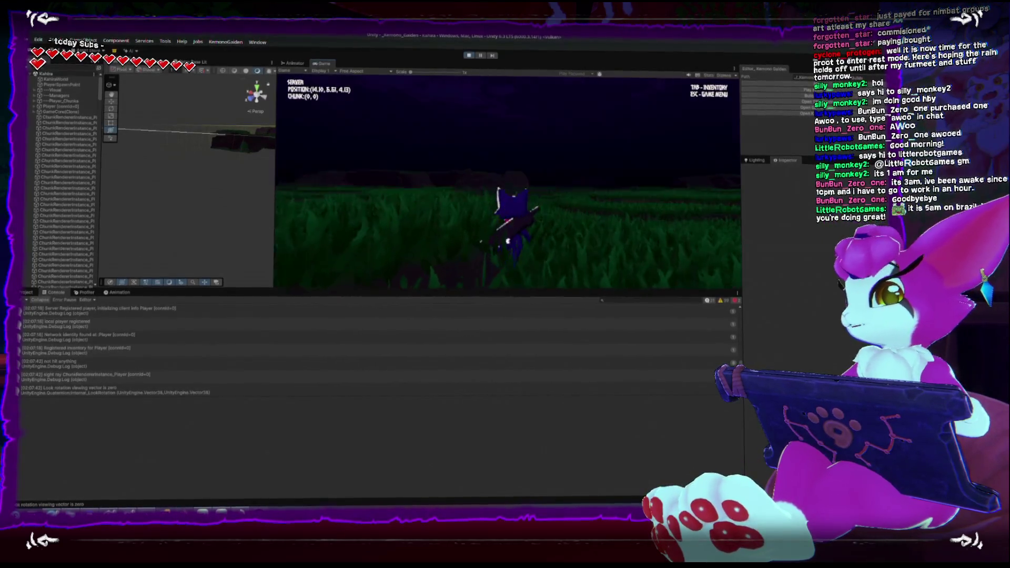
{"action": "key", "text": "w"}
{"action": "key", "text": "w"}
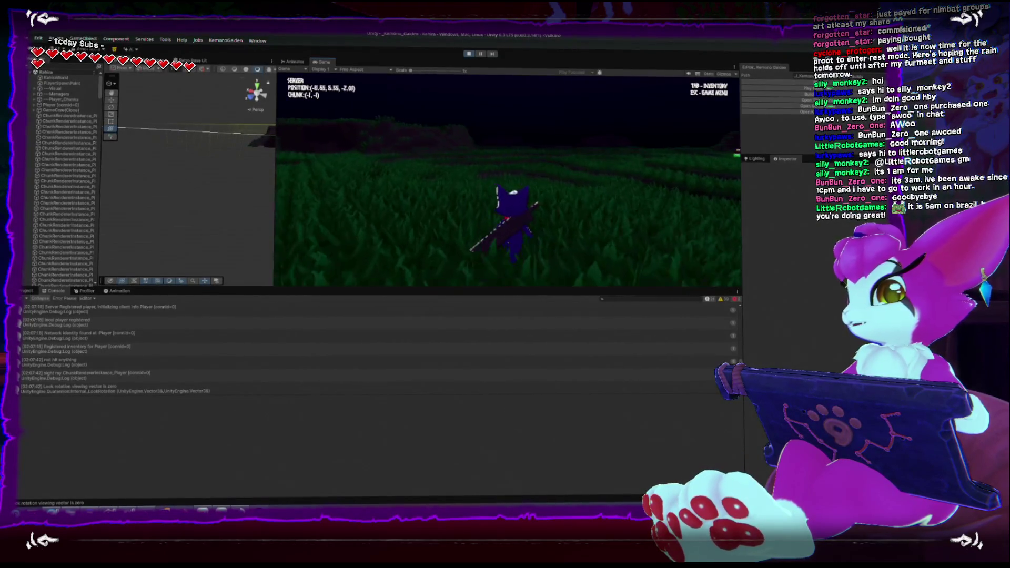
{"action": "key", "text": "w"}
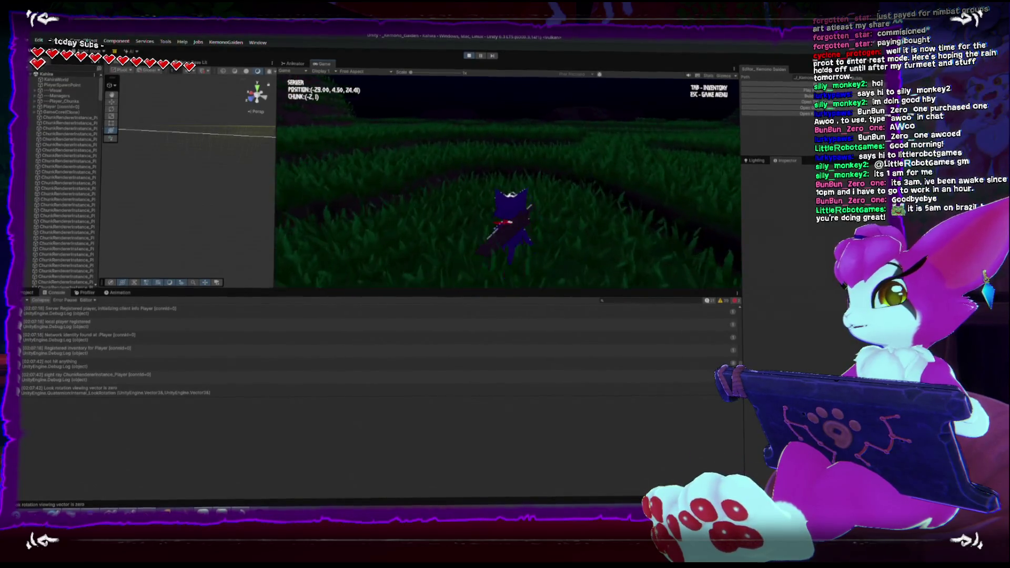
{"action": "key", "text": "w"}
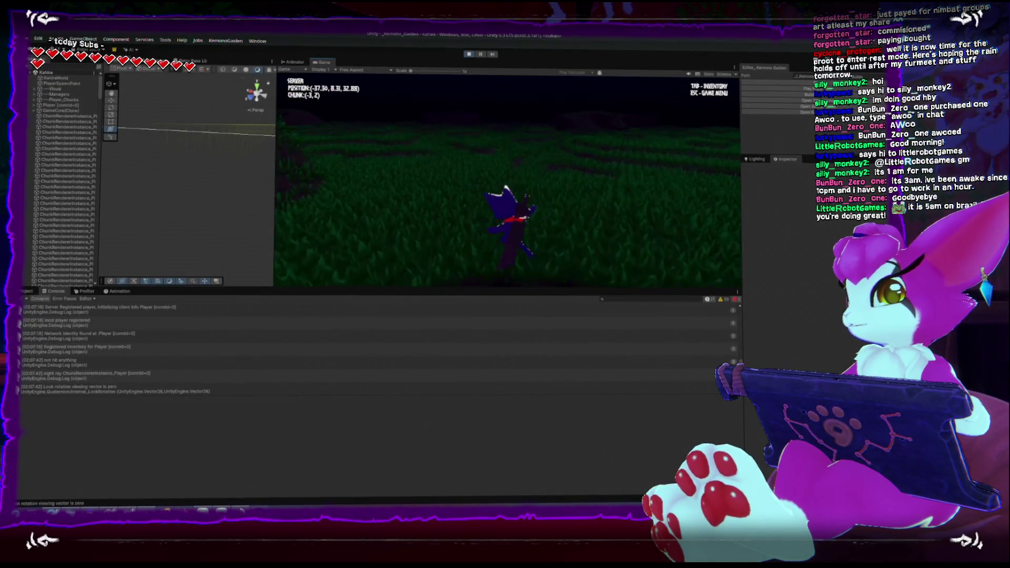
{"action": "key", "text": "w"}
{"action": "key", "text": "w"}
{"action": "key", "text": "w"}
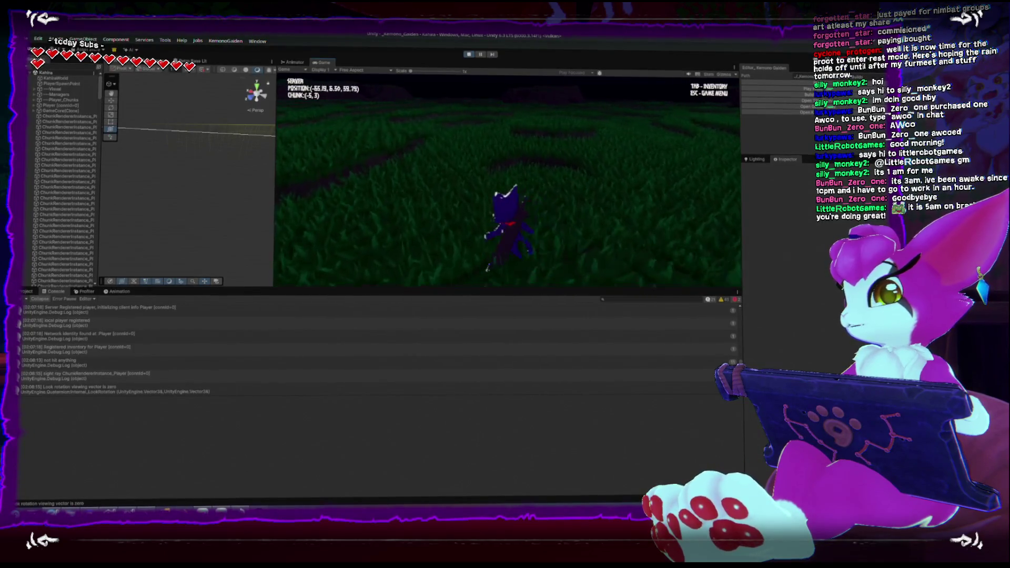
Walk the character across the grassy field and higher ground, looking around at the grass
{"action": "key", "text": "w"}
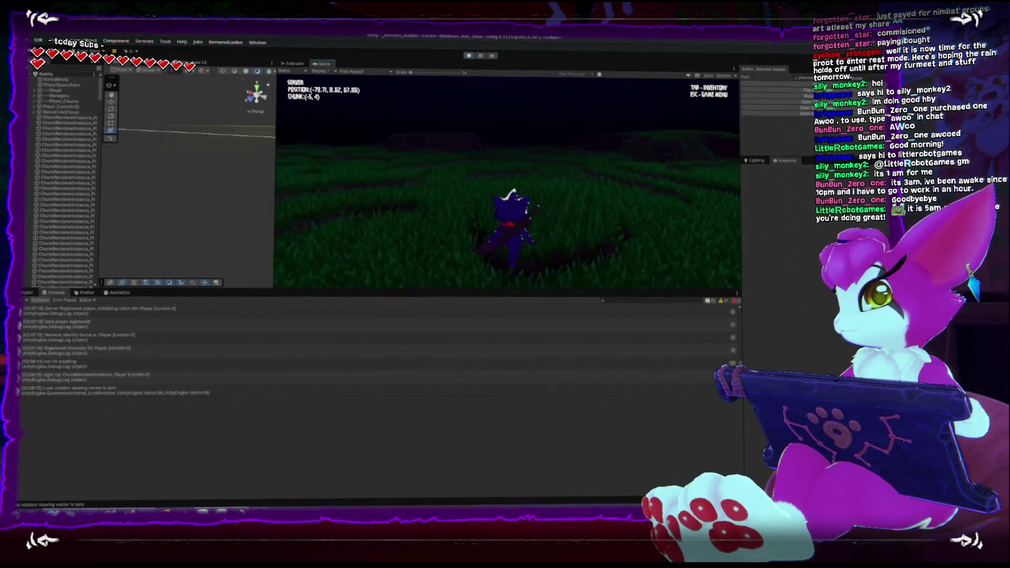
{"action": "key", "text": "w"}
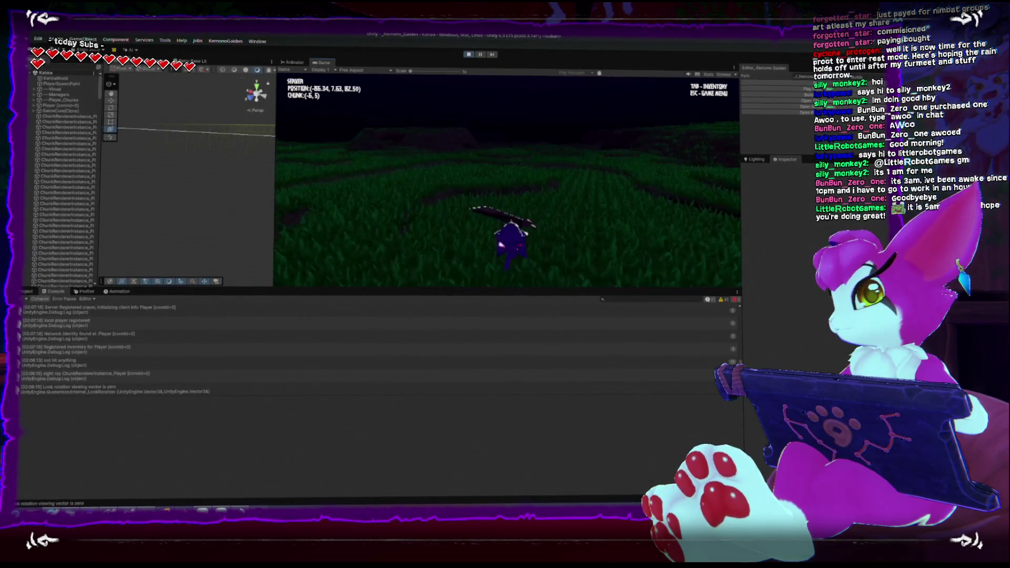
{"action": "key", "text": "w"}
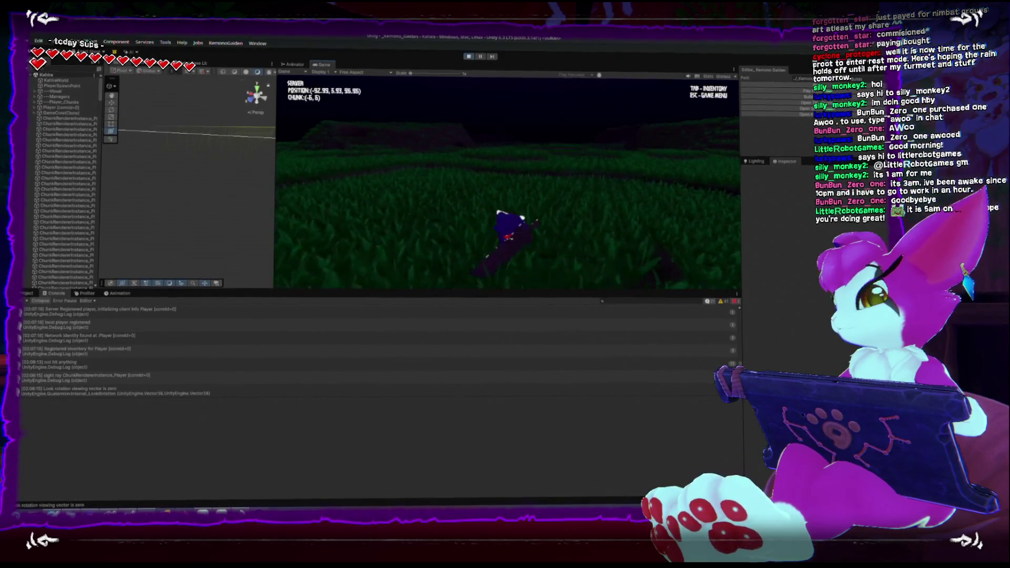
{"action": "key", "text": "w"}
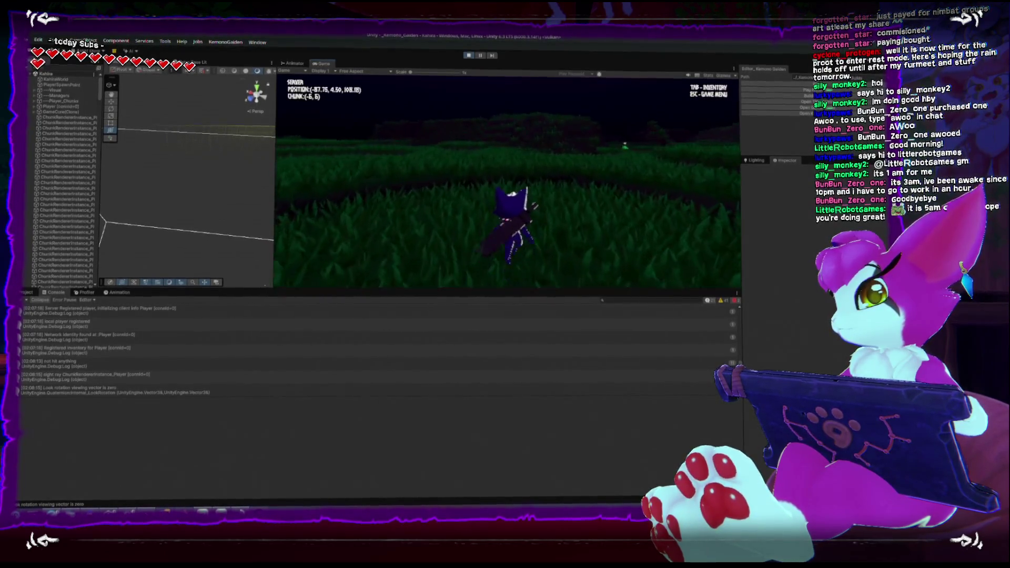
{"action": "key", "text": "w"}
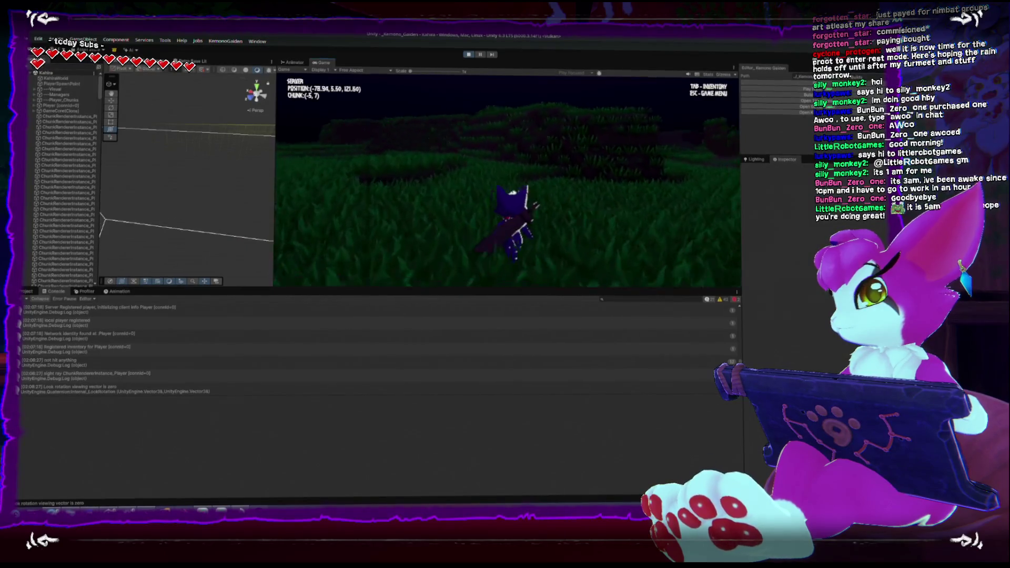
{"action": "key", "text": "w"}
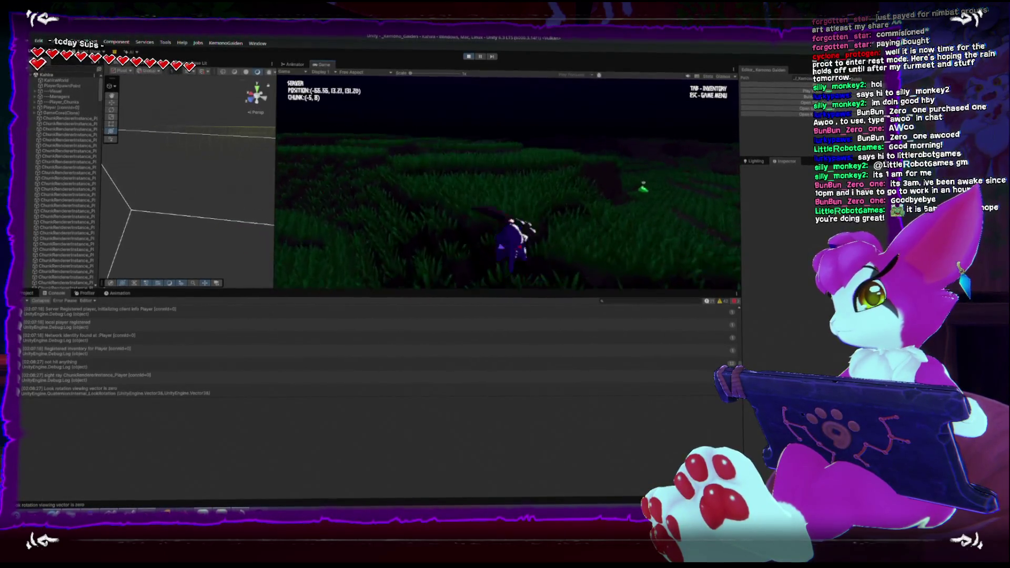
{"action": "key", "text": "w"}
{"action": "key", "text": "w"}
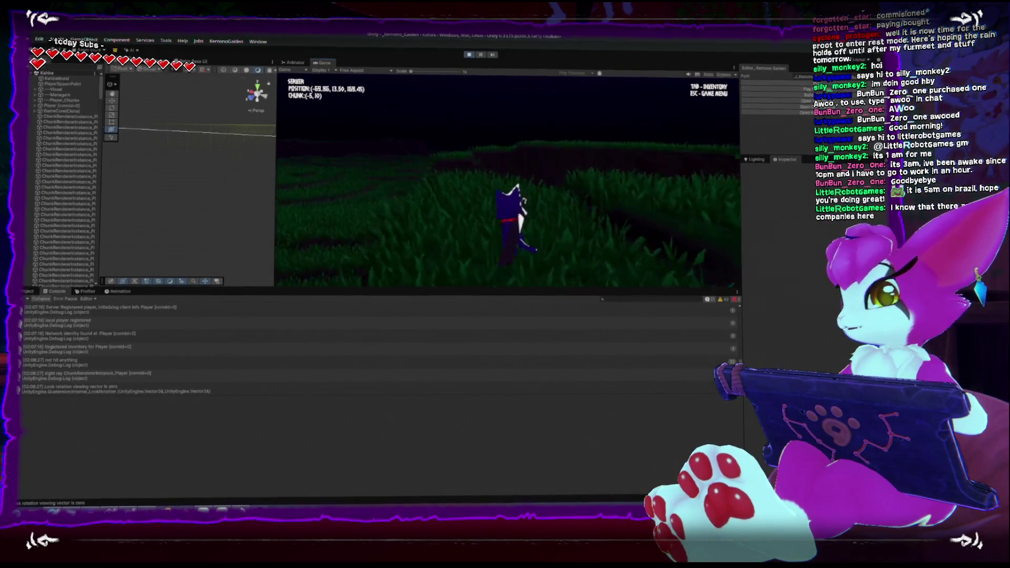
{"action": "key", "text": "w"}
{"action": "key", "text": "w"}
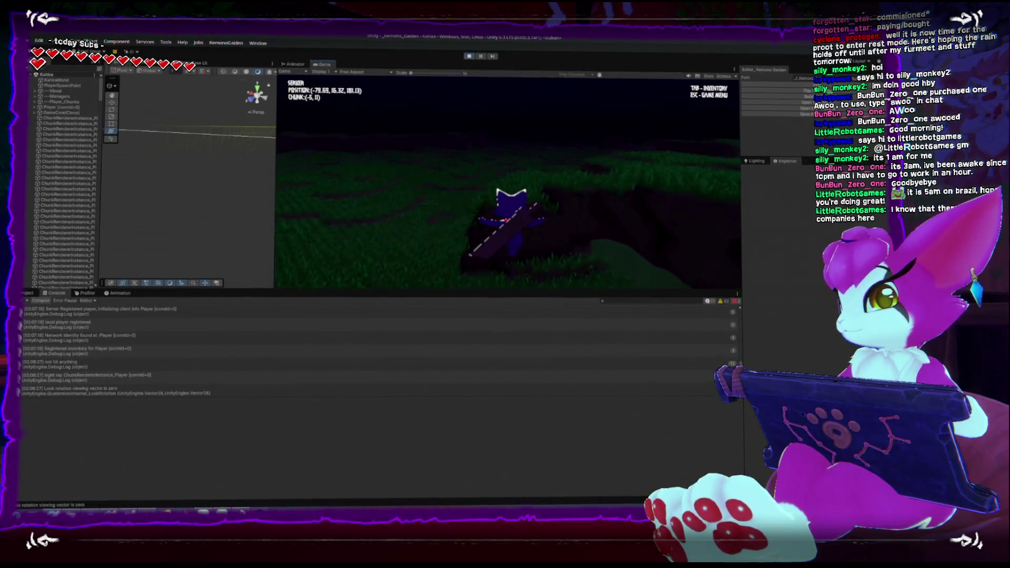
{"action": "key", "text": "w"}
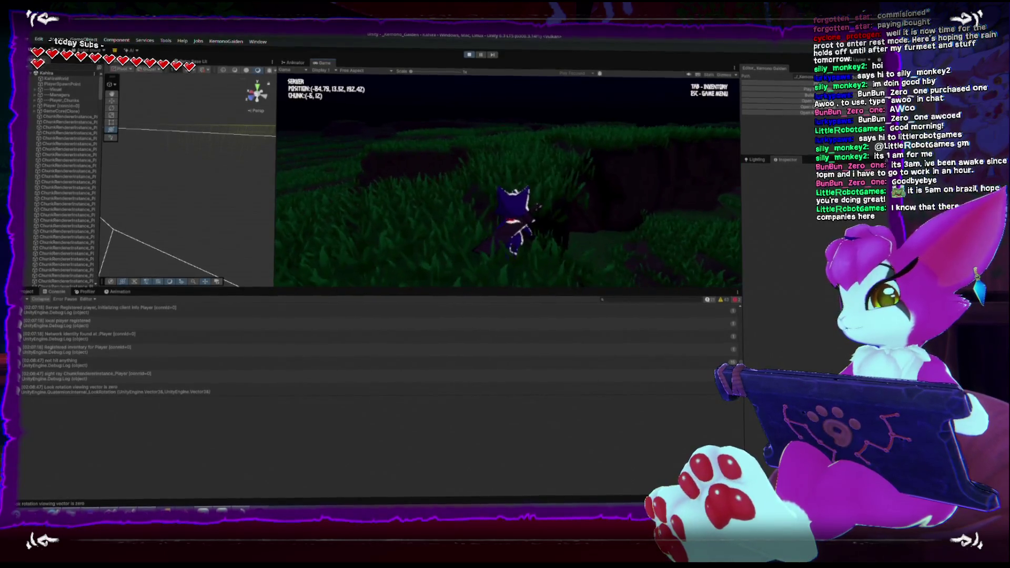
{"action": "key", "text": "w"}
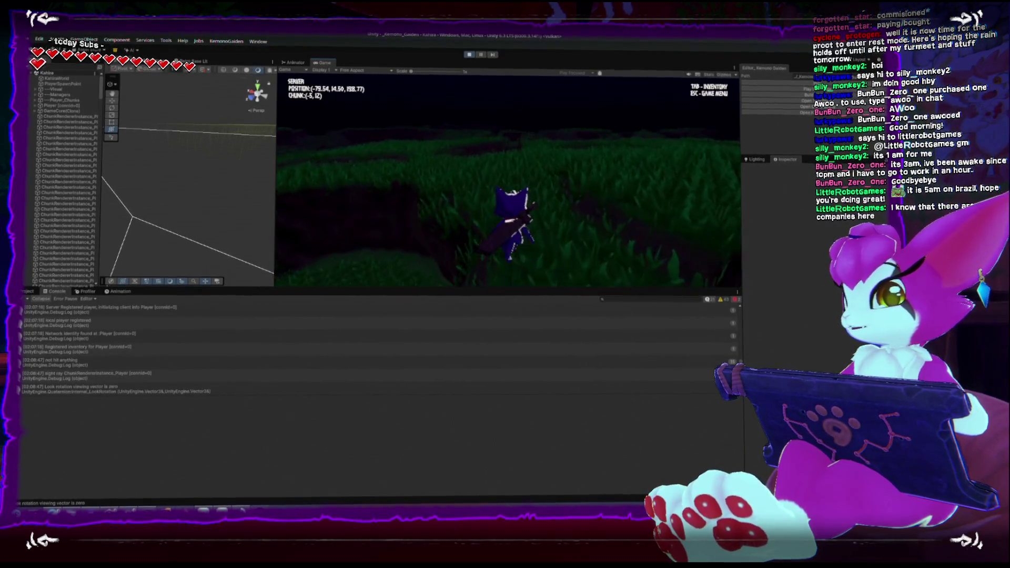
{"action": "key", "text": "w"}
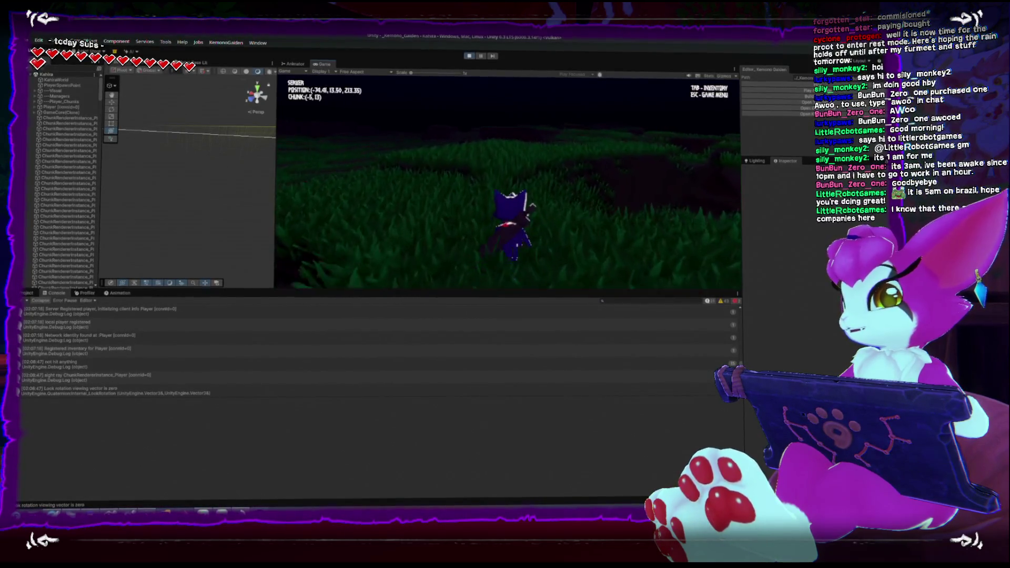
{"action": "key", "text": "w"}
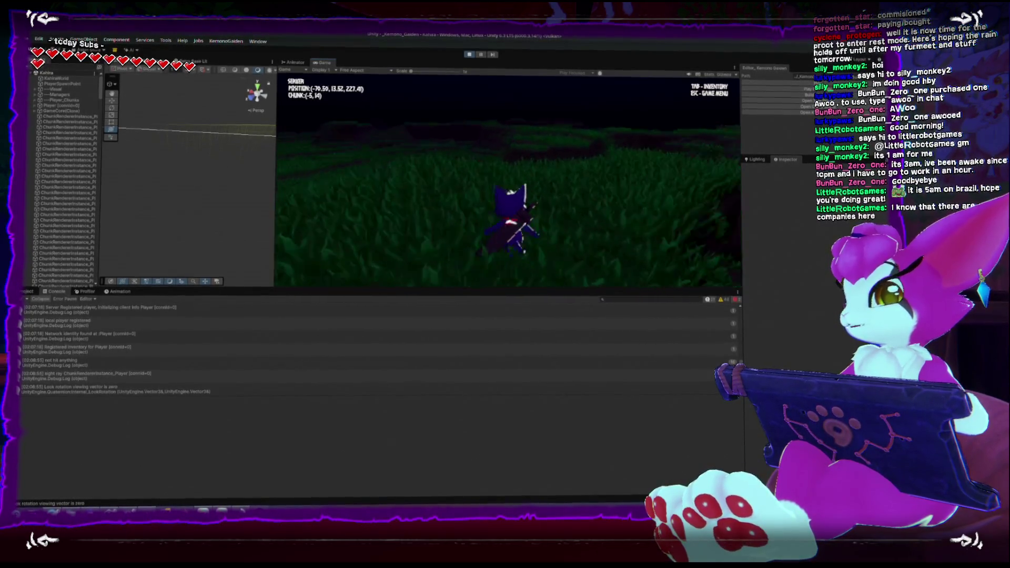
{"action": "key", "text": "w"}
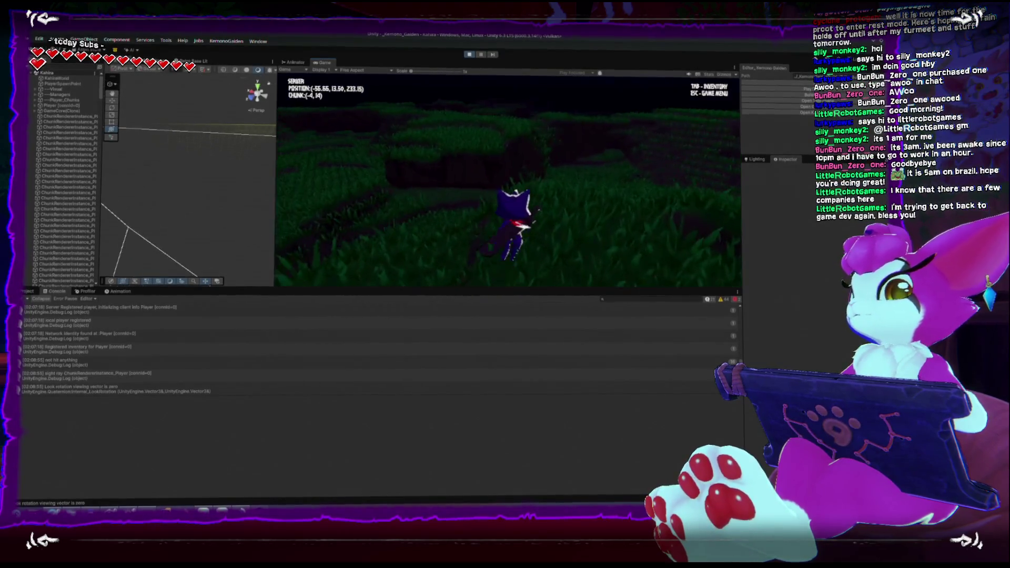
{"action": "key", "text": "w"}
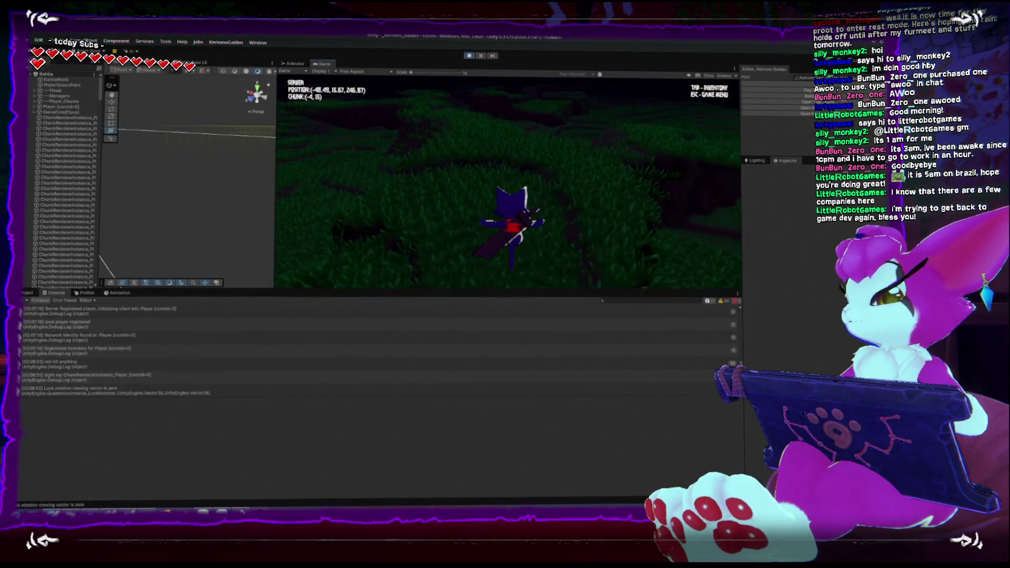
{"action": "key", "text": "w"}
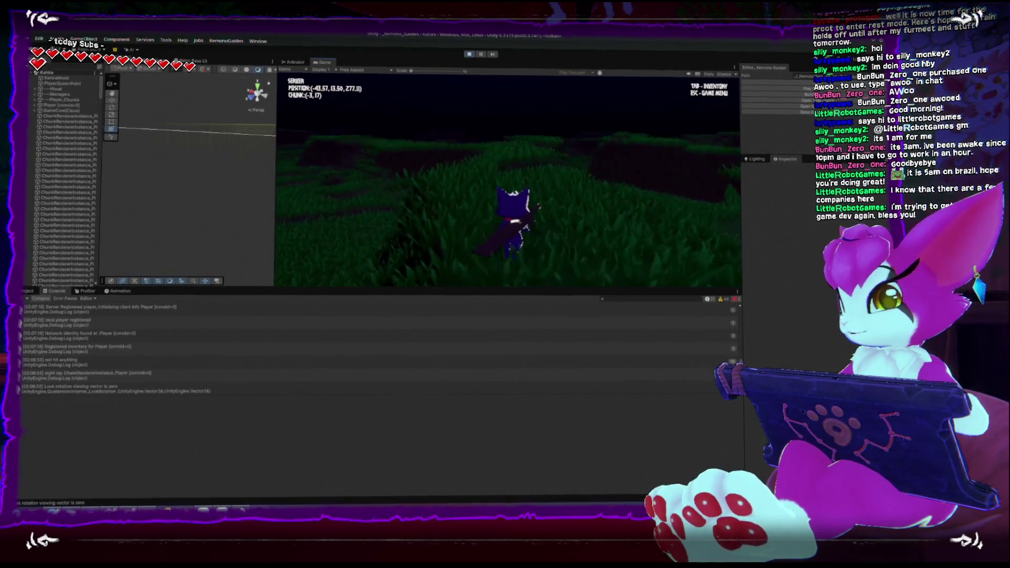
{"action": "key", "text": "w"}
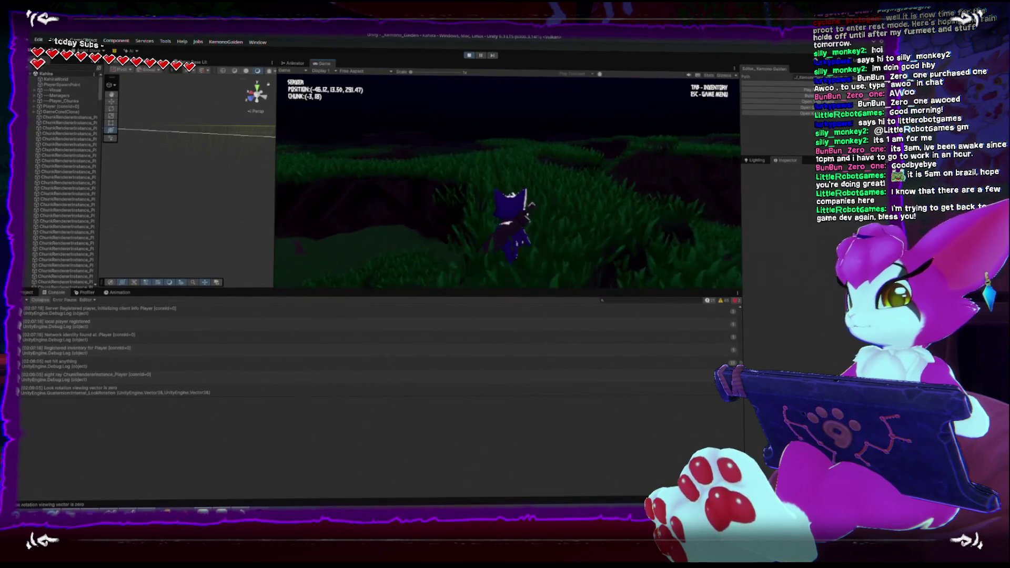
{"action": "key", "text": "w"}
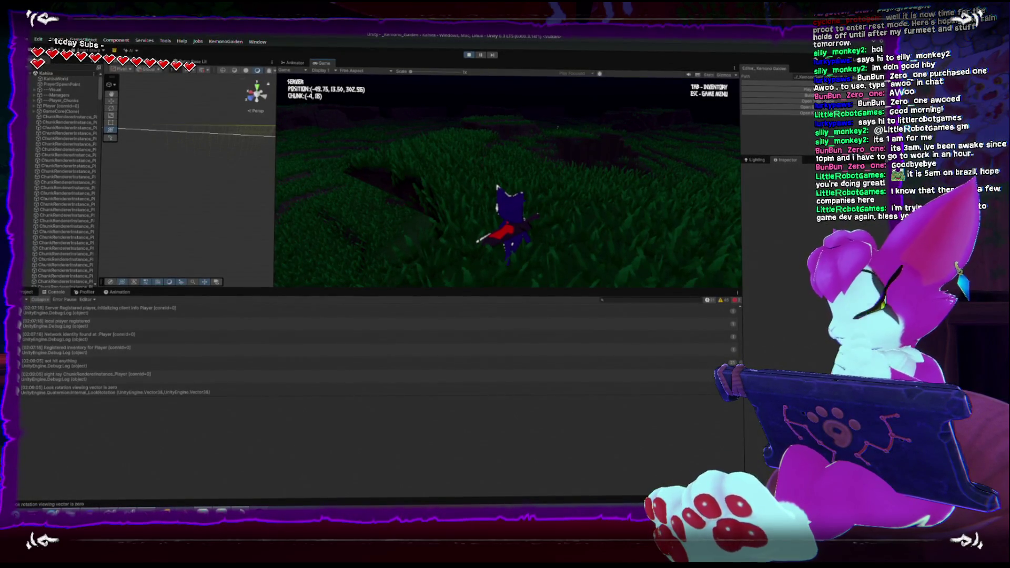
{"action": "mouse_move", "coordinate": [507, 179]}
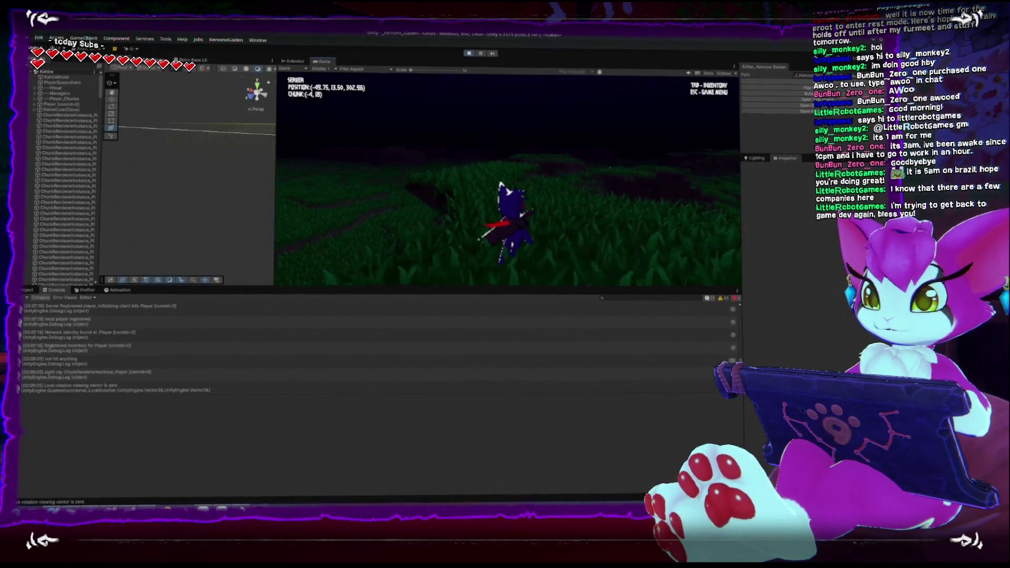
{"action": "key", "text": "w"}
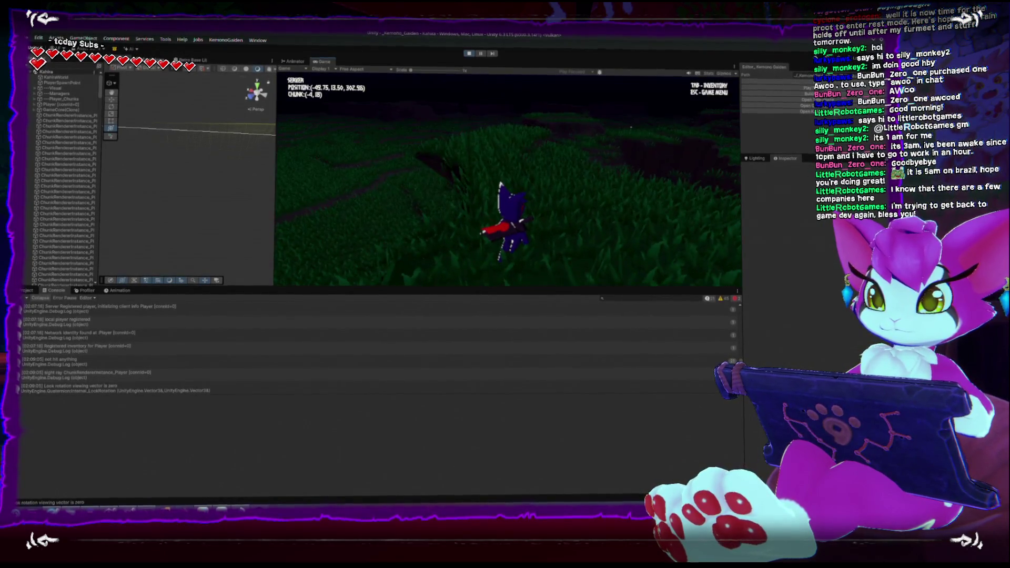
{"action": "key", "text": "w"}
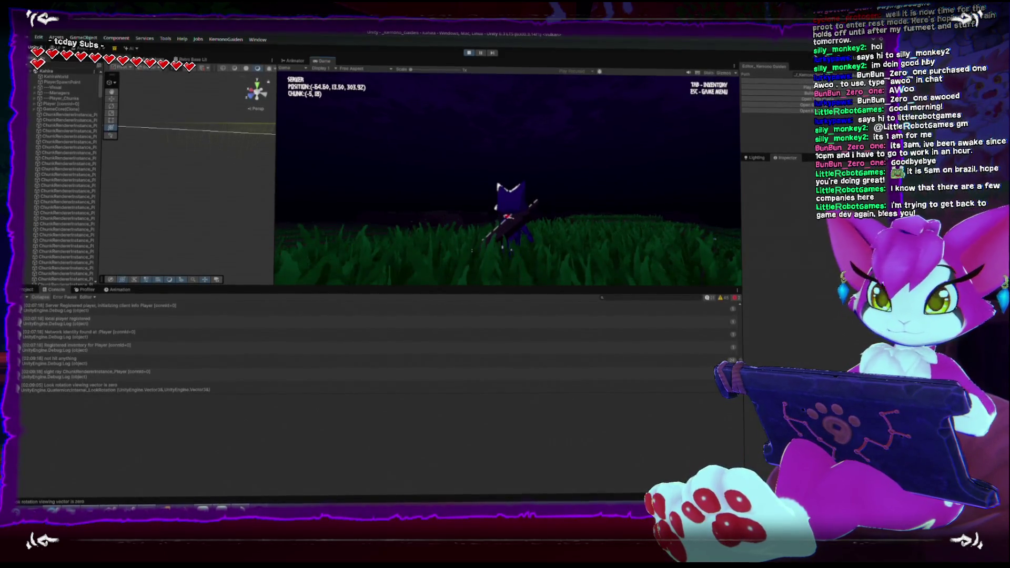
Exit Play mode and return to the ChunkRenderer.cs grass rotation code in Rider
{"action": "key", "text": "Escape"}
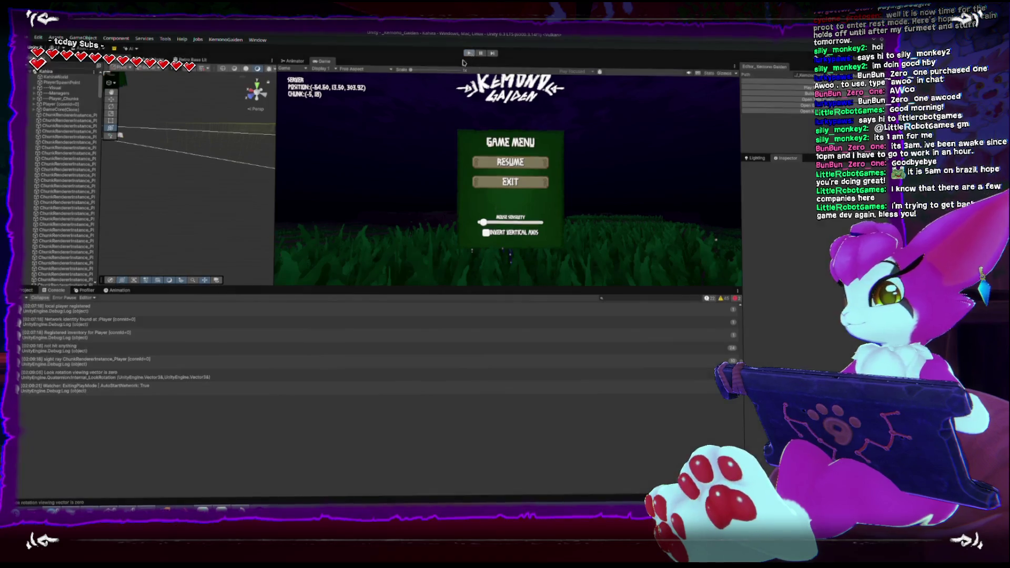
{"action": "left_click", "coordinate": [469, 53]}
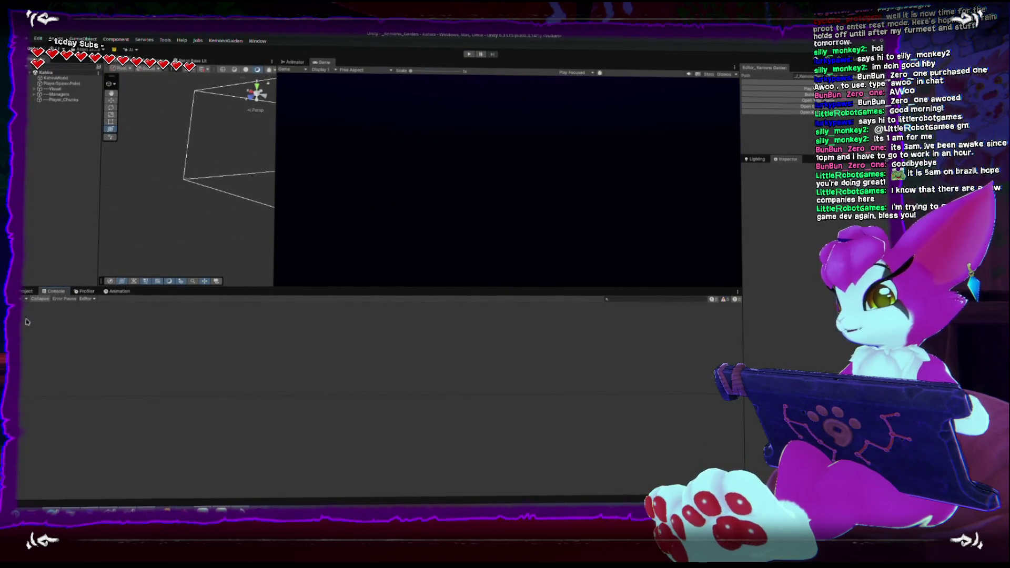
{"action": "key", "text": "alt+Tab"}
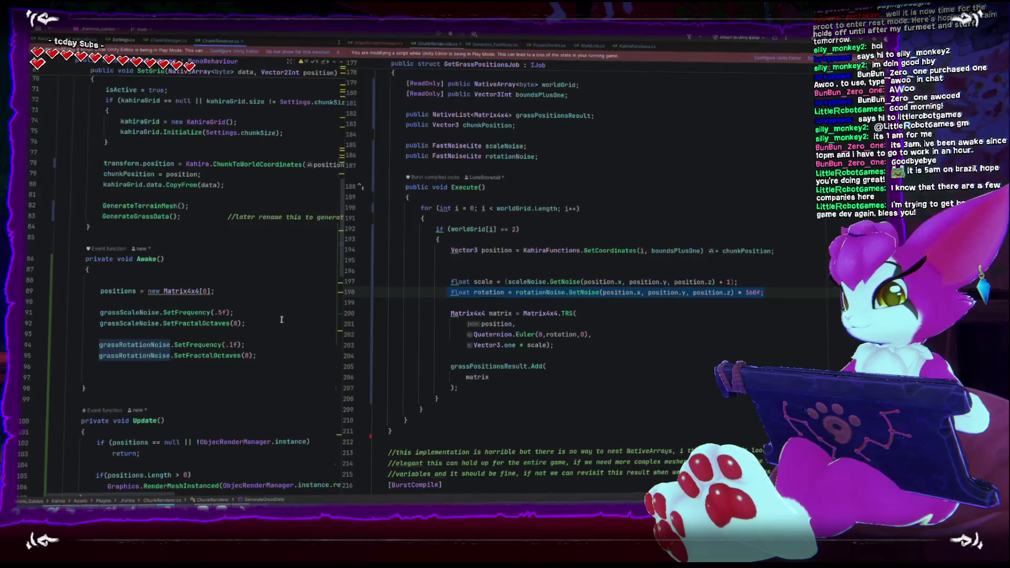
Set scale noise frequency to 1f, wrap grass scale in Mathf.Lerp(.5f, 1.5f, noise + .5f), and replay in Unity
{"action": "left_click", "coordinate": [220, 314]}
{"action": "type", "text": "1"}
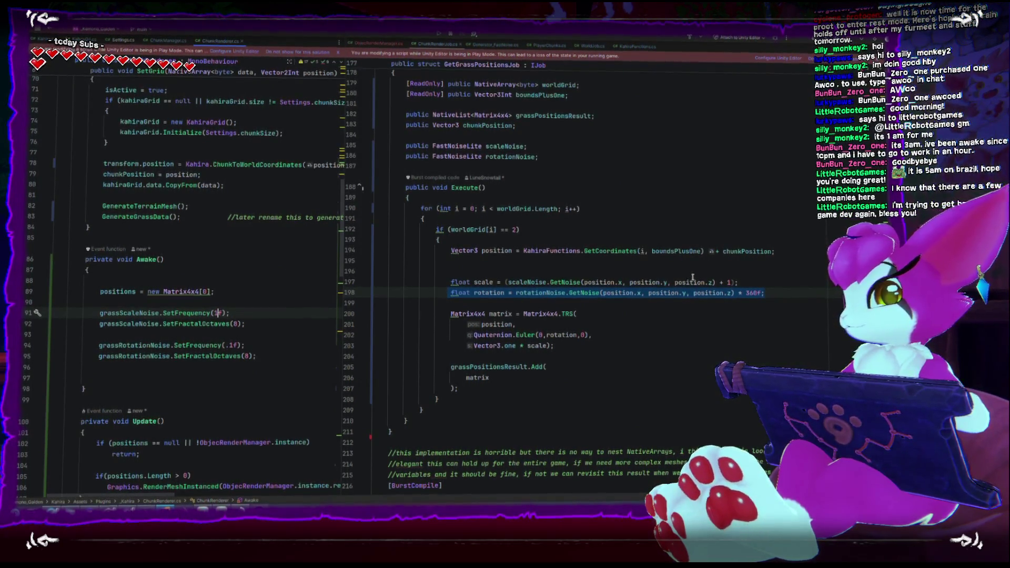
{"action": "left_click", "coordinate": [735, 283]}
{"action": "type", "text": ".5f"}
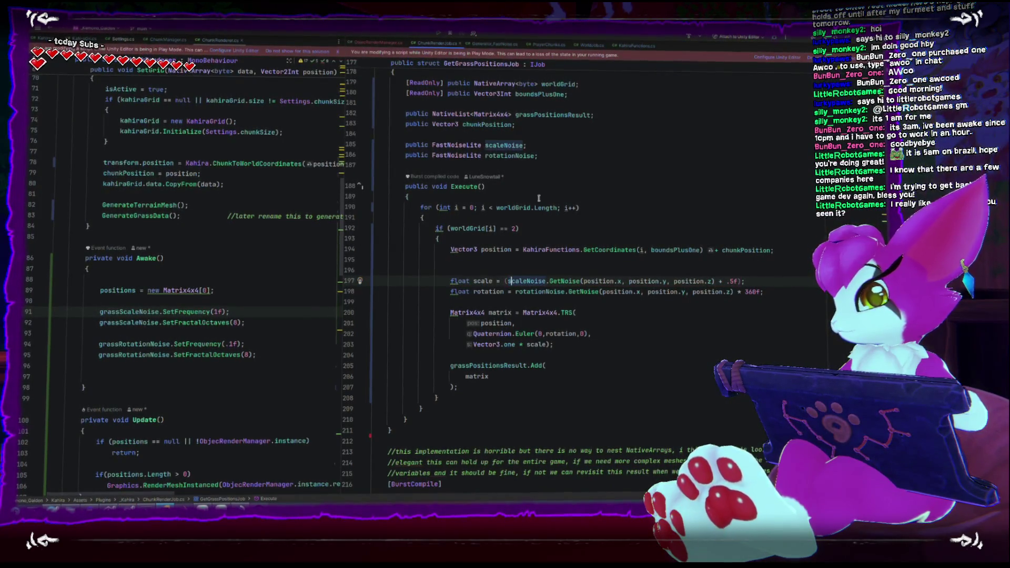
{"action": "key", "text": "BackSpace"}
{"action": "key", "text": "End"}
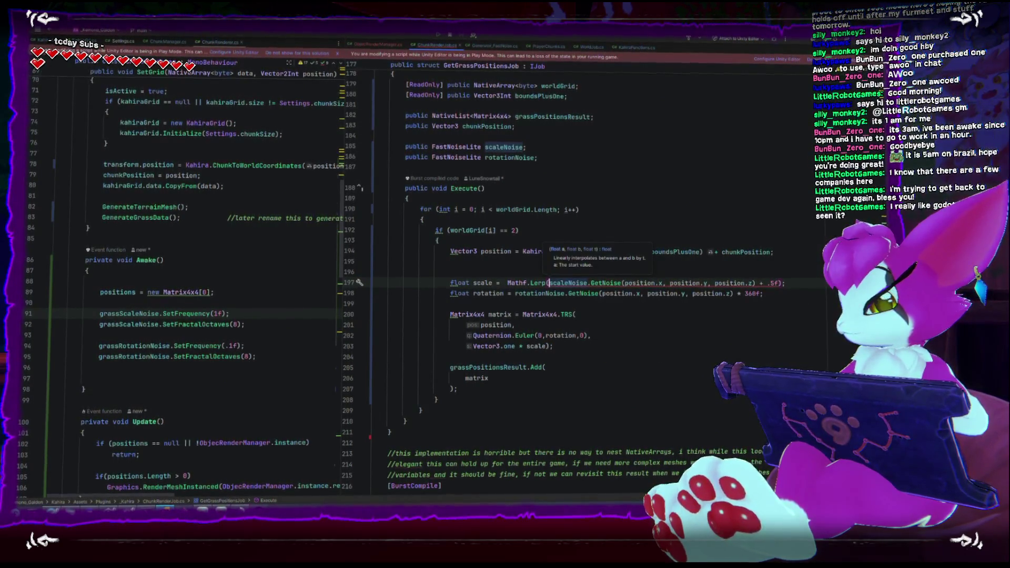
{"action": "type", "text": ",1.5f"}
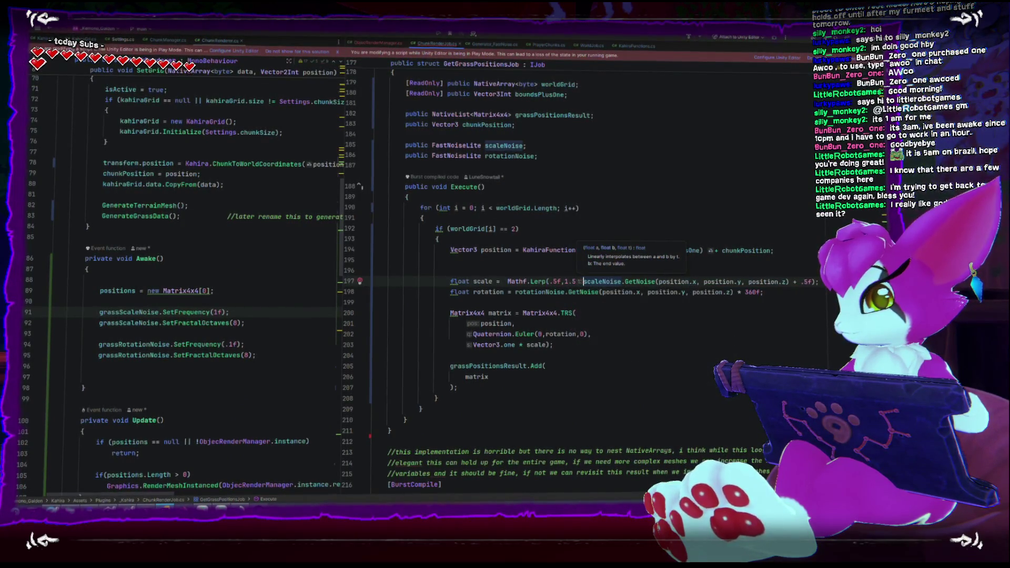
{"action": "type", "text": ","}
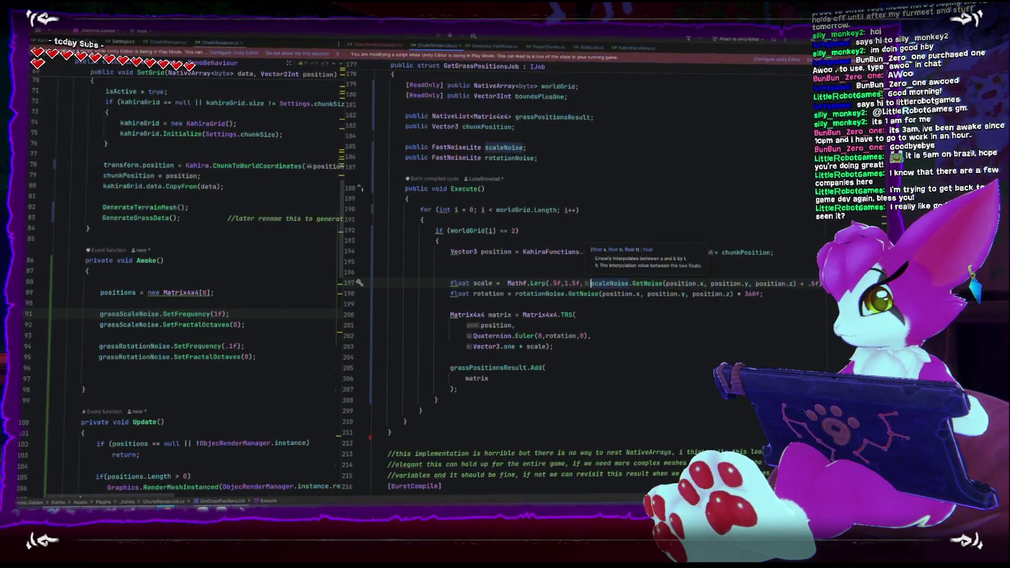
{"action": "type", "text": ";"}
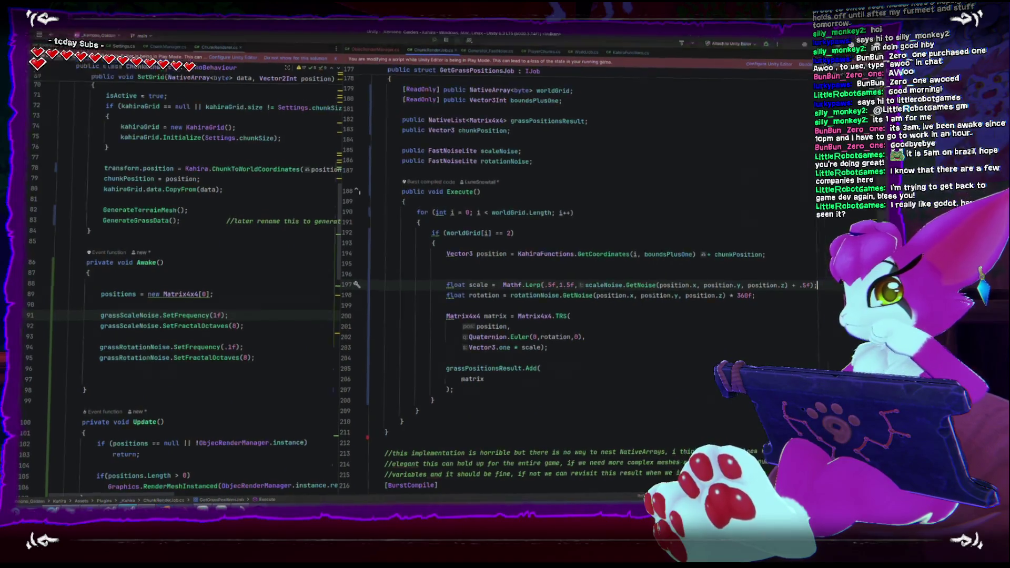
{"action": "key", "text": "alt+Tab"}
{"action": "key", "text": "ctrl+p"}
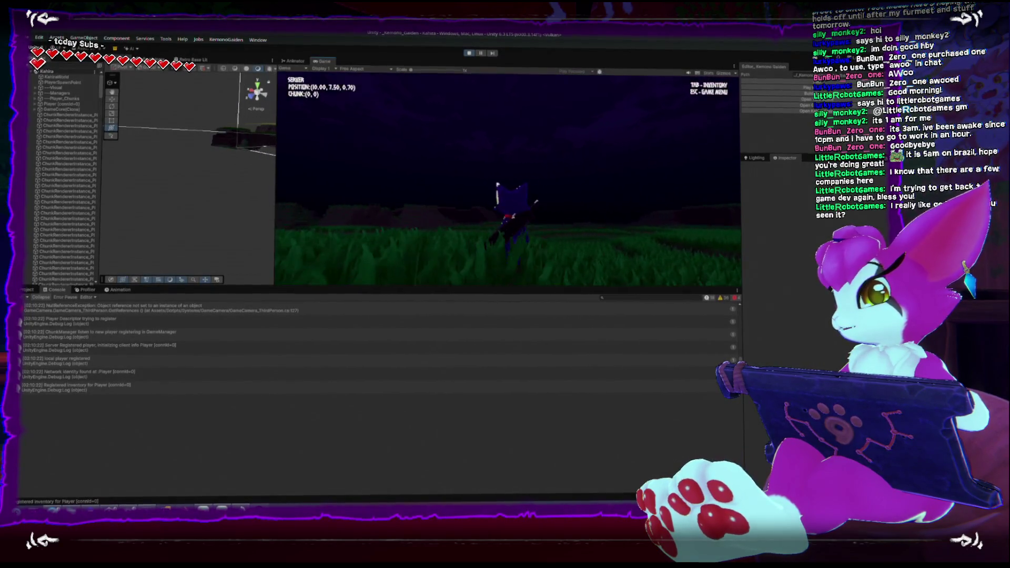
Walk through the rescaled grass into chunk (1,0), then stop play and return to the grass positions code
{"action": "key", "text": "w"}
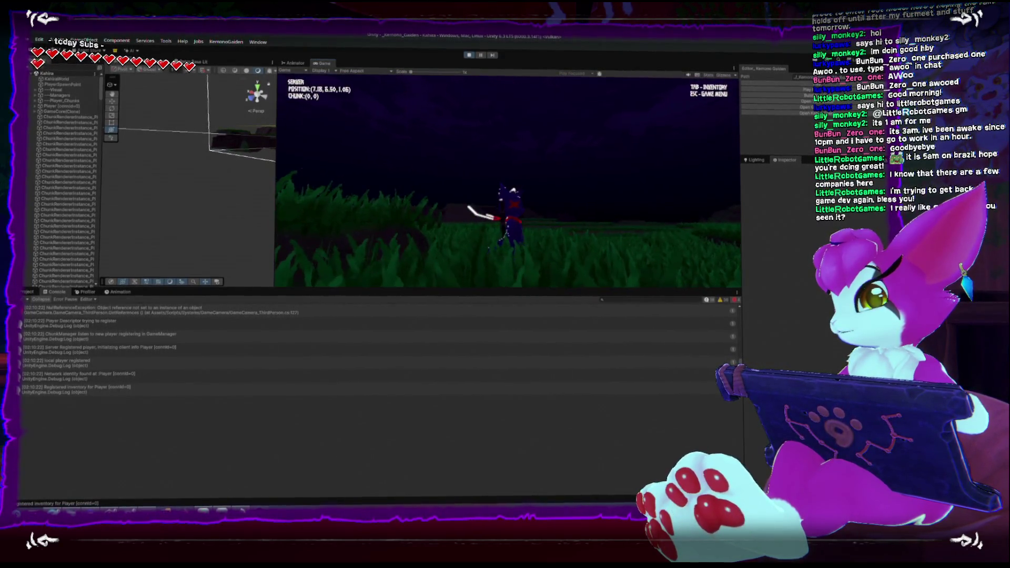
{"action": "key", "text": "w"}
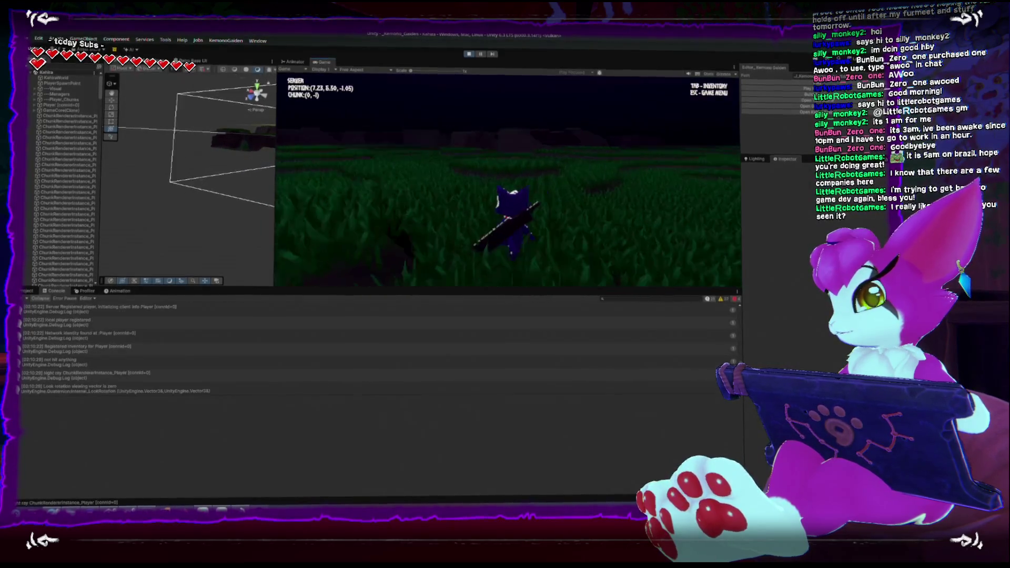
{"action": "key", "text": "w"}
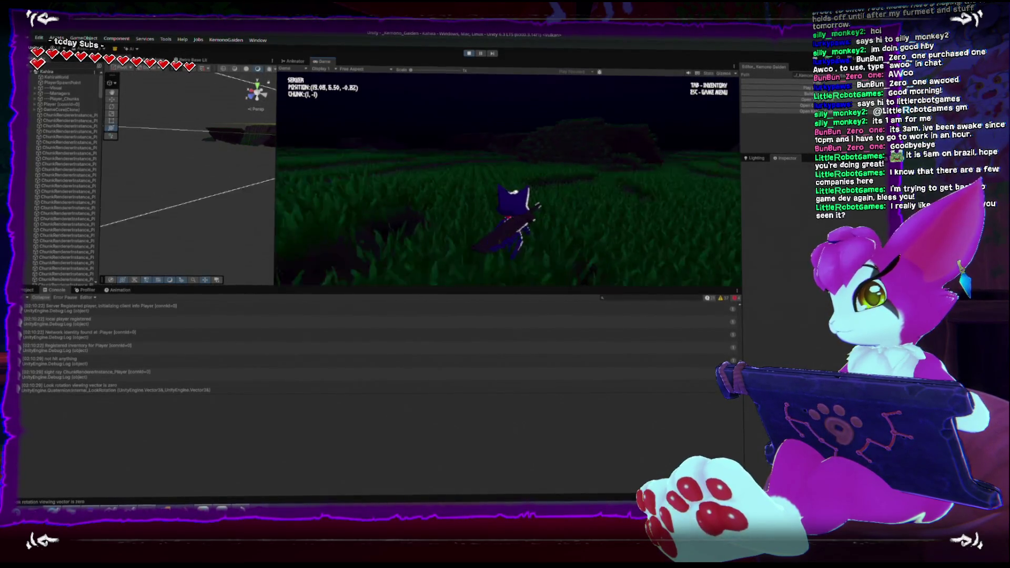
{"action": "key", "text": "Escape"}
{"action": "key", "text": "ctrl+p"}
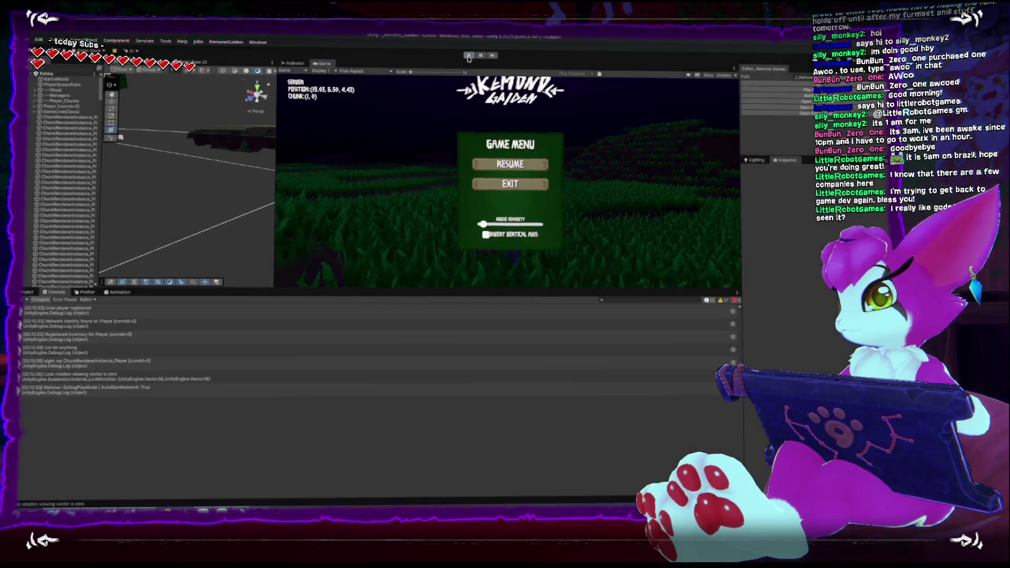
{"action": "key", "text": "alt+Tab"}
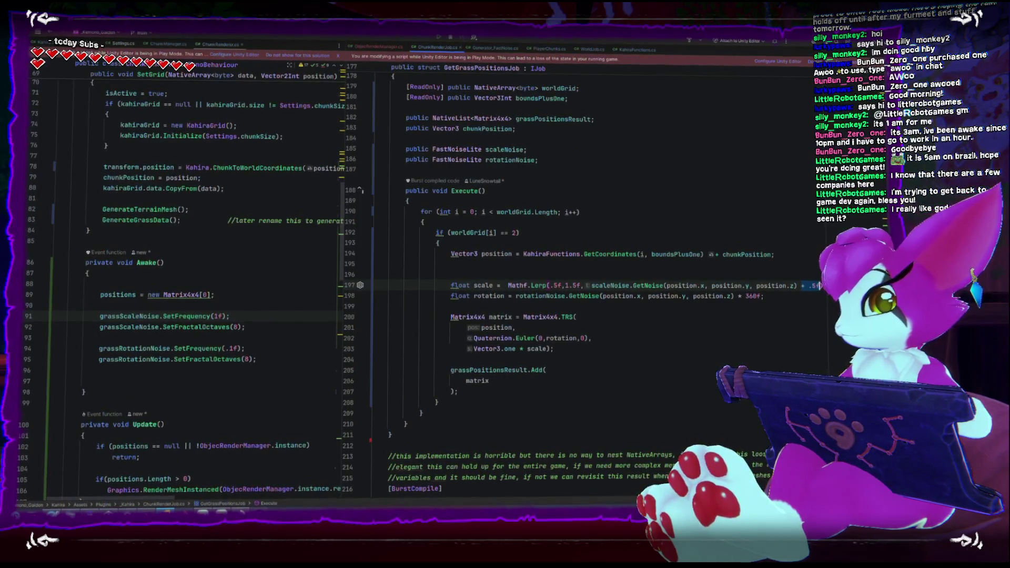
Remove a stray space before the closing bracket and briefly replay the game in Unity
{"action": "key", "text": "BackSpace"}
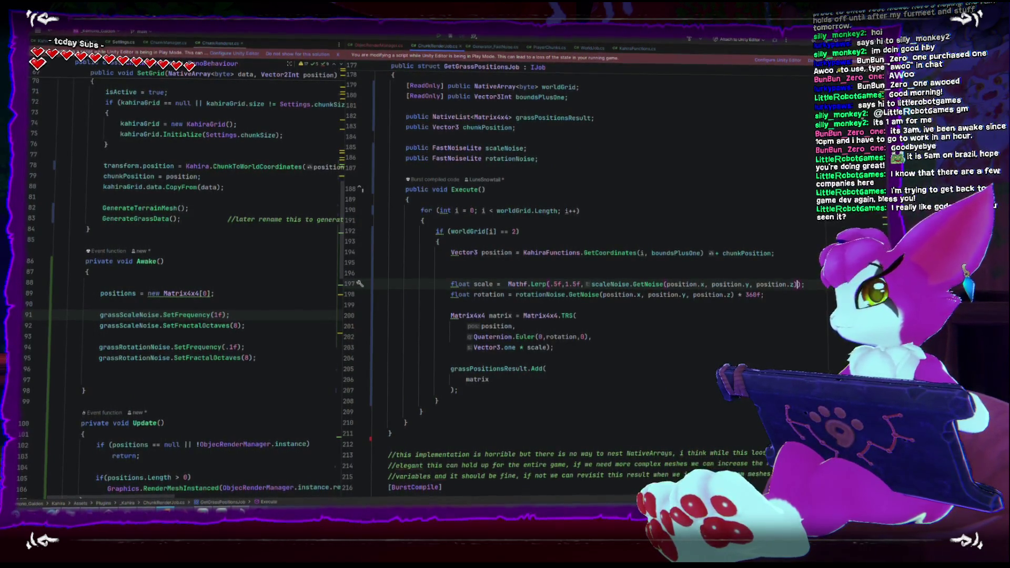
{"action": "key", "text": "alt+Tab"}
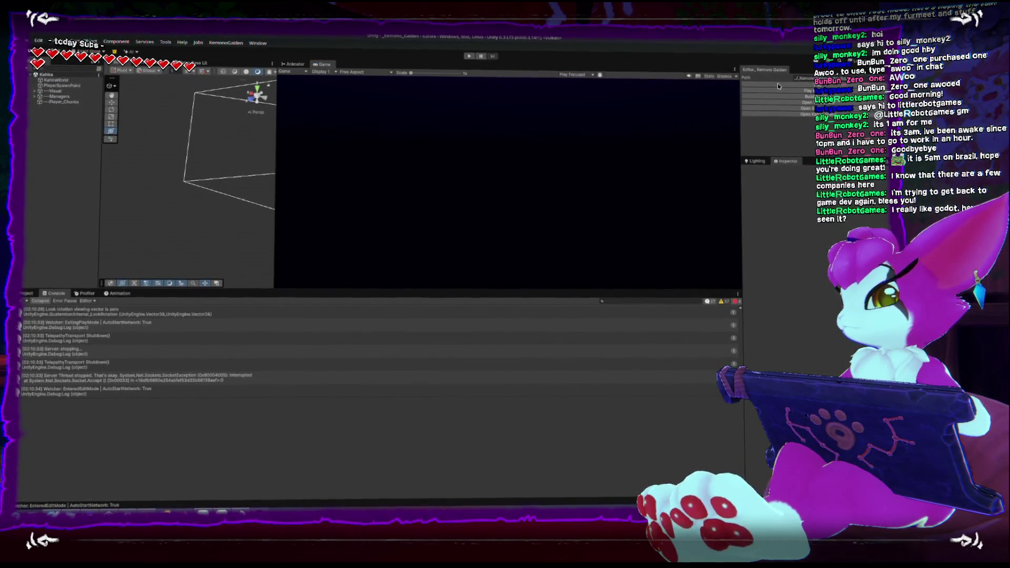
{"action": "key", "text": "ctrl+p"}
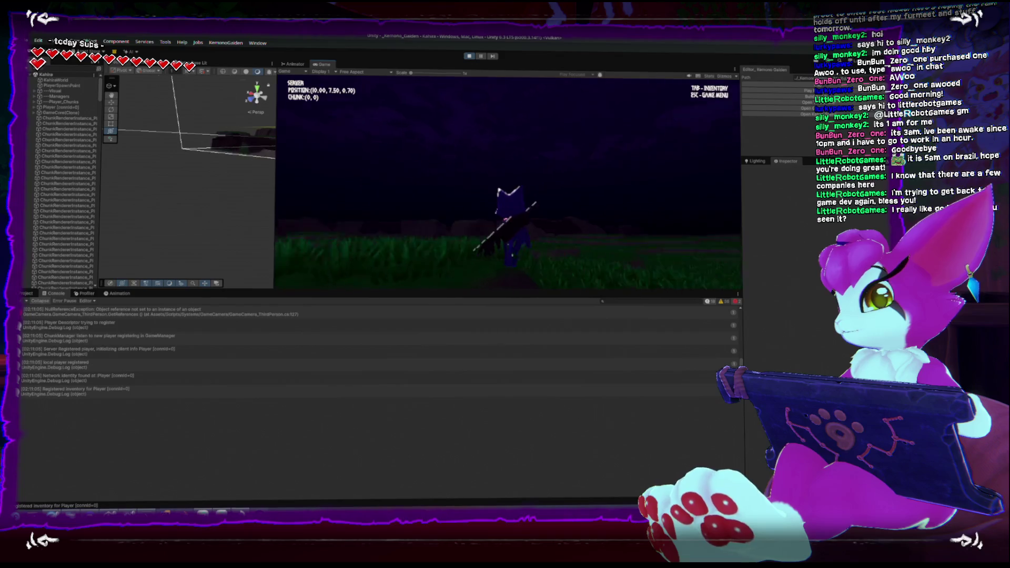
{"action": "key", "text": "Escape"}
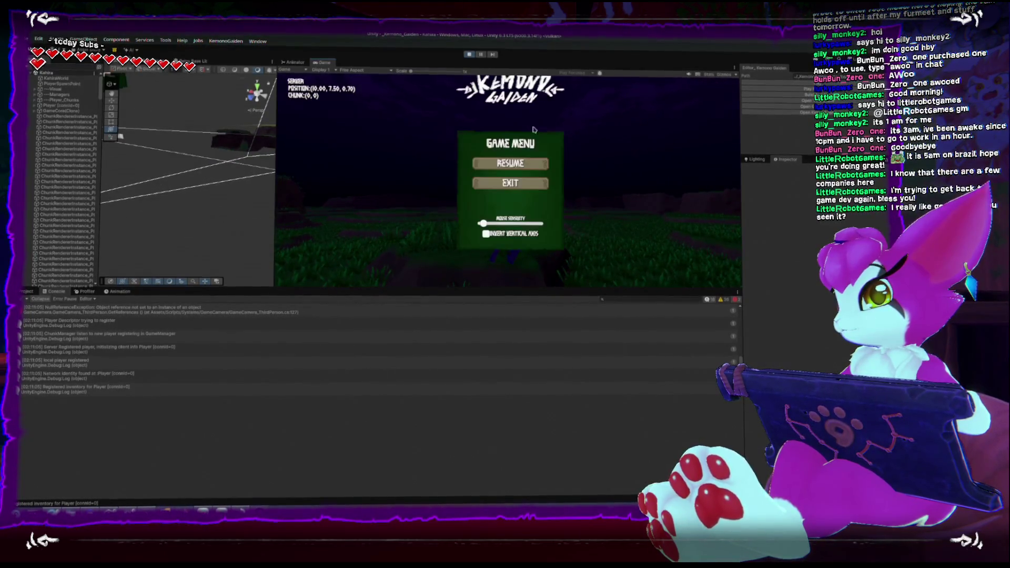
{"action": "key", "text": "ctrl+p"}
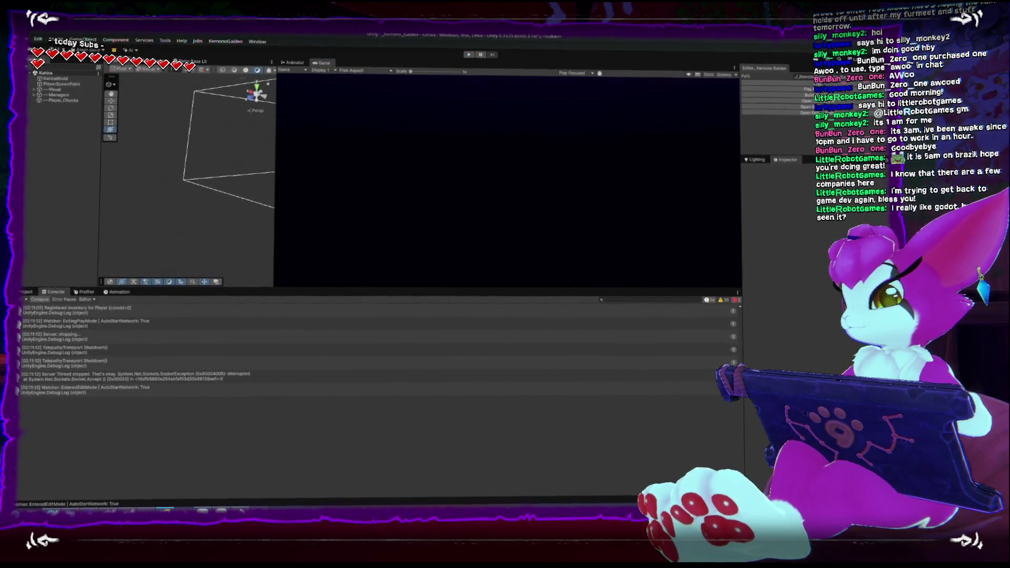
Drop the Lerp wrapper so grass scale is scale noise plus 1, and set frequency to .5f
{"action": "key", "text": "alt+Tab"}
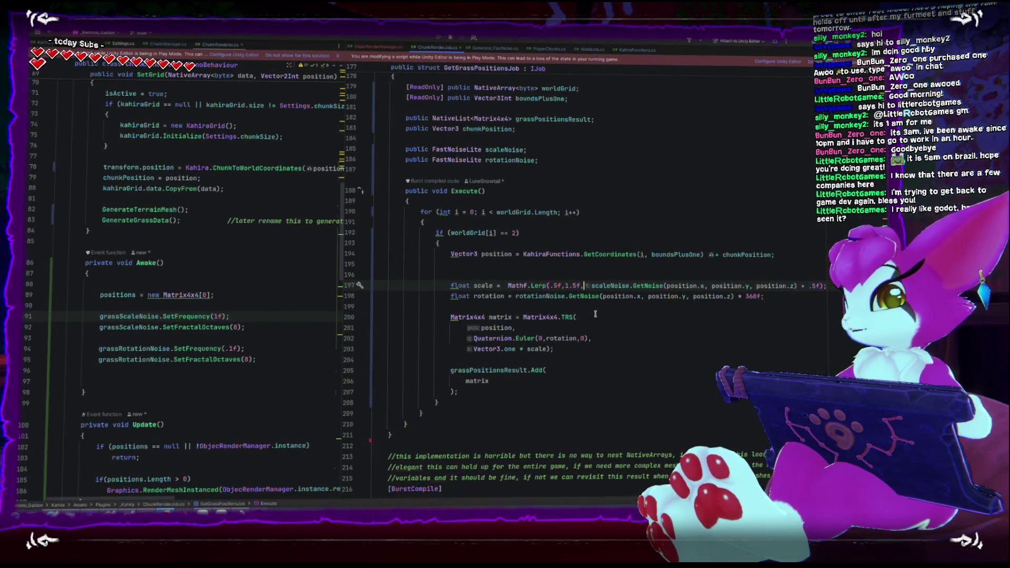
{"action": "key", "text": "ctrl+z"}
{"action": "key", "text": "ctrl+z"}
{"action": "key", "text": "ctrl+z"}
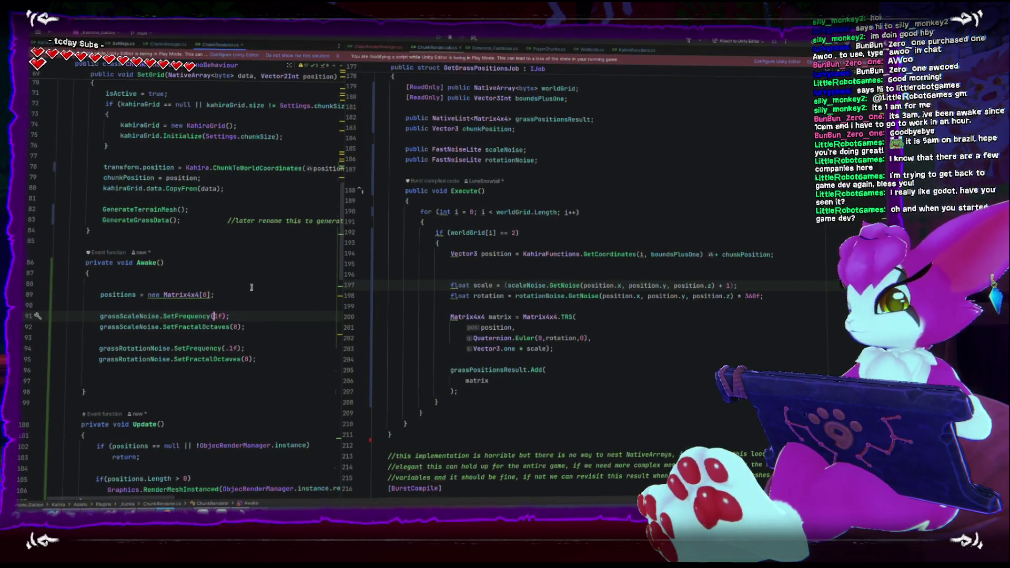
{"action": "key", "text": "Delete"}
{"action": "type", "text": ".5"}
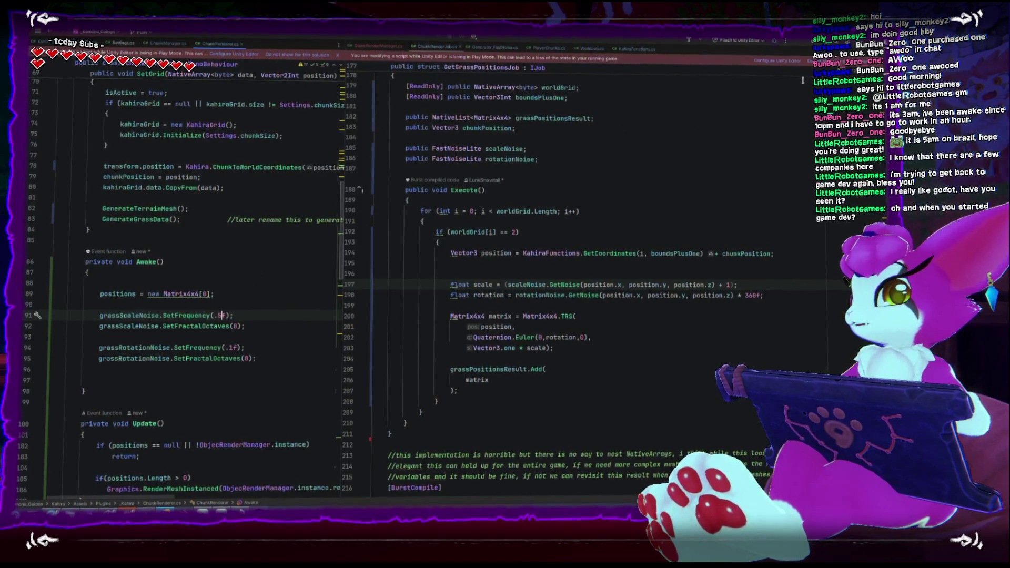
{"action": "key", "text": "alt+Tab"}
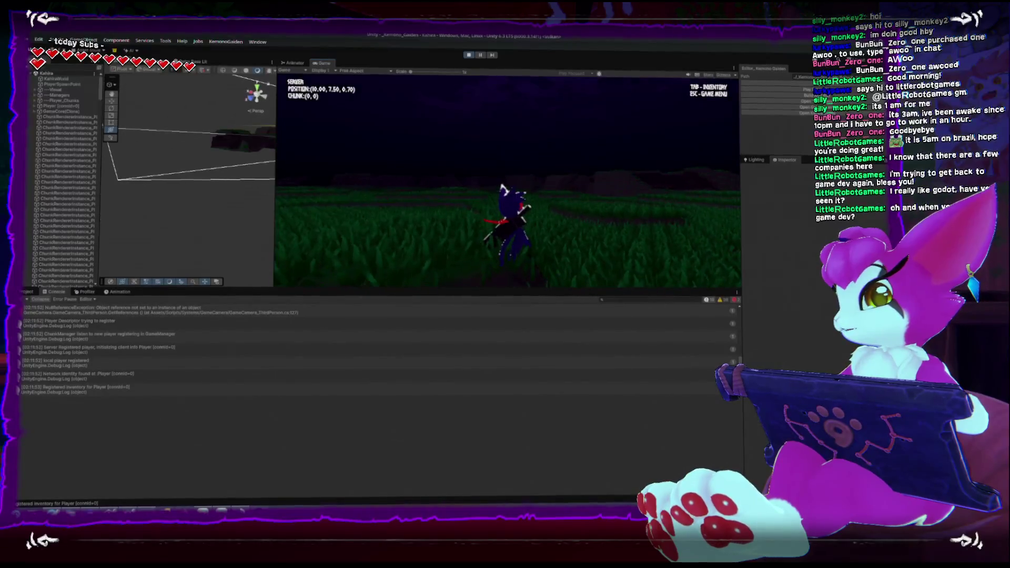
Run across the field checking grass scale variation, briefly orbiting the scene view over the terrain
{"action": "key", "text": "w"}
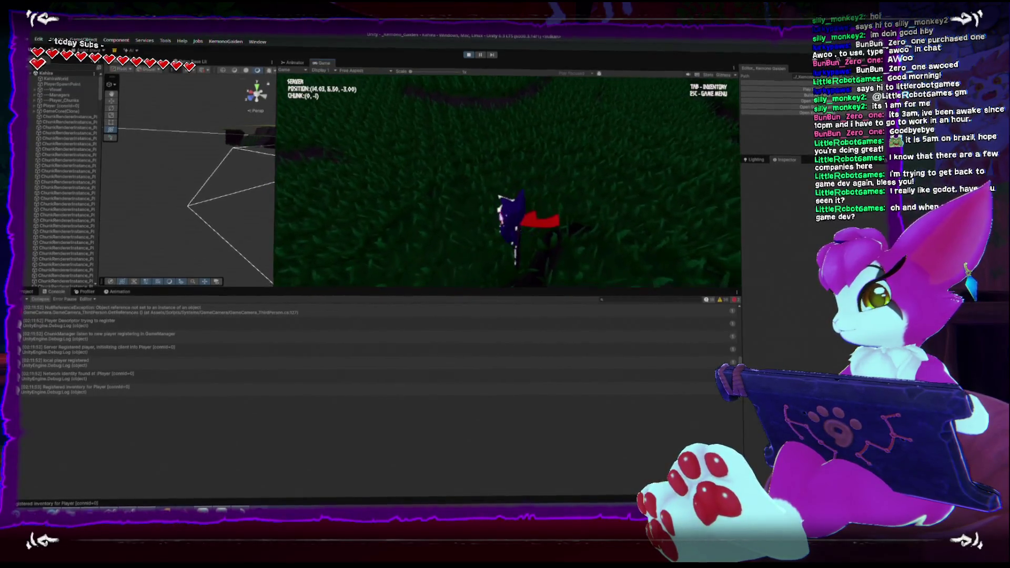
{"action": "key", "text": "w"}
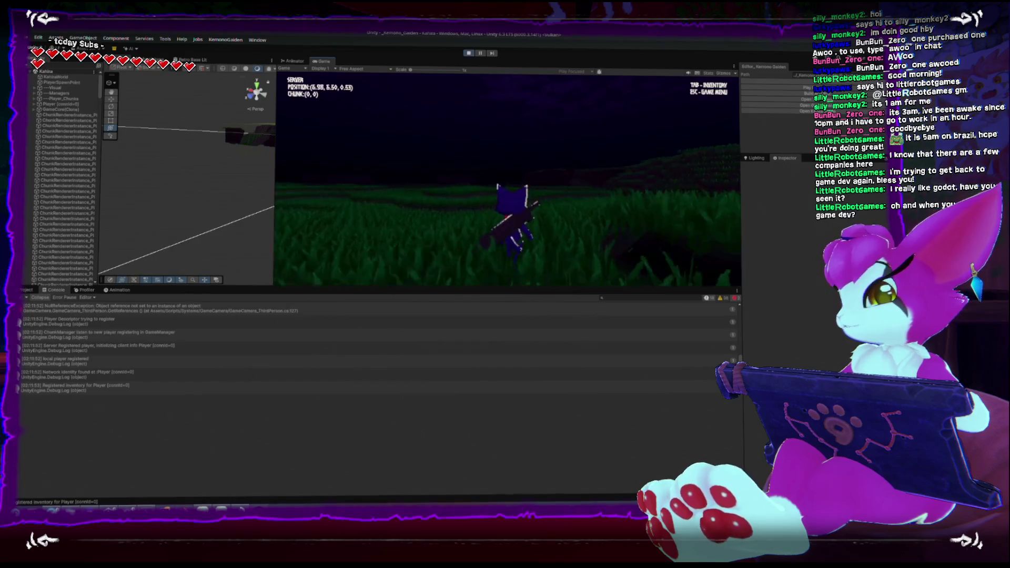
{"action": "key", "text": "w"}
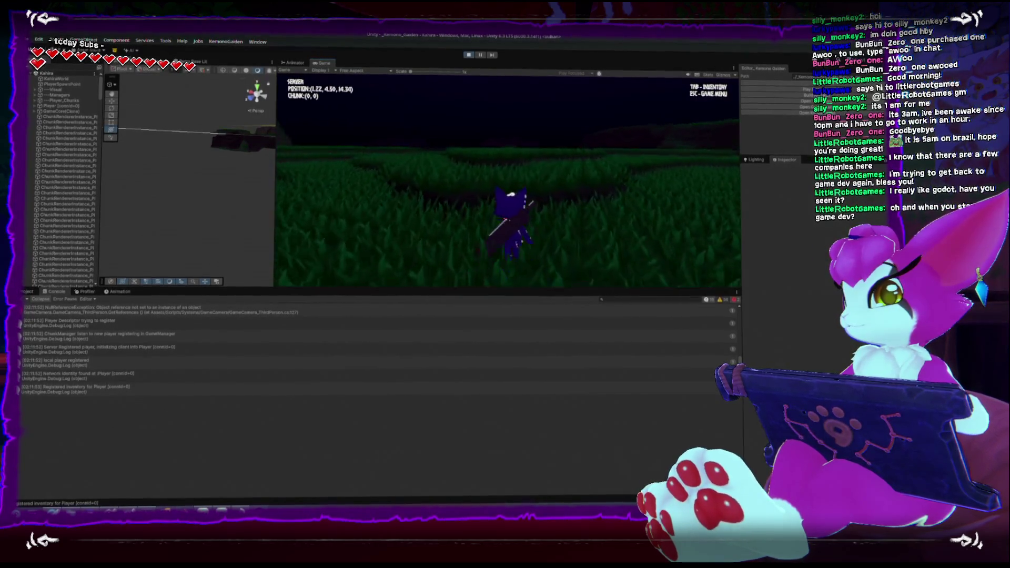
{"action": "key", "text": "w"}
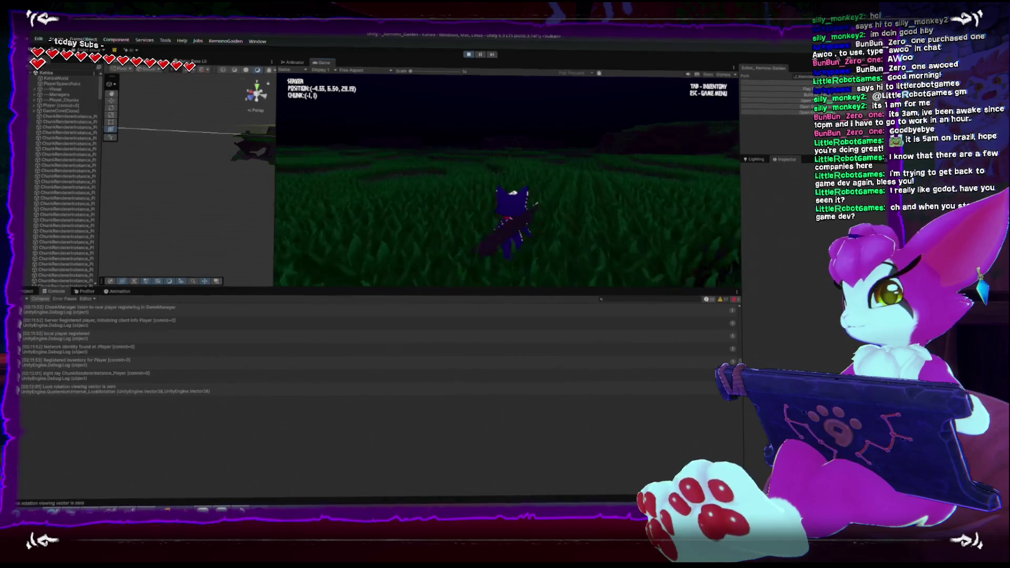
{"action": "key", "text": "Escape"}
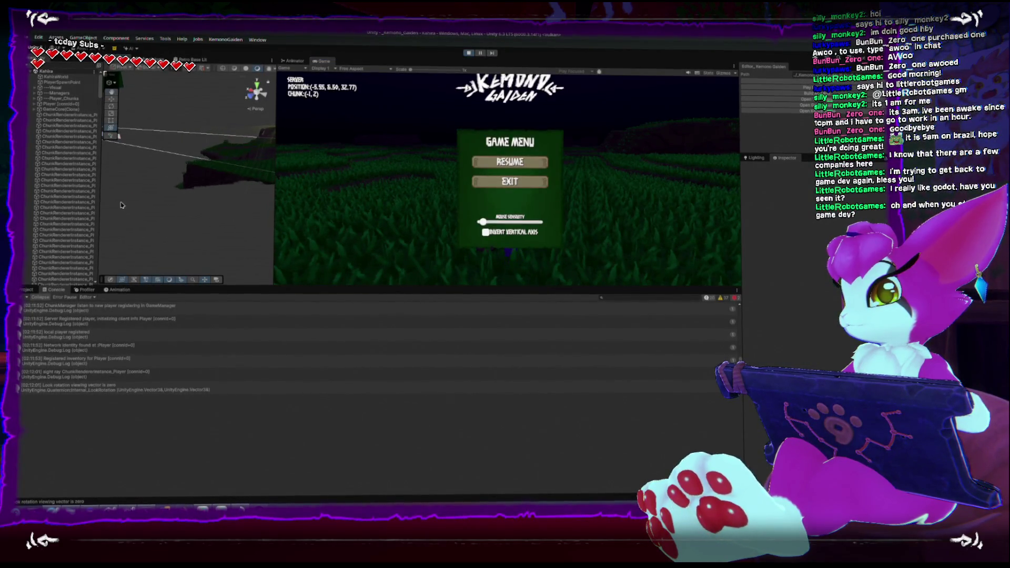
{"action": "left_click_drag", "start_coordinate": [202, 167], "coordinate": [209, 146]}
{"action": "key", "text": "Escape"}
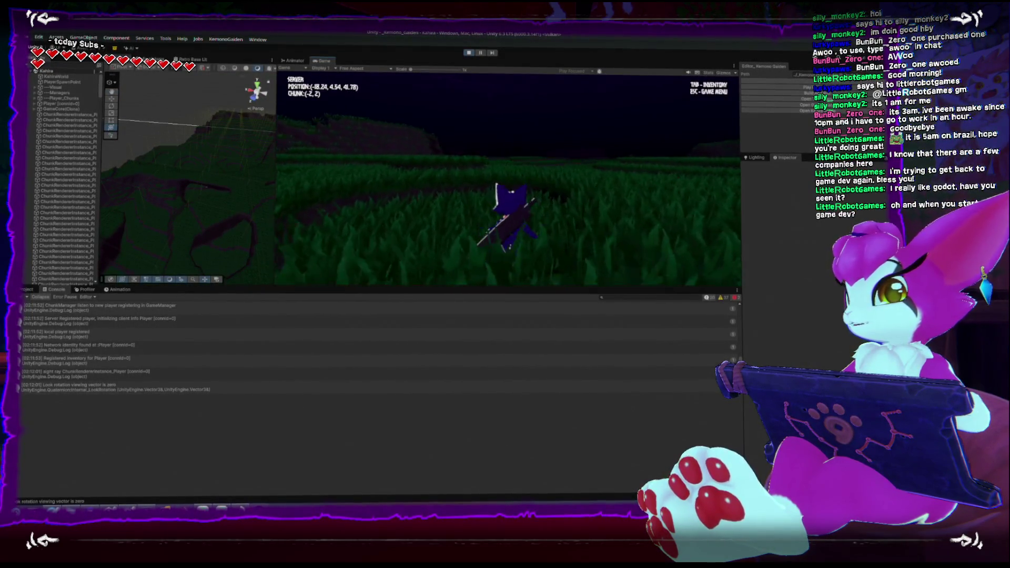
Compare grass sizes further across the field, then stop play and switch to Blender
{"action": "key", "text": "w"}
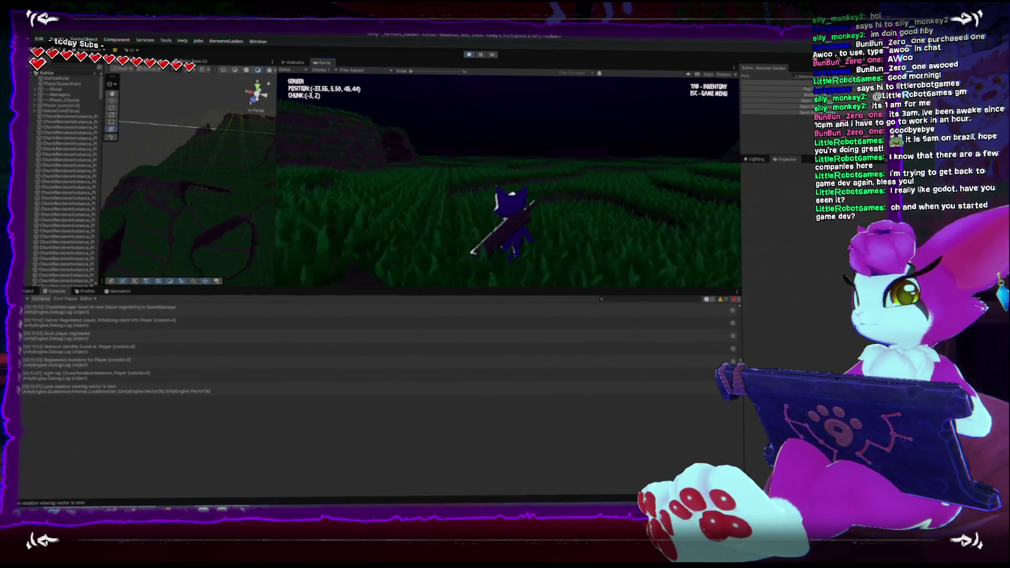
{"action": "key", "text": "w"}
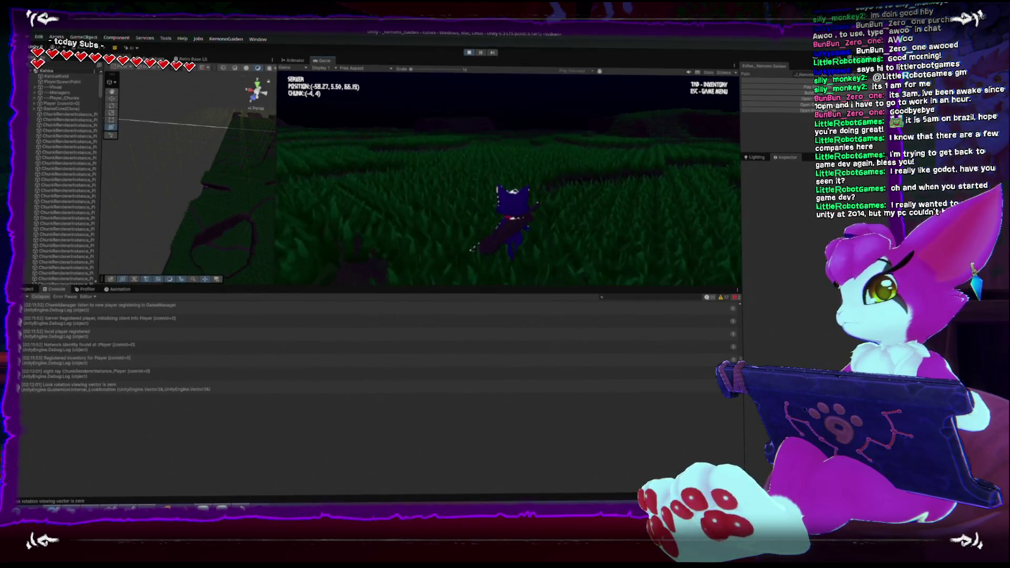
{"action": "key", "text": "w"}
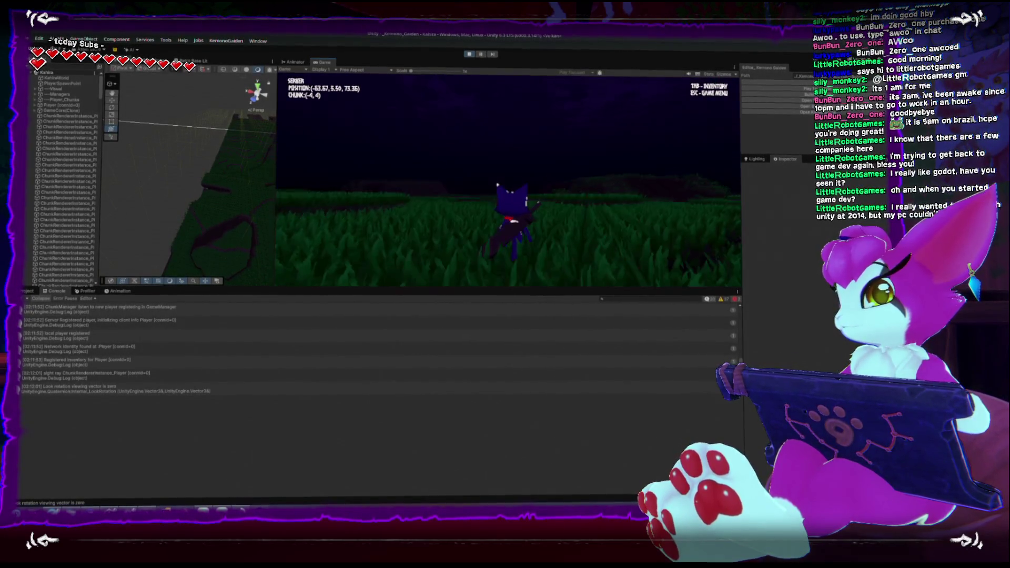
{"action": "key", "text": "Escape"}
{"action": "left_click", "coordinate": [471, 49]}
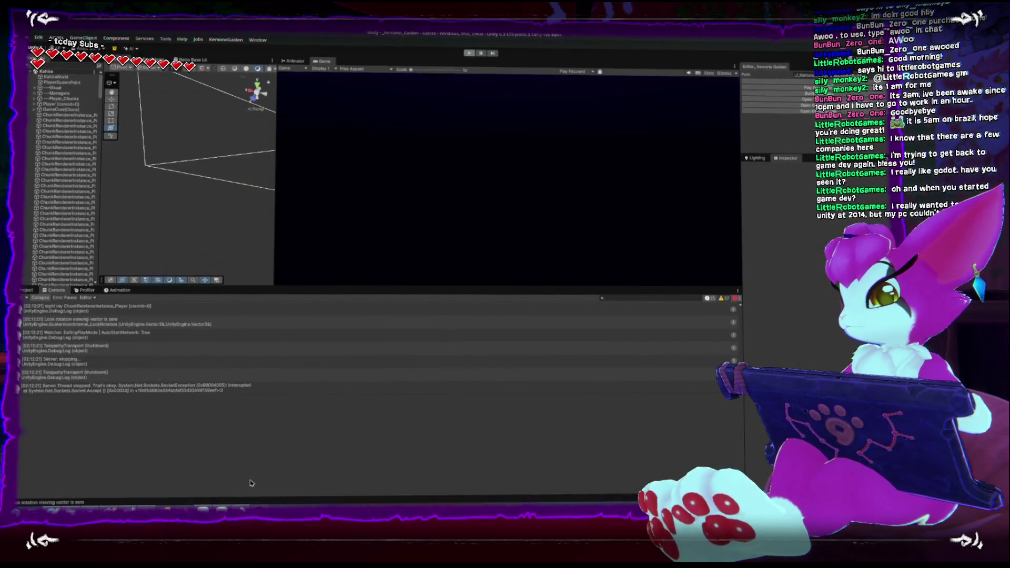
{"action": "key", "text": "alt+Tab"}
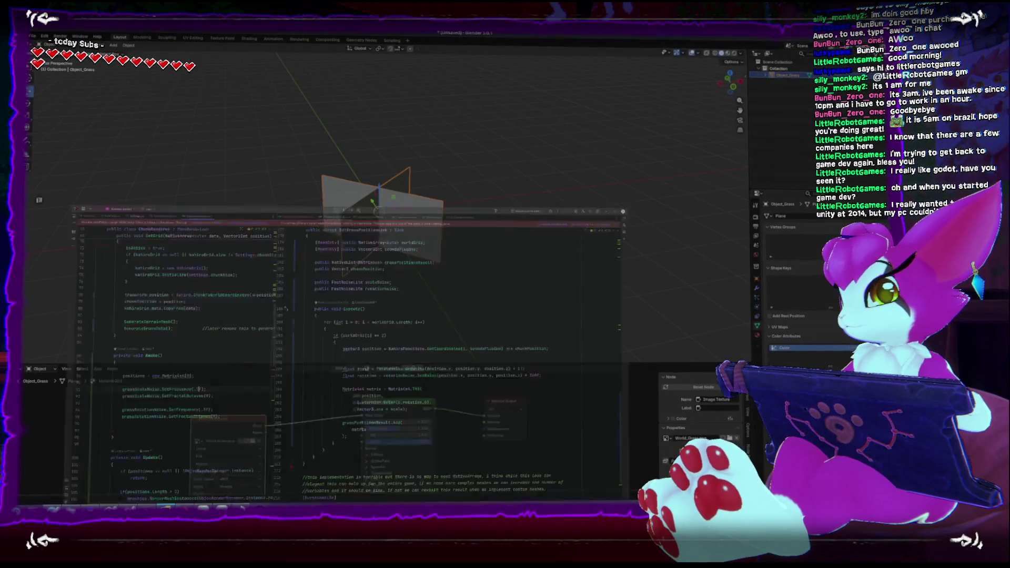
Change the grass scale offset on line 197 from + 1 to + 1.5f, then go back to Unity to reload
{"action": "key", "text": "alt+Tab"}
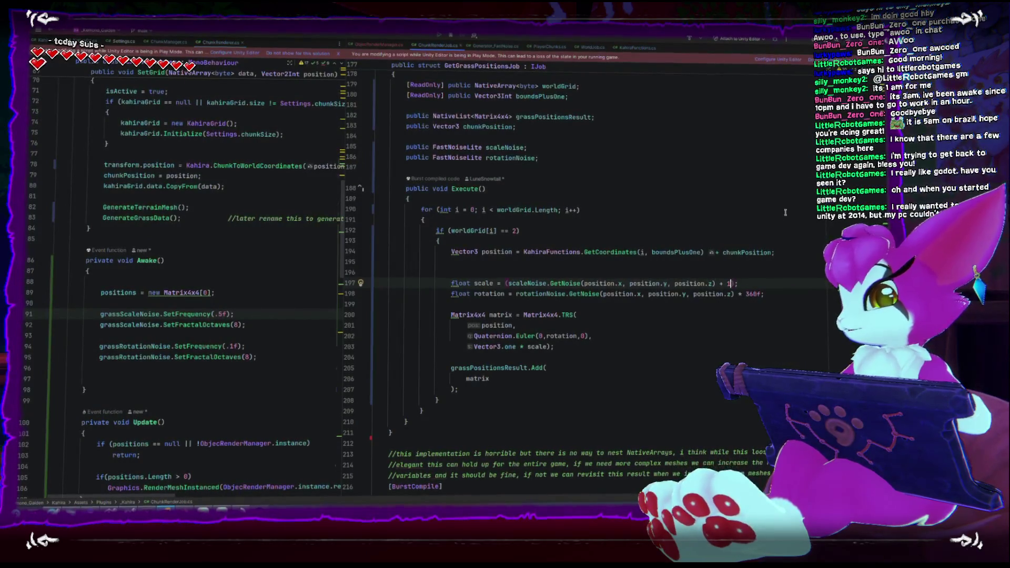
{"action": "type", "text": "/5"}
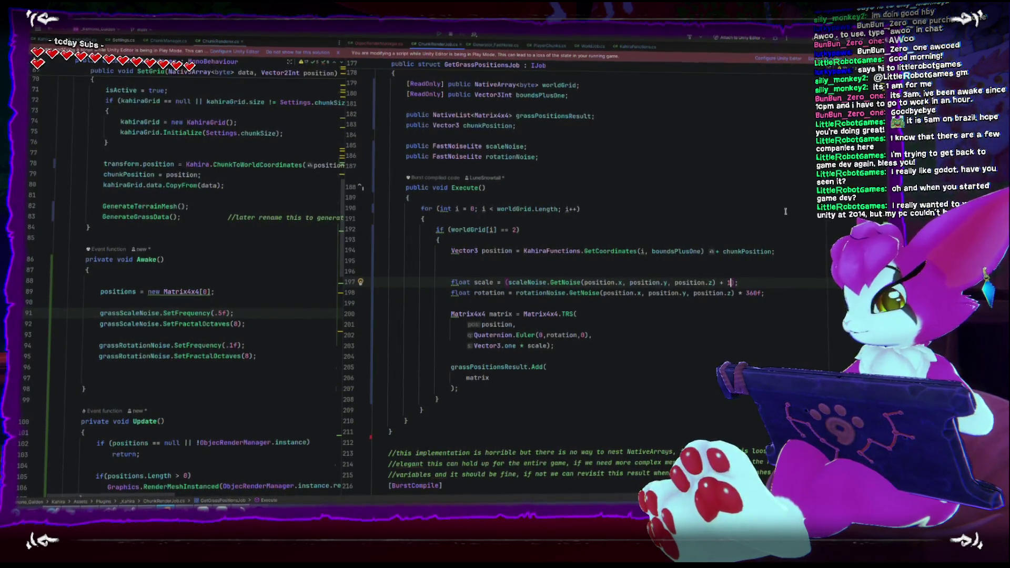
{"action": "key", "text": "BackSpace"}
{"action": "key", "text": "BackSpace"}
{"action": "type", "text": ".5f"}
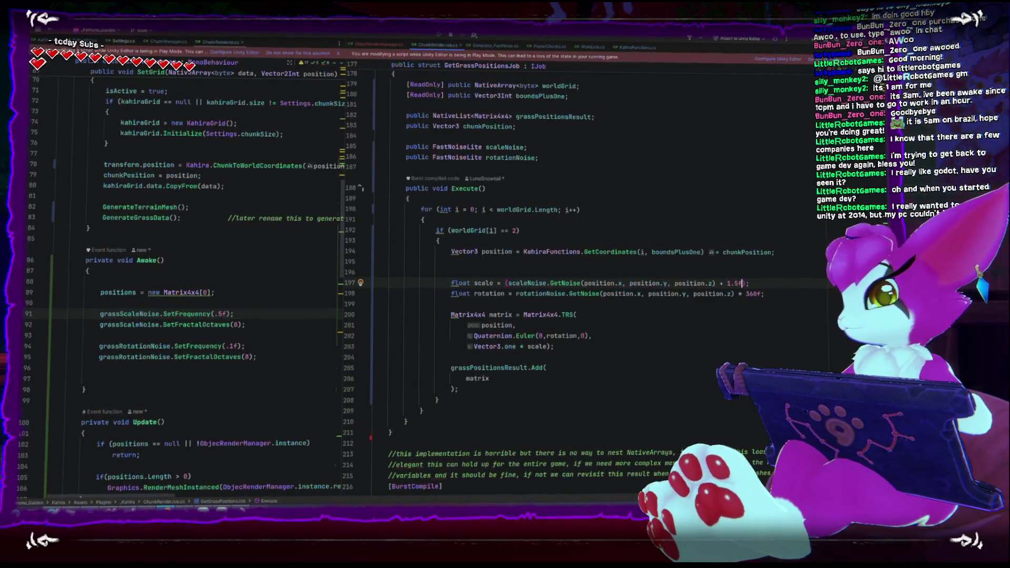
{"action": "key", "text": "alt+Tab"}
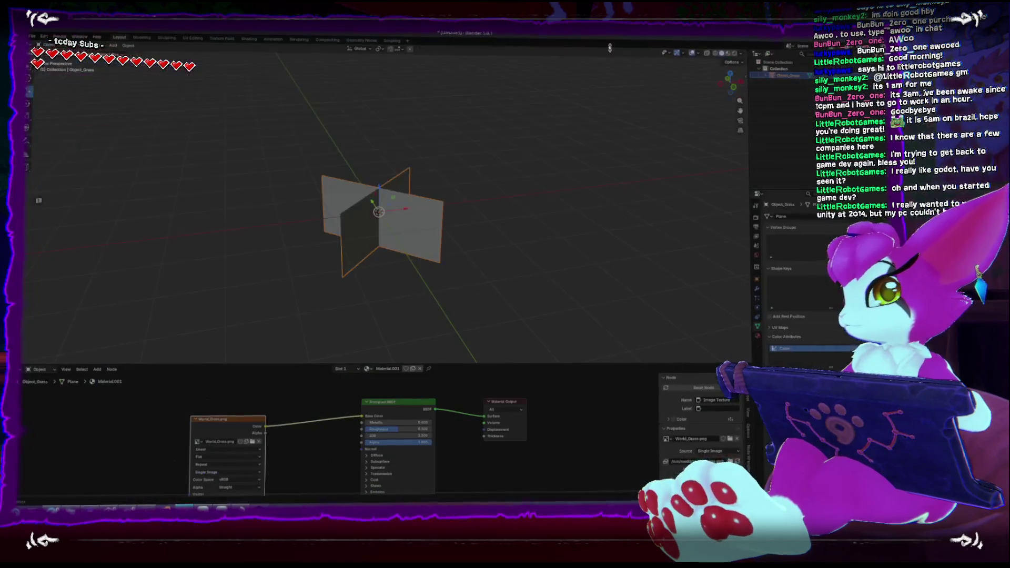
{"action": "key", "text": "alt+Tab"}
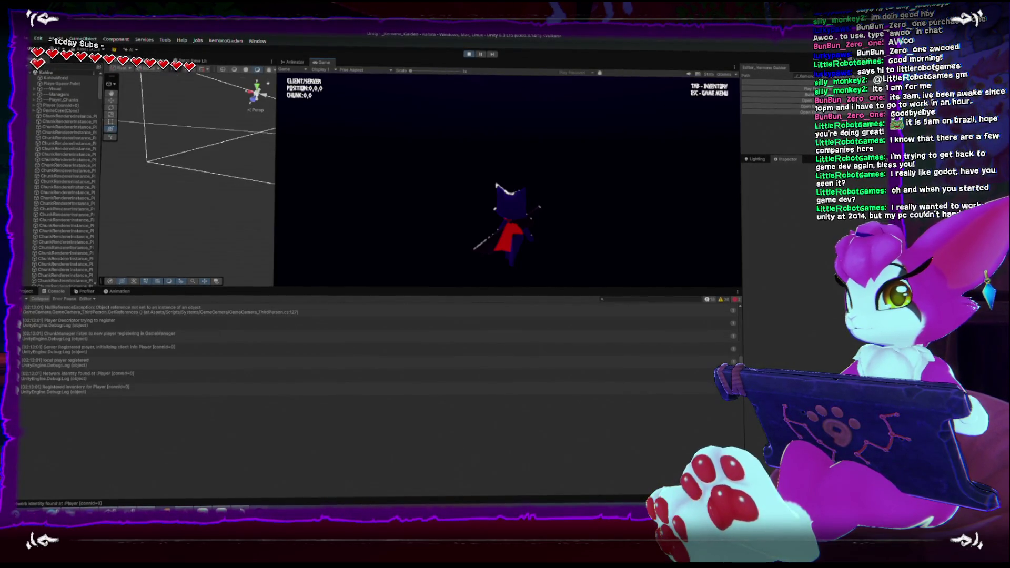
Run through several grass chunks checking the 1.5f scale variation, then open the Game Menu and stop play
{"action": "key", "text": "w"}
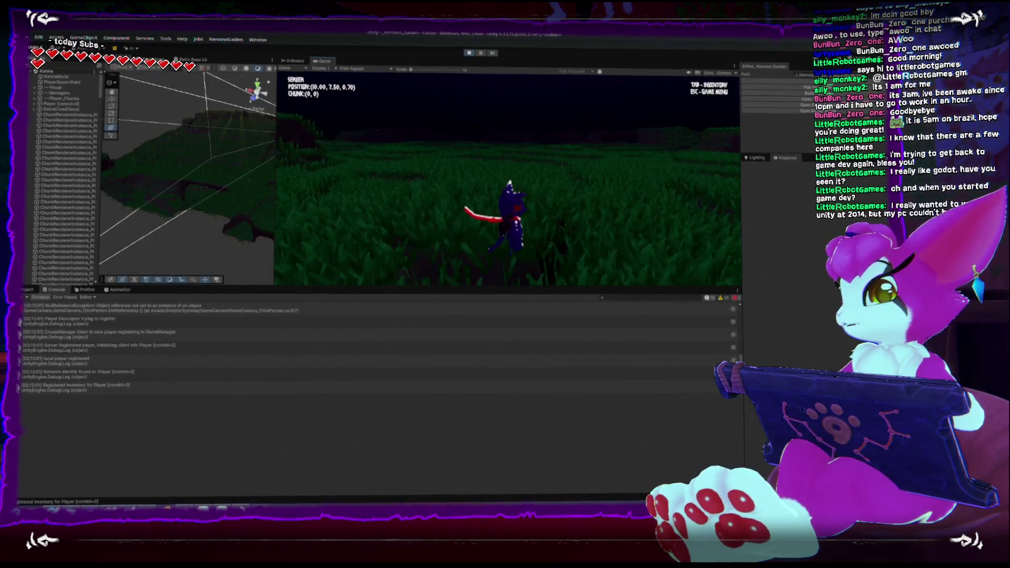
{"action": "key", "text": "w"}
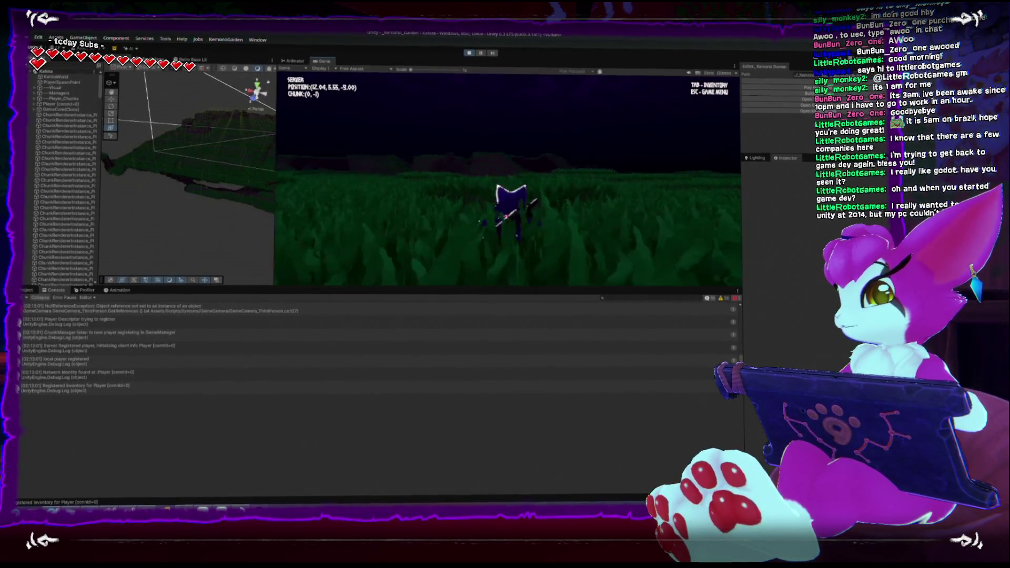
{"action": "key", "text": "w"}
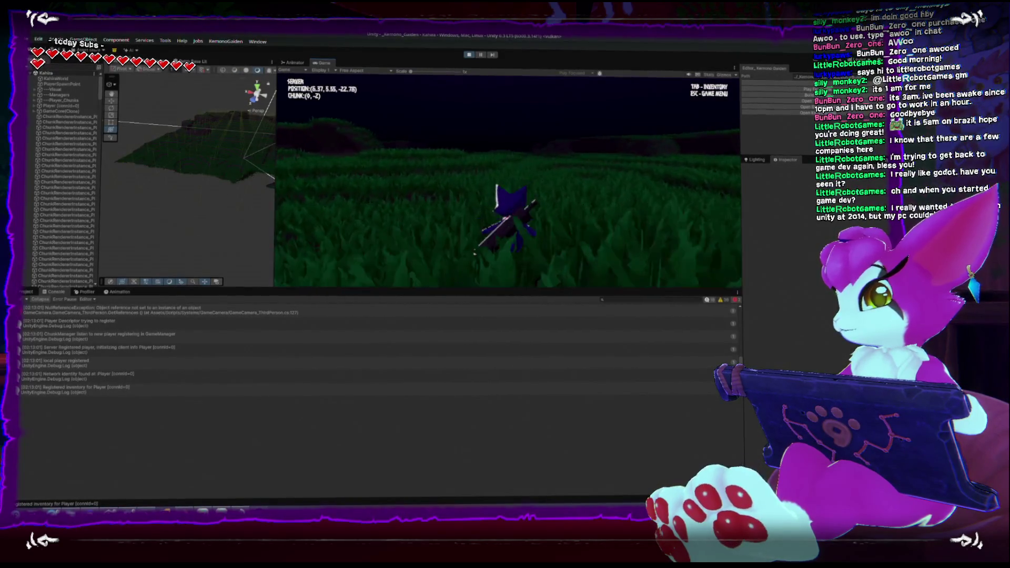
{"action": "key", "text": "w"}
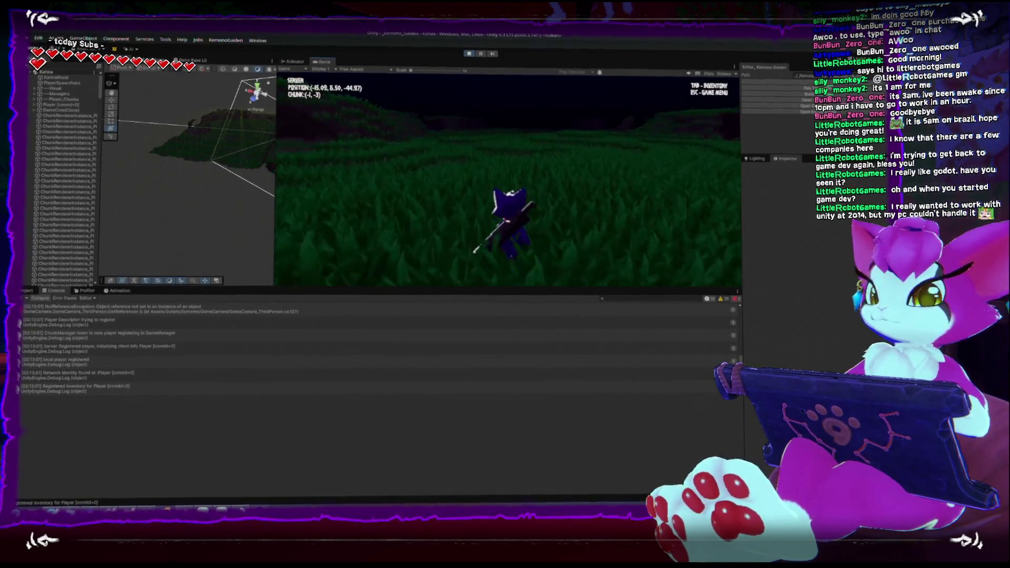
{"action": "key", "text": "w"}
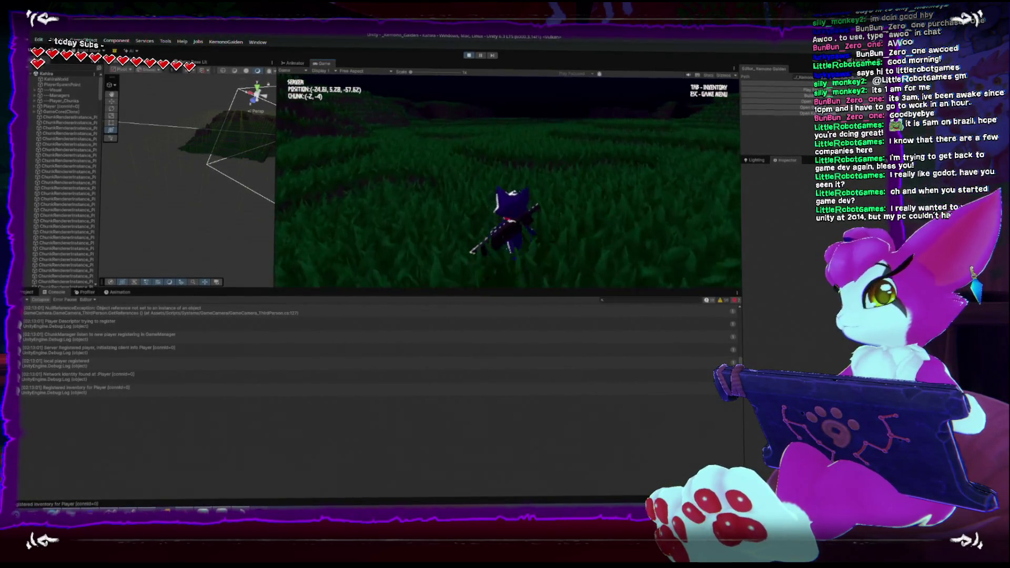
{"action": "key", "text": "w"}
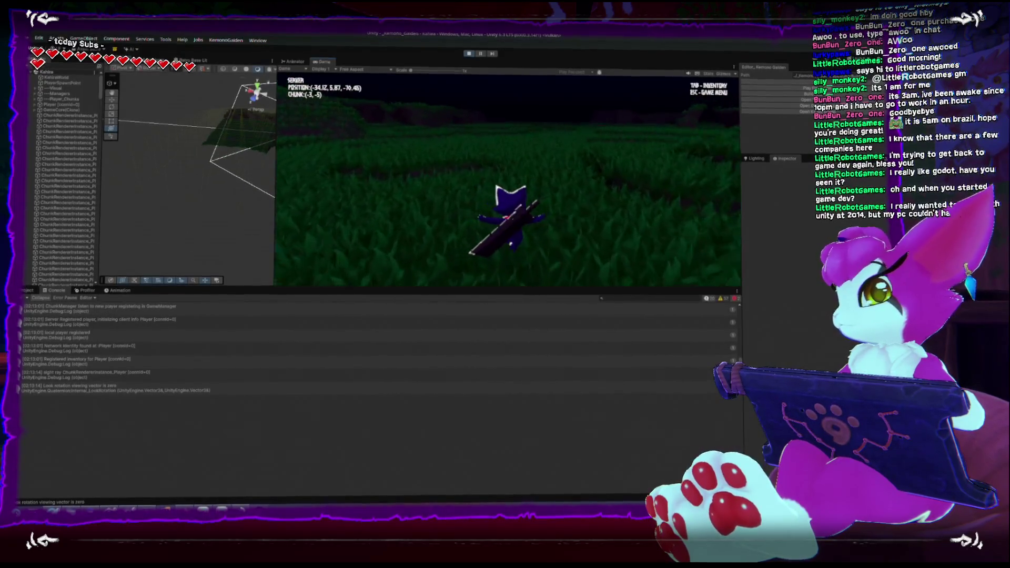
{"action": "key", "text": "w"}
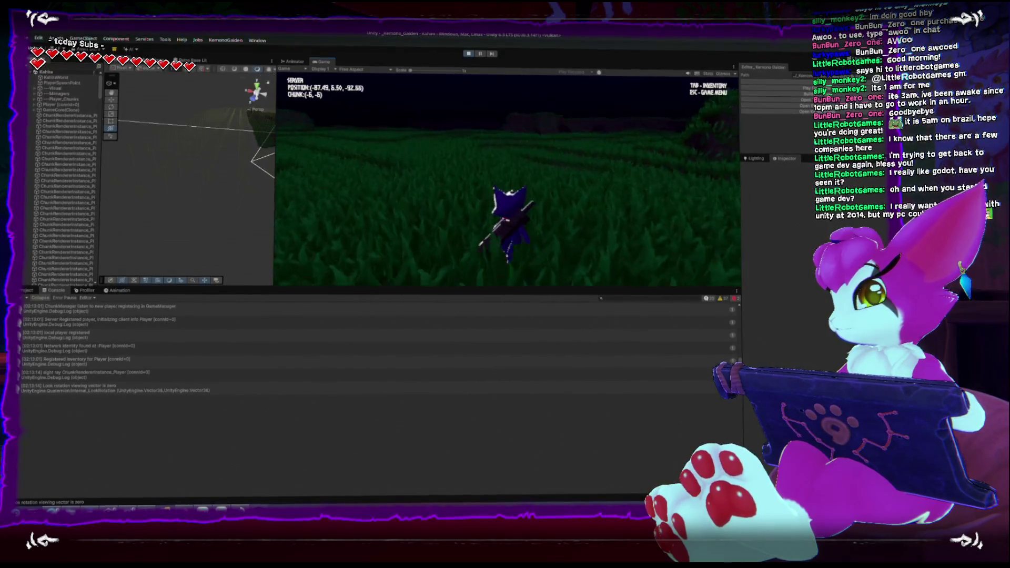
{"action": "key", "text": "w"}
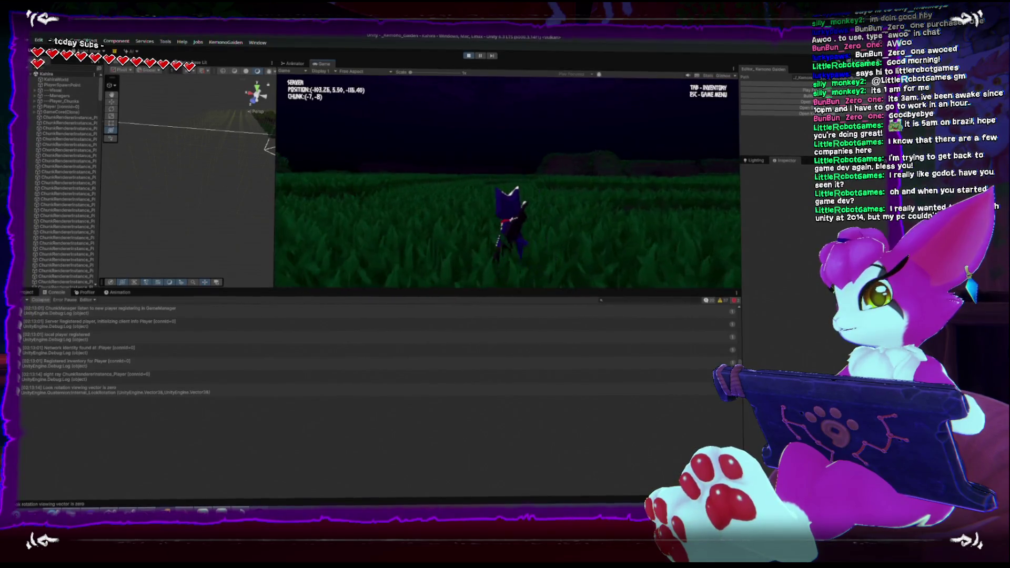
{"action": "key", "text": "w"}
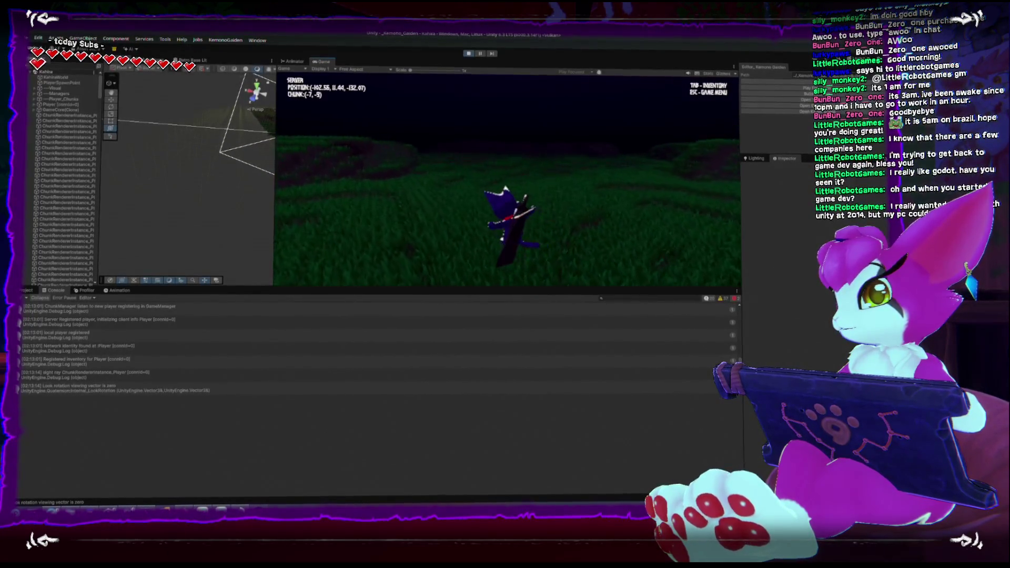
{"action": "key", "text": "Escape"}
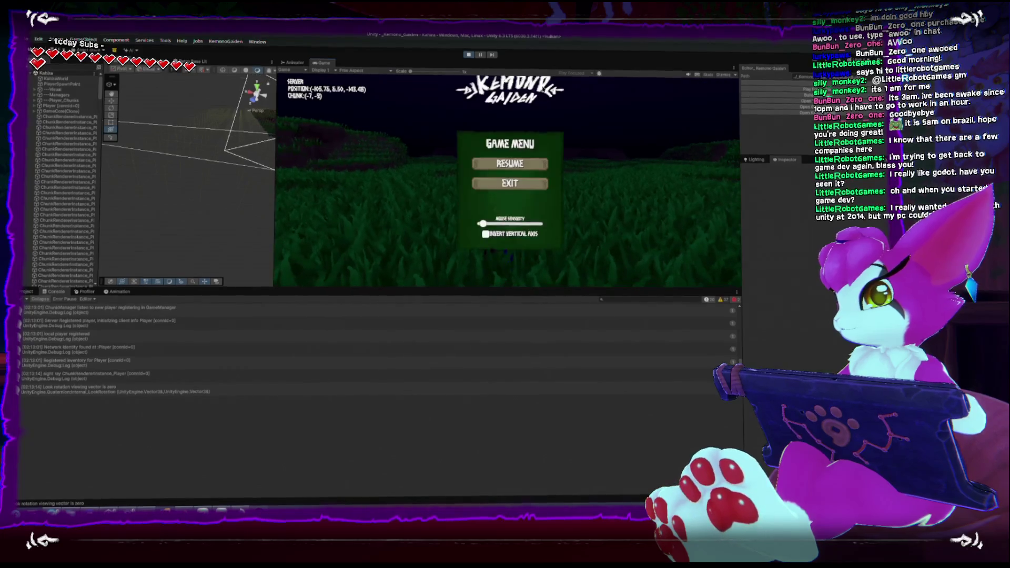
{"action": "left_click", "coordinate": [468, 55]}
Export the grass blade drawing as PNG over World_Grass, accepting overwrite and flattening, then return to Unity
{"action": "key", "text": "alt+Tab"}
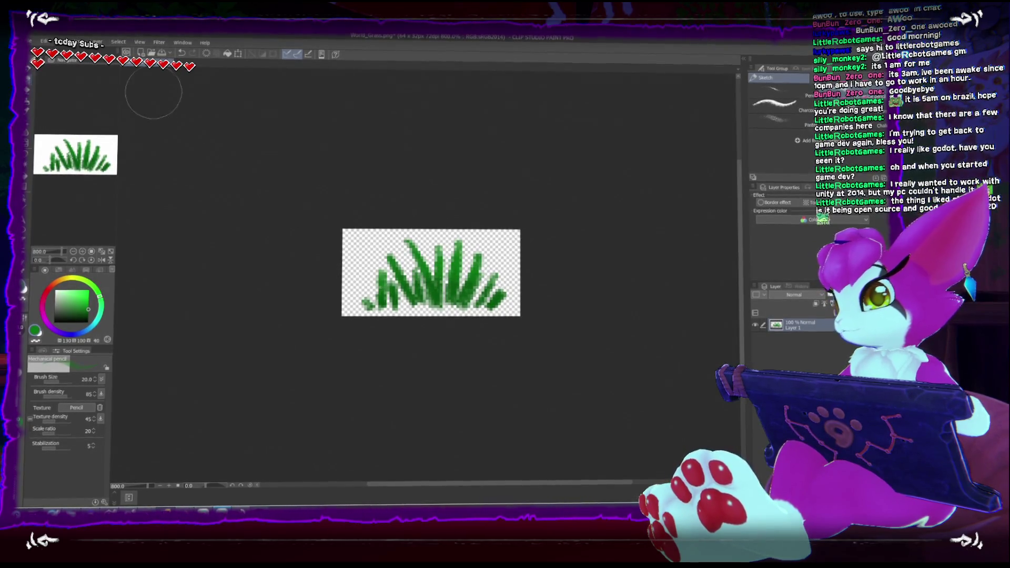
{"action": "left_click", "coordinate": [47, 42]}
{"action": "left_click", "coordinate": [63, 105]}
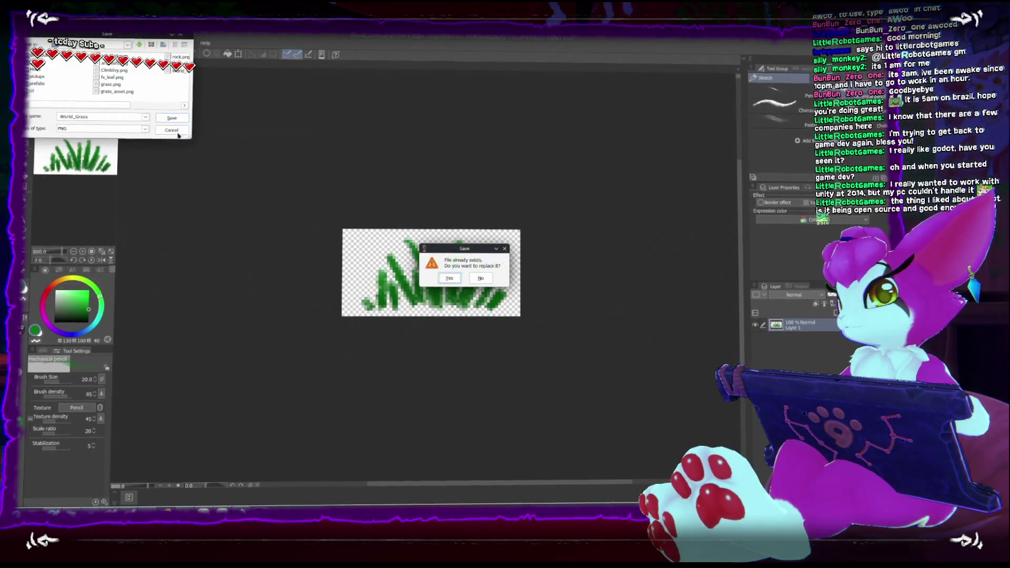
{"action": "left_click", "coordinate": [451, 279]}
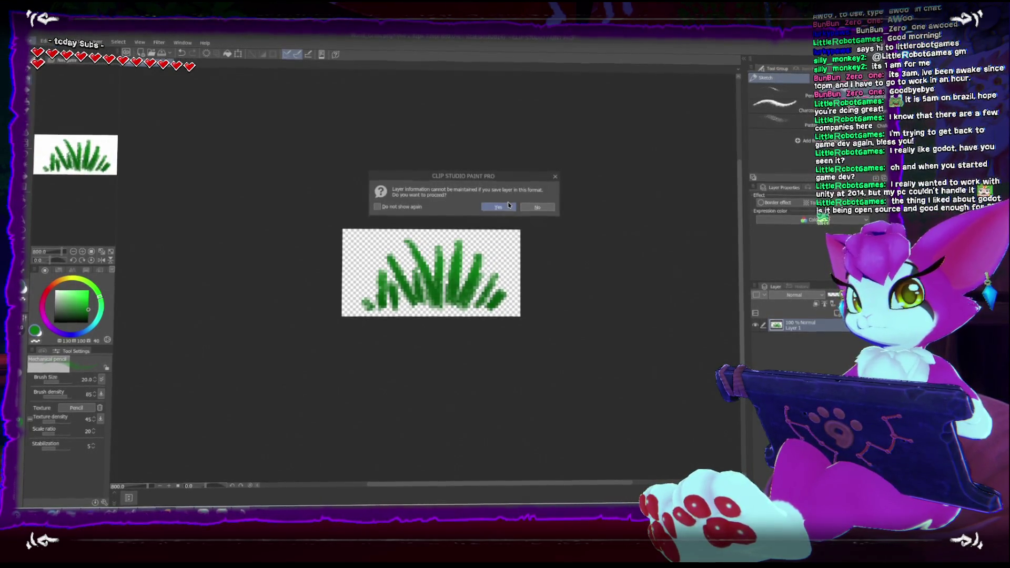
{"action": "left_click", "coordinate": [484, 207]}
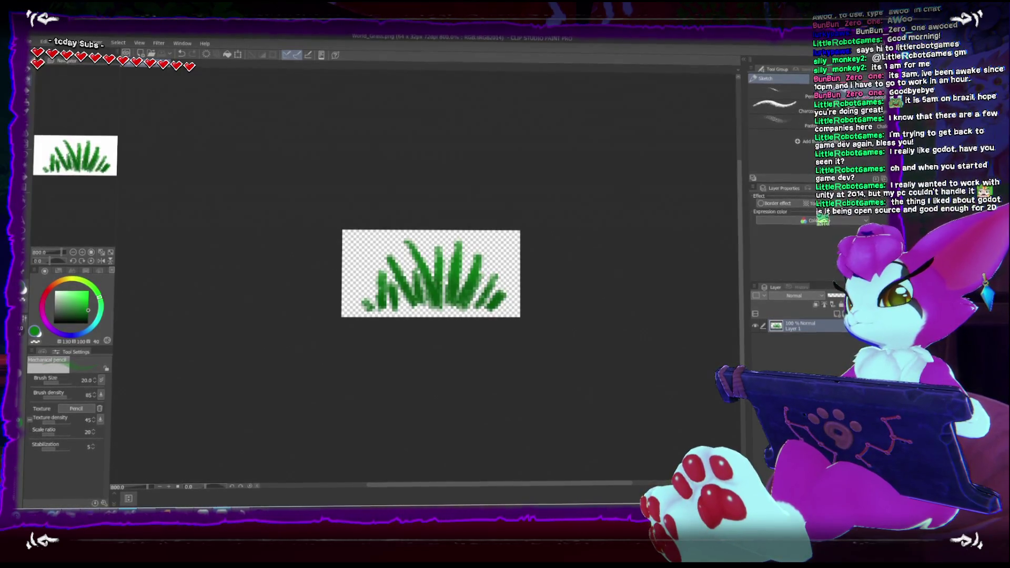
{"action": "mouse_move", "coordinate": [129, 511]}
{"action": "left_click", "coordinate": [122, 470]}
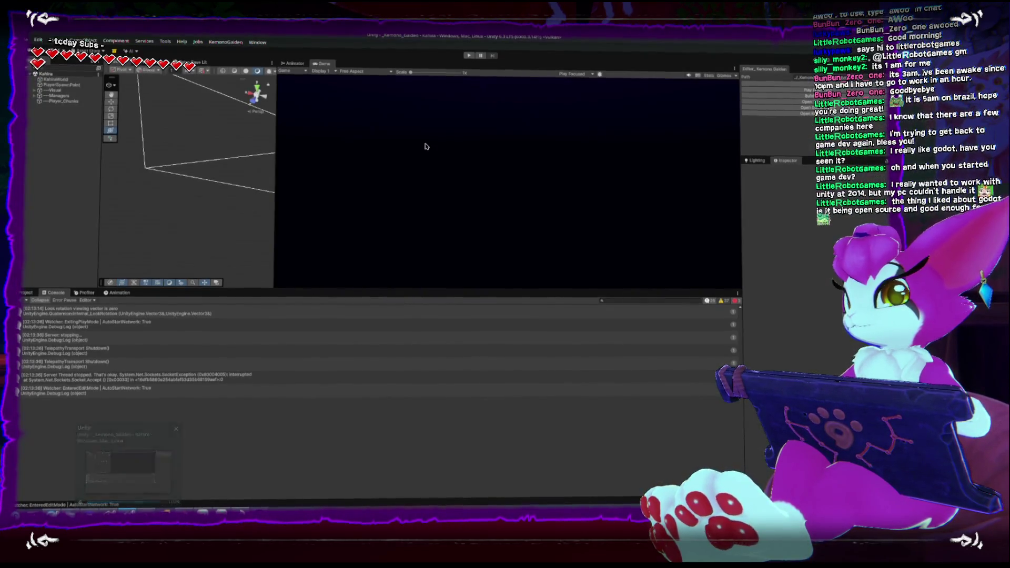
Start Play mode so the updated grass texture reloads, then bring up the Game Menu
{"action": "left_click", "coordinate": [752, 97]}
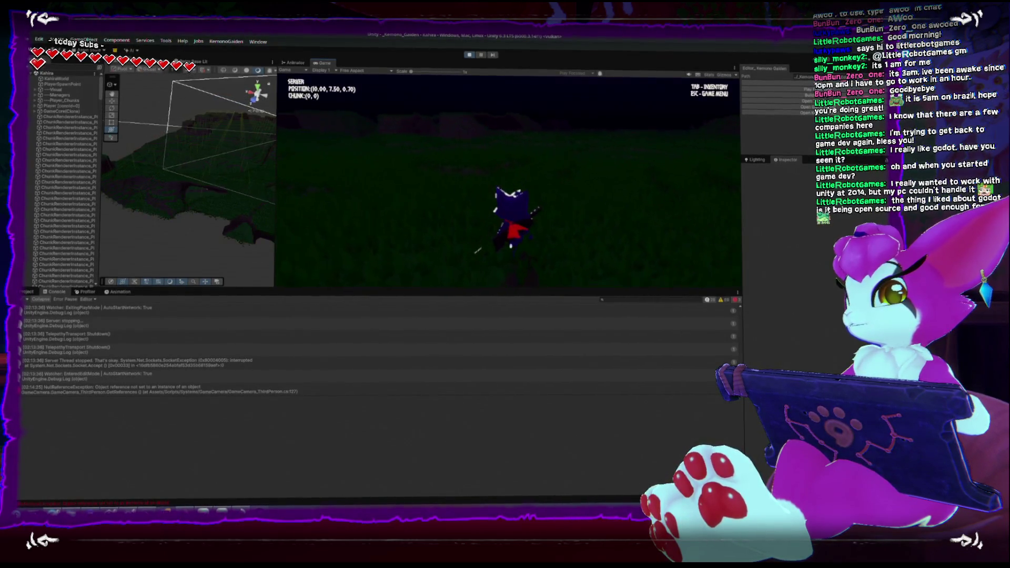
{"action": "key", "text": "Escape"}
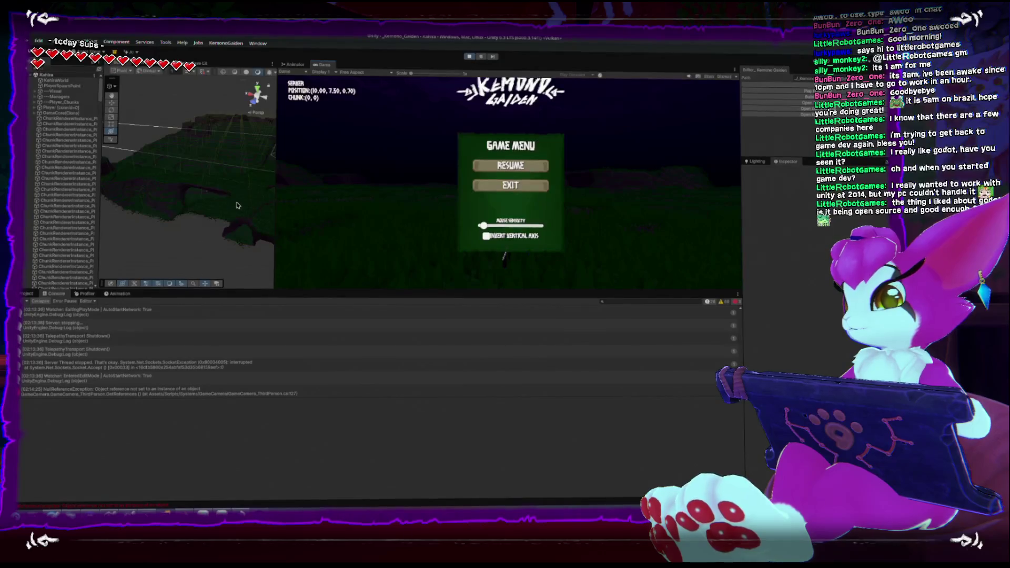
Inspect Assets/Art/world_grass.mat, then walk through the retextured grass to chunk (-1, -2) and enlarge the game view
{"action": "left_click", "coordinate": [25, 293]}
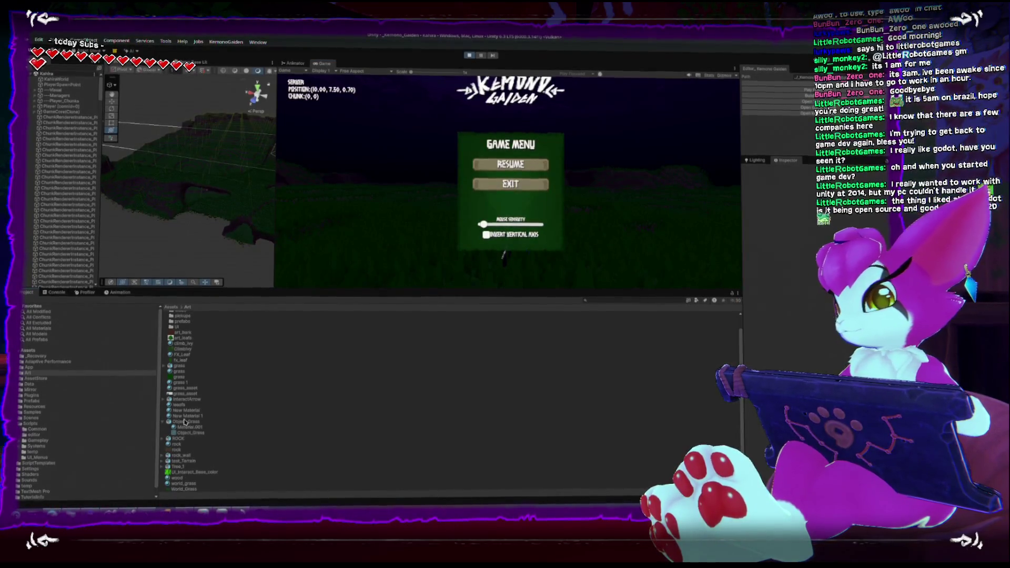
{"action": "left_click", "coordinate": [184, 482]}
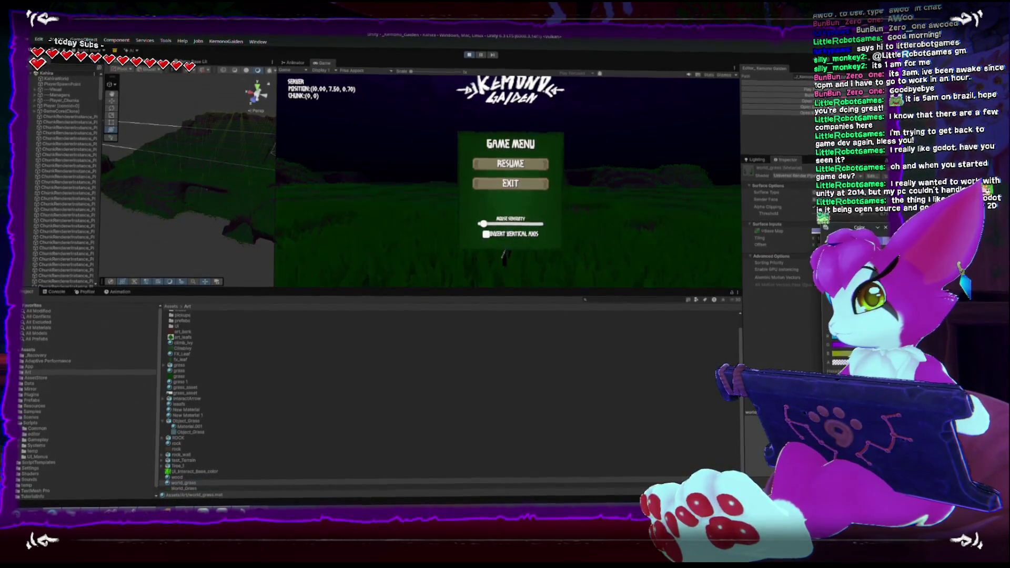
{"action": "key", "text": "Escape"}
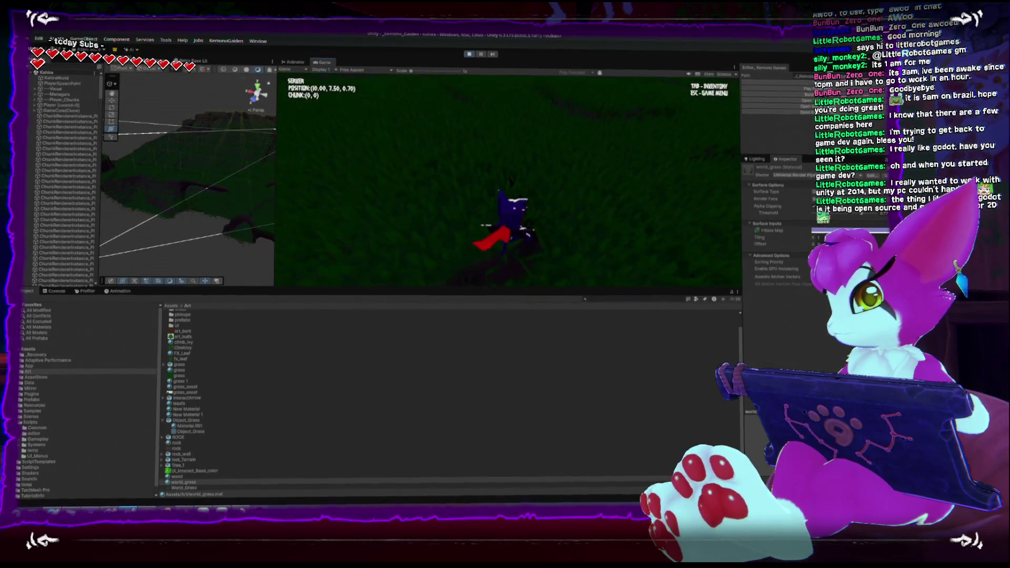
{"action": "key", "text": "w"}
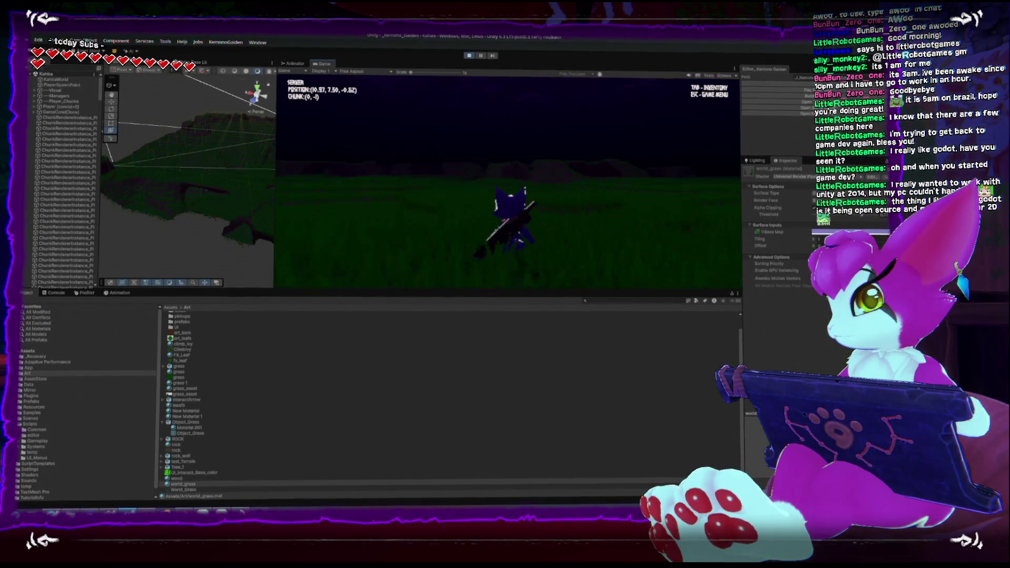
{"action": "key", "text": "w"}
{"action": "key", "text": "w"}
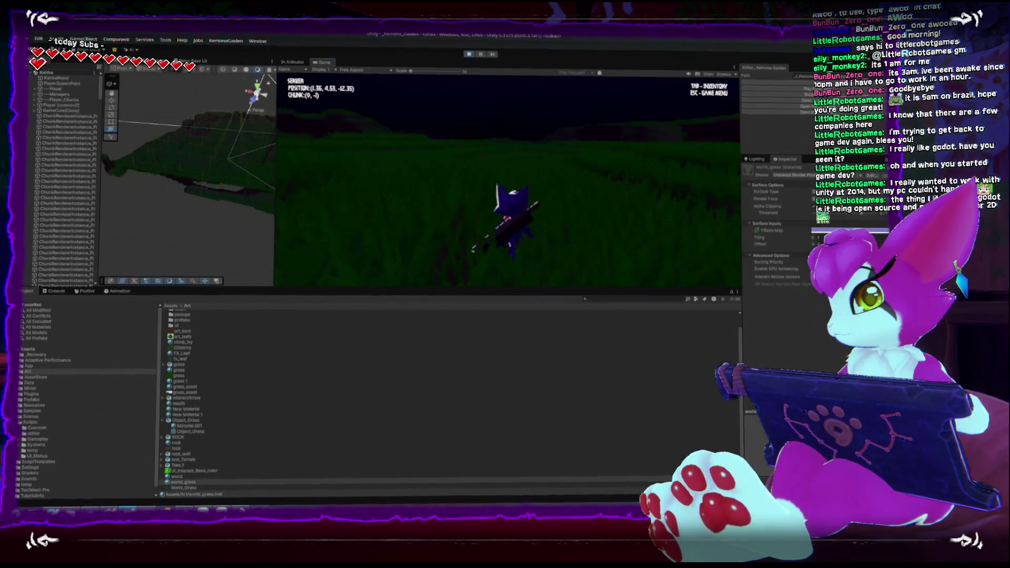
{"action": "key", "text": "w"}
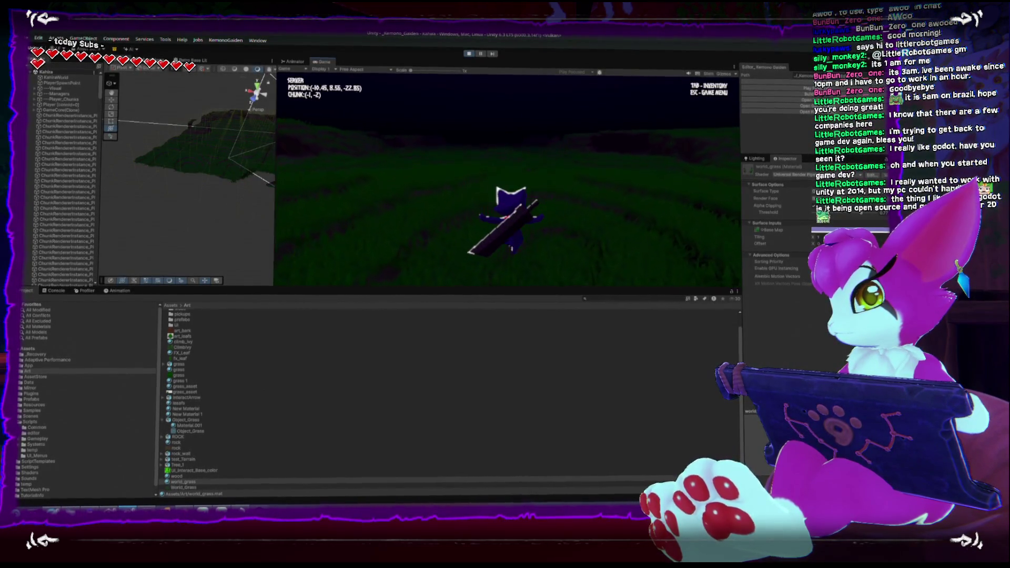
{"action": "key", "text": "Escape"}
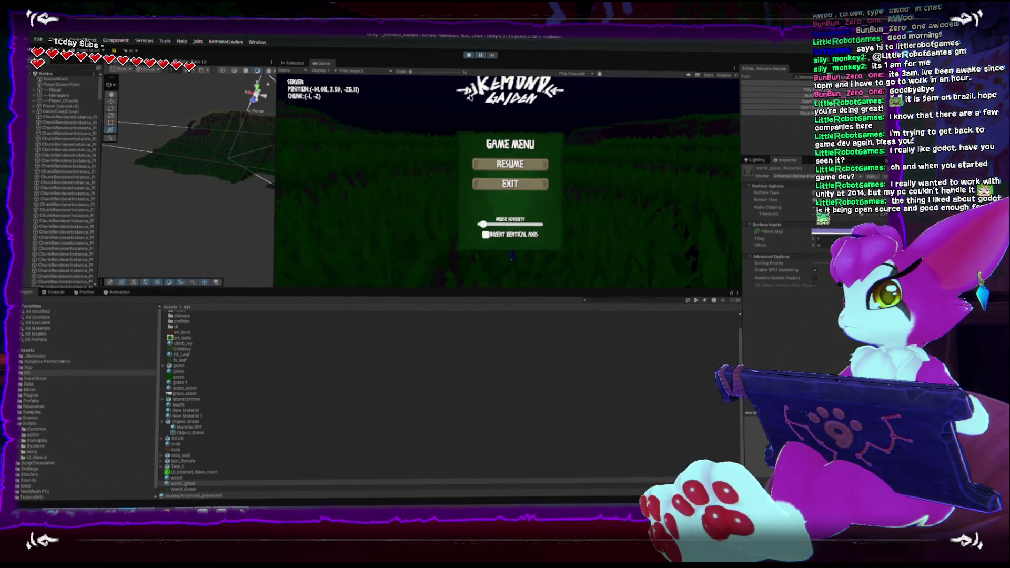
{"action": "key", "text": "shift+space"}
Leave the Game Menu and run forward up and down the slopes across the grass field
{"action": "key", "text": "Escape"}
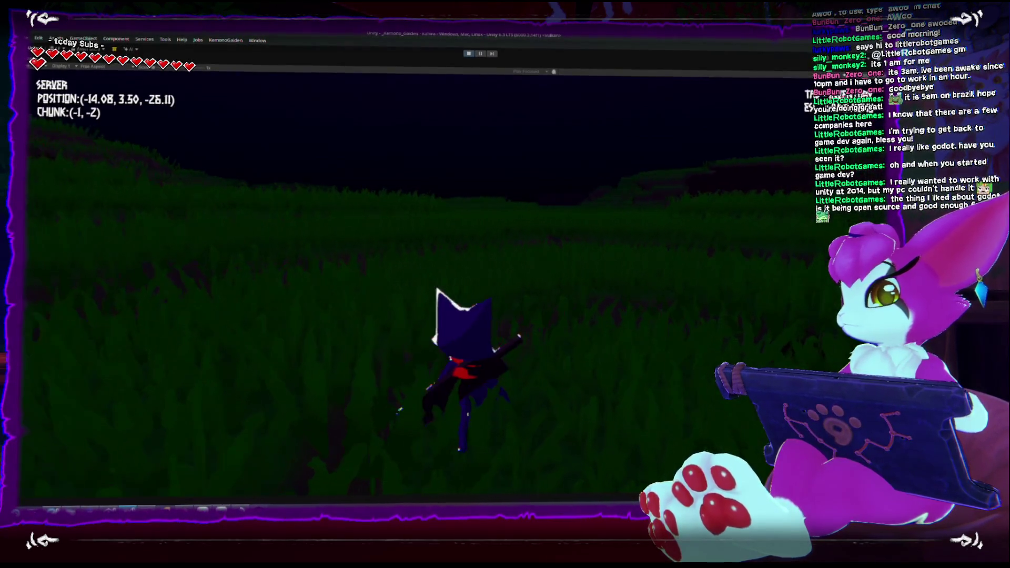
{"action": "key", "text": "w"}
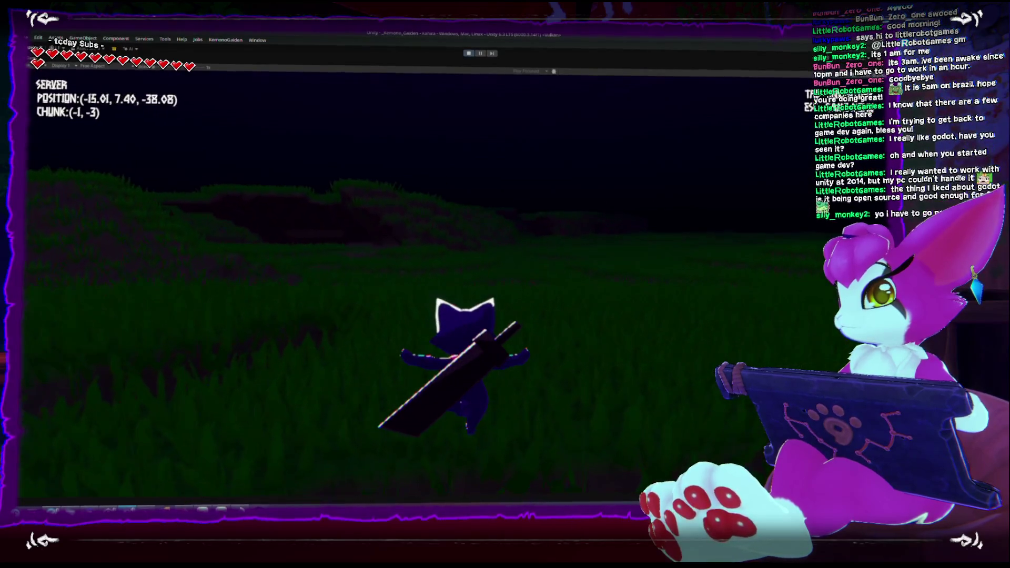
{"action": "key", "text": "w"}
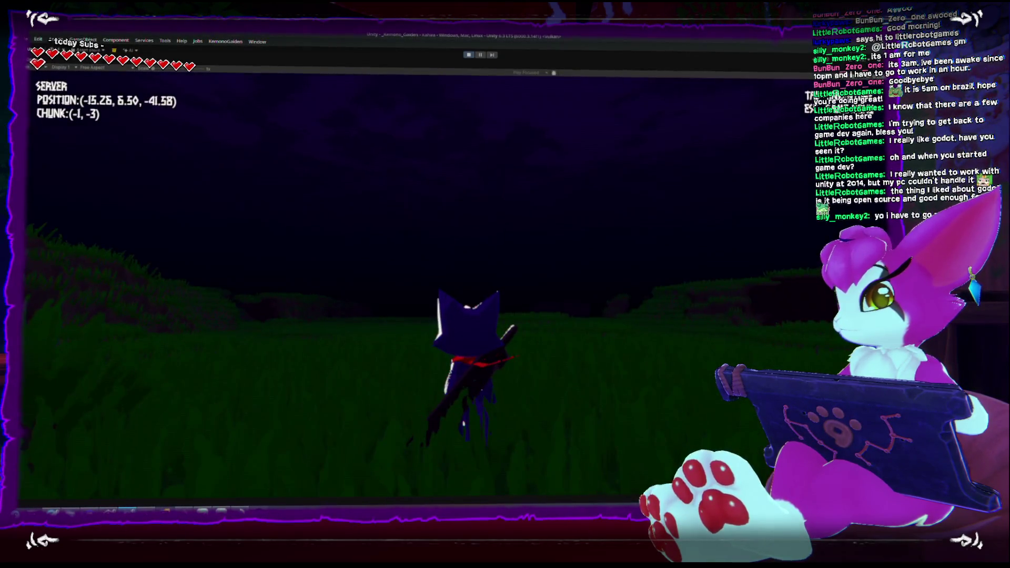
{"action": "key", "text": "w"}
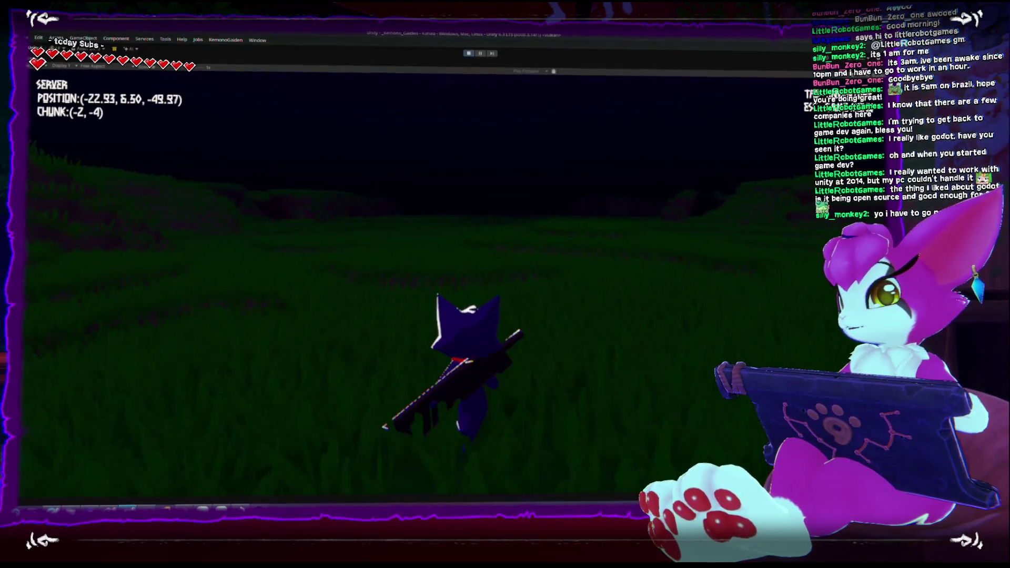
{"action": "key", "text": "w"}
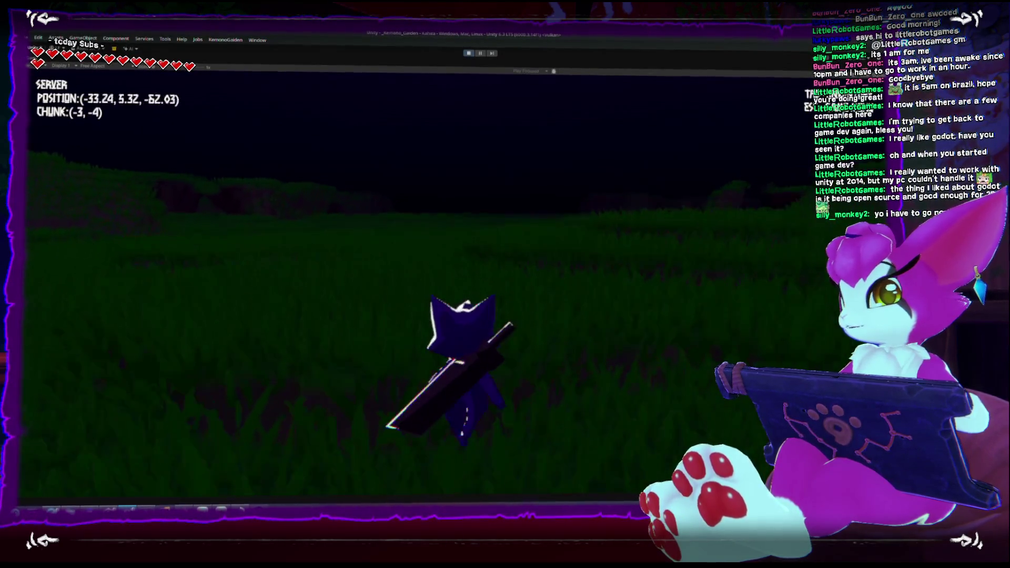
{"action": "key", "text": "w"}
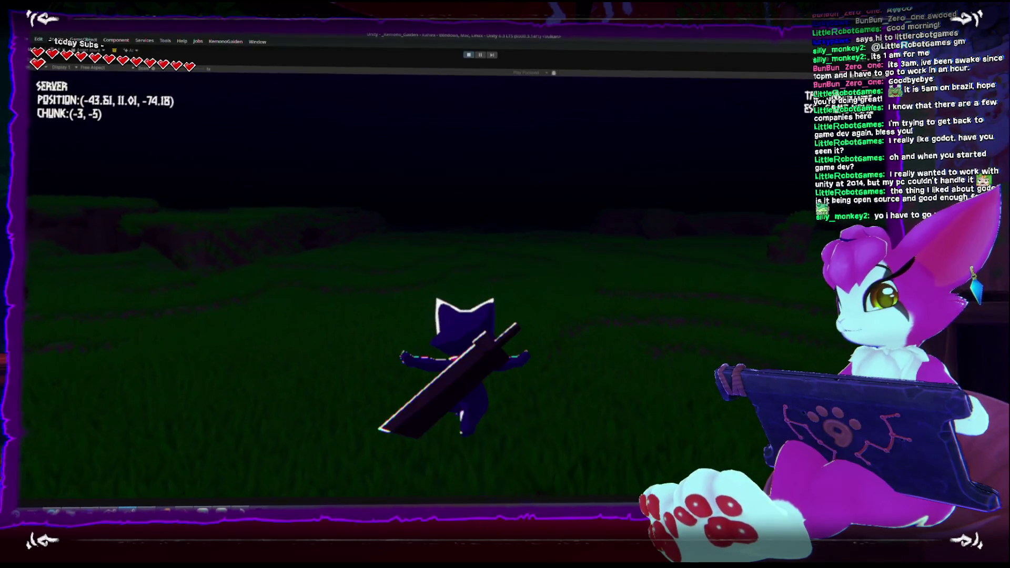
{"action": "key", "text": "w"}
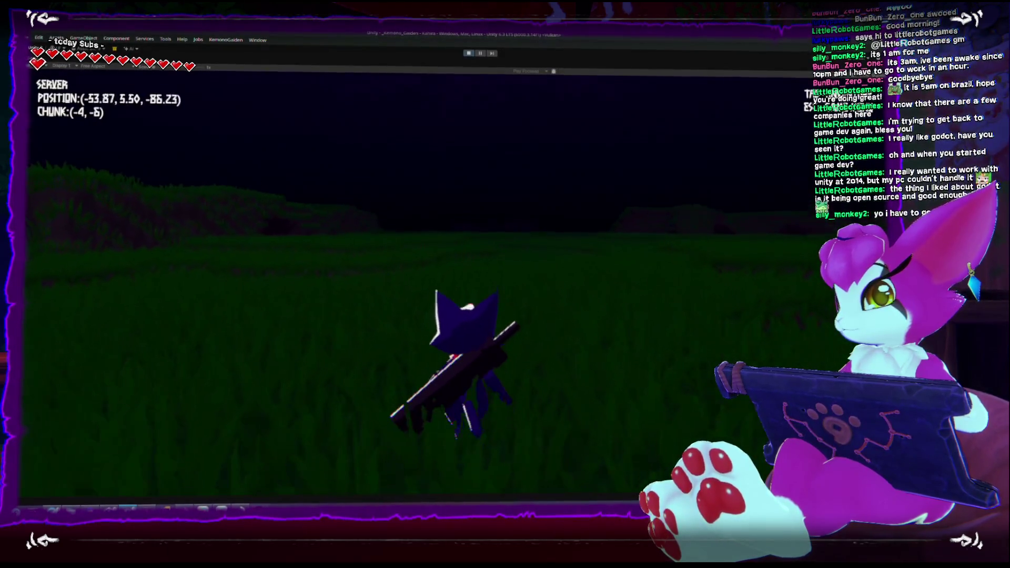
Run through the tall grass, turning the camera and jumping along the way
{"action": "key", "text": "w"}
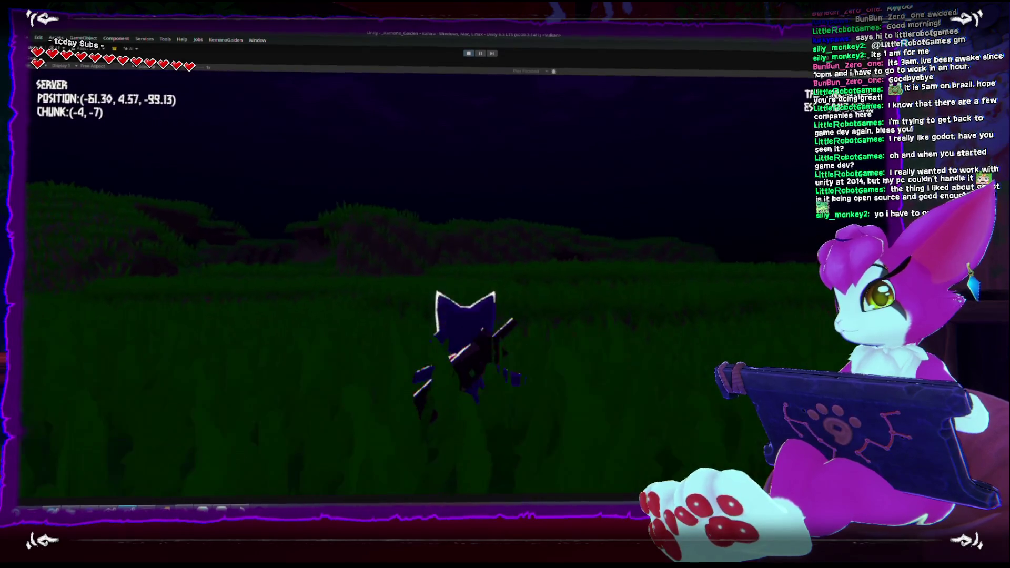
{"action": "key", "text": "w"}
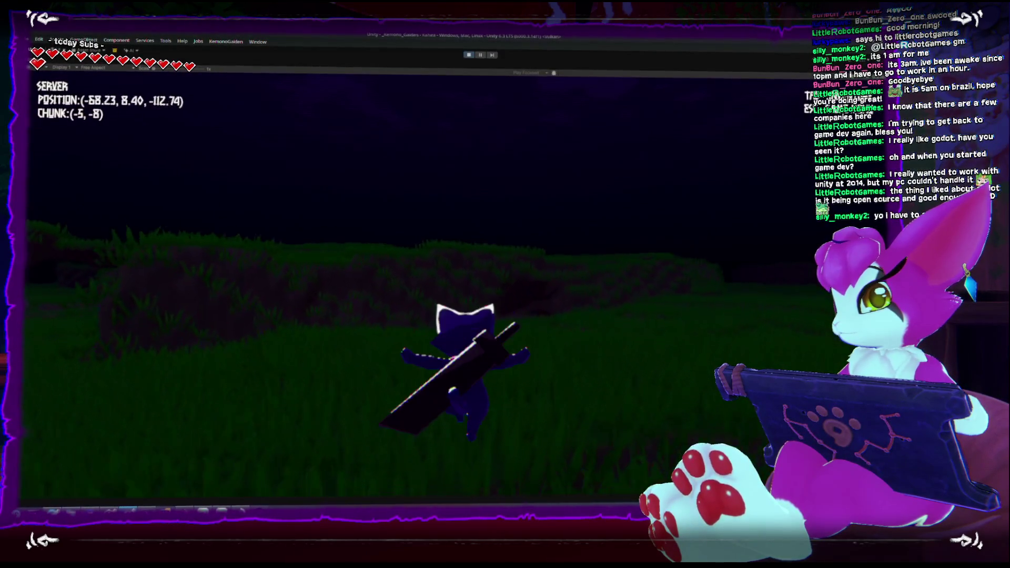
{"action": "key", "text": "w"}
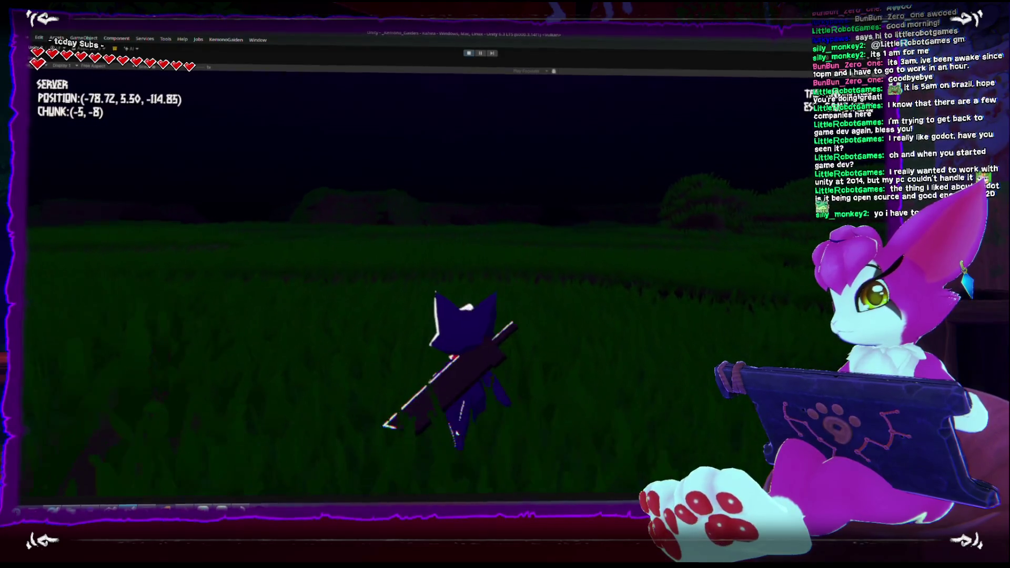
{"action": "key", "text": "w"}
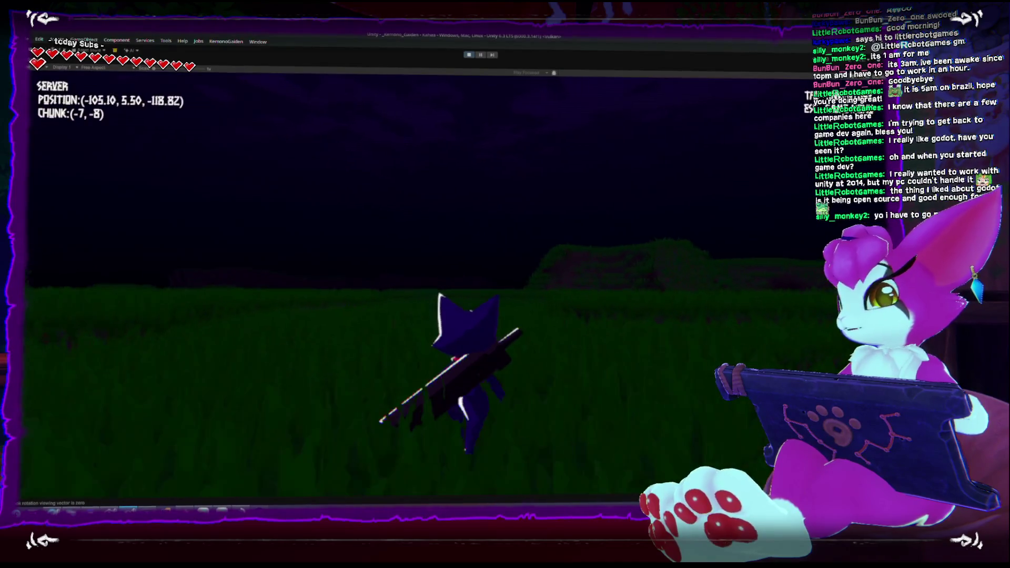
{"action": "key", "text": "w"}
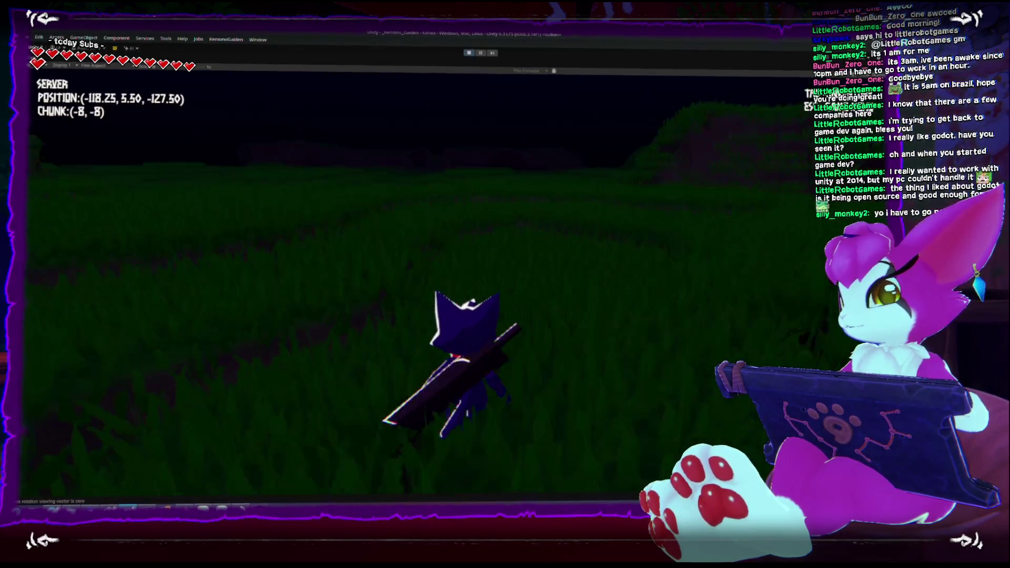
{"action": "key", "text": "w"}
{"action": "key", "text": "w"}
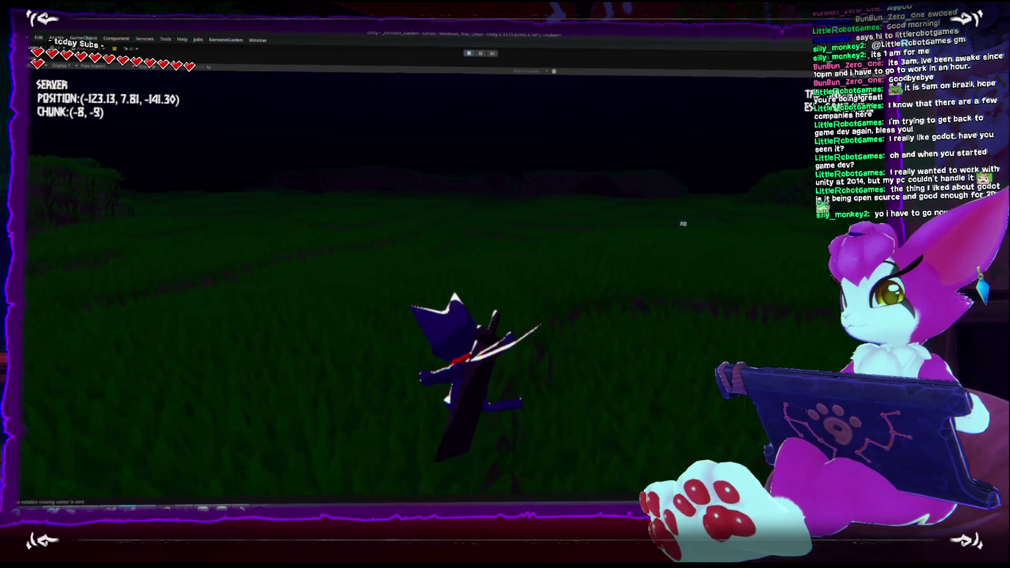
{"action": "key", "text": "w"}
{"action": "key", "text": "w"}
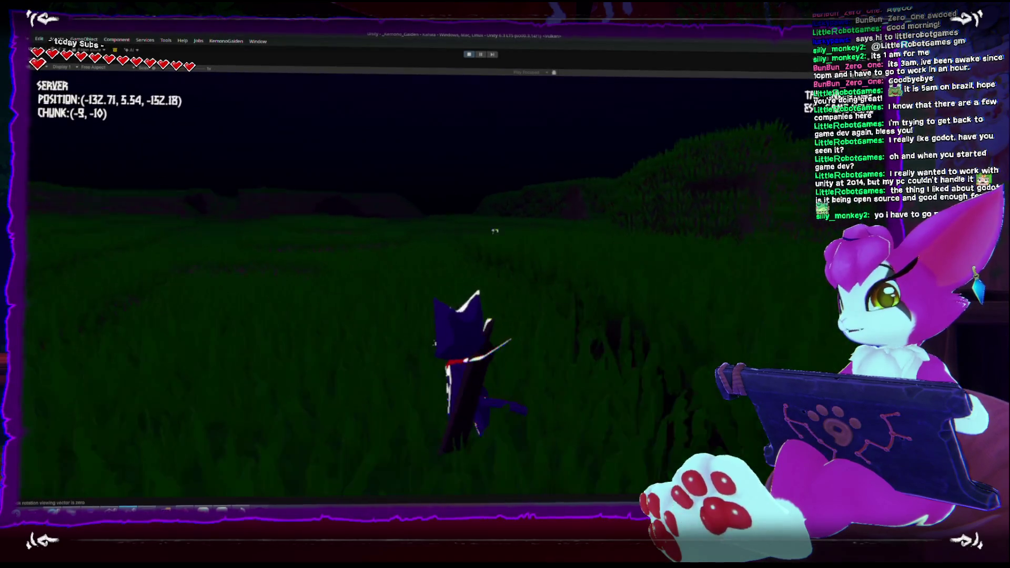
{"action": "key", "text": "w"}
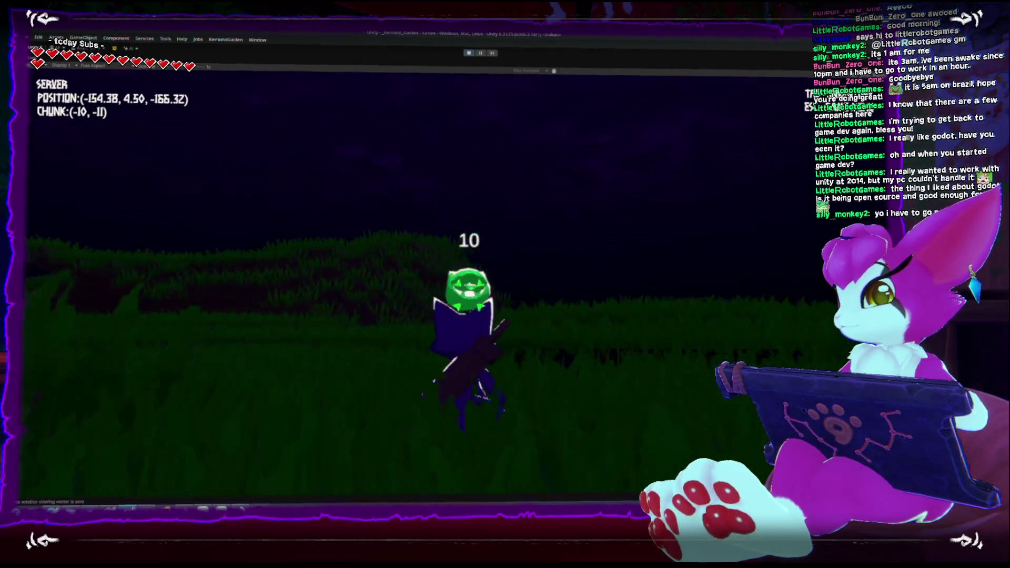
Strike the nearby slime twice, then move on toward the grassy ridge
{"action": "left_click", "coordinate": [504, 283]}
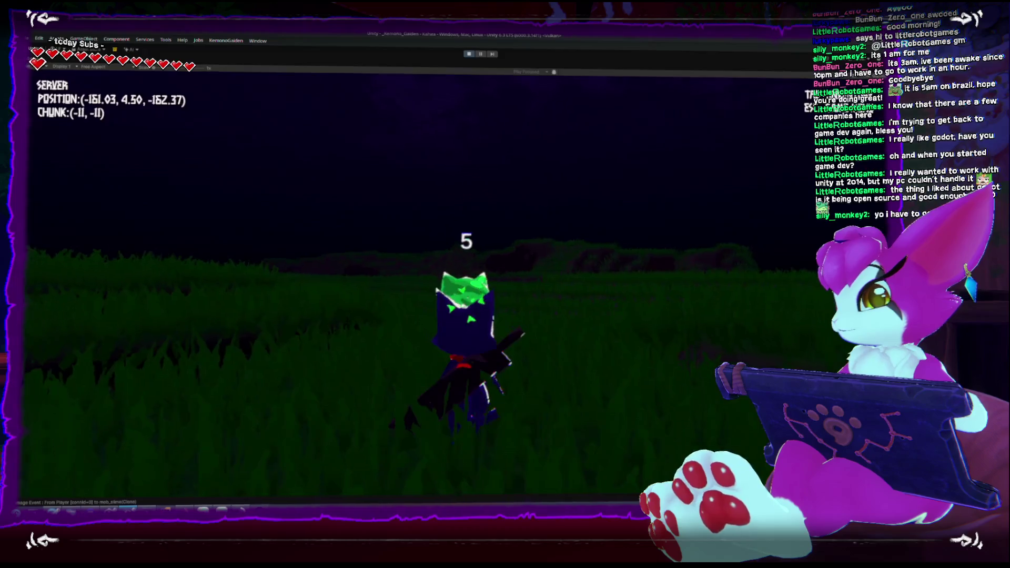
{"action": "left_click", "coordinate": [505, 284]}
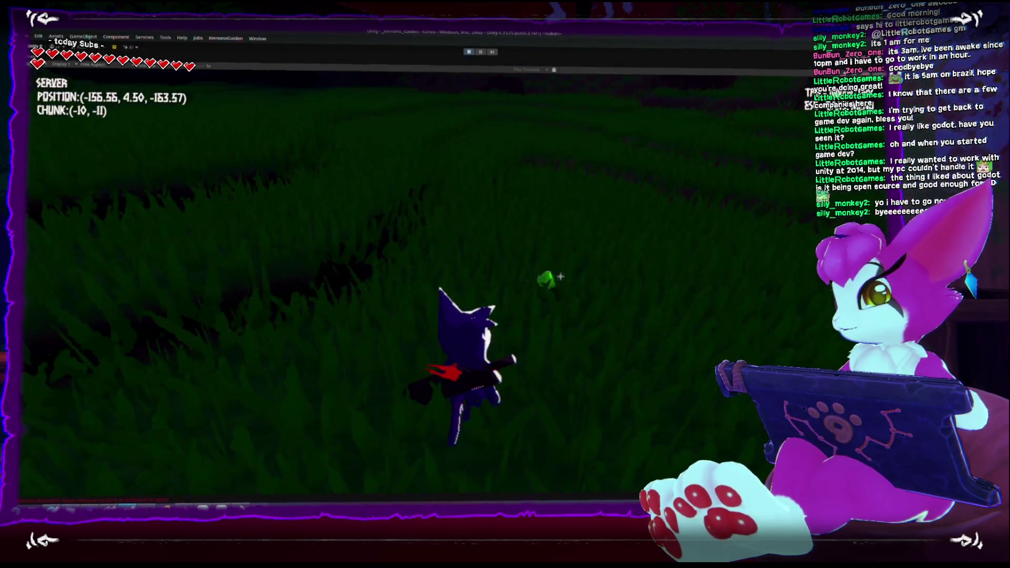
{"action": "key", "text": "w"}
{"action": "key", "text": "w"}
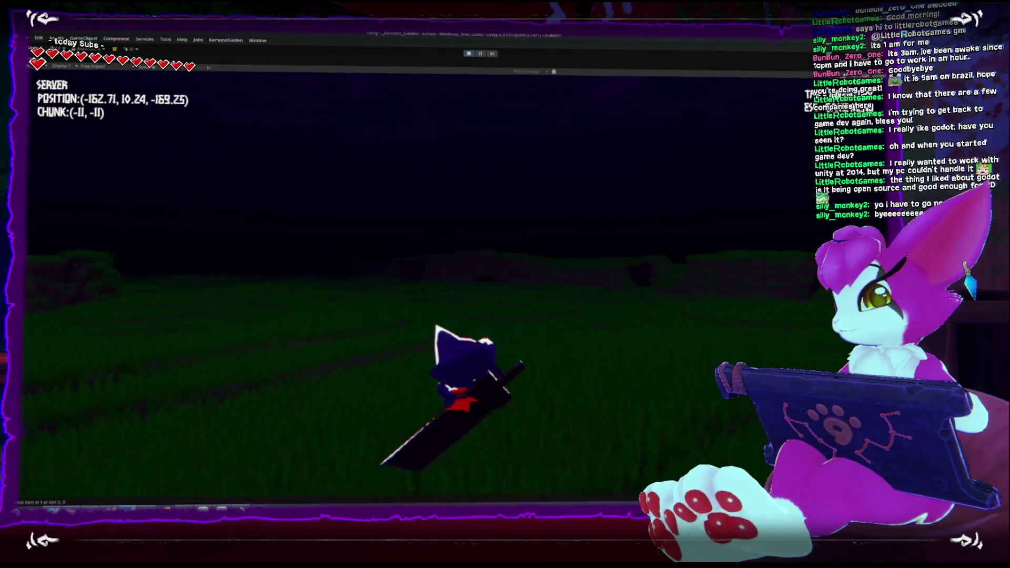
{"action": "key", "text": "w"}
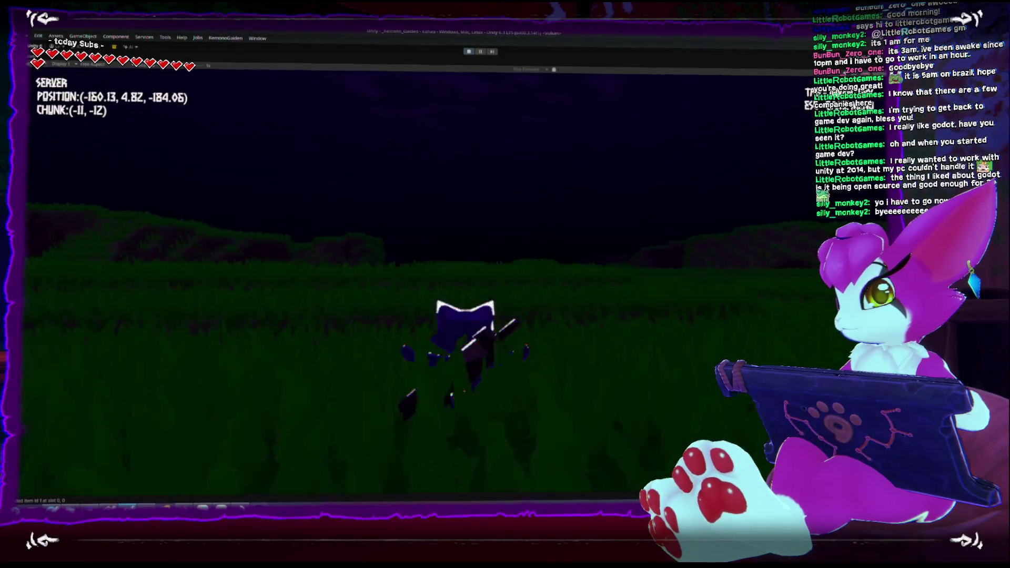
{"action": "key", "text": "w"}
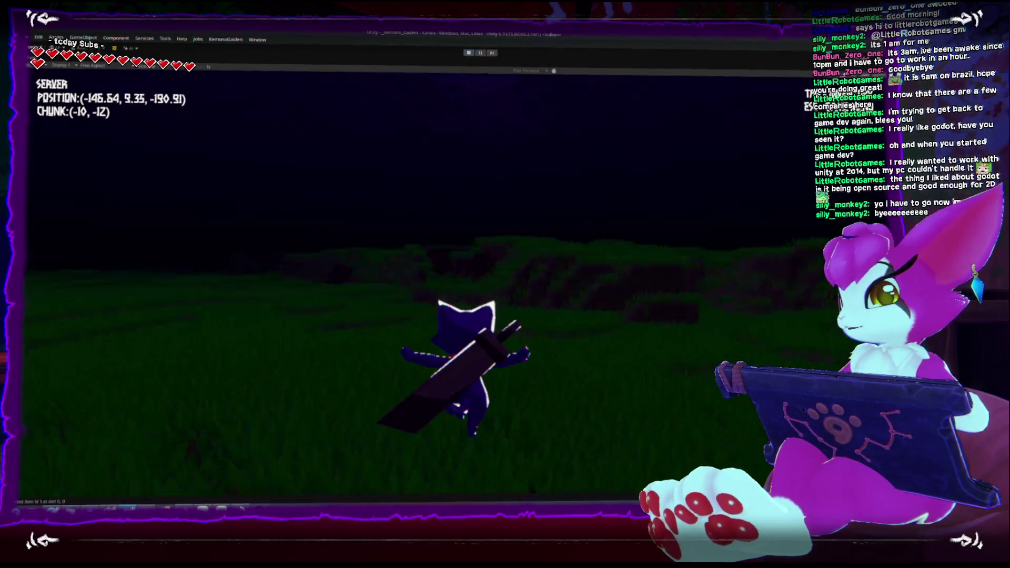
{"action": "key", "text": "w"}
{"action": "key", "text": "w"}
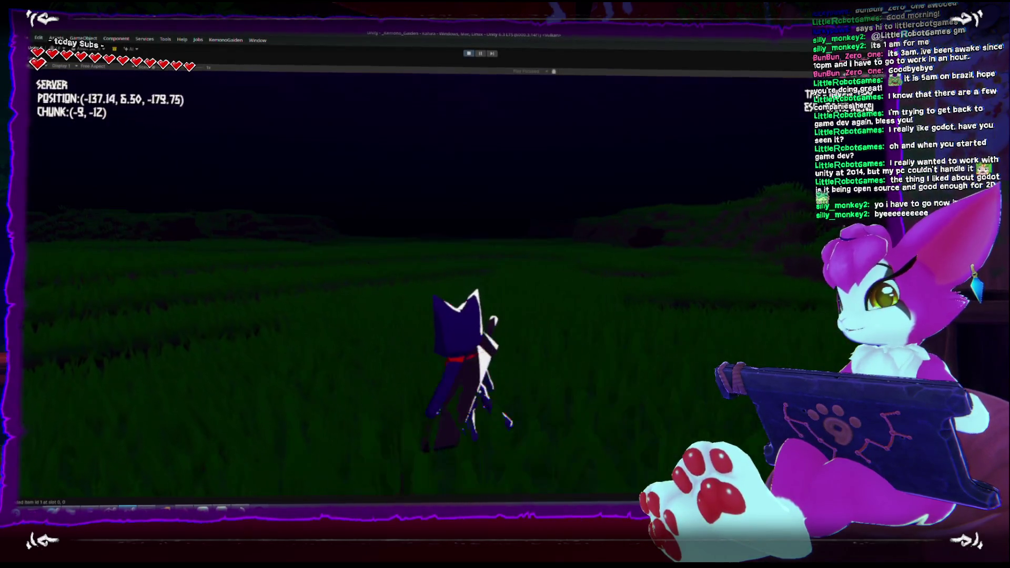
{"action": "key", "text": "w"}
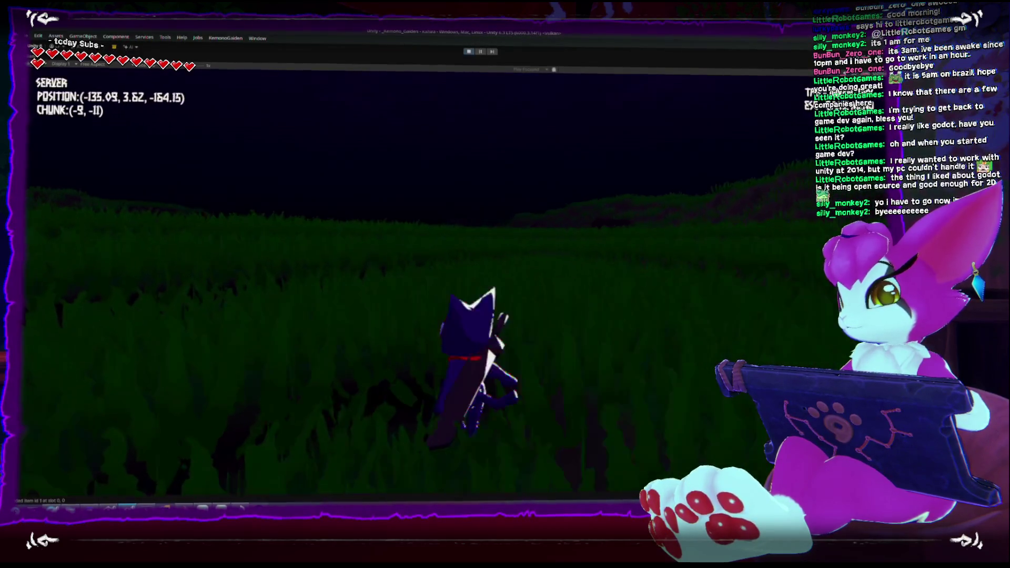
Turn back and run across the field, jumping over the grass several times
{"action": "key", "text": "s"}
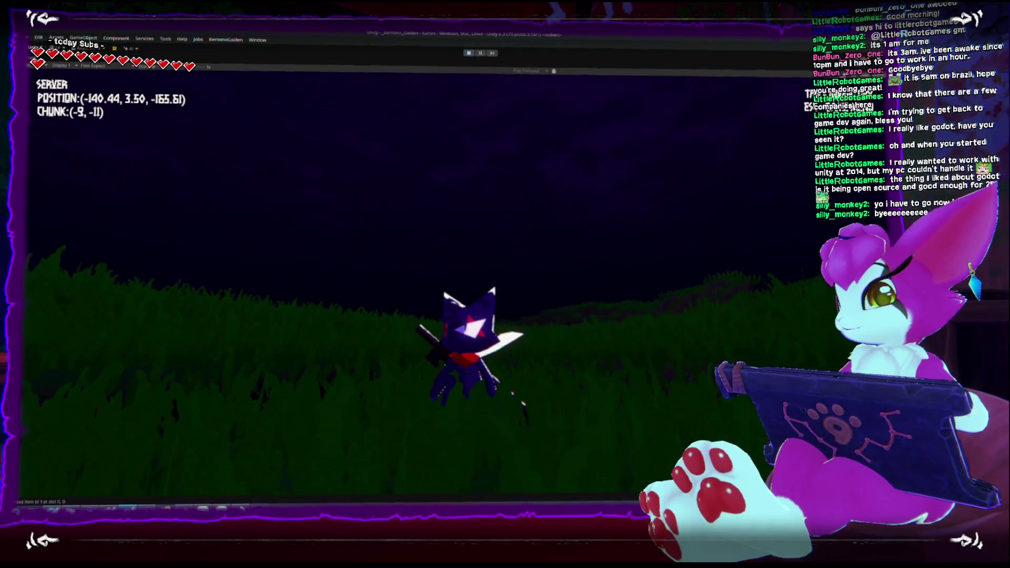
{"action": "key", "text": "w"}
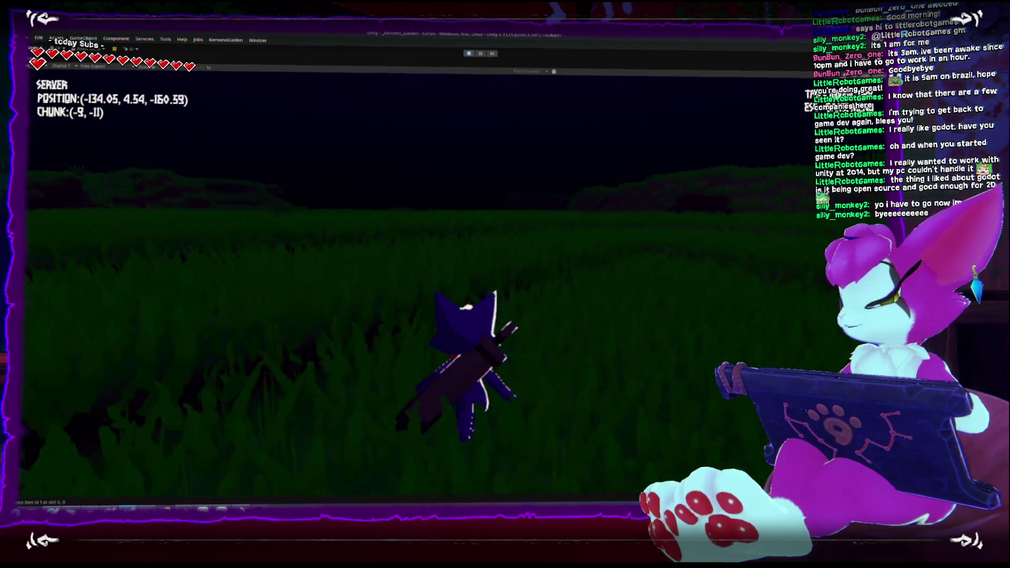
{"action": "key", "text": "space"}
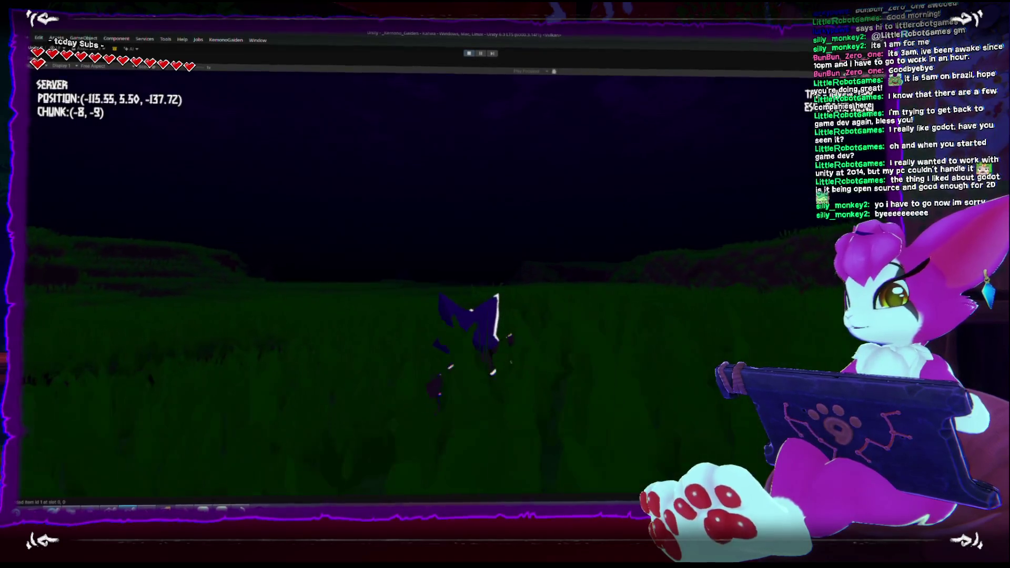
{"action": "key", "text": "space"}
{"action": "key", "text": "w"}
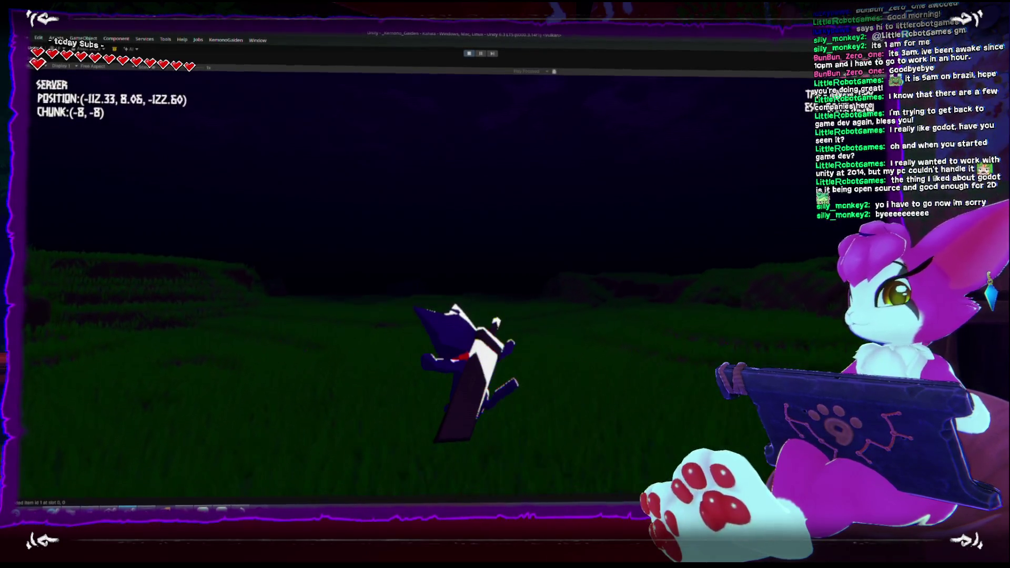
{"action": "key", "text": "w"}
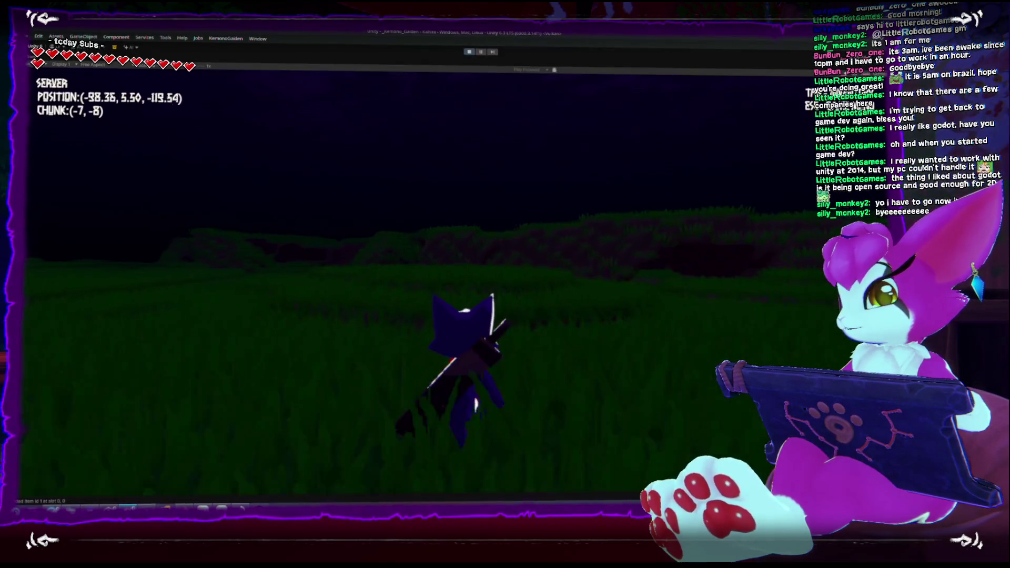
{"action": "key", "text": "w"}
{"action": "key", "text": "space"}
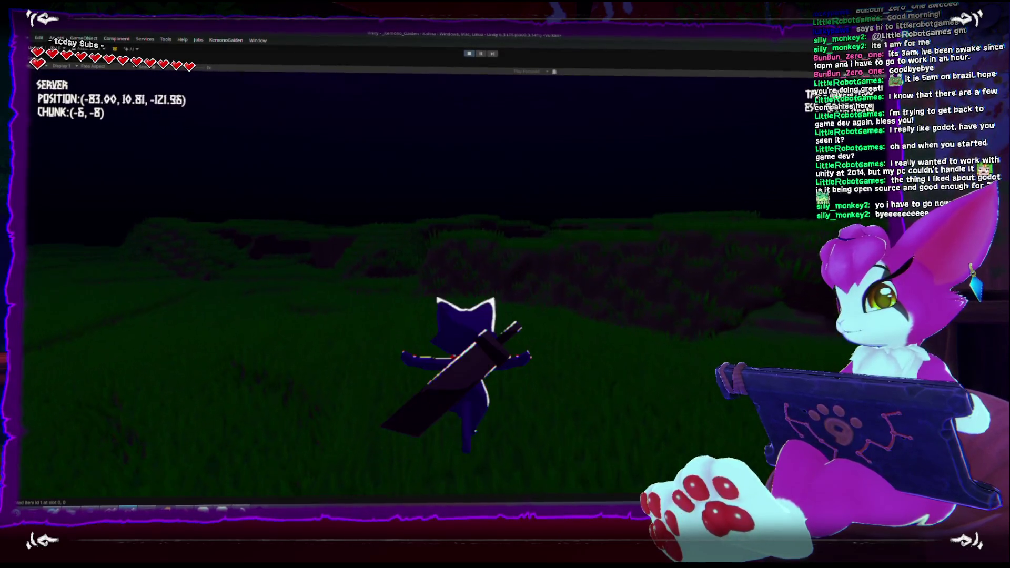
Turn the character toward the camera, sidestep, then run back across the grass field
{"action": "key", "text": "s"}
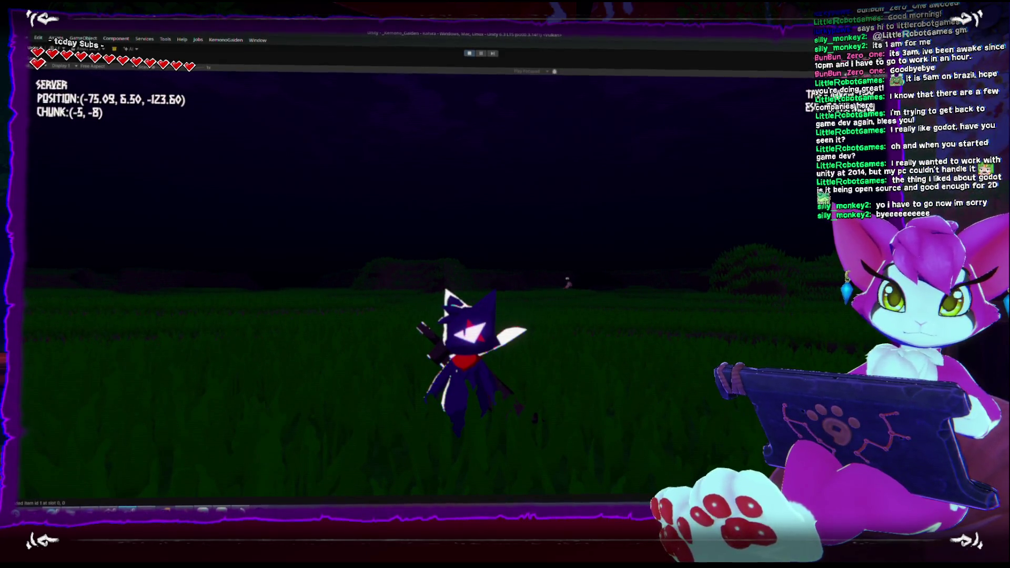
{"action": "key", "text": "s"}
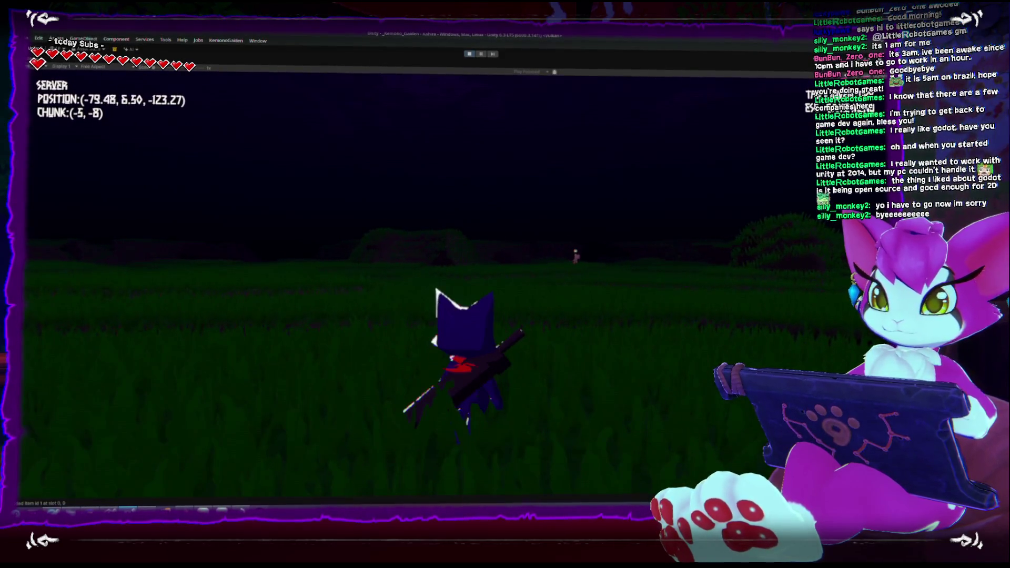
{"action": "key", "text": "w"}
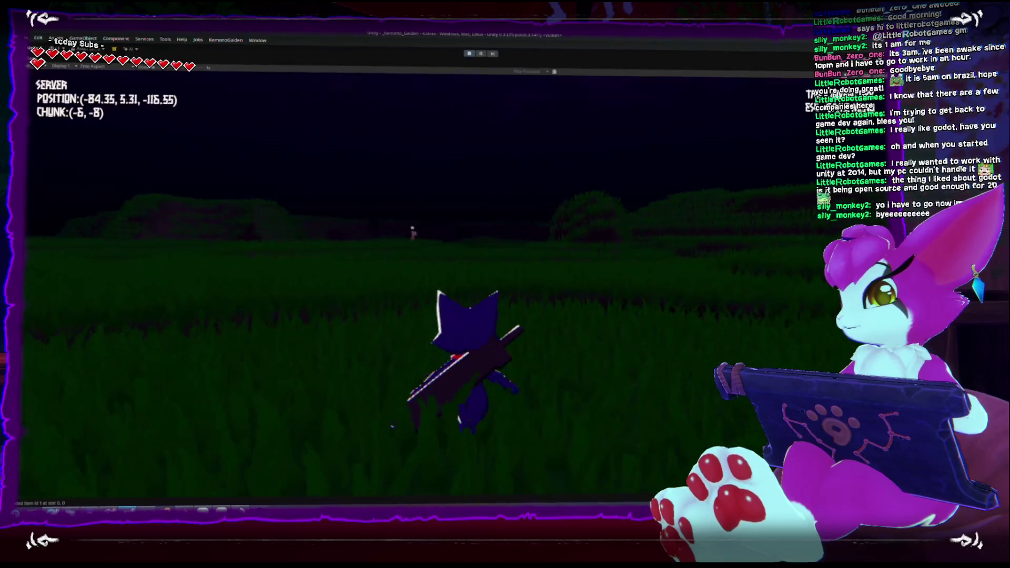
{"action": "key", "text": "w"}
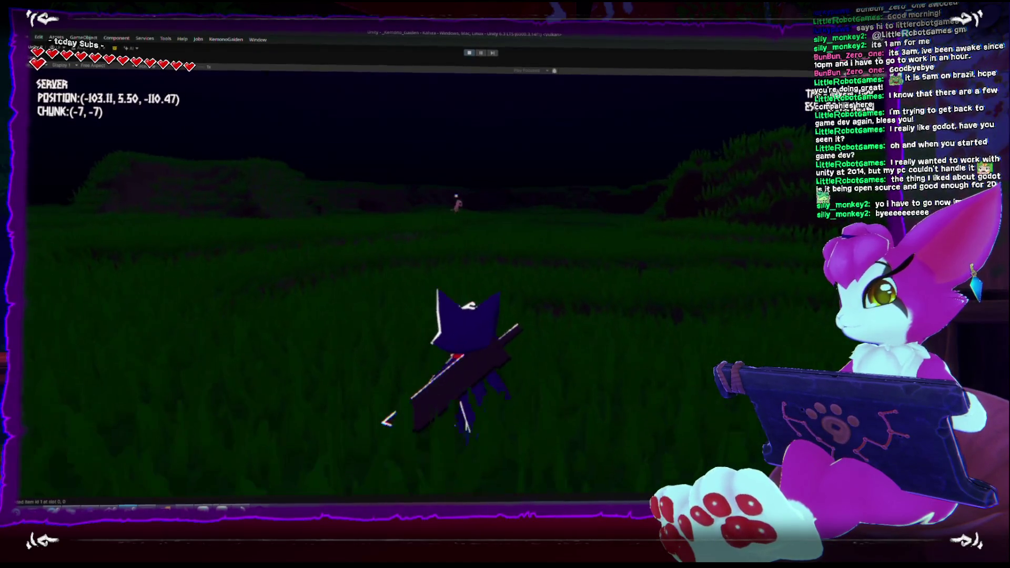
{"action": "key", "text": "w"}
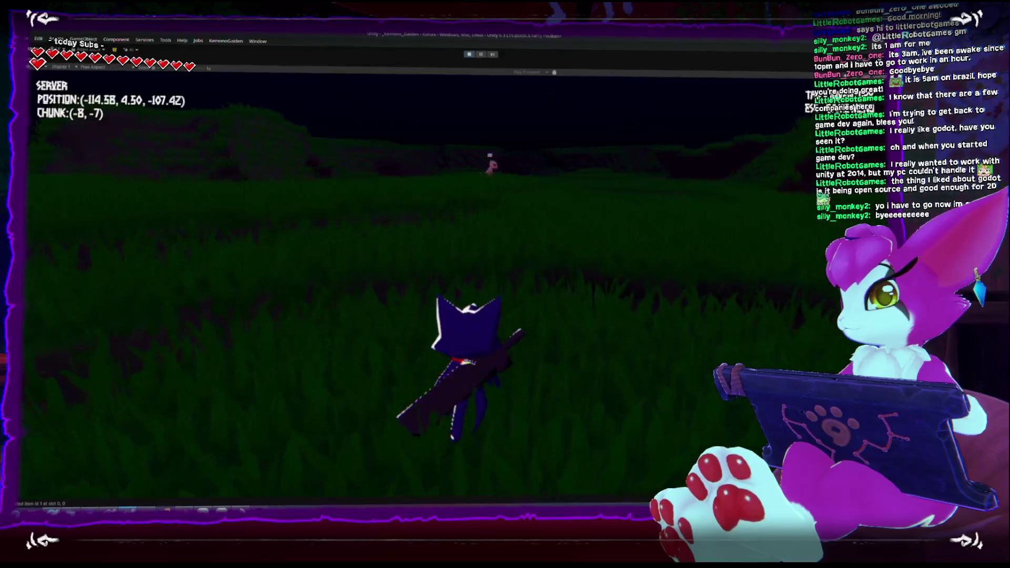
{"action": "key", "text": "w"}
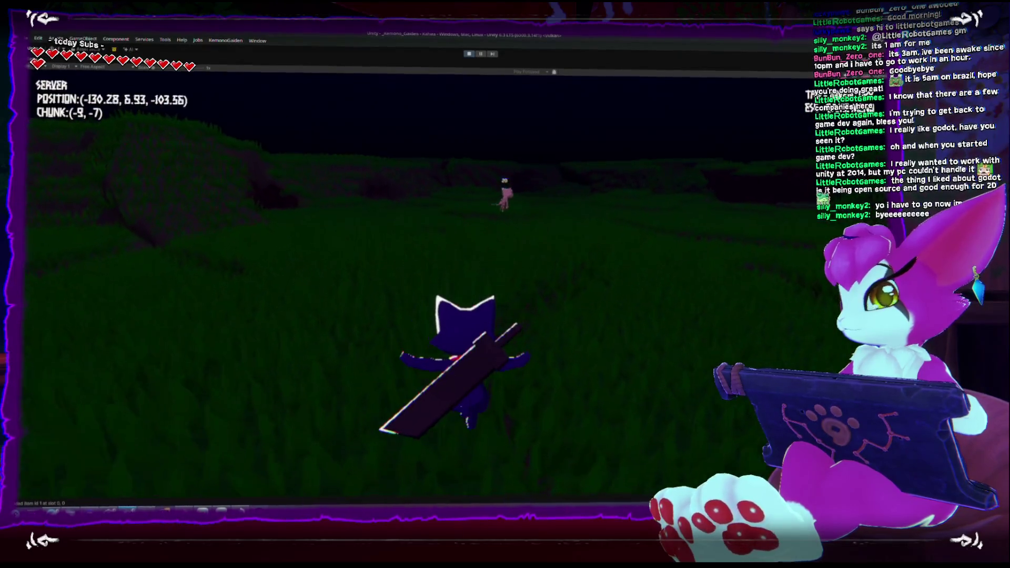
{"action": "key", "text": "w"}
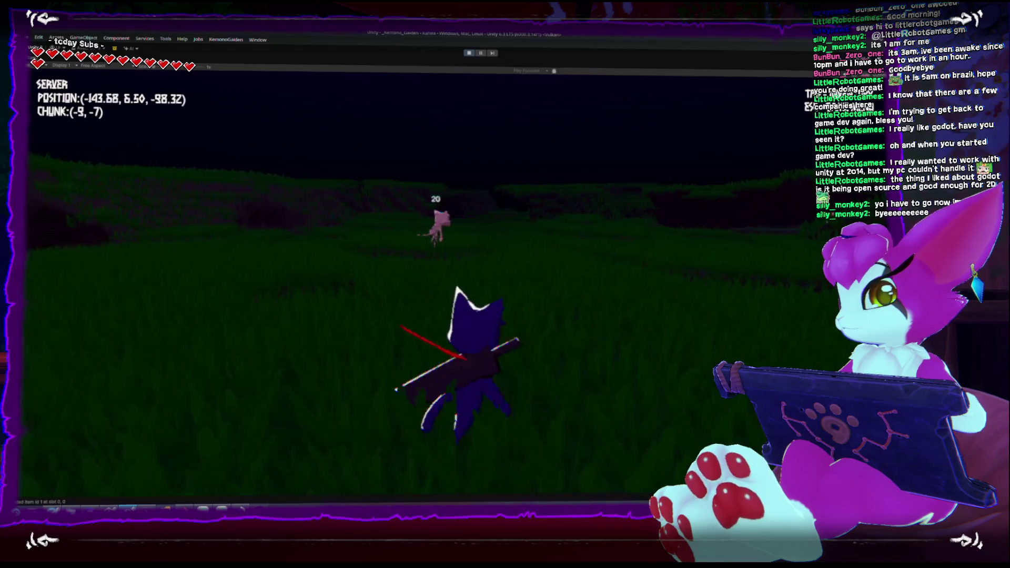
Run to the enemy and finish it off, then open and close the inventory
{"action": "key", "text": "w"}
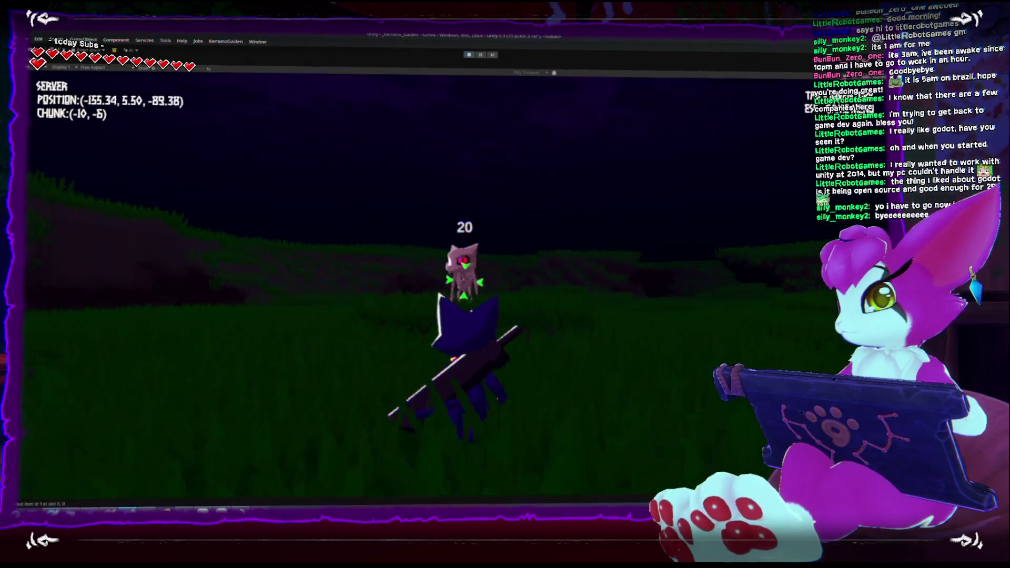
{"action": "key", "text": "w"}
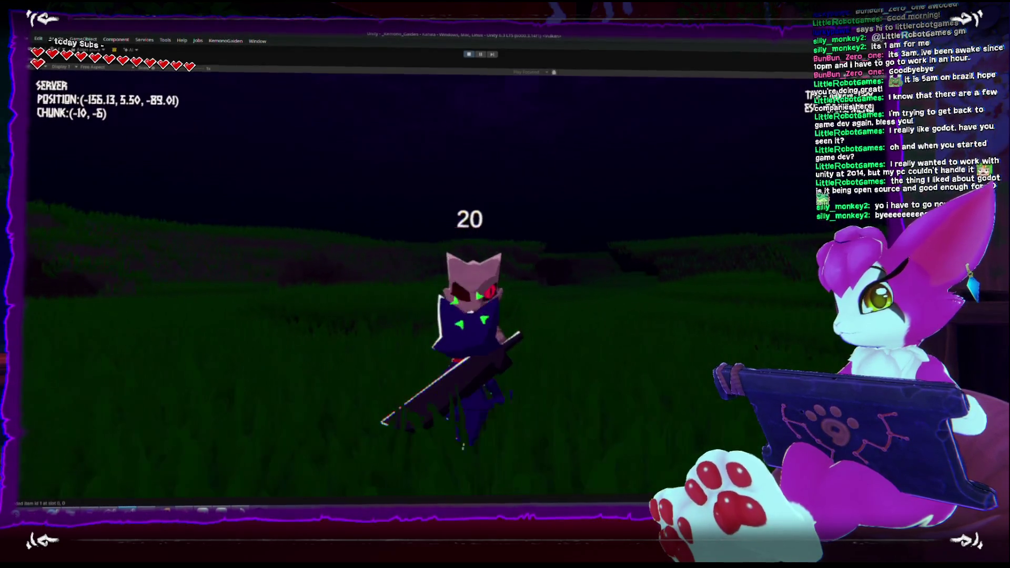
{"action": "key", "text": "w"}
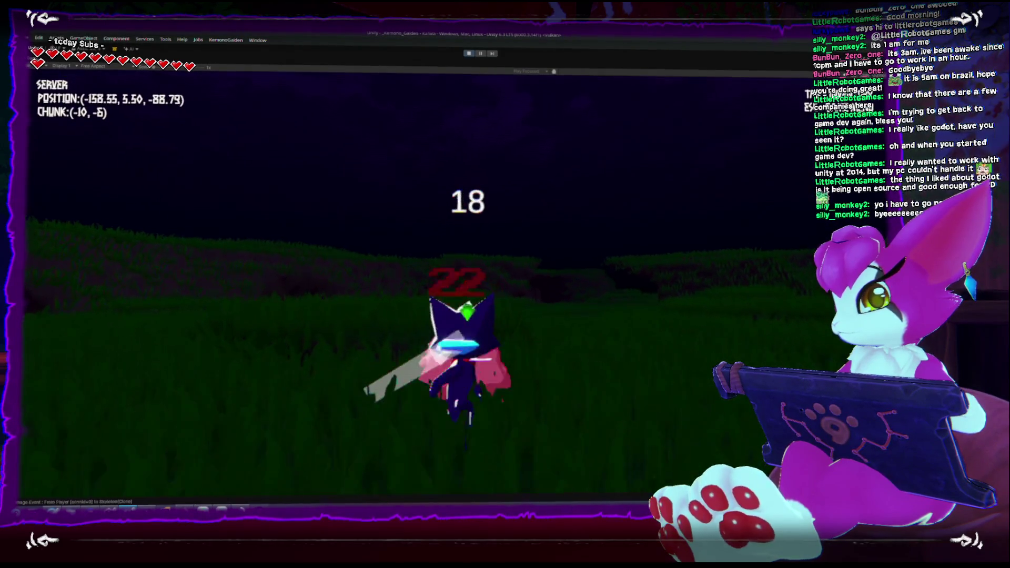
{"action": "key", "text": "w"}
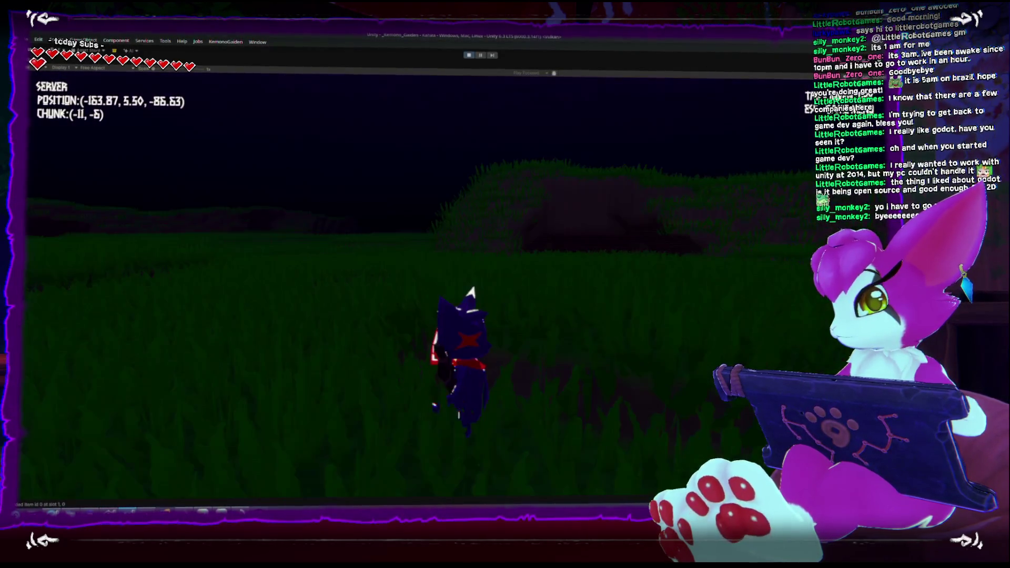
{"action": "key", "text": "i"}
{"action": "key", "text": "Escape"}
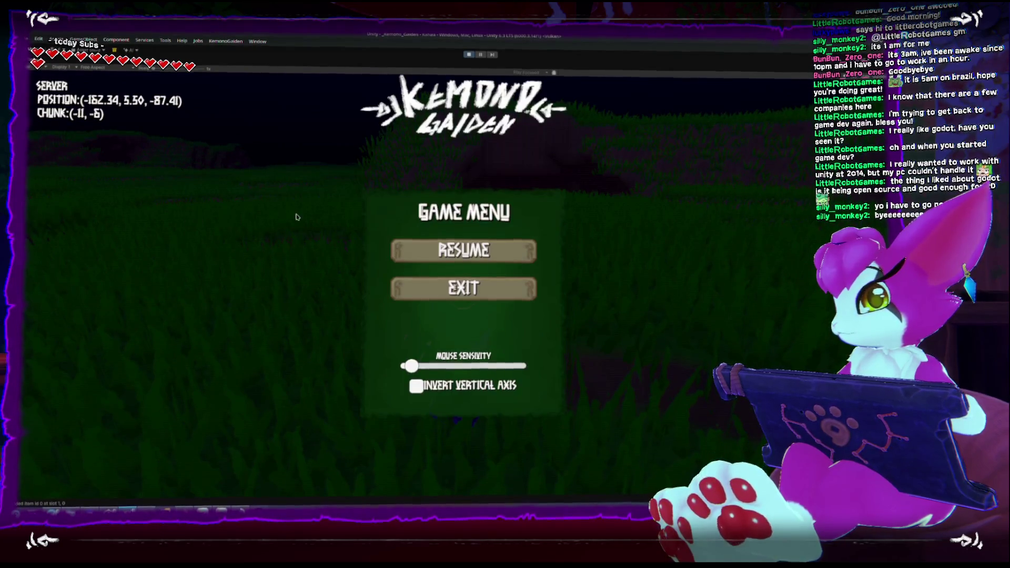
Bring up the Game Menu, resume play, and walk up the grassy slope
{"action": "key", "text": "Escape"}
{"action": "key", "text": "w"}
{"action": "key", "text": "w"}
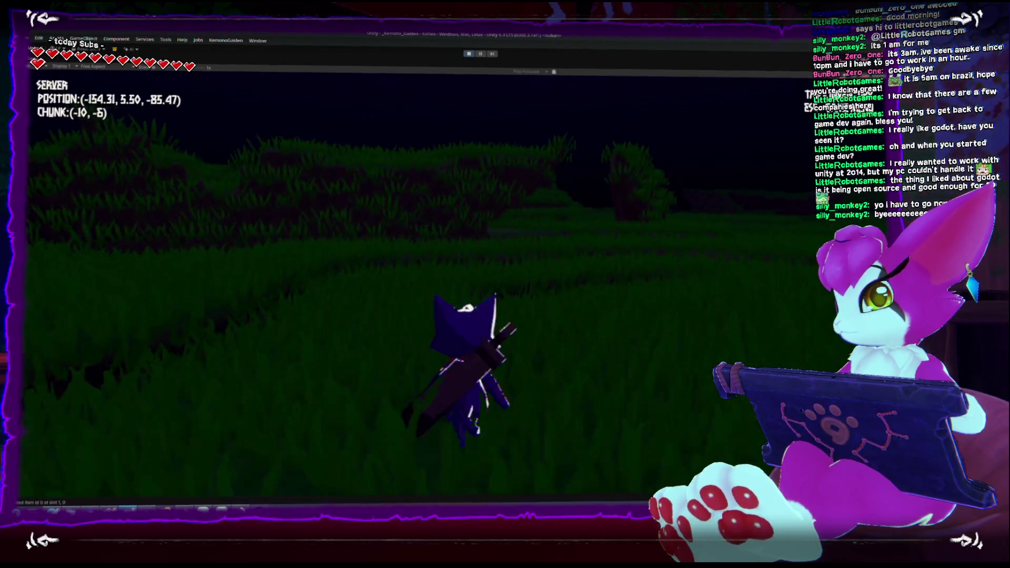
{"action": "key", "text": "w"}
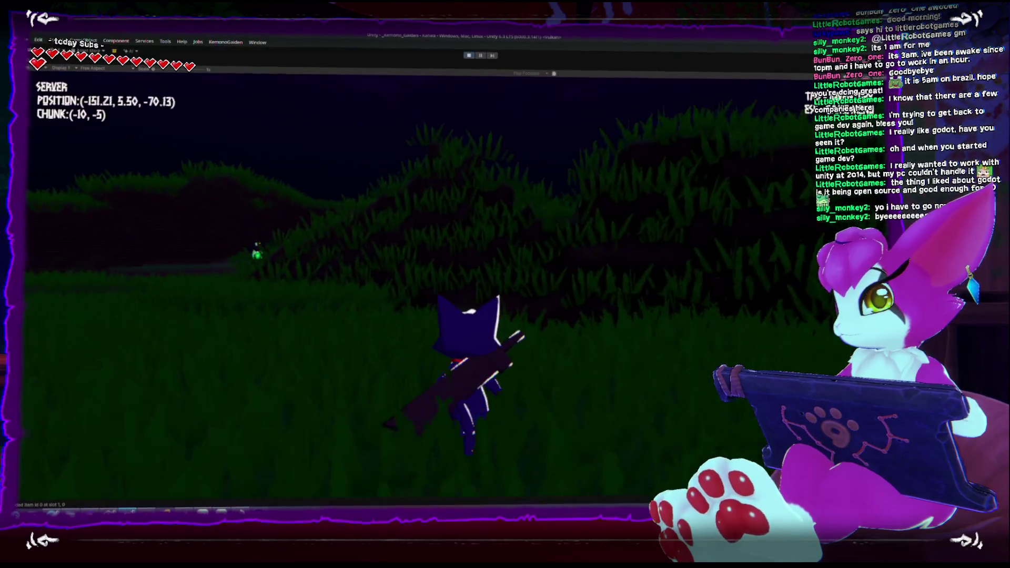
{"action": "key", "text": "w"}
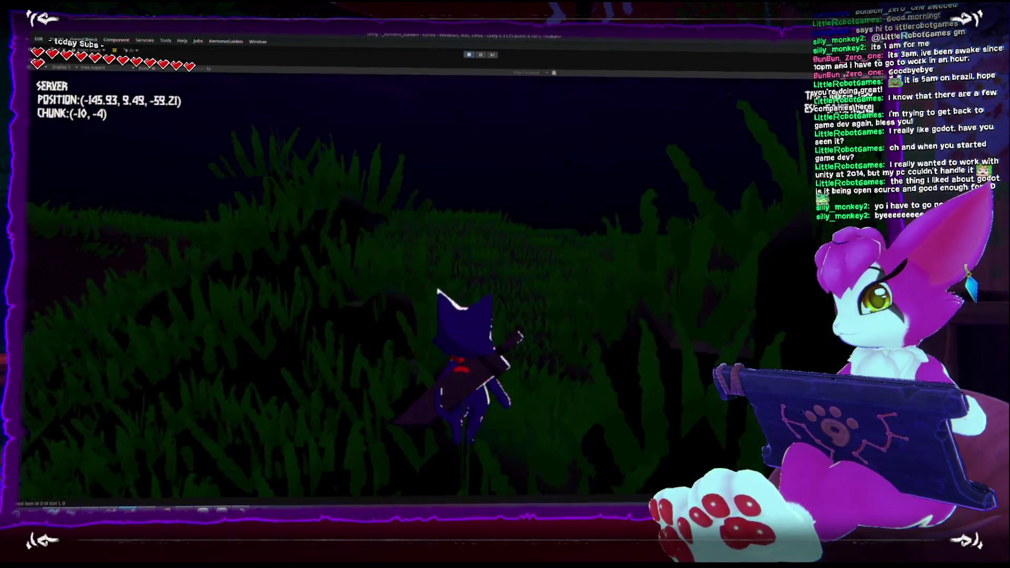
{"action": "key", "text": "w"}
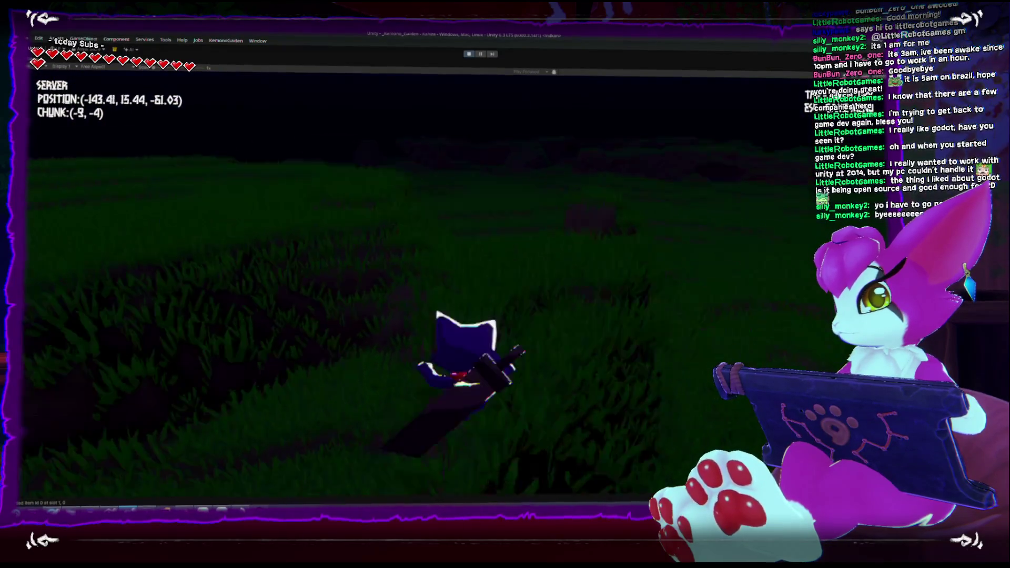
{"action": "key", "text": "w"}
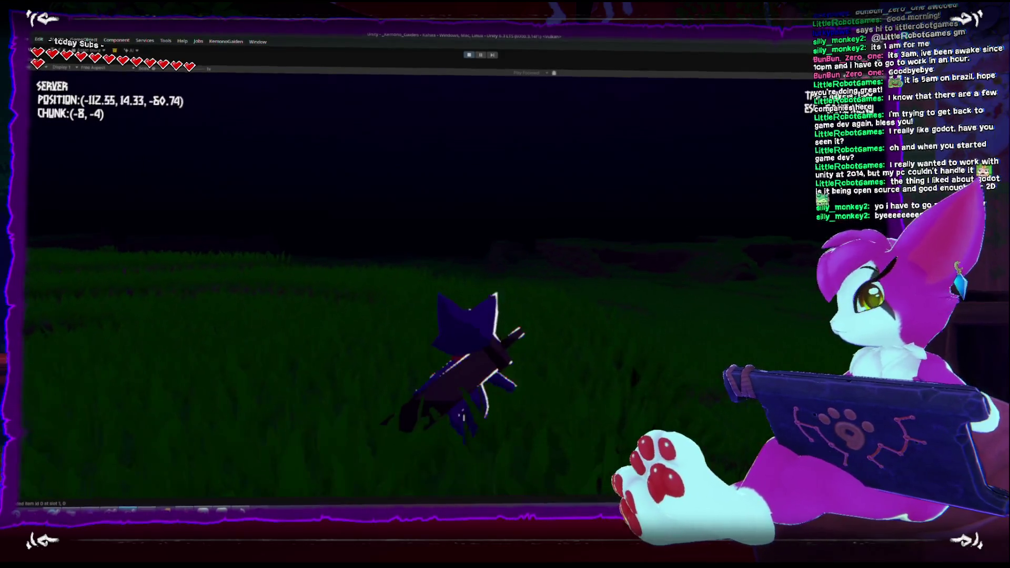
Run through the grass field, looking down to inspect the grass blades
{"action": "key", "text": "w"}
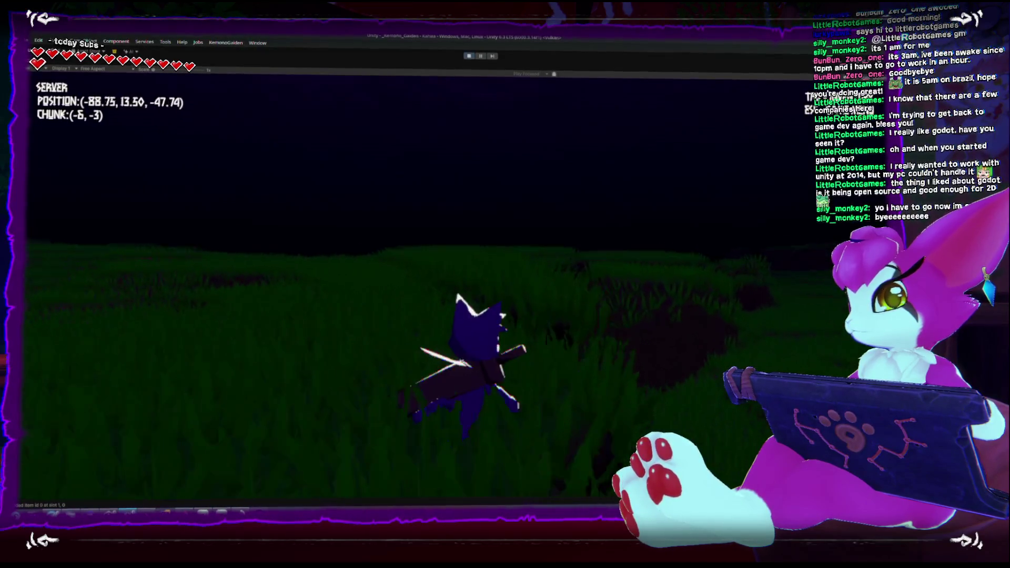
{"action": "key", "text": "w"}
{"action": "key", "text": "w"}
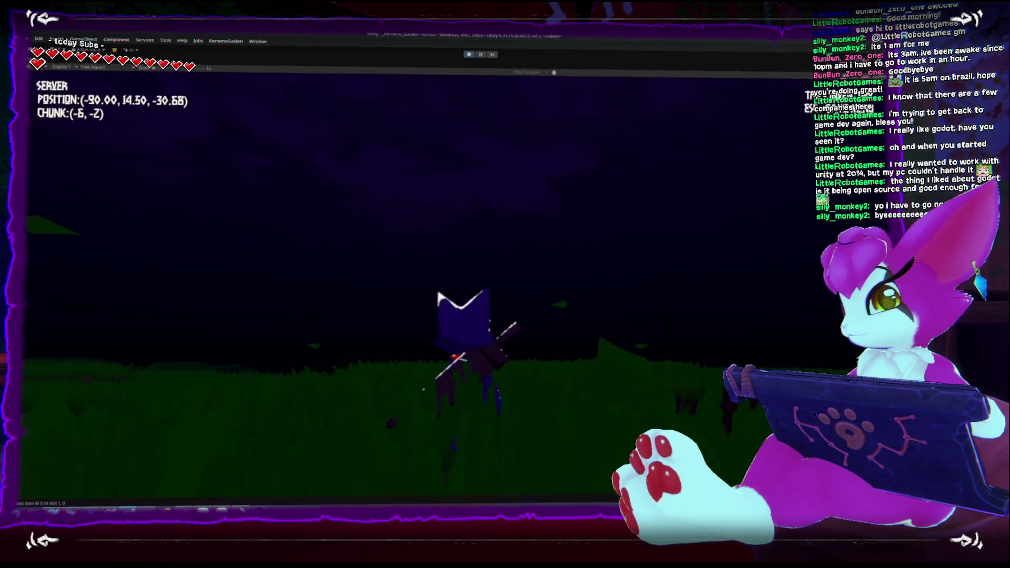
{"action": "key", "text": "w"}
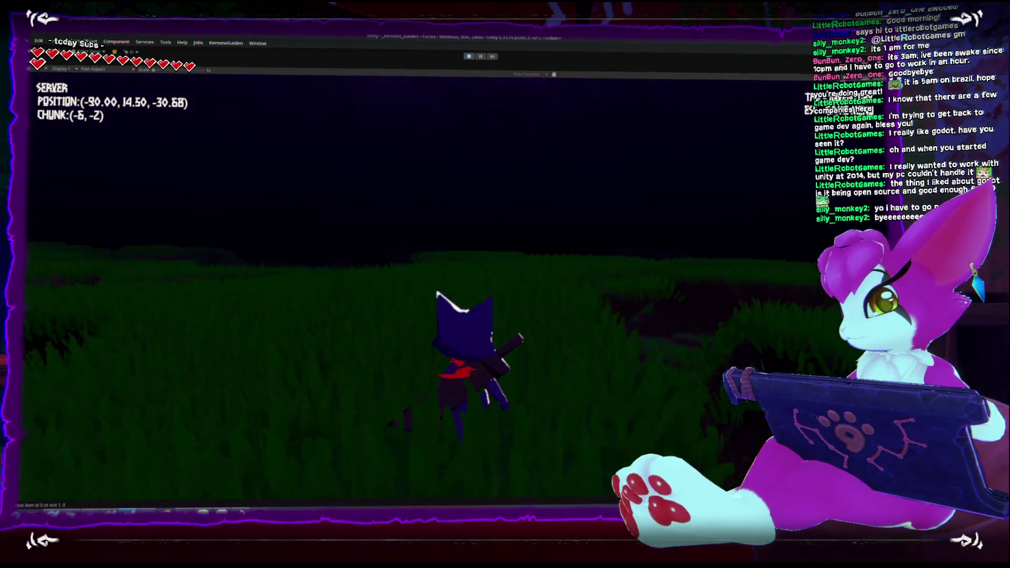
{"action": "key", "text": "w"}
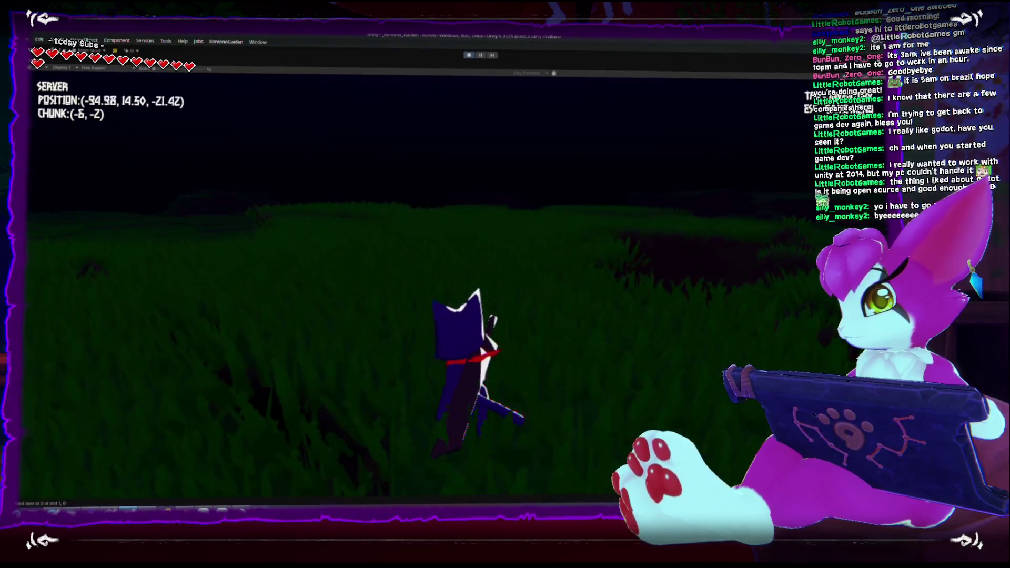
{"action": "key", "text": "w"}
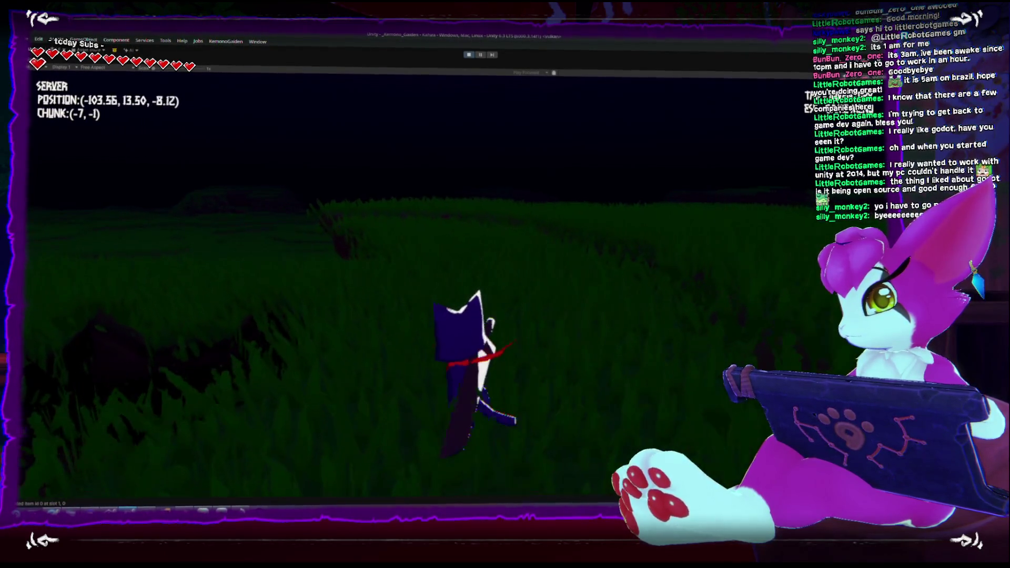
{"action": "key", "text": "w"}
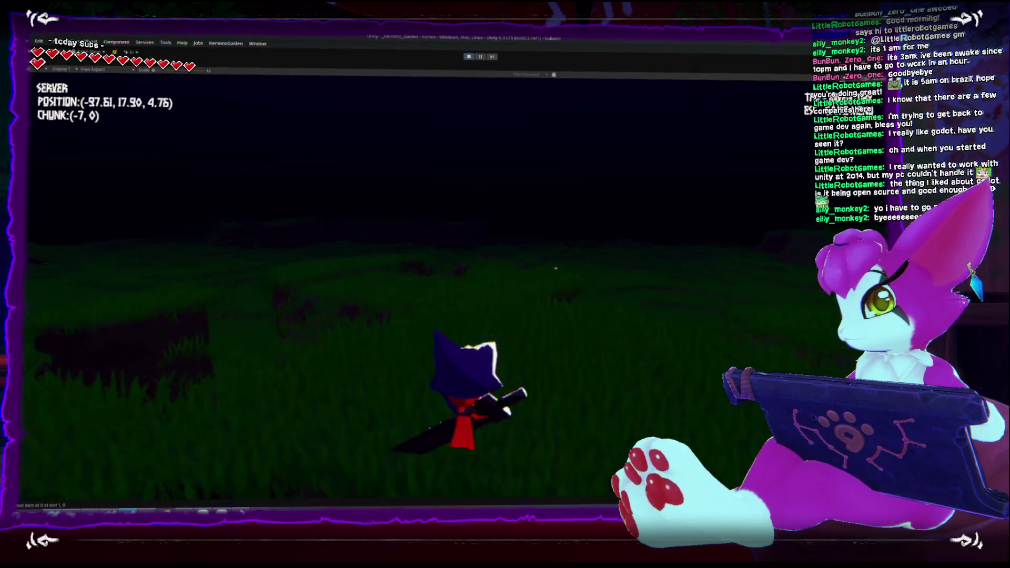
Head down to the green slime, kill it, and run into the open field
{"action": "key", "text": "w"}
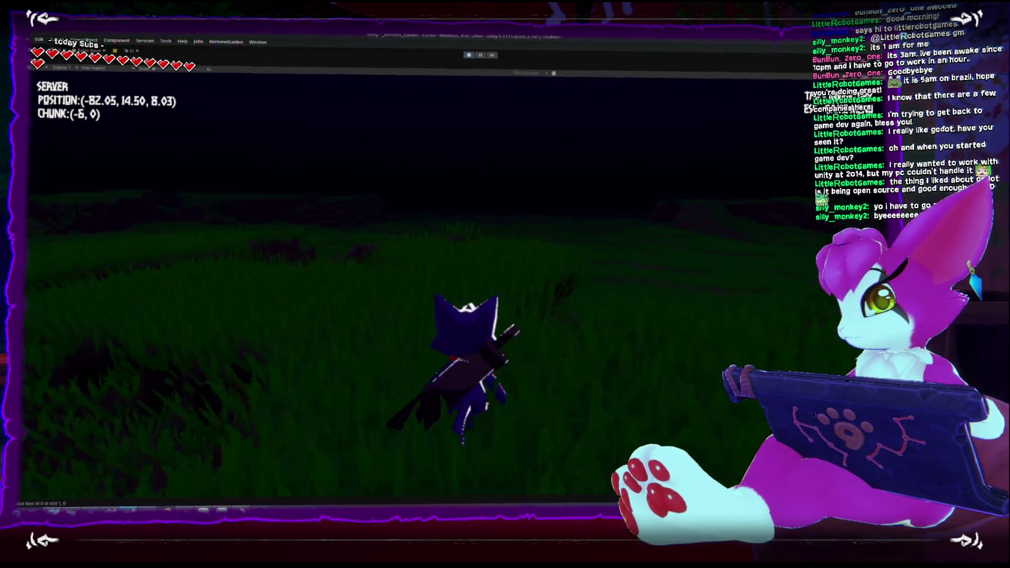
{"action": "key", "text": "w"}
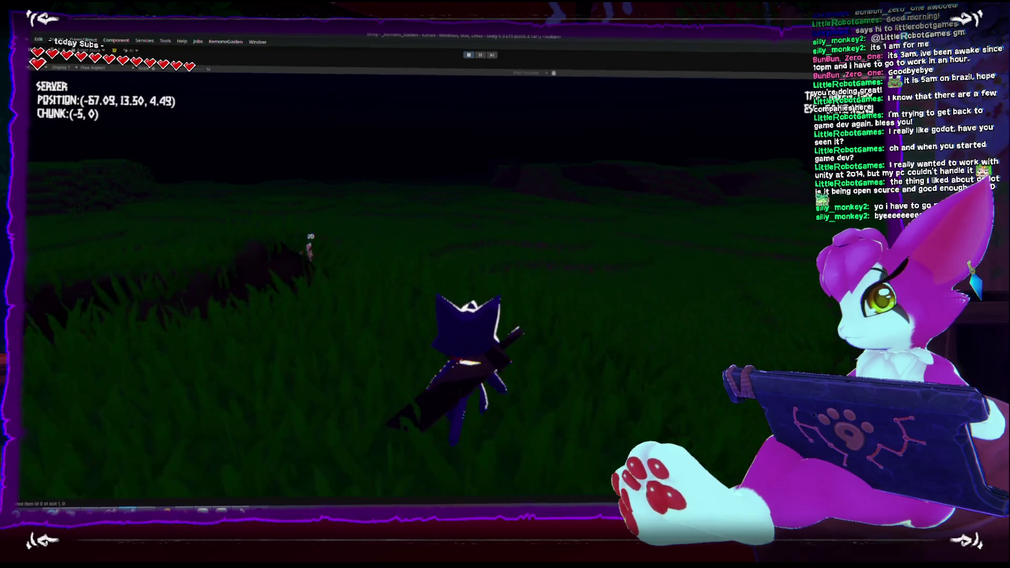
{"action": "key", "text": "w"}
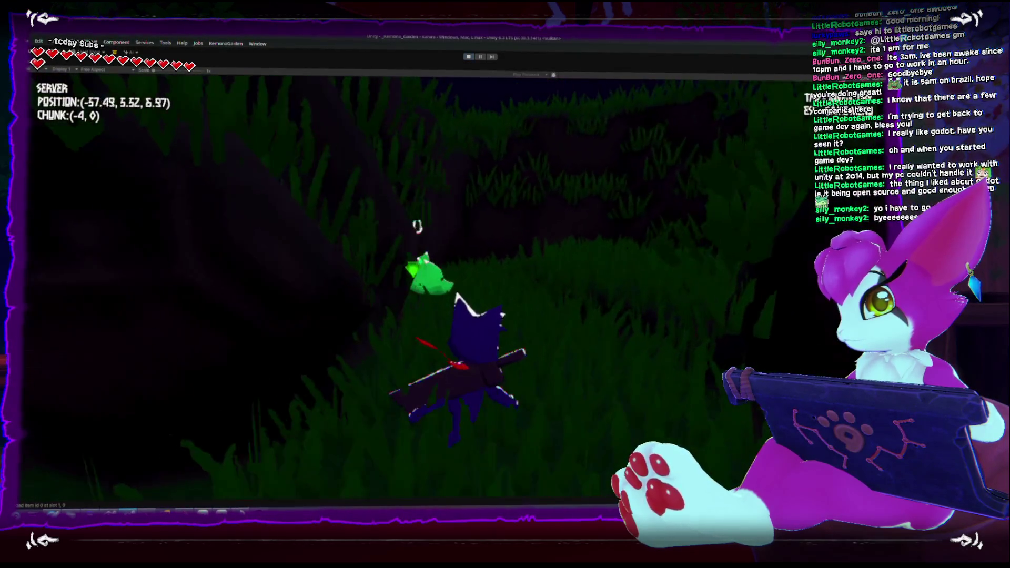
{"action": "key", "text": "w"}
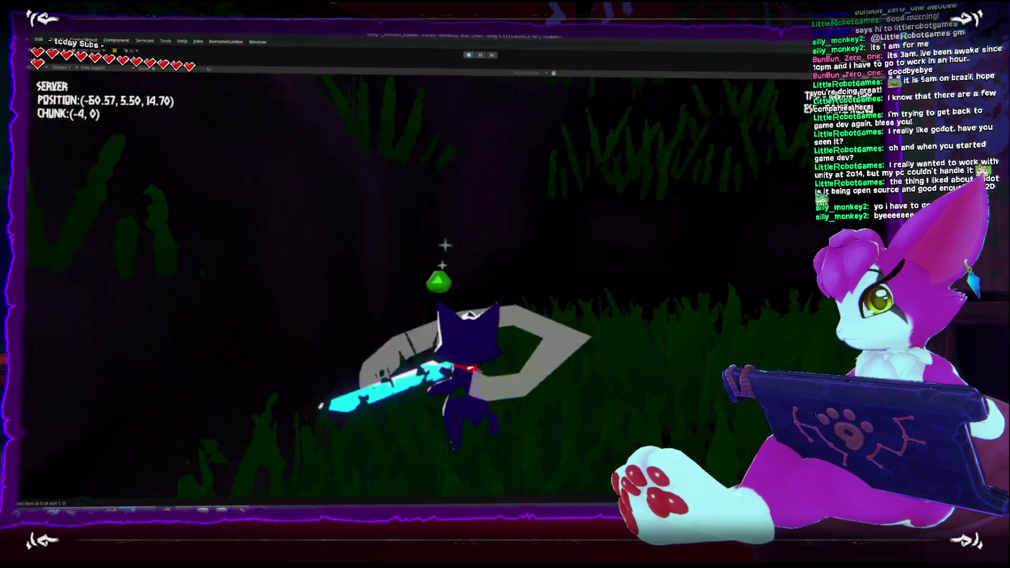
{"action": "key", "text": "w"}
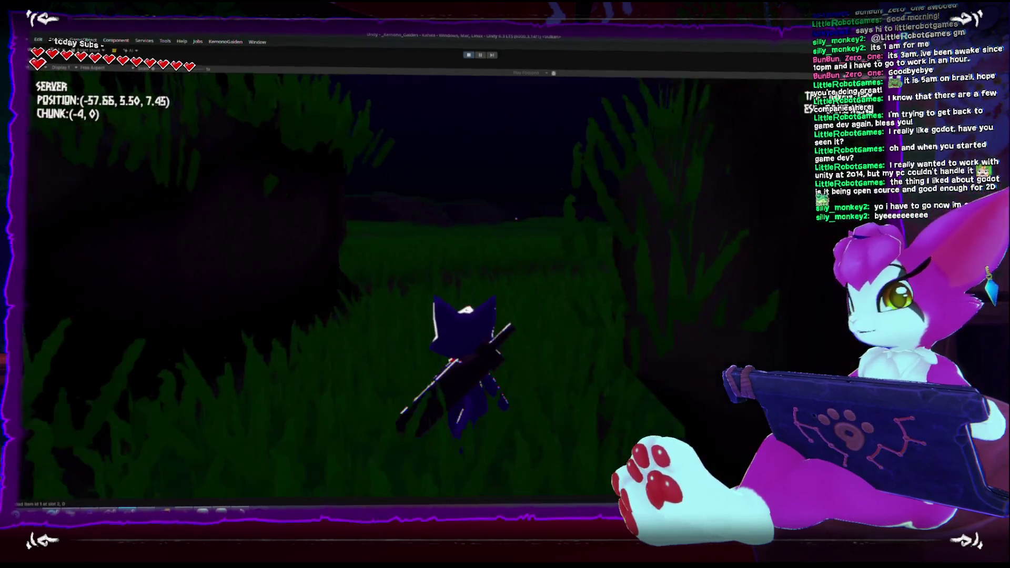
Approach and slash at the pink enemy, looking down at the grass and up at the sky
{"action": "key", "text": "w"}
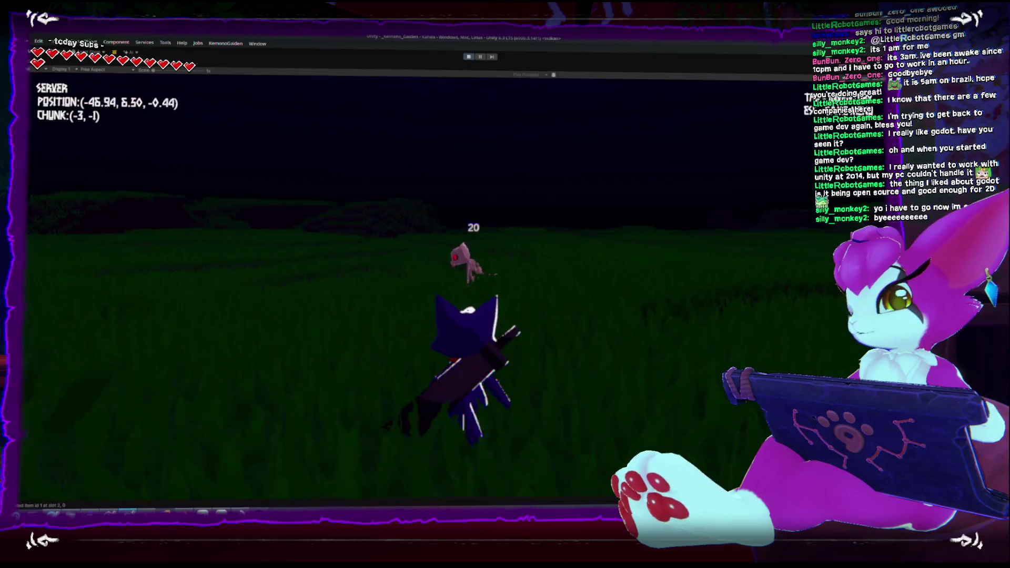
{"action": "key", "text": "w"}
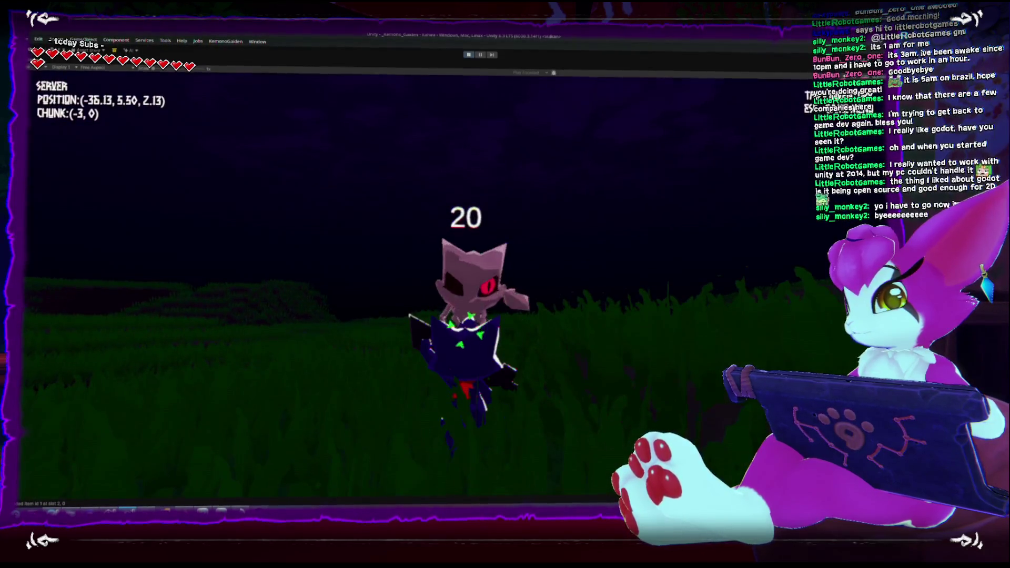
{"action": "key", "text": "w"}
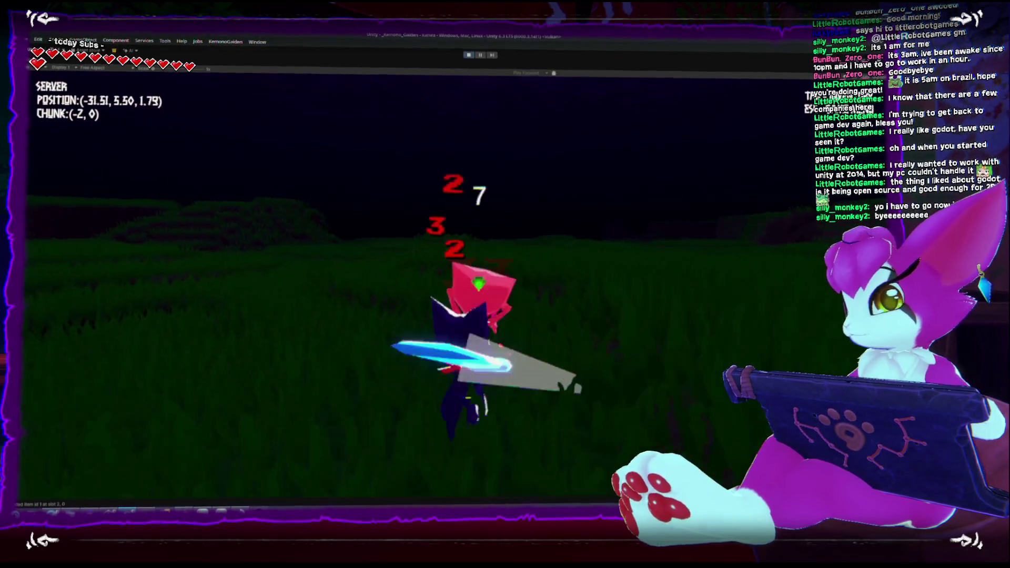
{"action": "key", "text": "w"}
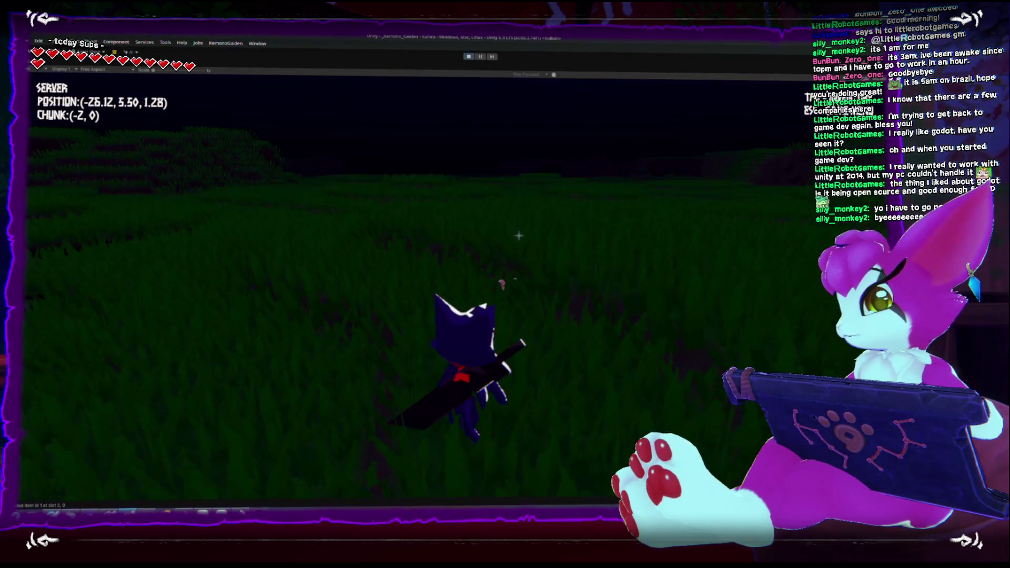
{"action": "key", "text": "w"}
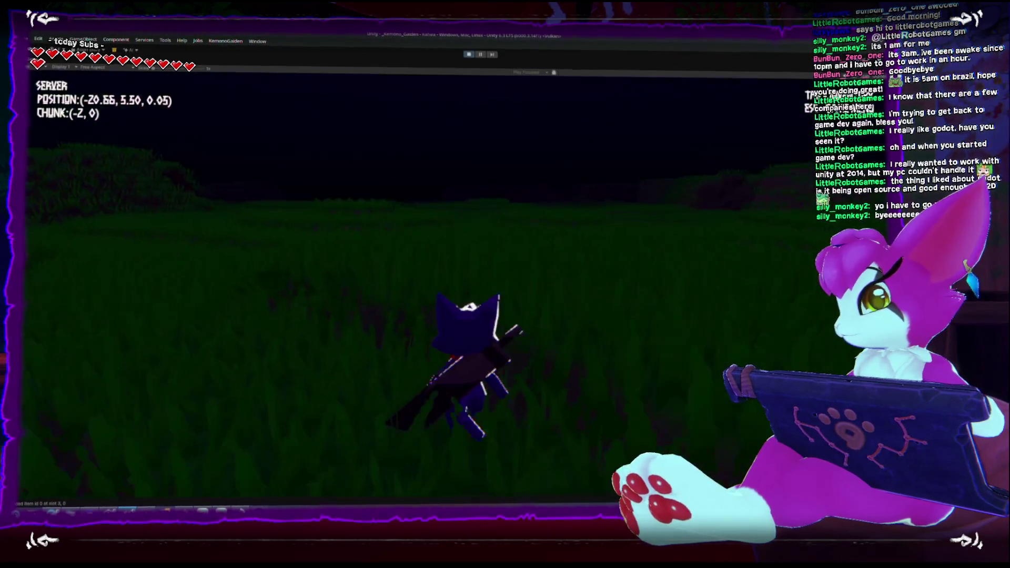
Run through the tall grass and up the grassy hill
{"action": "key", "text": "w"}
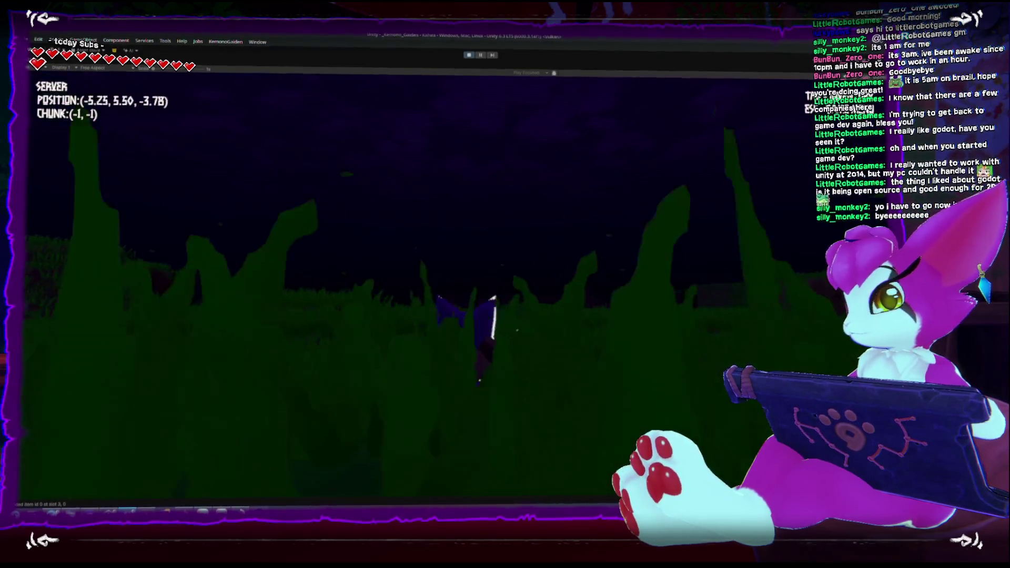
{"action": "key", "text": "w"}
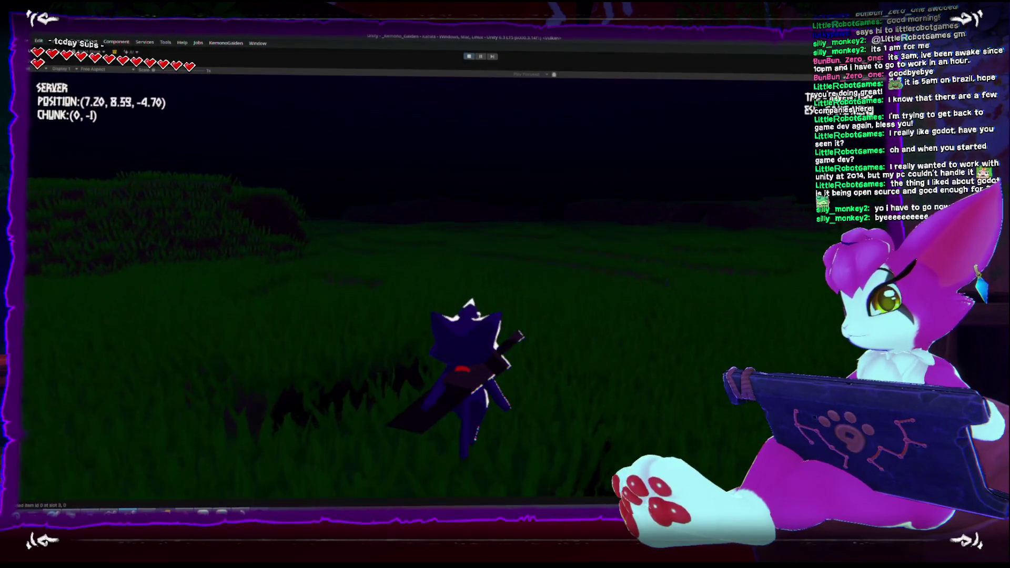
{"action": "key", "text": "w"}
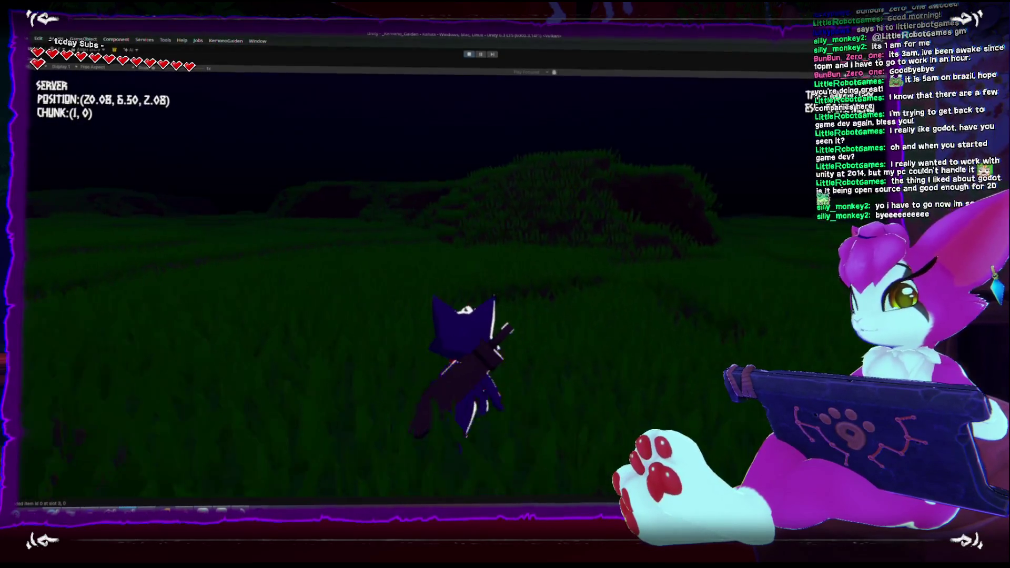
{"action": "key", "text": "w"}
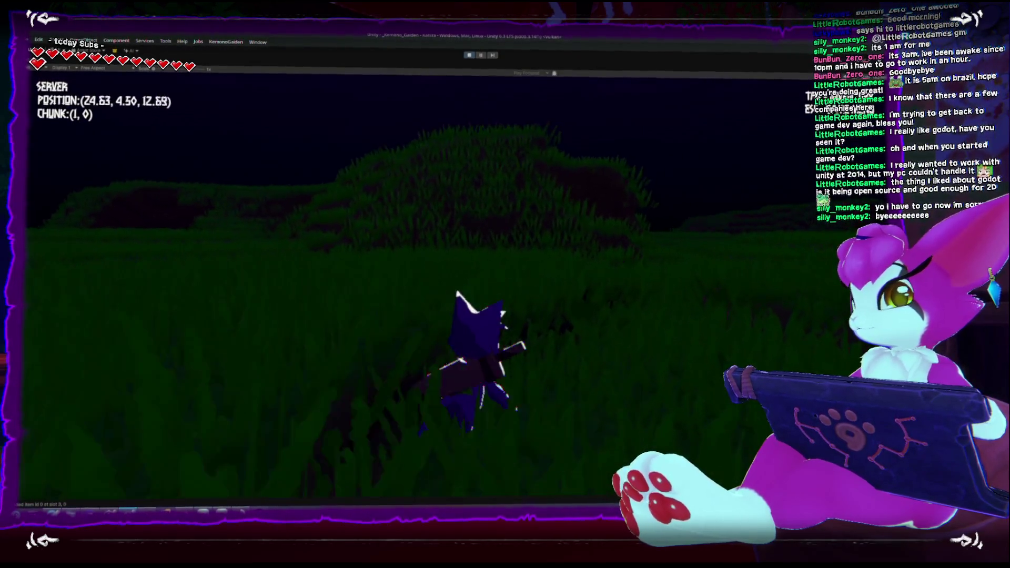
{"action": "key", "text": "w"}
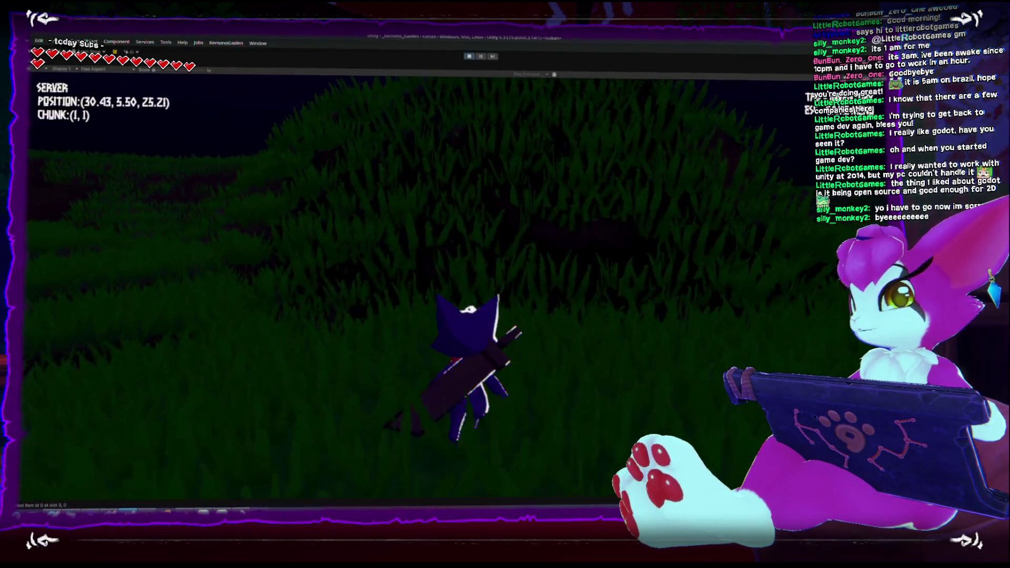
{"action": "key", "text": "w"}
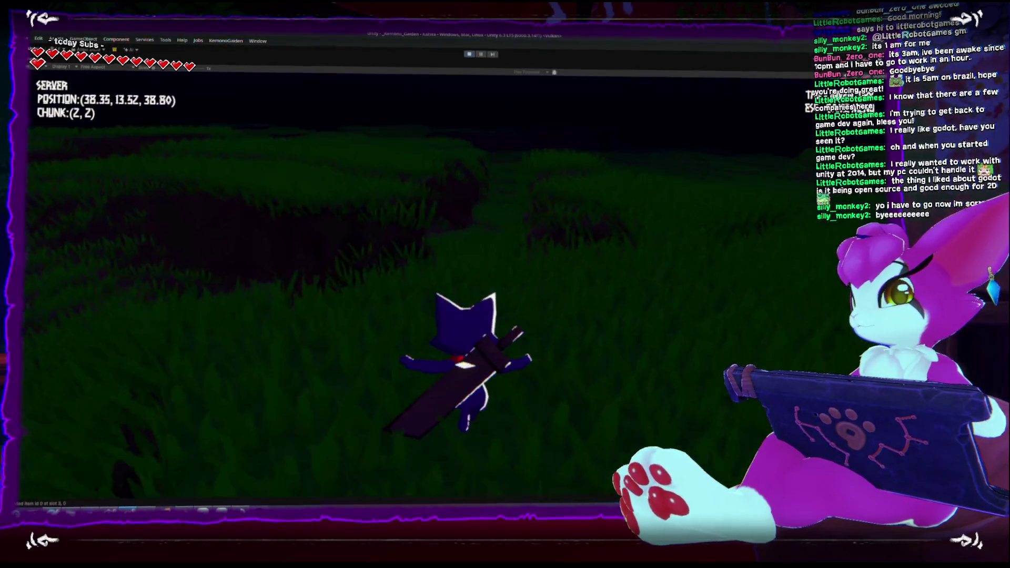
Drop down the hill into the grass and pause the game into its Game Menu
{"action": "key", "text": "w"}
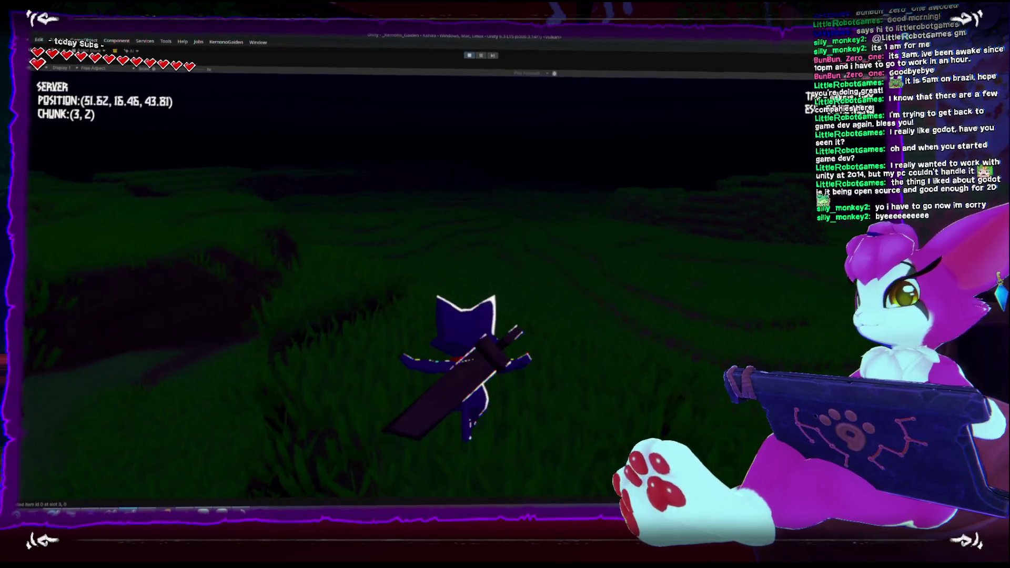
{"action": "key", "text": "w"}
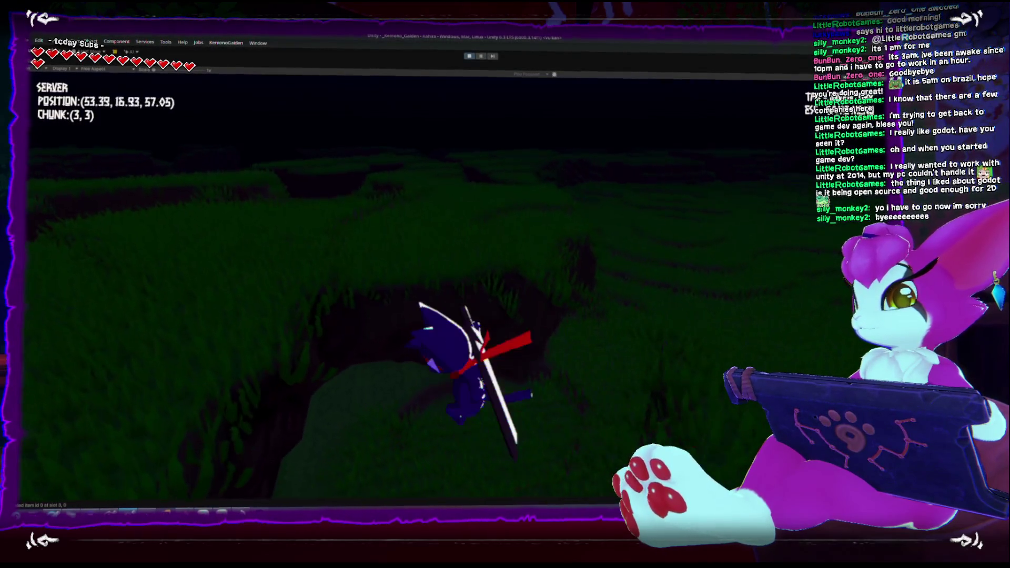
{"action": "key", "text": "w"}
{"action": "key", "text": "Escape"}
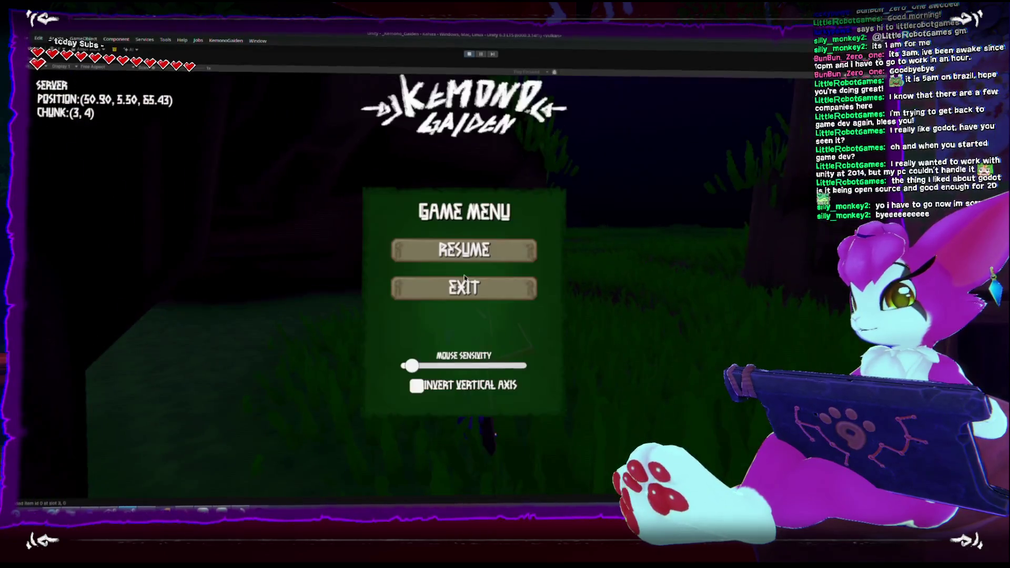
Un-maximize the Game view with Shift+Space, then close and reopen the in-game menu
{"action": "key", "text": "shift+space"}
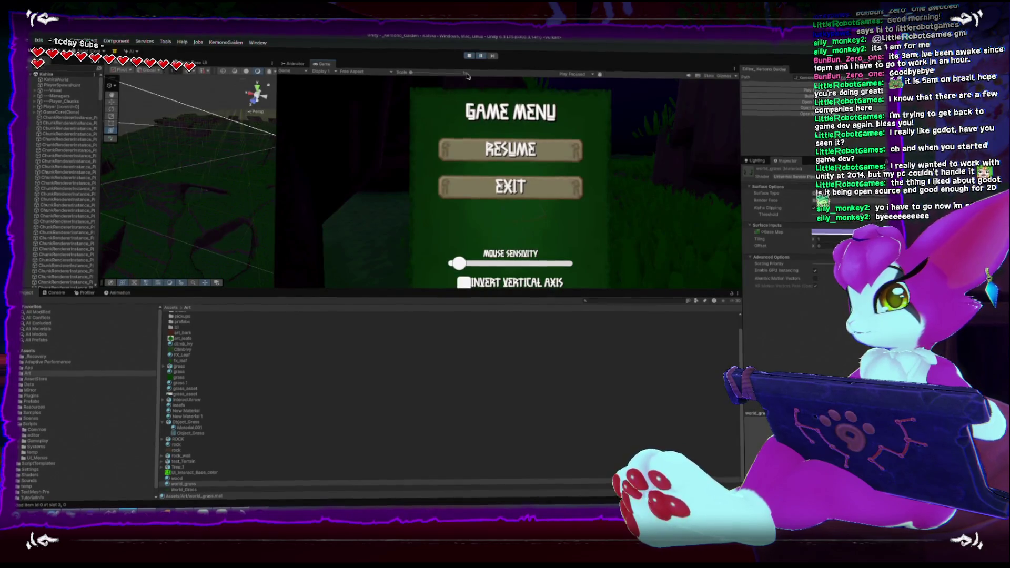
{"action": "key", "text": "Escape"}
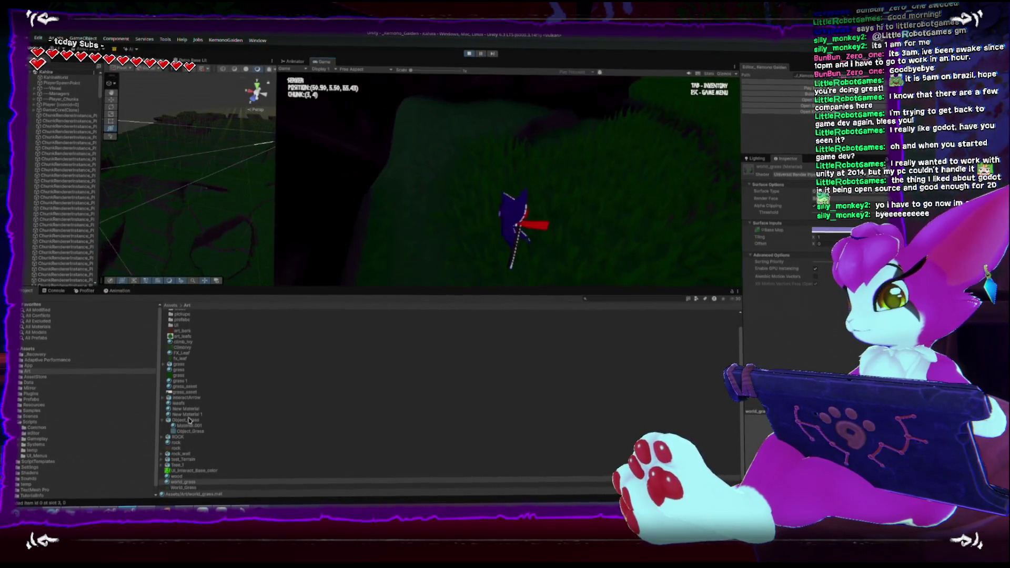
{"action": "key", "text": "Escape"}
{"action": "key", "text": "Escape"}
{"action": "key", "text": "Escape"}
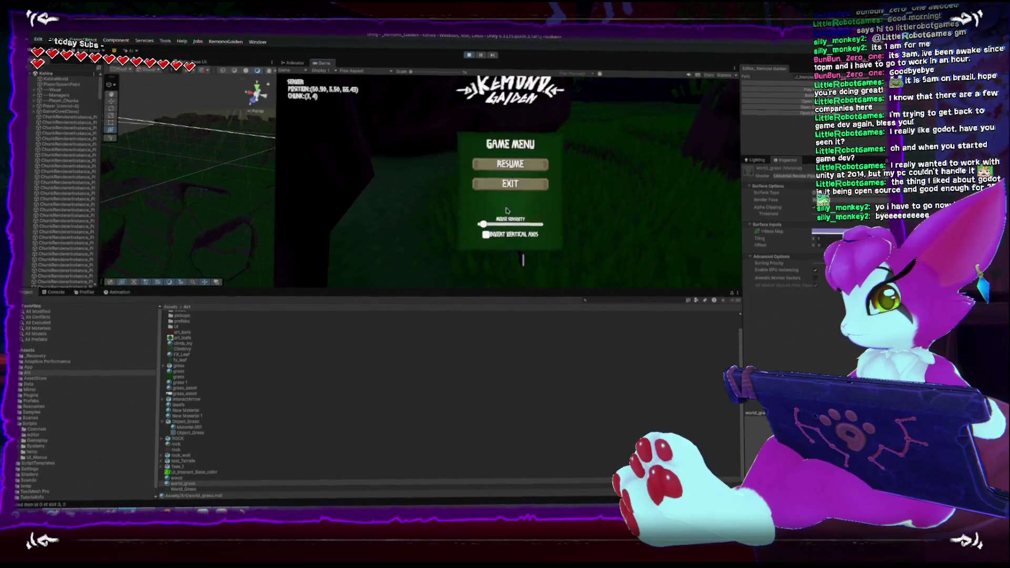
{"action": "key", "text": "Escape"}
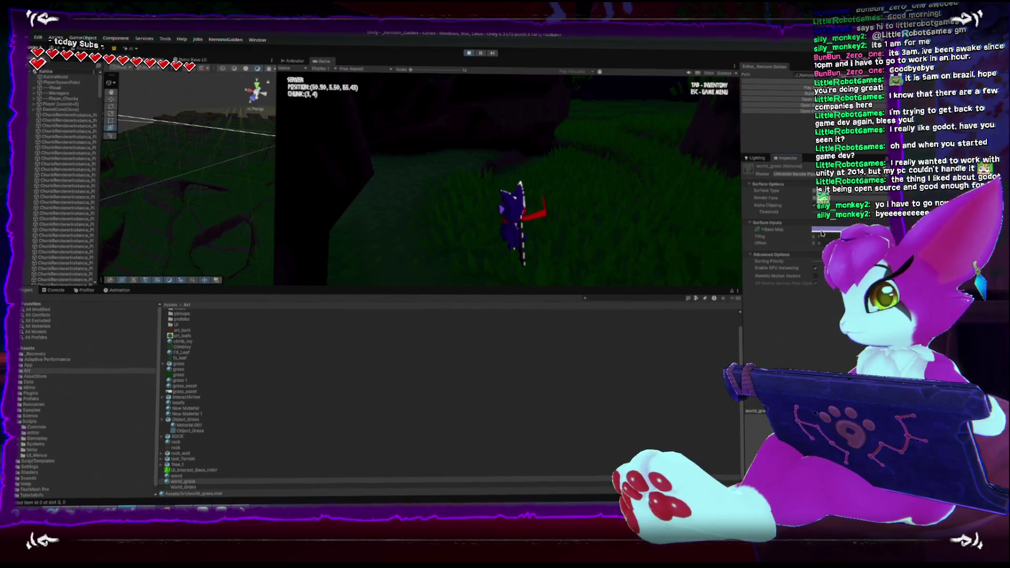
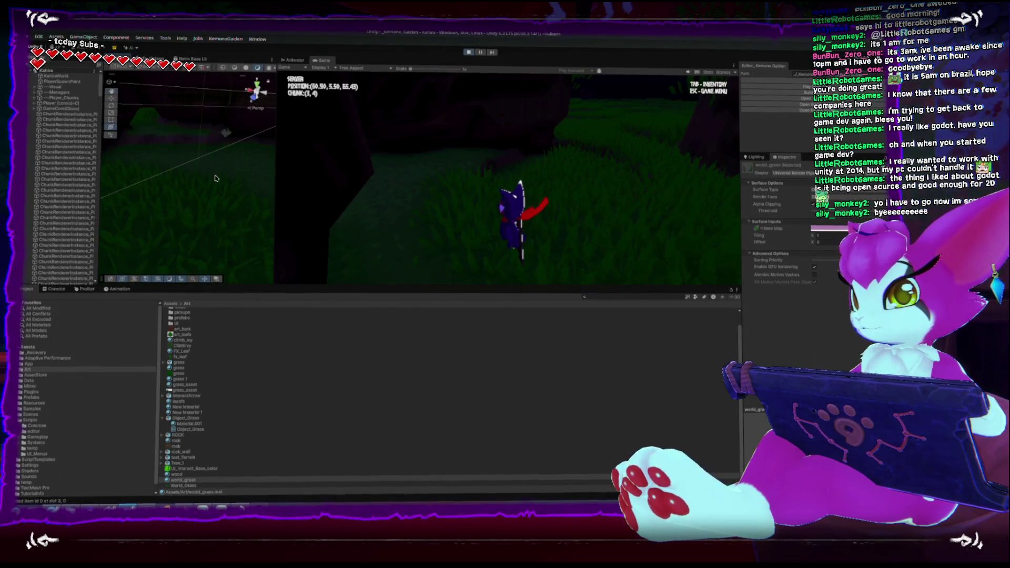
Orbit the grassy scene, then switch to the world_grass blade texture in Clip Studio Paint
{"action": "left_click_drag", "start_coordinate": [214, 175], "coordinate": [171, 158]}
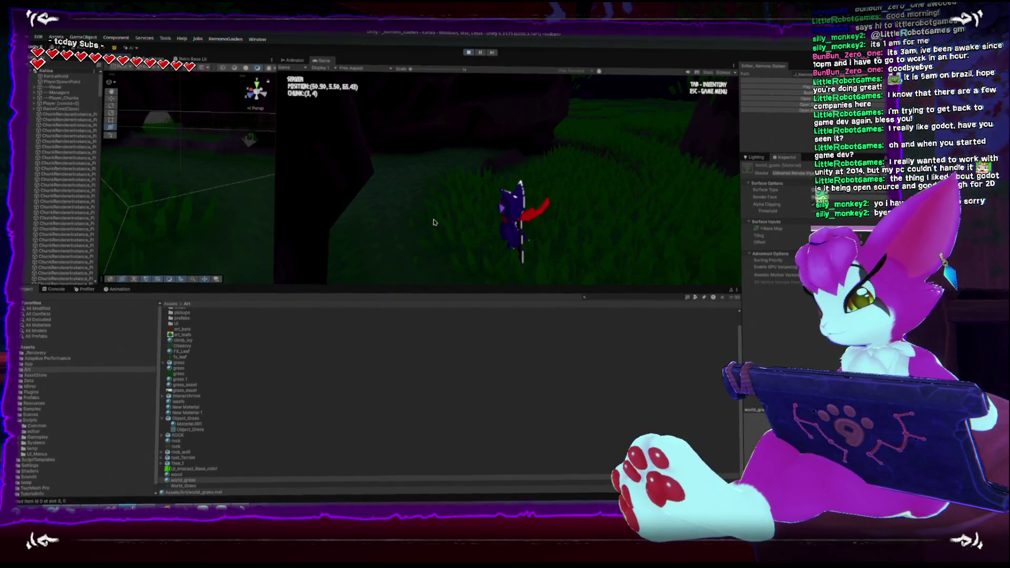
{"action": "key", "text": "alt+Tab"}
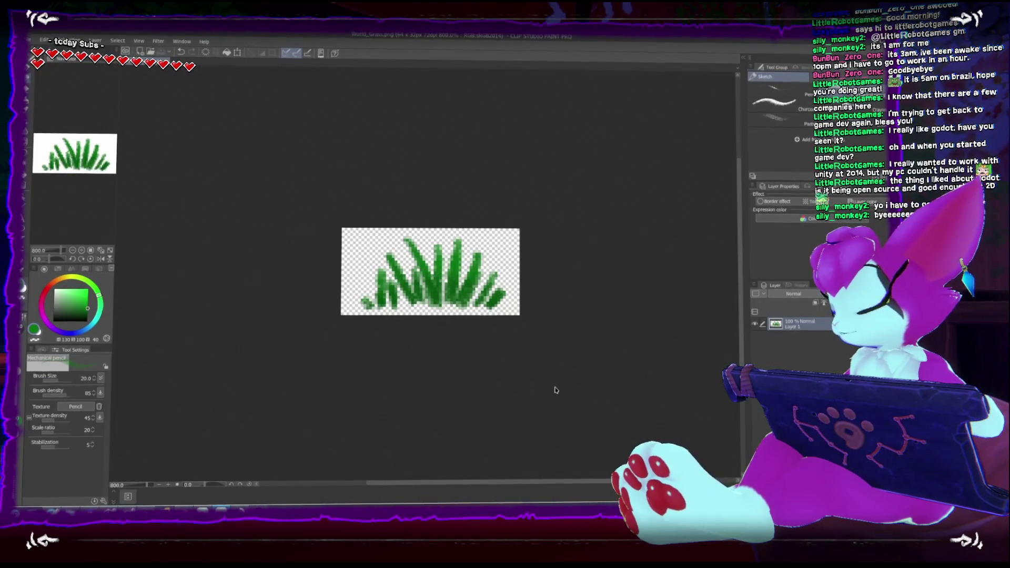
Shift the grass sprite's hue to retint it a slightly different green
{"action": "key", "text": "ctrl+u"}
{"action": "mouse_move", "coordinate": [718, 151]}
{"action": "left_mouse_down"}
{"action": "mouse_move", "coordinate": [710, 152]}
{"action": "mouse_move", "coordinate": [732, 151]}
{"action": "left_mouse_up"}
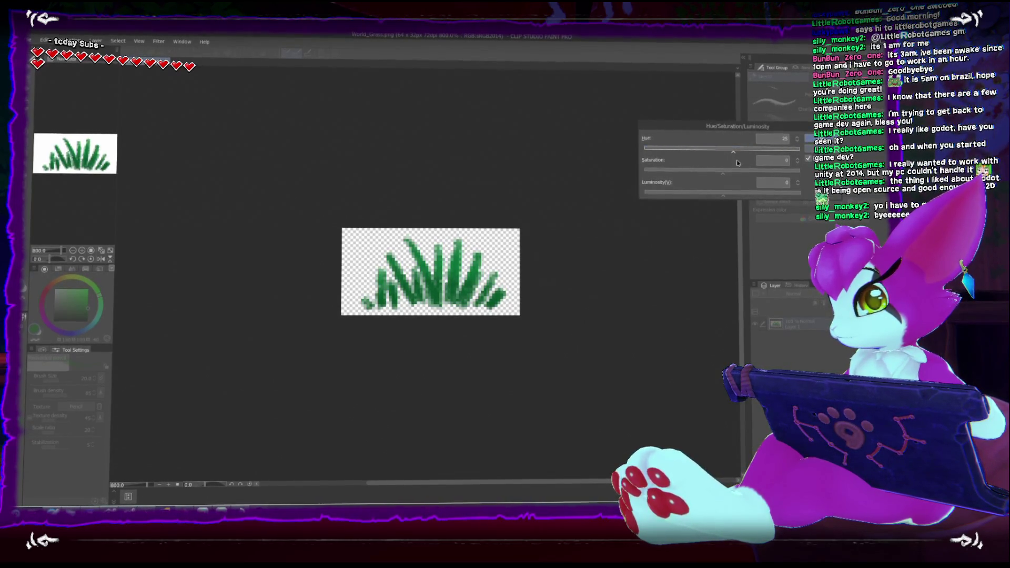
{"action": "mouse_move", "coordinate": [733, 151]}
{"action": "left_mouse_down"}
{"action": "mouse_move", "coordinate": [752, 151]}
{"action": "mouse_move", "coordinate": [731, 155]}
{"action": "left_mouse_up"}
{"action": "key", "text": "Return"}
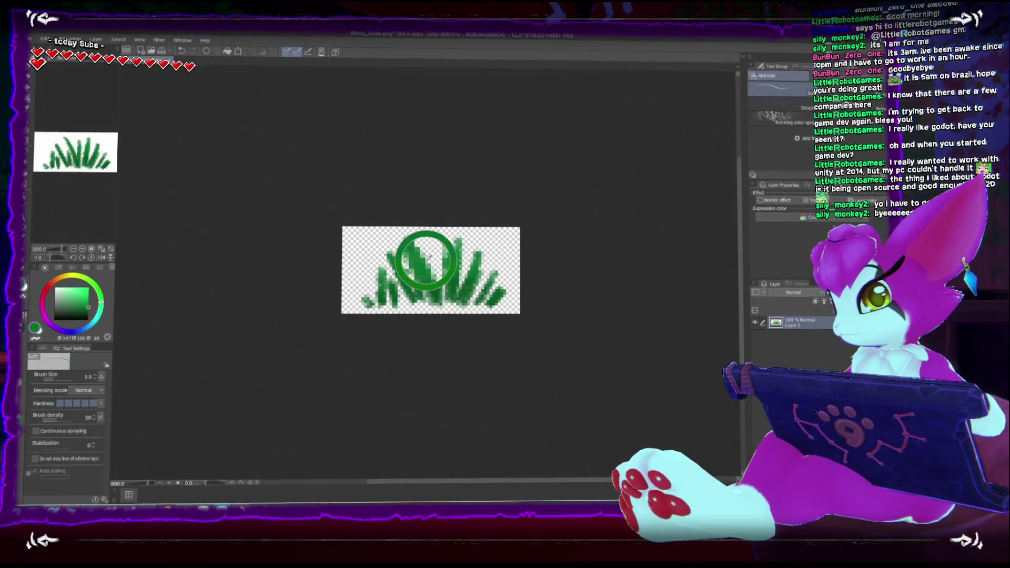
{"action": "left_click", "coordinate": [87, 306]}
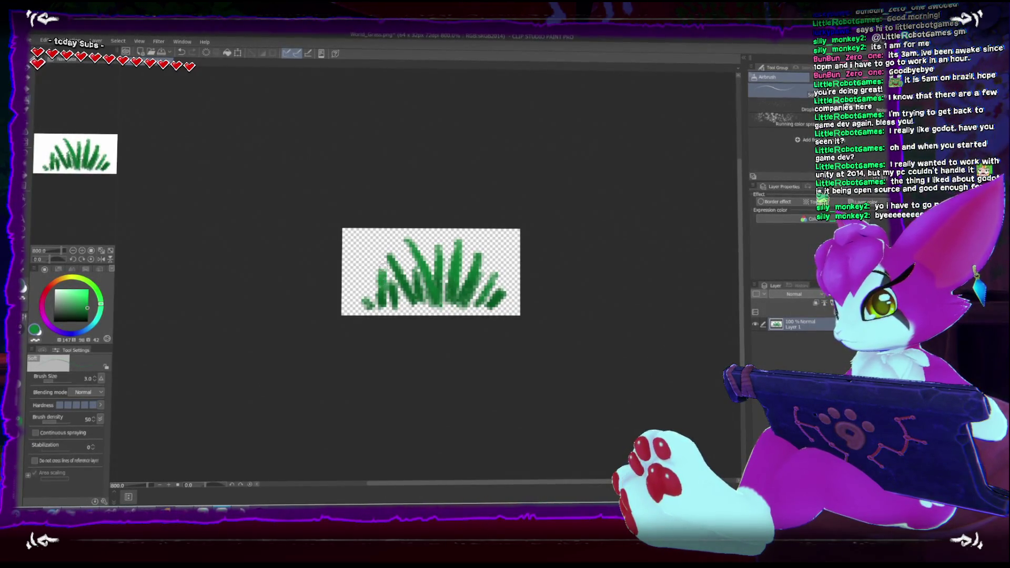
Save the sprite over the World_Grass PNG and return to Unity
{"action": "key", "text": "ctrl+shift+s"}
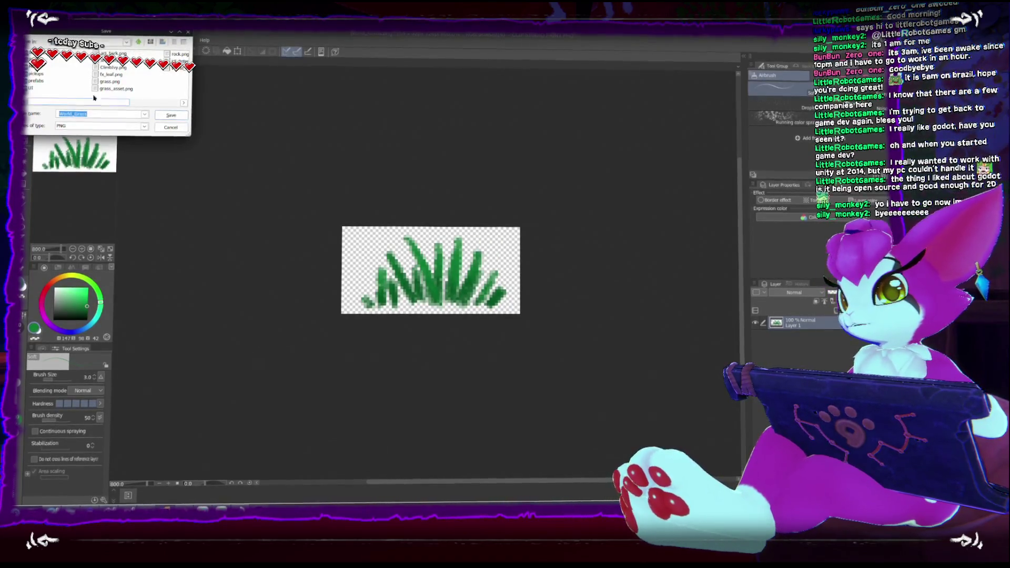
{"action": "left_click", "coordinate": [169, 115]}
{"action": "key", "text": "Return"}
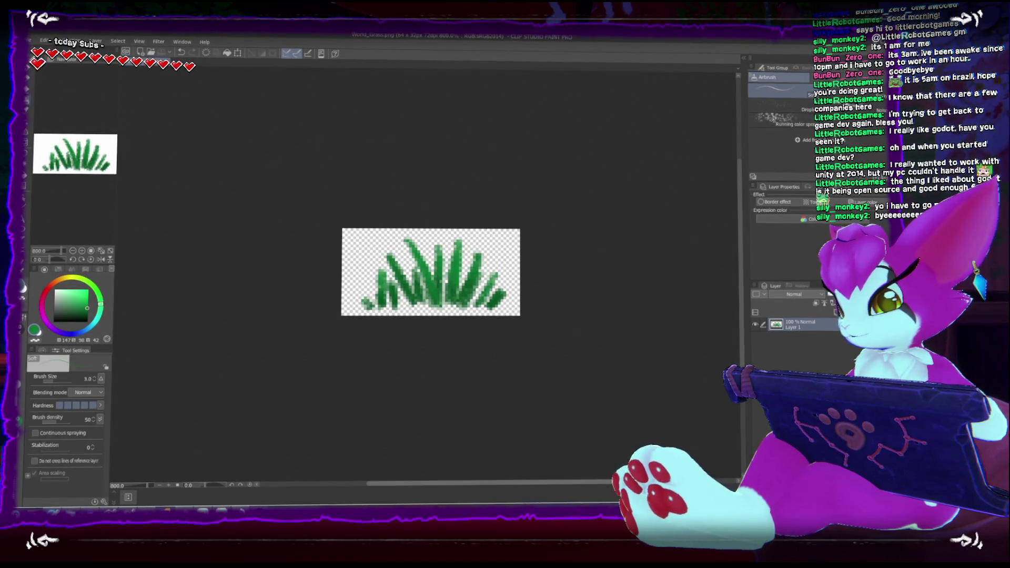
{"action": "key", "text": "alt+Tab"}
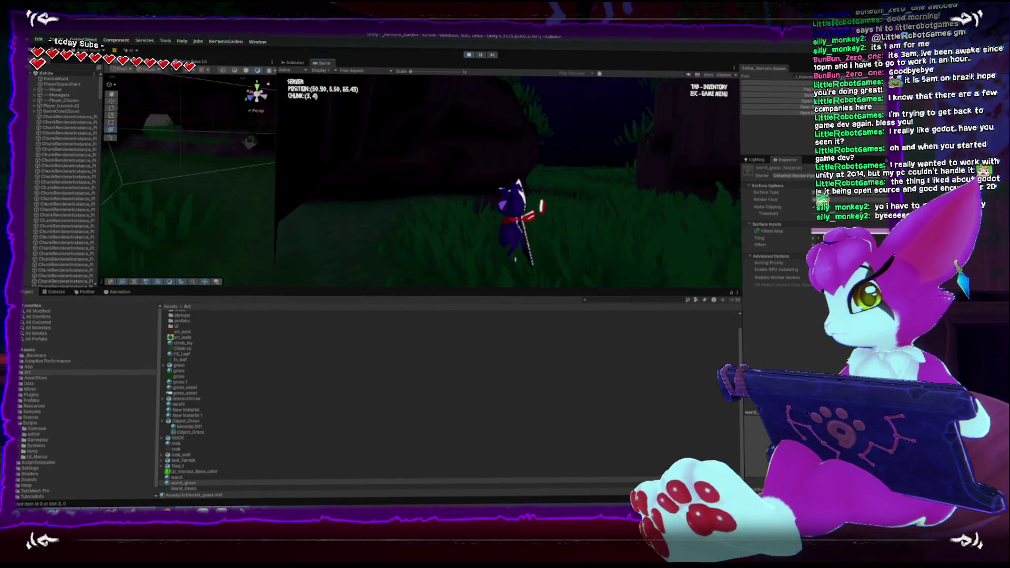
Run the character across the grass field in play mode, then stop the test
{"action": "key", "text": "Escape"}
{"action": "key", "text": "Escape"}
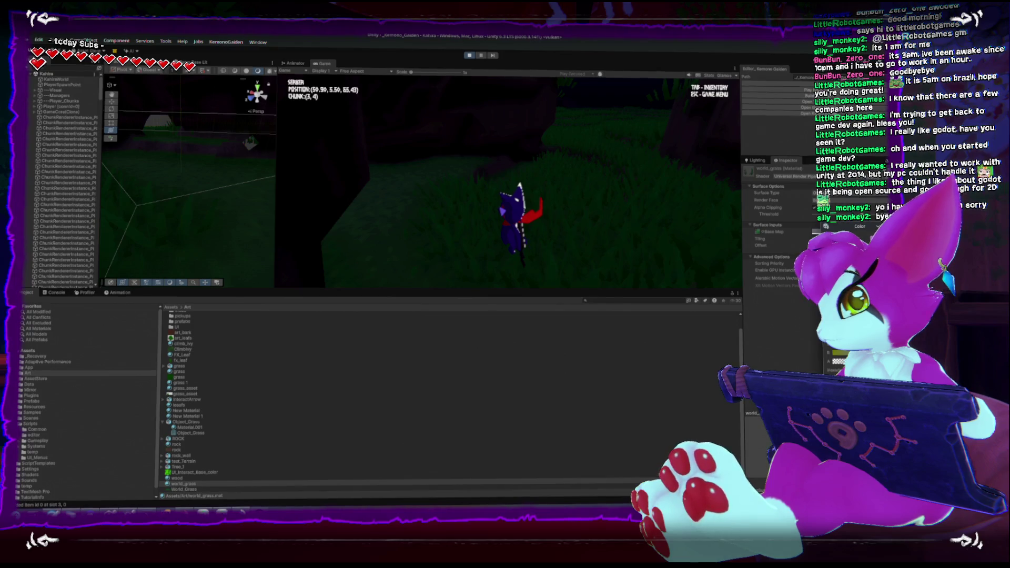
{"action": "key", "text": "Escape"}
{"action": "key", "text": "Escape"}
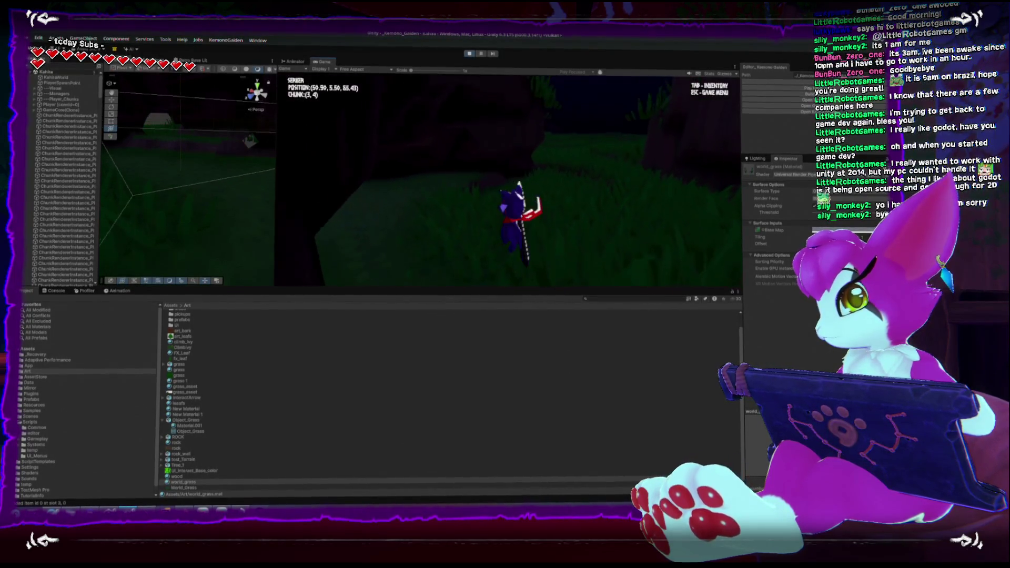
{"action": "key", "text": "w"}
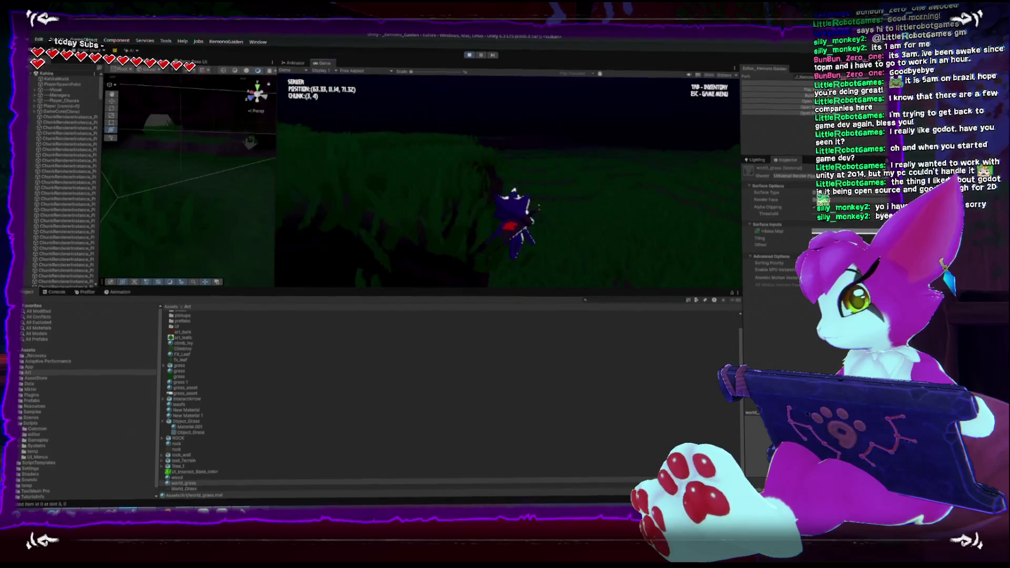
{"action": "key", "text": "w"}
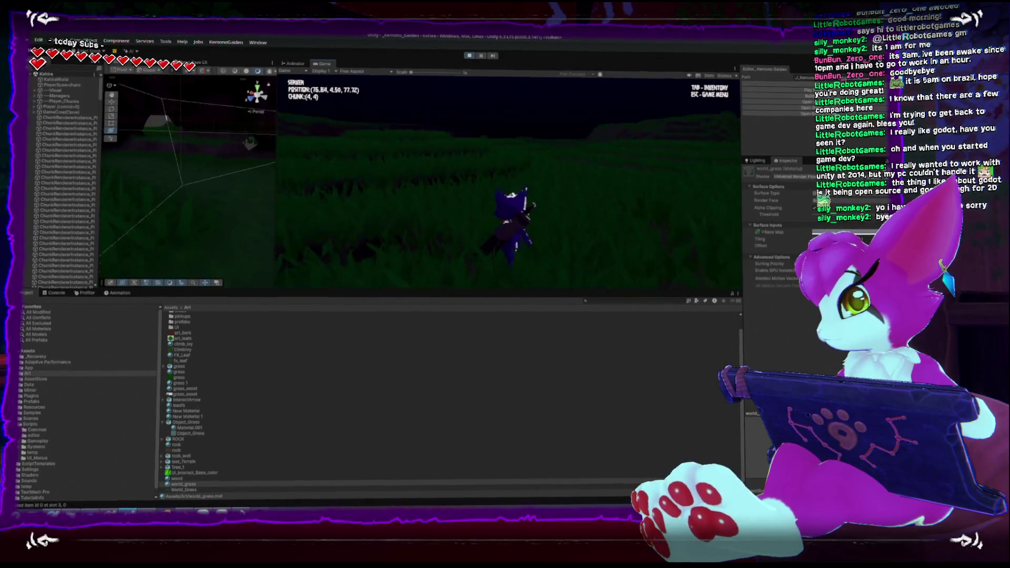
{"action": "key", "text": "w"}
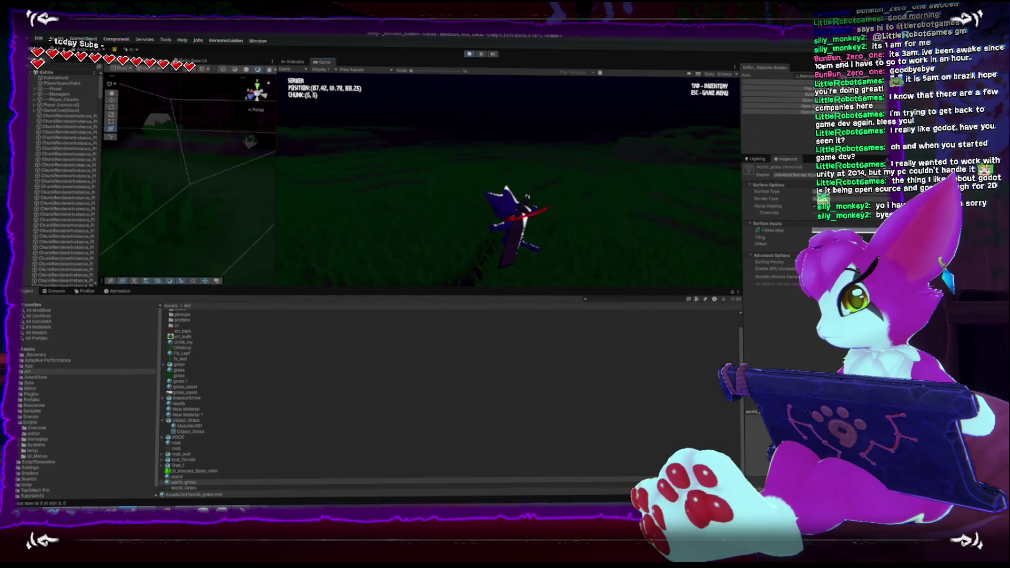
{"action": "key", "text": "w"}
{"action": "key", "text": "w"}
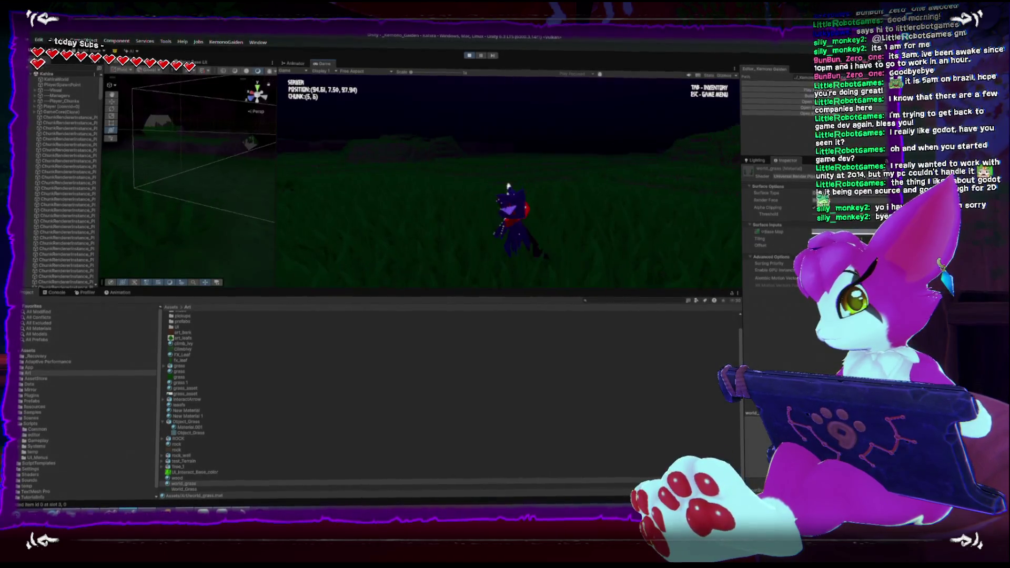
{"action": "key", "text": "w"}
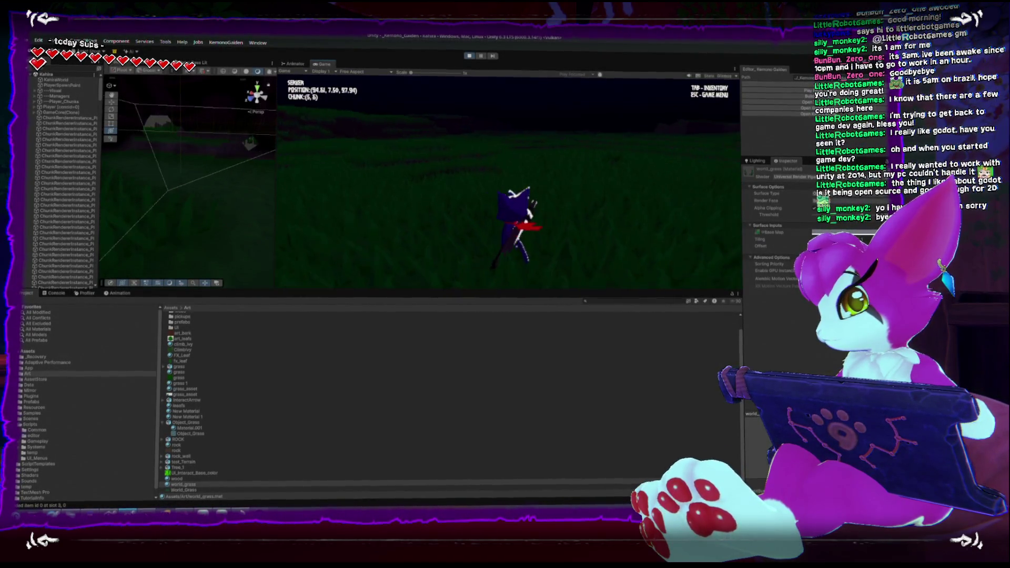
{"action": "key", "text": "w"}
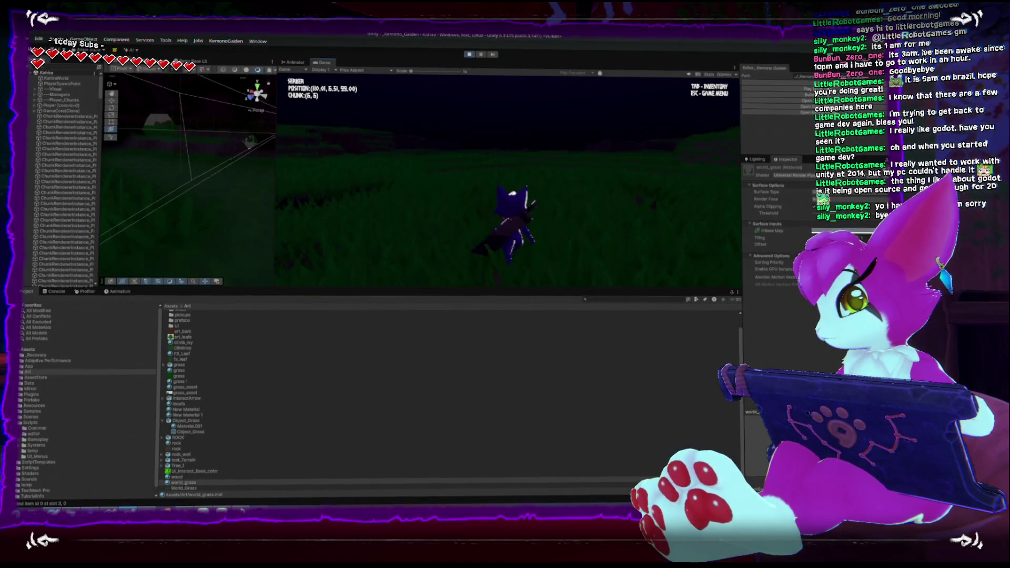
{"action": "key", "text": "w"}
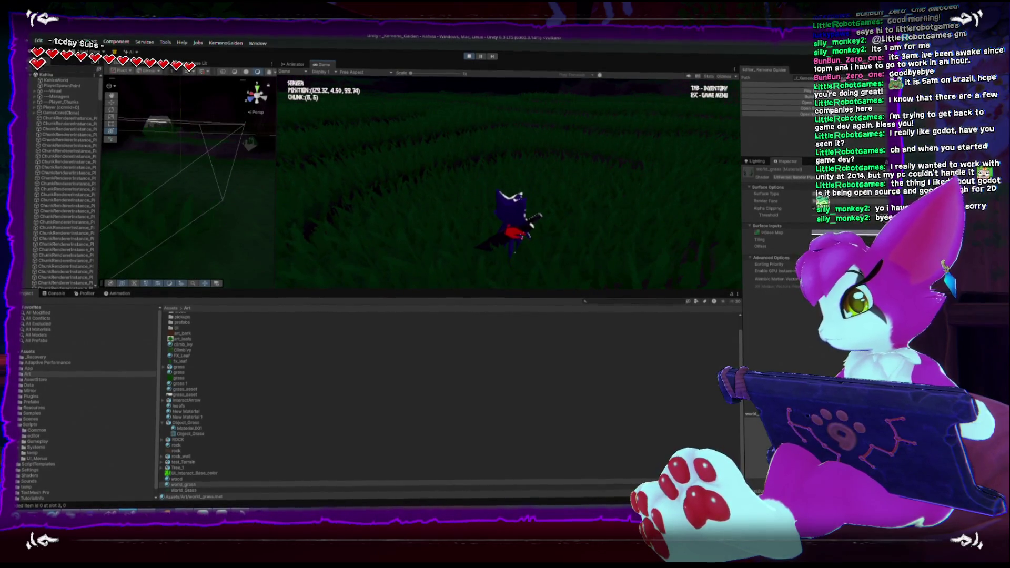
{"action": "key", "text": "Escape"}
{"action": "left_click", "coordinate": [470, 55]}
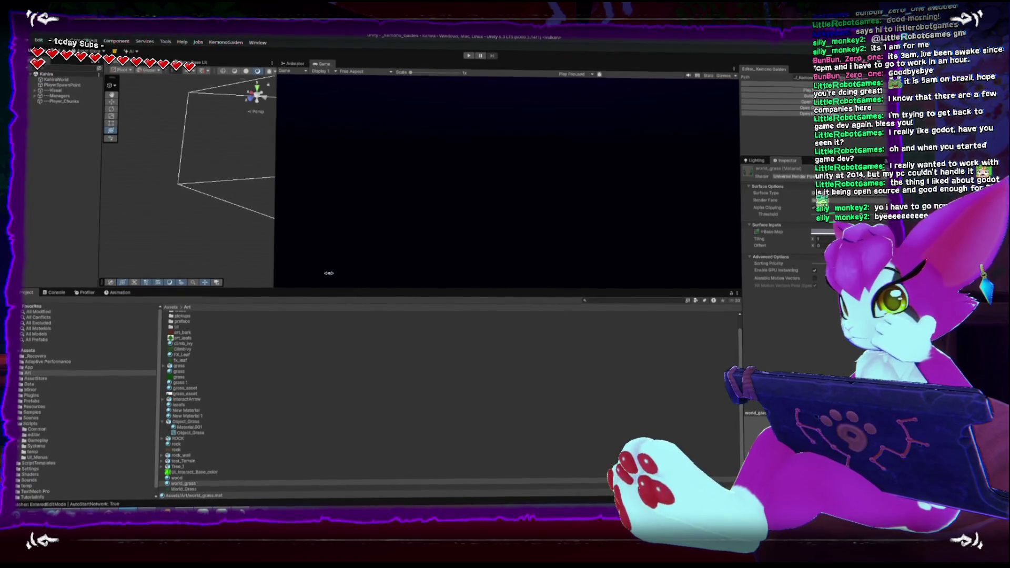
Widen the Scene view, show World_Grass import settings, and drop Object_Grass into the scene
{"action": "left_click_drag", "start_coordinate": [275, 216], "coordinate": [355, 216]}
{"action": "left_click", "coordinate": [184, 487]}
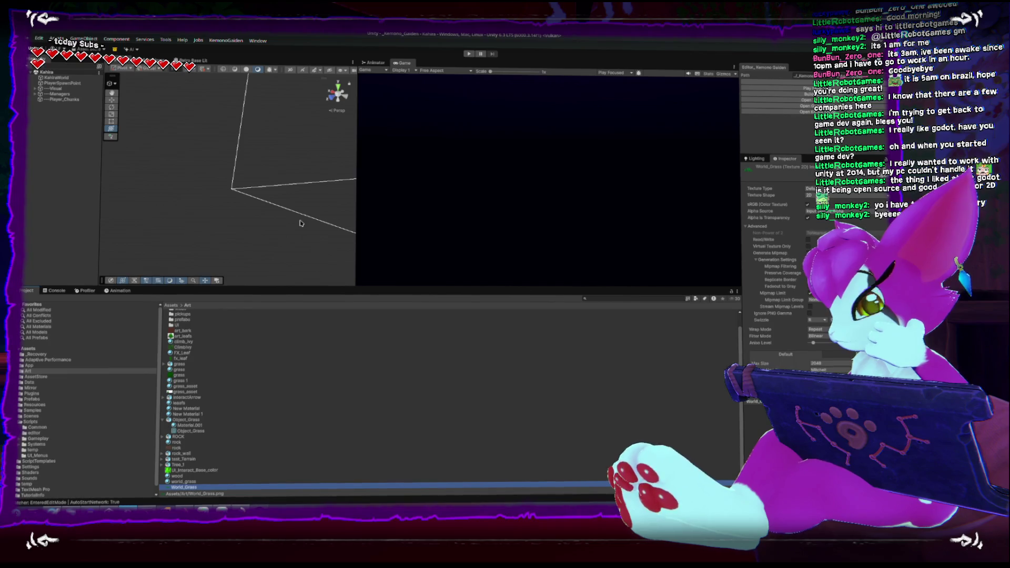
{"action": "left_click_drag", "start_coordinate": [355, 214], "coordinate": [364, 214]}
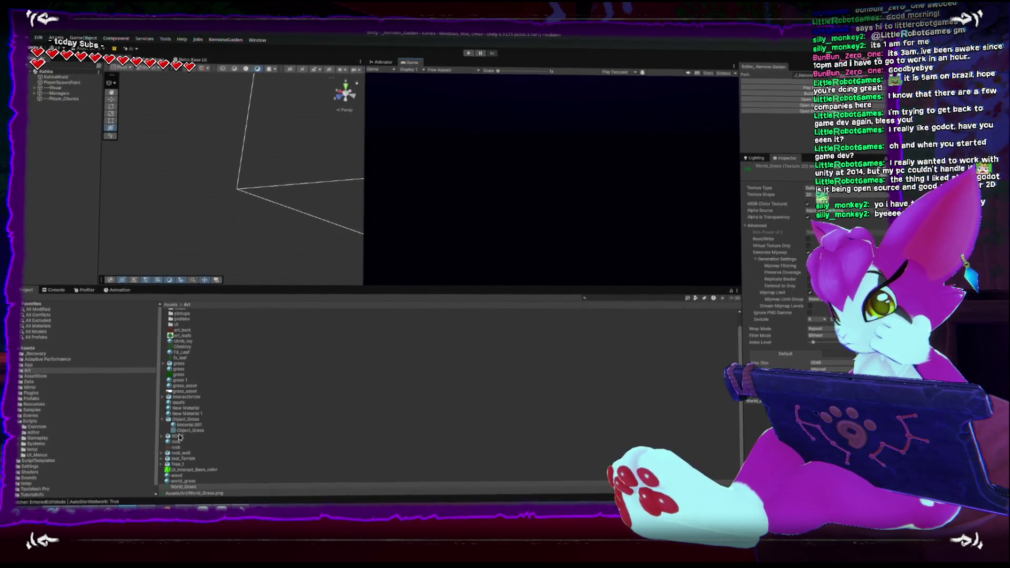
{"action": "mouse_move", "coordinate": [175, 424]}
{"action": "left_mouse_down"}
{"action": "mouse_move", "coordinate": [275, 198]}
{"action": "mouse_move", "coordinate": [233, 173]}
{"action": "left_mouse_up"}
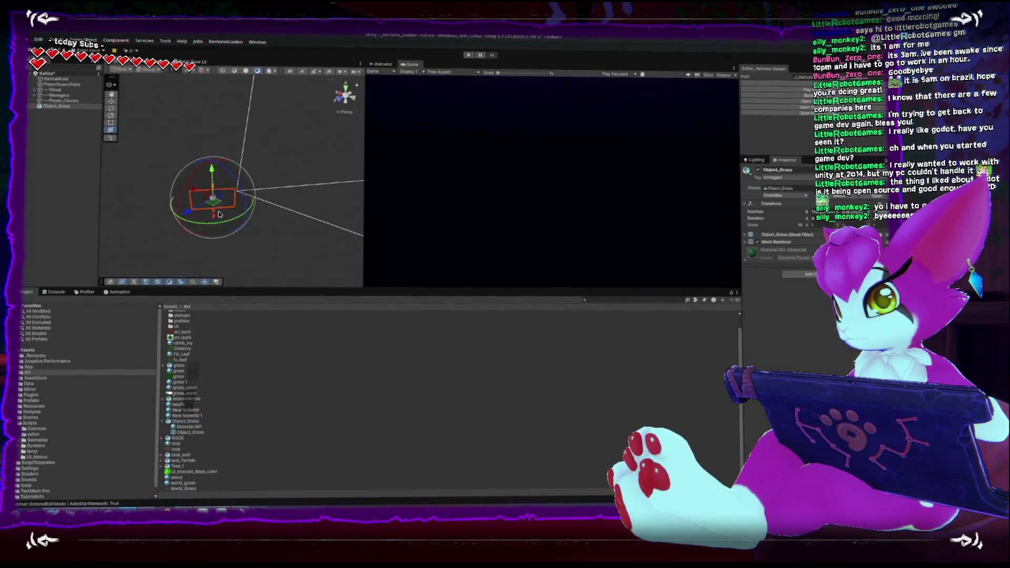
Assign the world_grass material to Object_Grass's Mesh Renderer
{"action": "left_click_drag", "start_coordinate": [168, 227], "coordinate": [147, 218]}
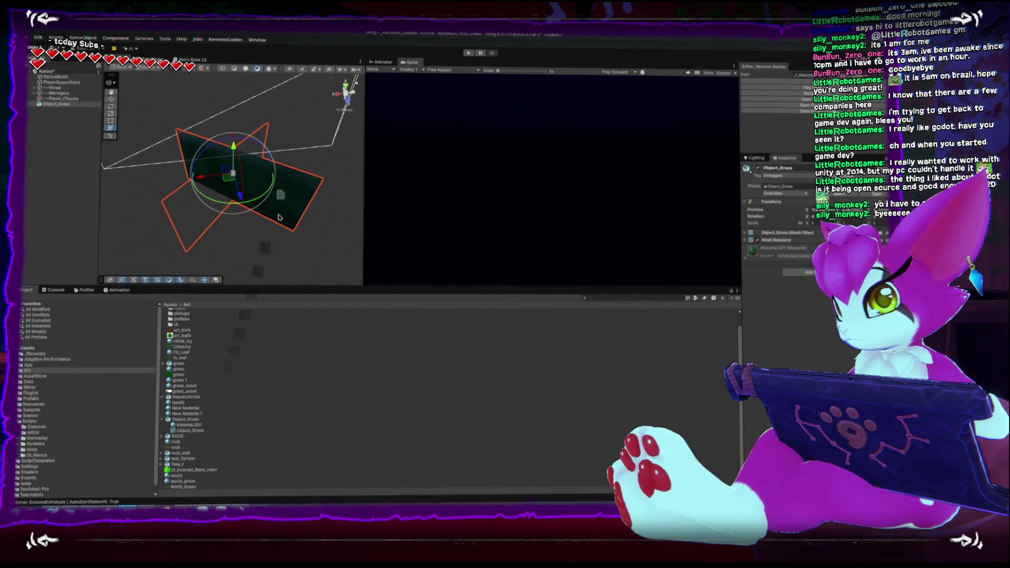
{"action": "left_click_drag", "start_coordinate": [277, 246], "coordinate": [316, 228]}
{"action": "left_click", "coordinate": [192, 483]}
{"action": "left_click", "coordinate": [282, 188]}
{"action": "mouse_move", "coordinate": [282, 187]}
{"action": "left_mouse_down"}
{"action": "mouse_move", "coordinate": [180, 476]}
{"action": "mouse_move", "coordinate": [288, 189]}
{"action": "mouse_move", "coordinate": [263, 269]}
{"action": "left_mouse_up"}
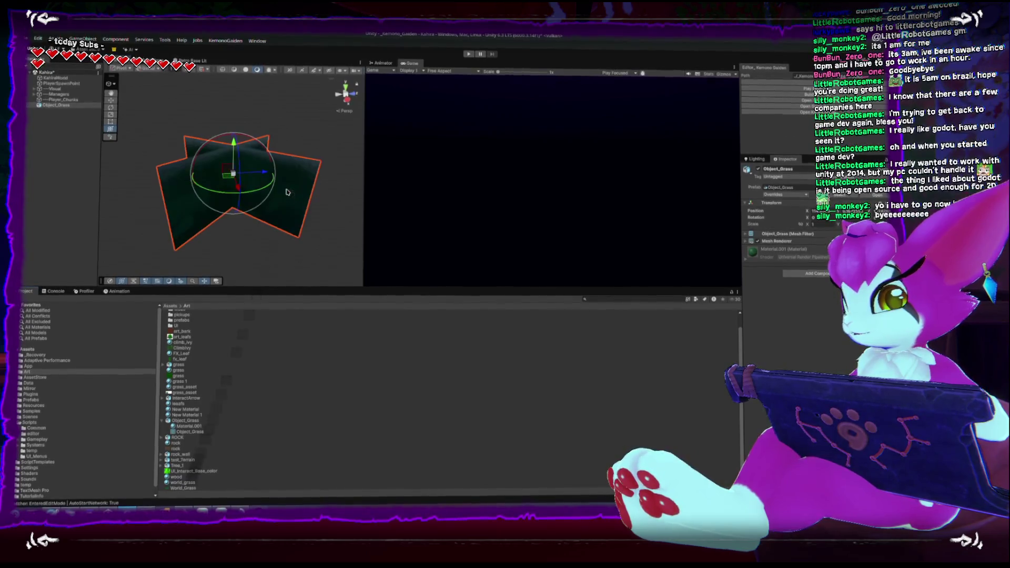
{"action": "left_click", "coordinate": [751, 242]}
{"action": "mouse_move", "coordinate": [179, 481]}
{"action": "left_mouse_down"}
{"action": "mouse_move", "coordinate": [513, 417]}
{"action": "mouse_move", "coordinate": [813, 256]}
{"action": "left_mouse_up"}
Orbit around the textured grass clump to check it, and enlarge the Project panel
{"action": "left_click", "coordinate": [270, 234]}
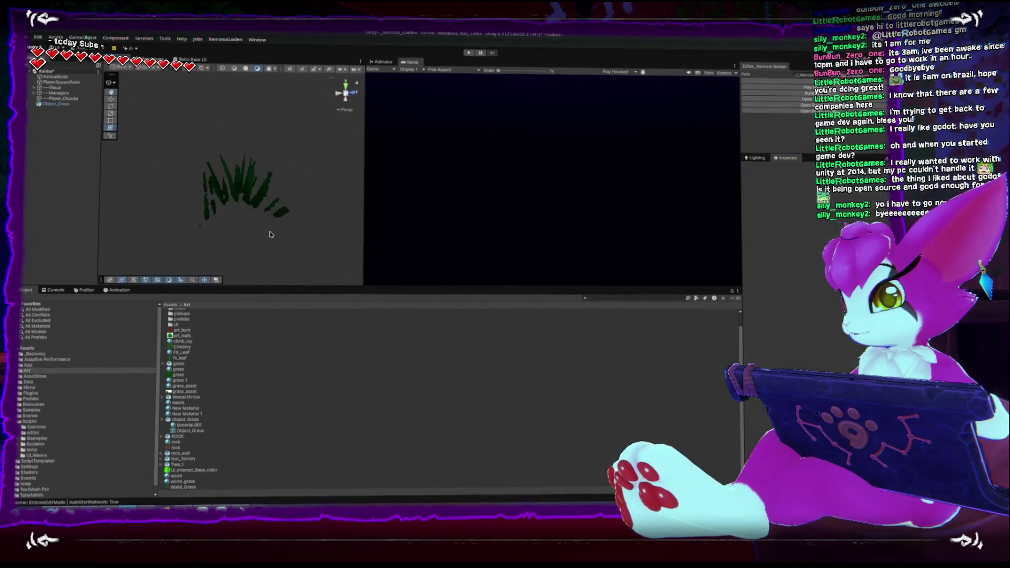
{"action": "mouse_move", "coordinate": [270, 234]}
{"action": "left_mouse_down"}
{"action": "mouse_move", "coordinate": [212, 209]}
{"action": "mouse_move", "coordinate": [214, 158]}
{"action": "mouse_move", "coordinate": [236, 184]}
{"action": "mouse_move", "coordinate": [247, 232]}
{"action": "mouse_move", "coordinate": [236, 251]}
{"action": "mouse_move", "coordinate": [242, 238]}
{"action": "left_mouse_up"}
{"action": "left_click", "coordinate": [239, 188]}
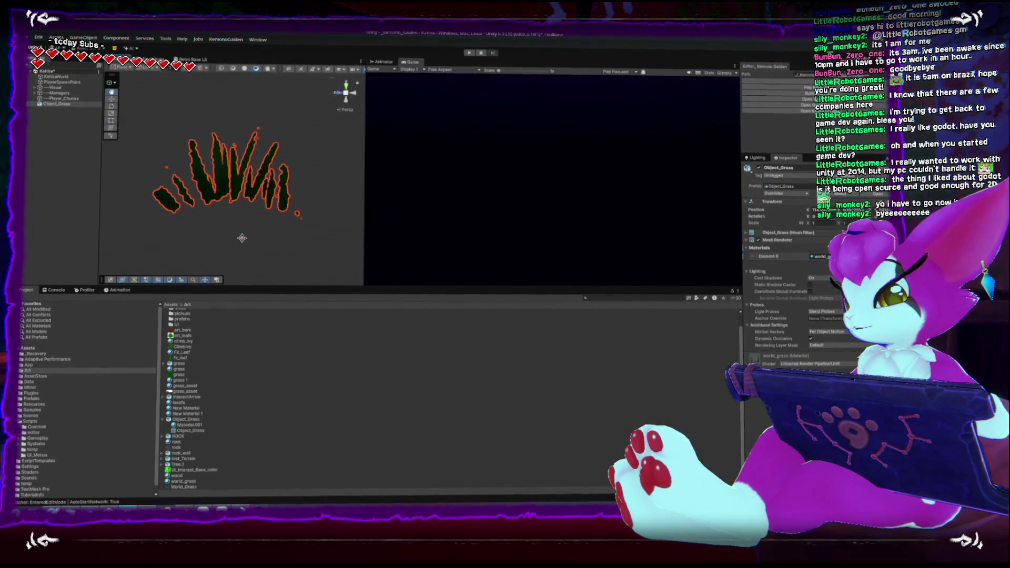
{"action": "scroll", "coordinate": [140, 176], "scroll_direction": "down", "scroll_amount": 3}
{"action": "mouse_move", "coordinate": [140, 176]}
{"action": "left_mouse_down"}
{"action": "mouse_move", "coordinate": [286, 219]}
{"action": "mouse_move", "coordinate": [211, 263]}
{"action": "left_mouse_up"}
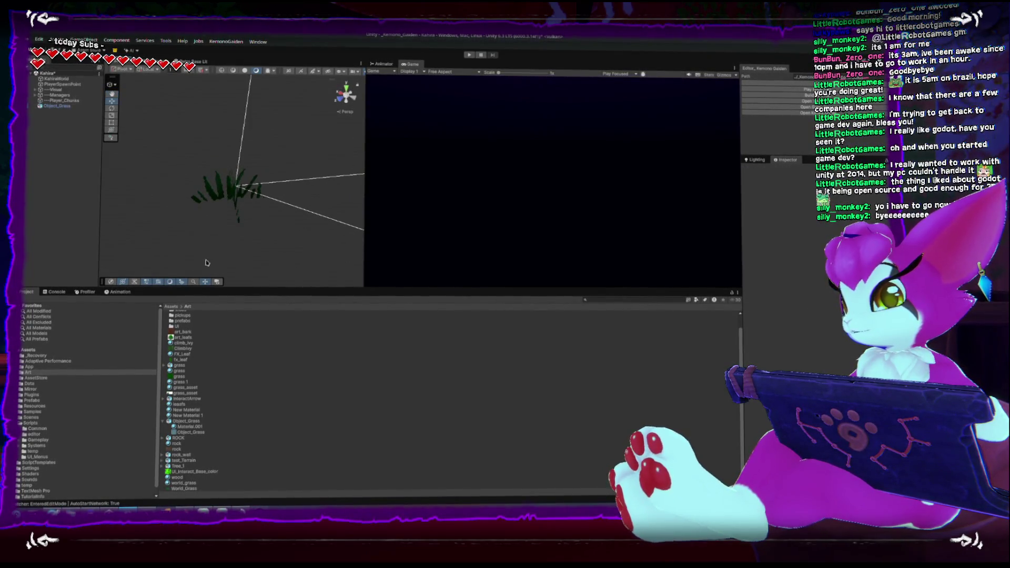
{"action": "mouse_move", "coordinate": [167, 217]}
{"action": "left_mouse_down"}
{"action": "mouse_move", "coordinate": [184, 124]}
{"action": "mouse_move", "coordinate": [286, 165]}
{"action": "mouse_move", "coordinate": [184, 129]}
{"action": "mouse_move", "coordinate": [181, 219]}
{"action": "mouse_move", "coordinate": [284, 219]}
{"action": "mouse_move", "coordinate": [221, 222]}
{"action": "left_mouse_up"}
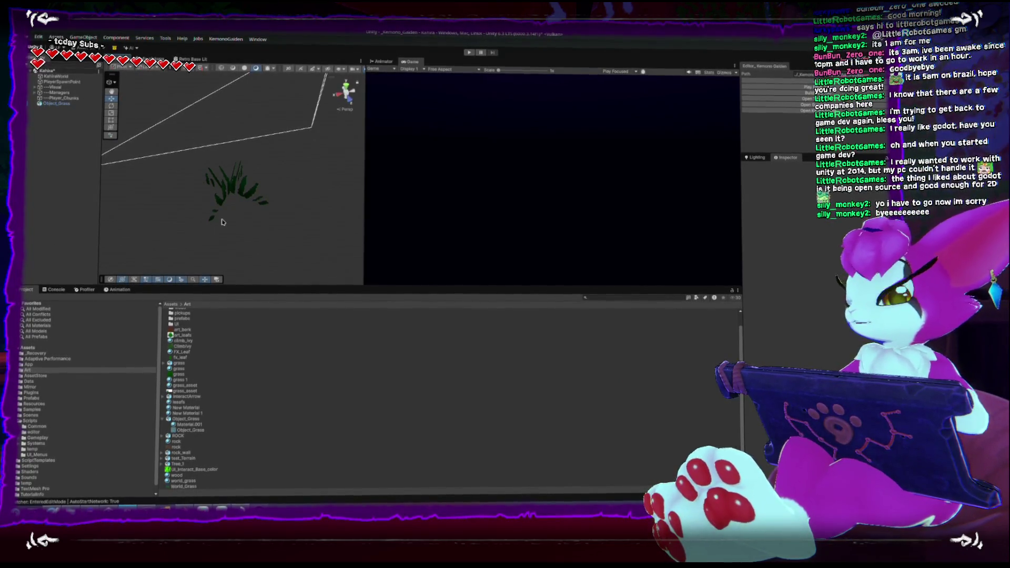
{"action": "mouse_move", "coordinate": [209, 233]}
{"action": "left_mouse_down"}
{"action": "mouse_move", "coordinate": [226, 210]}
{"action": "mouse_move", "coordinate": [298, 187]}
{"action": "mouse_move", "coordinate": [262, 226]}
{"action": "mouse_move", "coordinate": [279, 162]}
{"action": "left_mouse_up"}
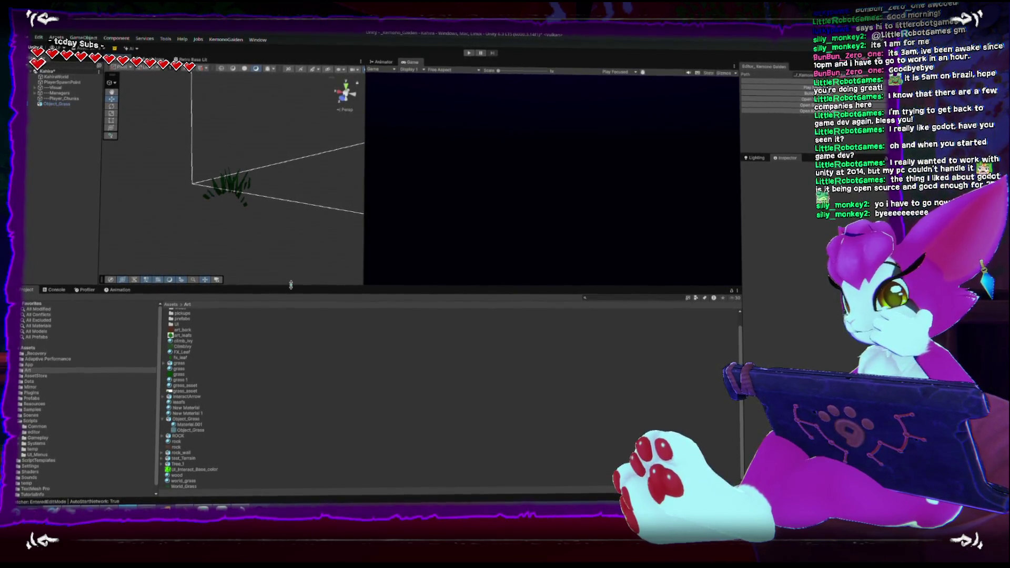
{"action": "left_click_drag", "start_coordinate": [291, 278], "coordinate": [290, 251]}
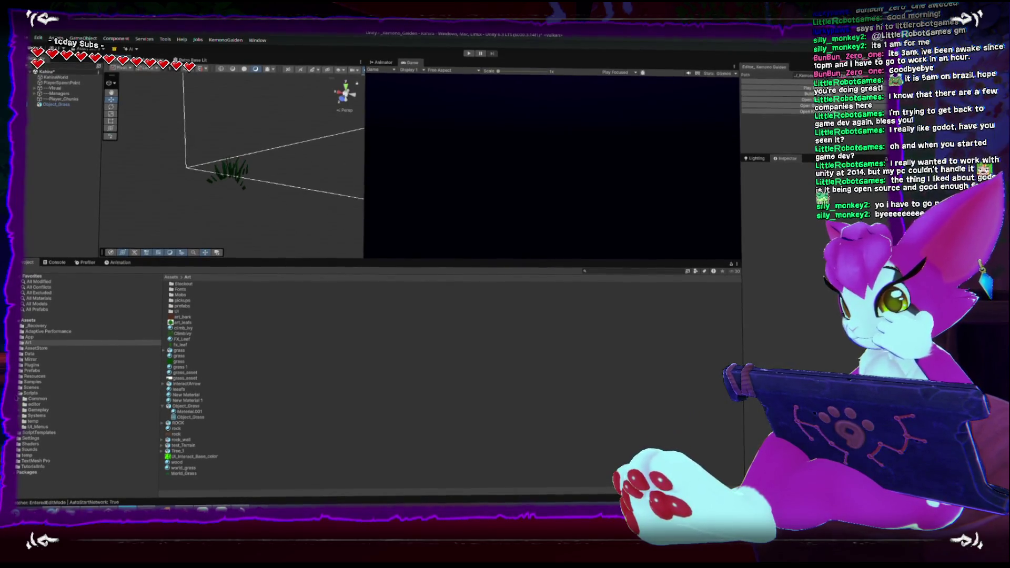
Create a Shaders folder inside Art and open it
{"action": "left_click", "coordinate": [19, 393]}
{"action": "left_click", "coordinate": [30, 409]}
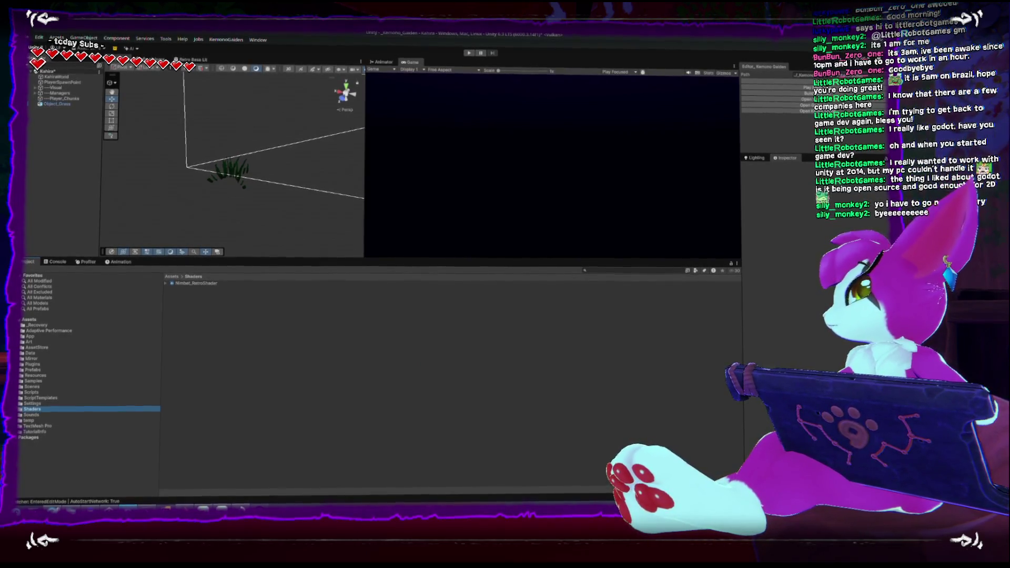
{"action": "key", "text": "alt+Tab"}
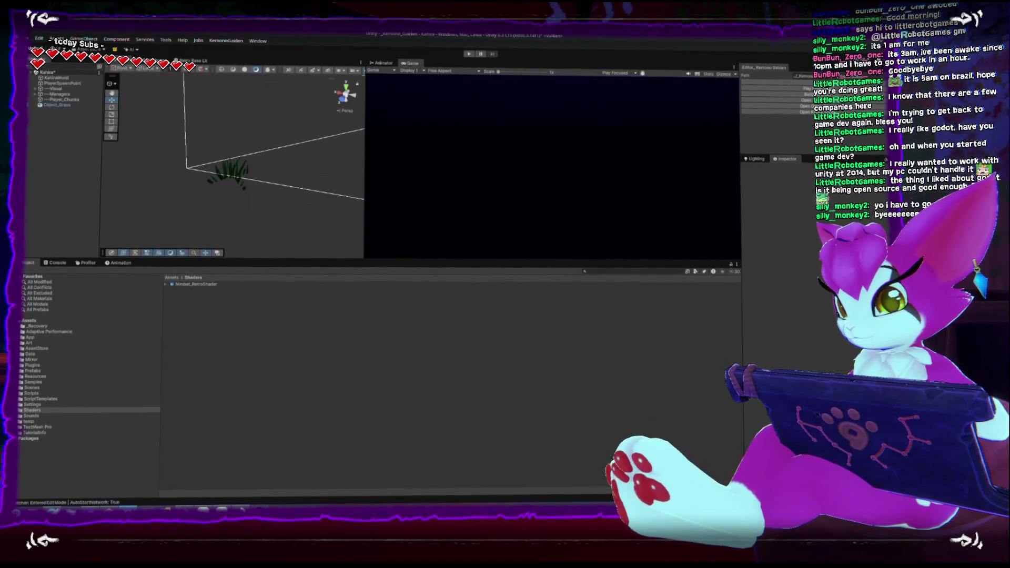
{"action": "left_click", "coordinate": [29, 341]}
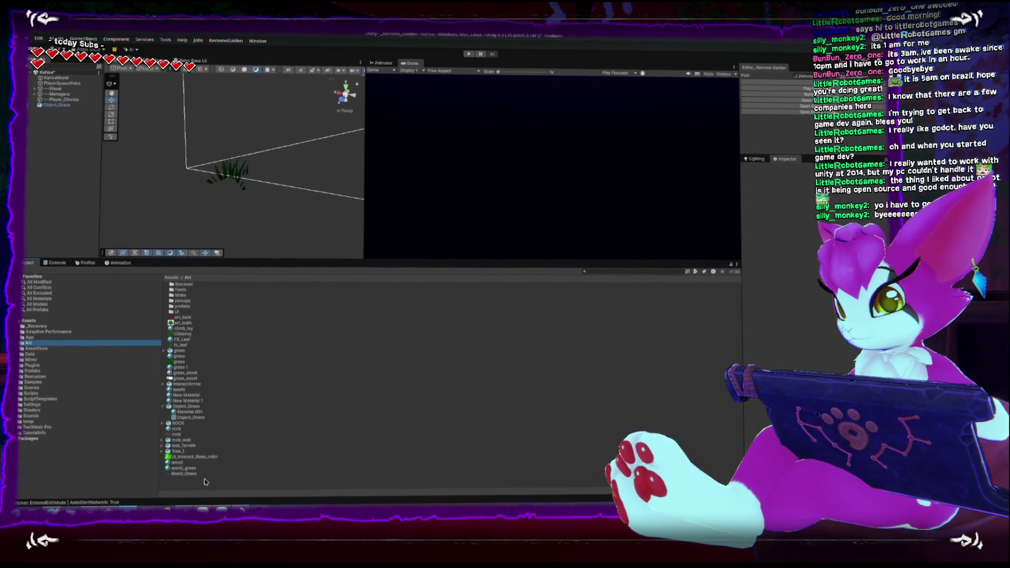
{"action": "left_click_drag", "start_coordinate": [287, 259], "coordinate": [288, 185]}
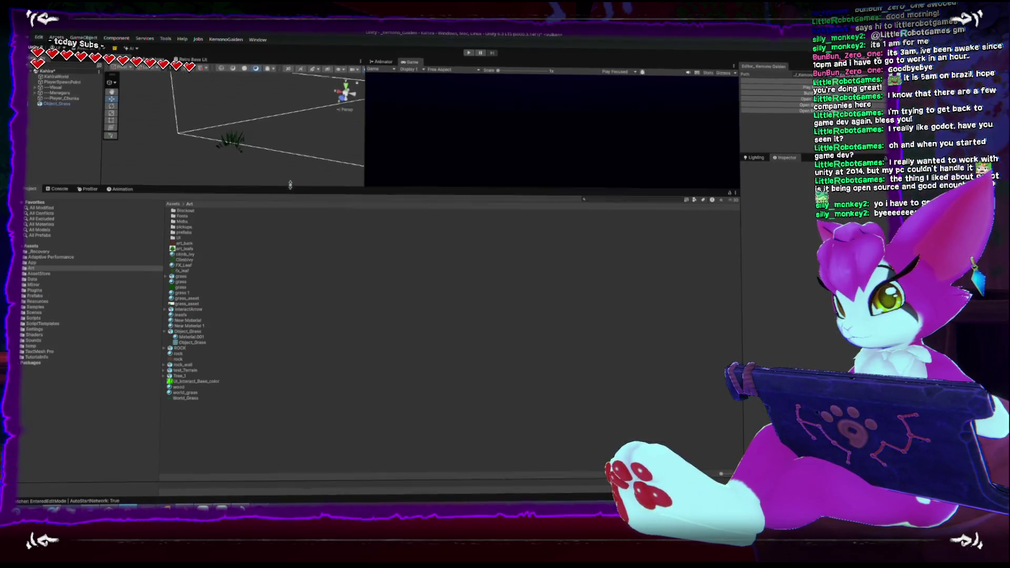
{"action": "right_click", "coordinate": [207, 442]}
{"action": "mouse_move", "coordinate": [274, 227]}
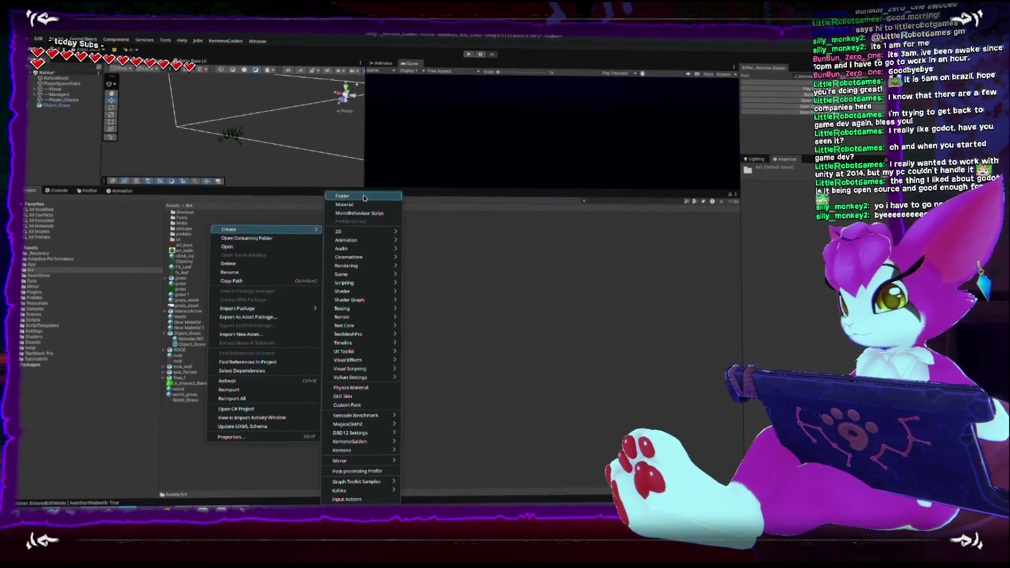
{"action": "left_click", "coordinate": [364, 197]}
{"action": "type", "text": "rs"}
{"action": "key", "text": "Return"}
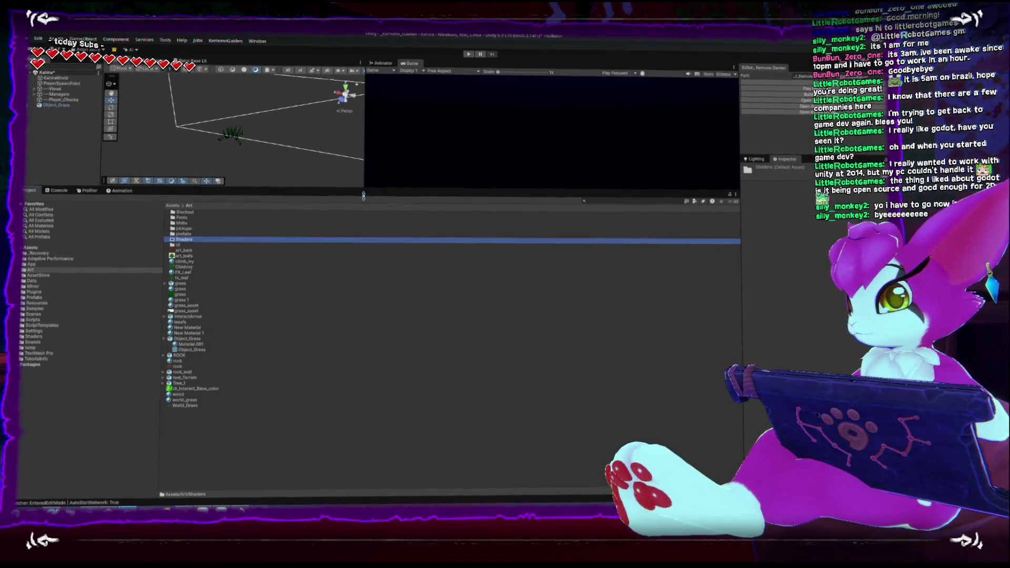
{"action": "double_click", "coordinate": [181, 229]}
Add a URP Unlit Shader Graph asset to the Shaders folder
{"action": "right_click", "coordinate": [200, 295]}
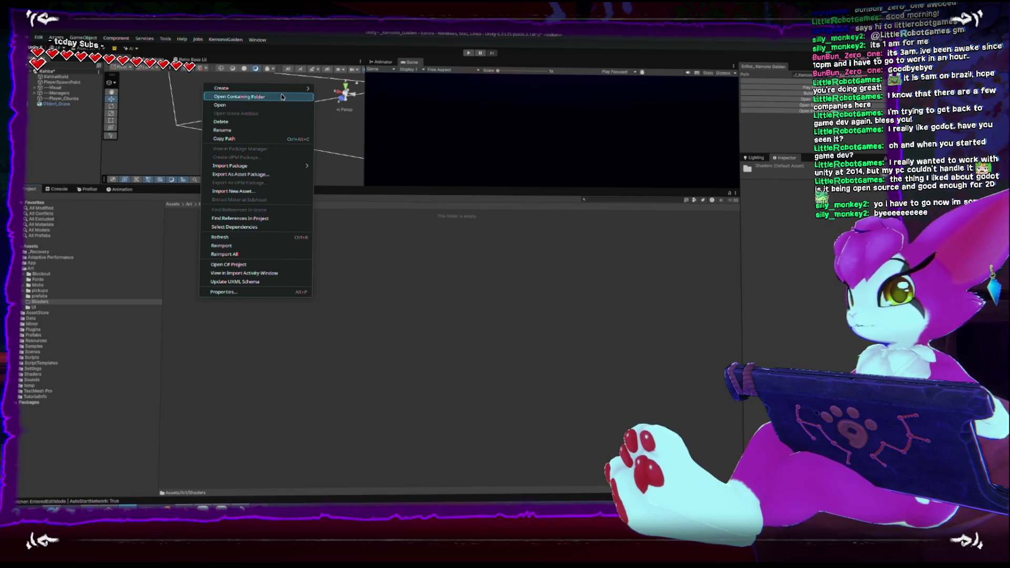
{"action": "mouse_move", "coordinate": [294, 88]}
{"action": "mouse_move", "coordinate": [369, 141]}
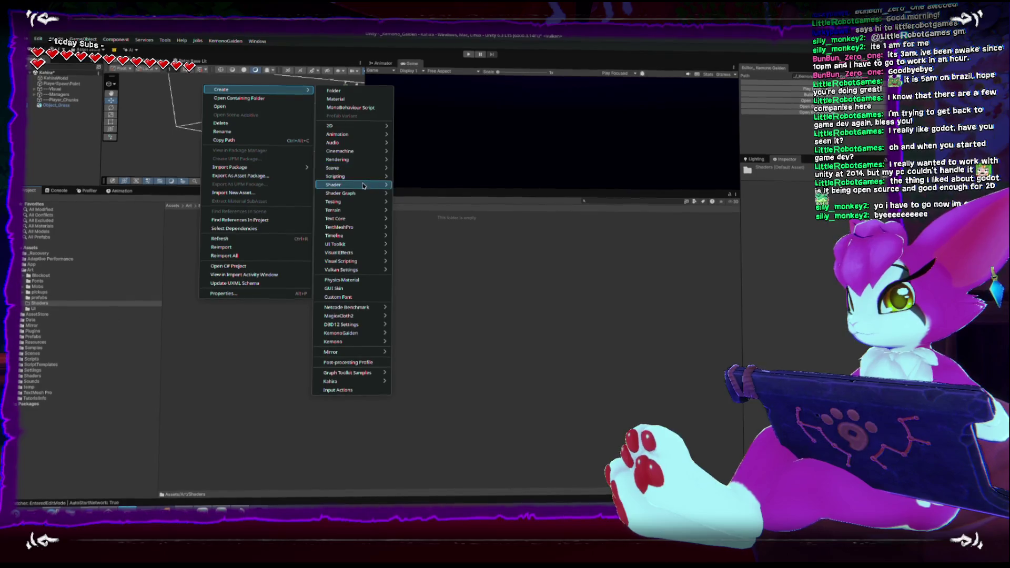
{"action": "mouse_move", "coordinate": [371, 194]}
{"action": "mouse_move", "coordinate": [455, 197]}
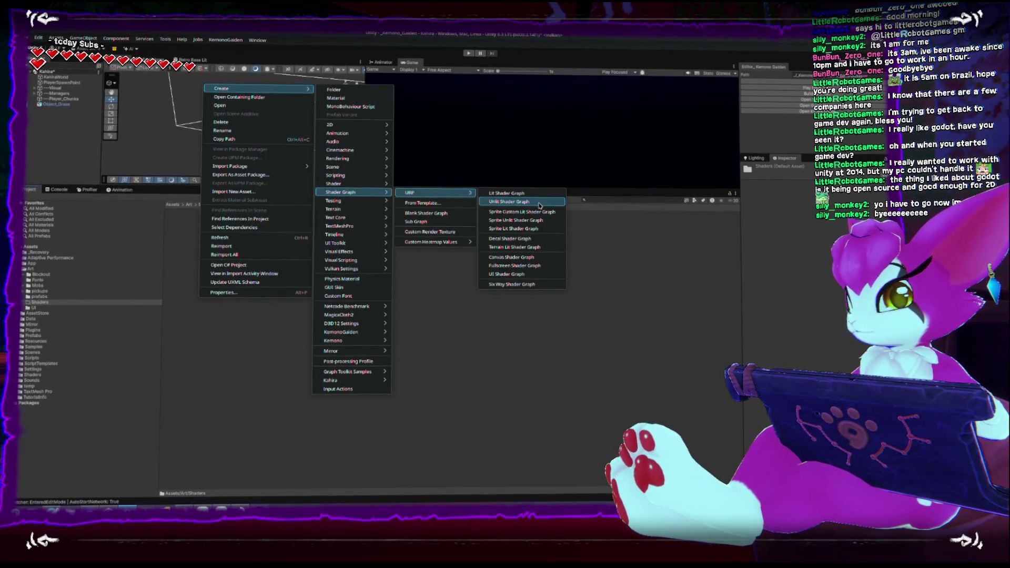
{"action": "left_click", "coordinate": [539, 204]}
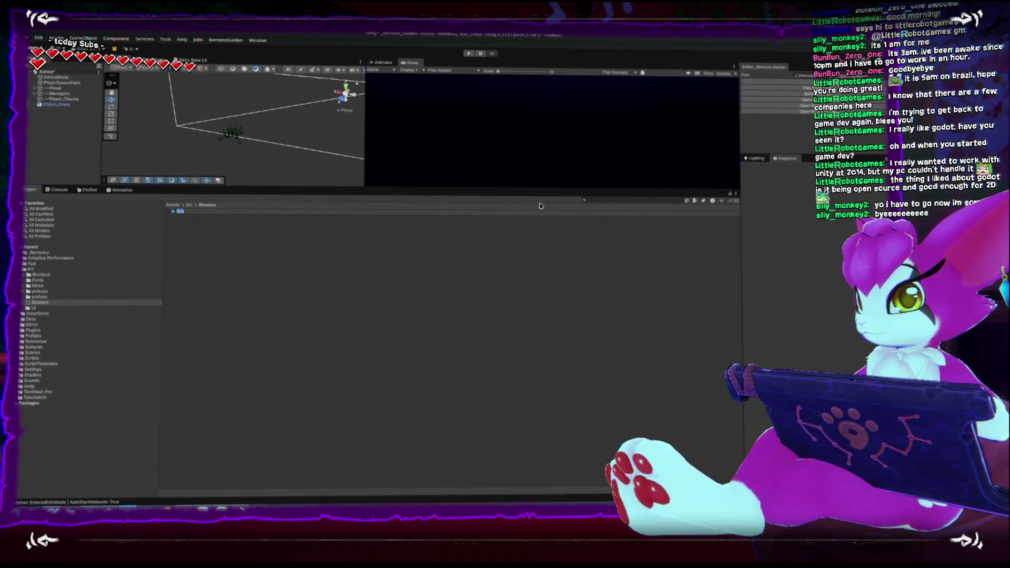
Name the shader graph KemonoGaiden_NatureShaderGraph and dock its editor beside the Scene view
{"action": "type", "text": "Na"}
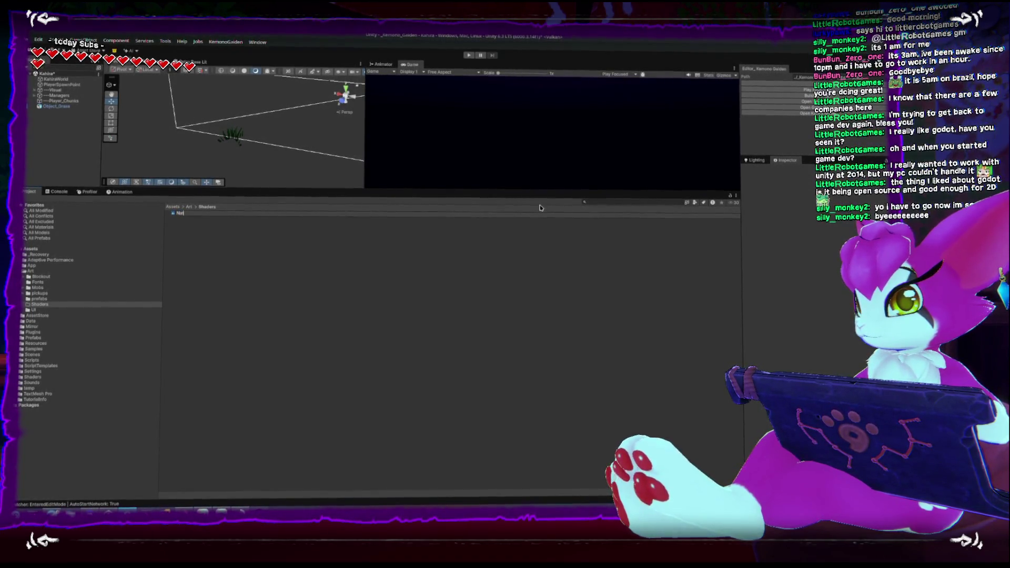
{"action": "type", "text": "Graph"}
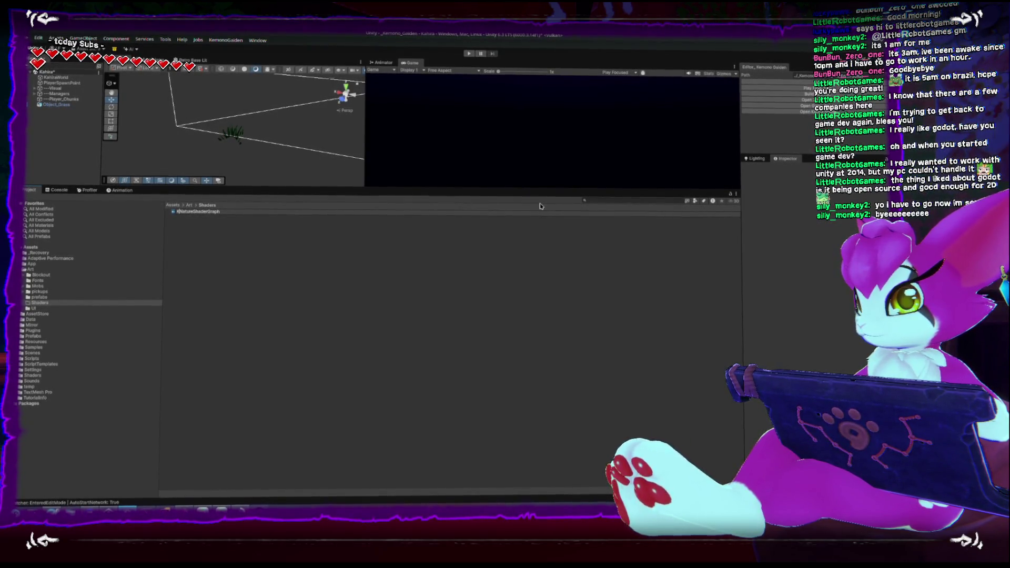
{"action": "type", "text": "Gaiden_"}
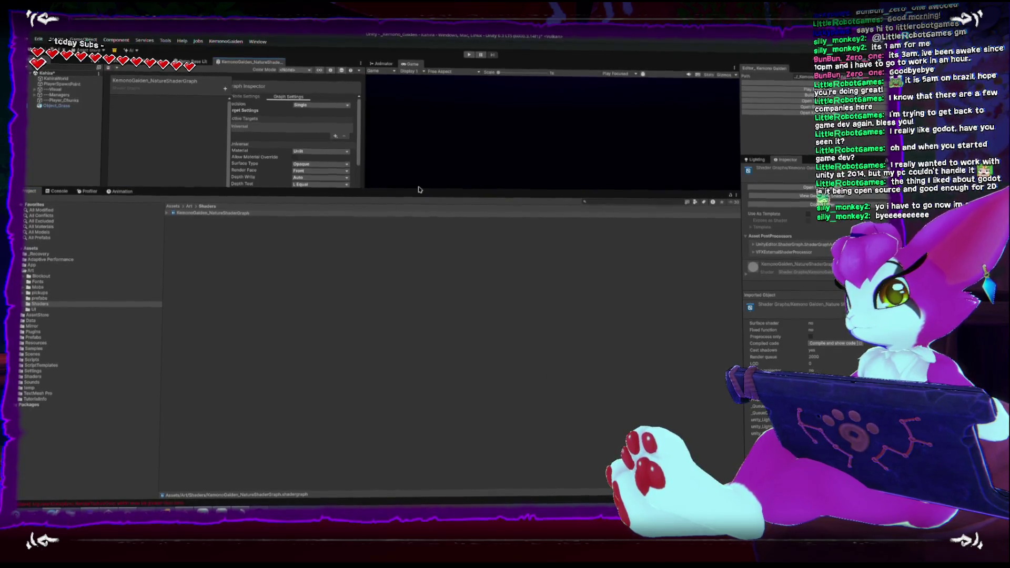
{"action": "mouse_move", "coordinate": [414, 187]}
{"action": "left_mouse_down"}
{"action": "mouse_move", "coordinate": [399, 287]}
{"action": "mouse_move", "coordinate": [384, 314]}
{"action": "left_mouse_up"}
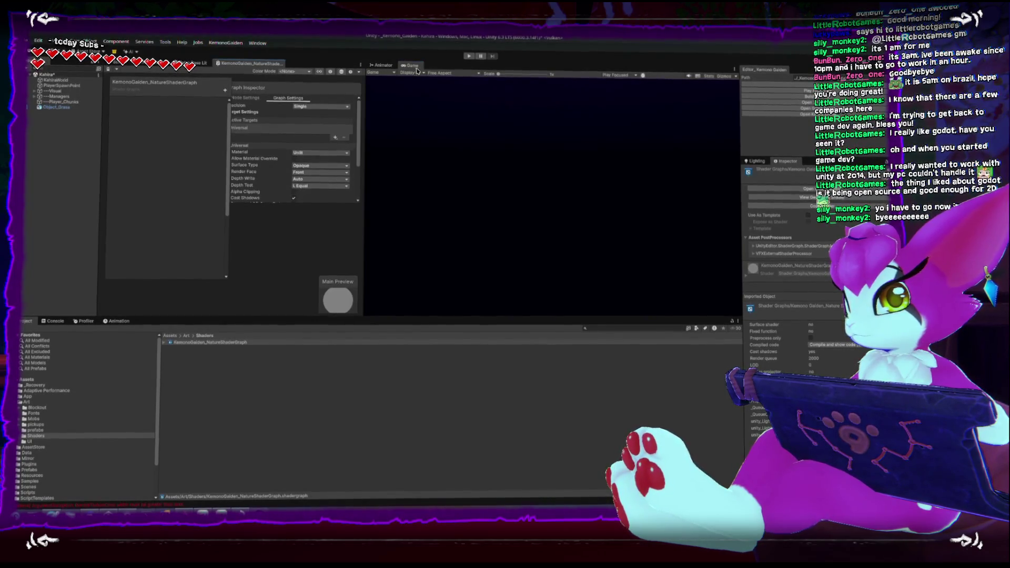
{"action": "left_click", "coordinate": [435, 67]}
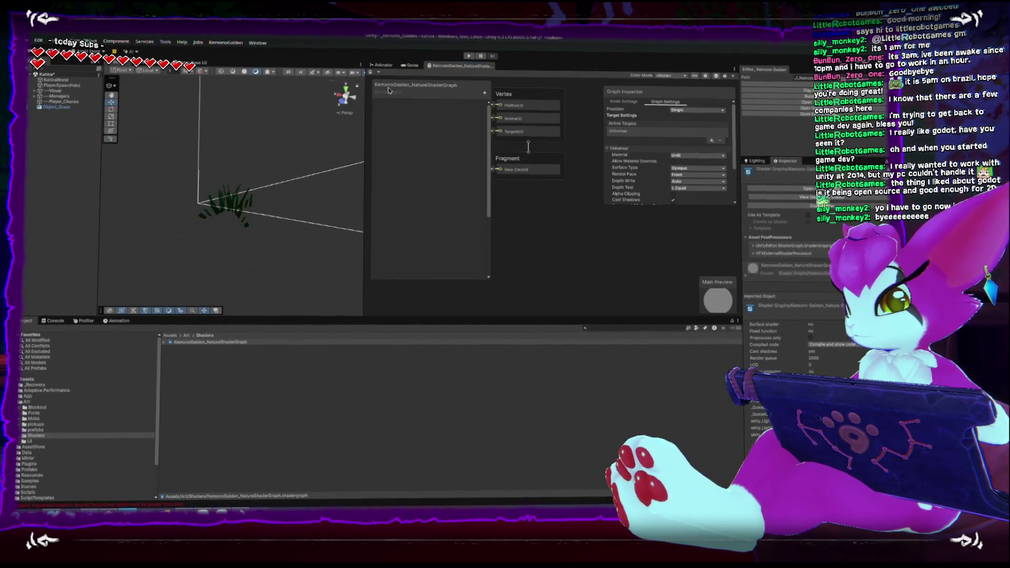
{"action": "left_click", "coordinate": [211, 208]}
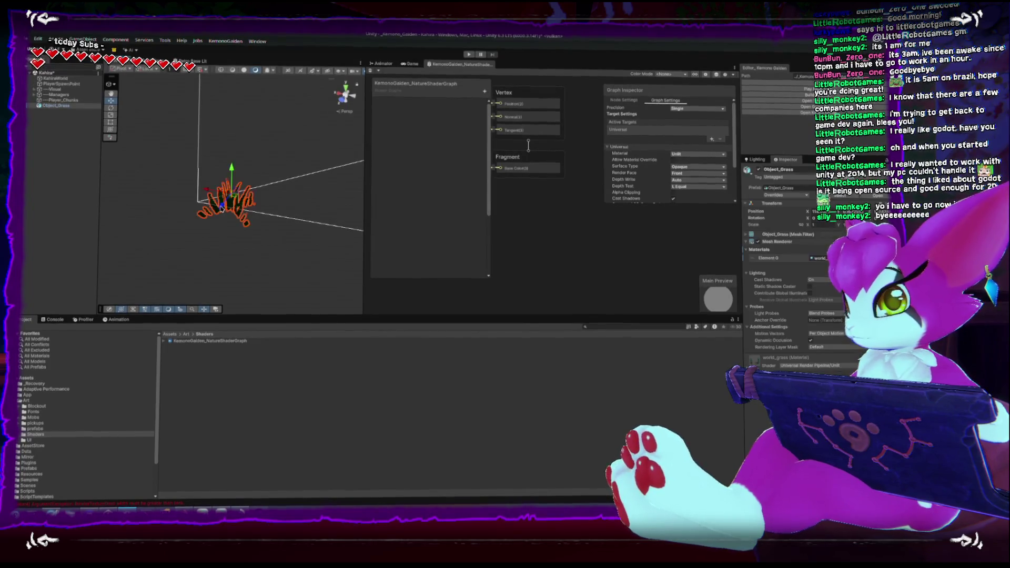
{"action": "left_click_drag", "start_coordinate": [362, 239], "coordinate": [309, 240]}
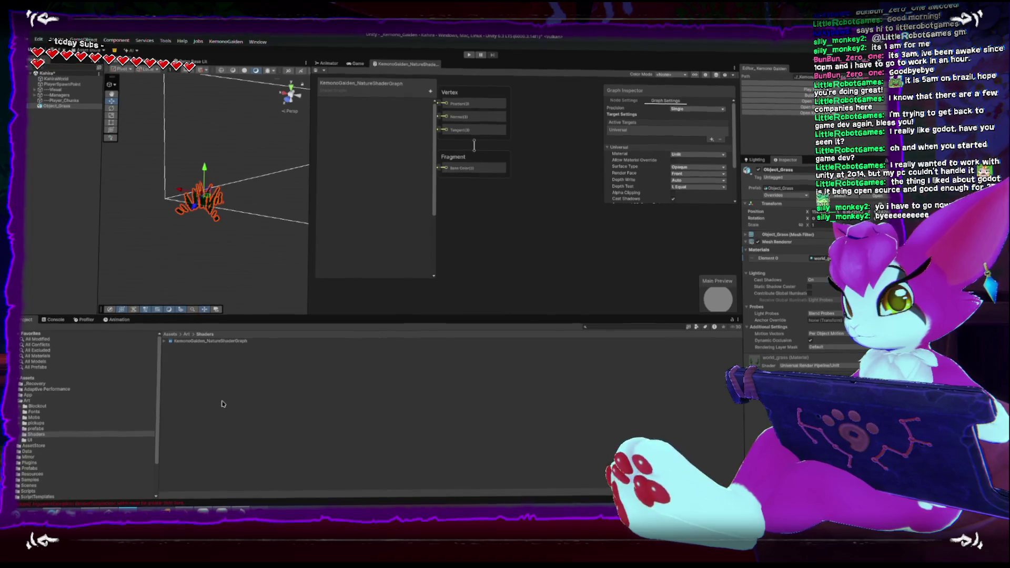
Create a new material in the Shaders folder and start naming it
{"action": "right_click", "coordinate": [255, 363]}
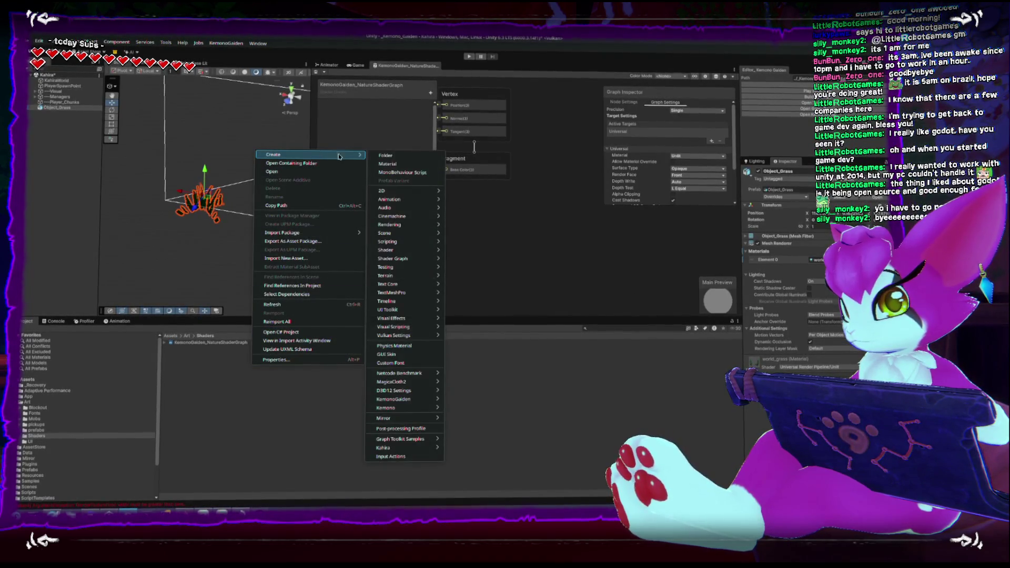
{"action": "left_click", "coordinate": [399, 165]}
{"action": "type", "text": "Ki"}
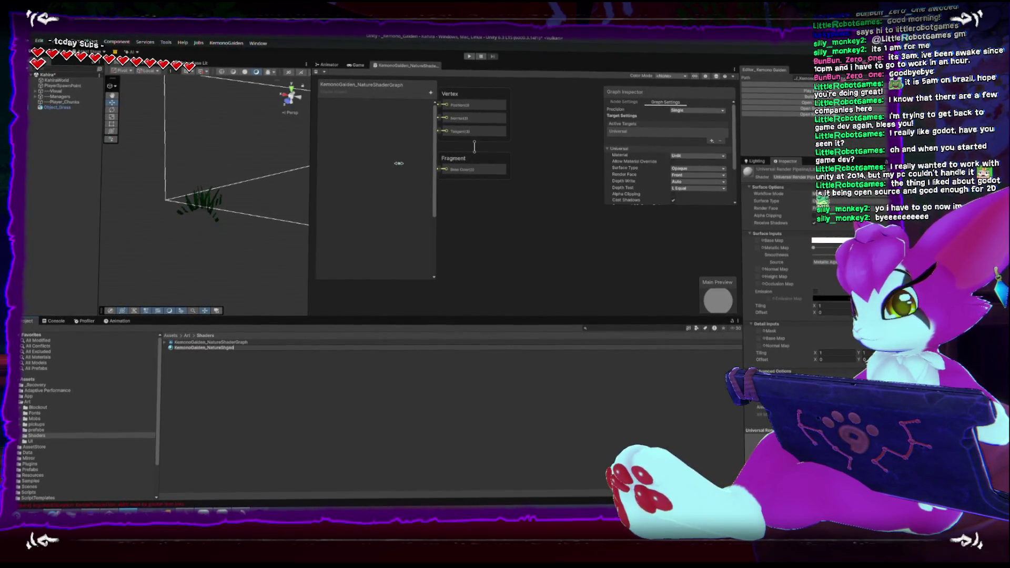
{"action": "type", "text": "aph"}
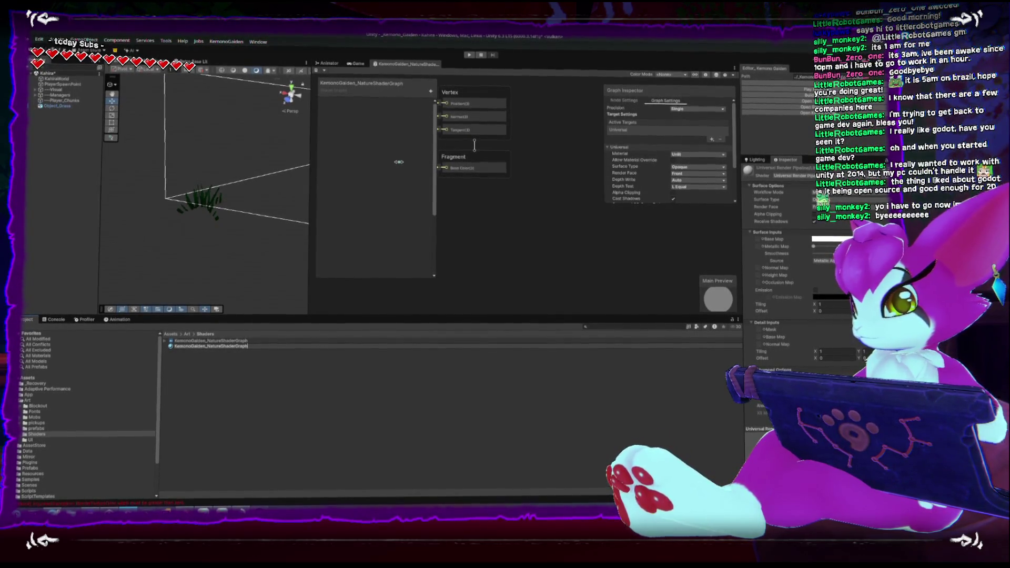
Confirm the material name and assign it to the grass object and the ObjectRenderer manager
{"action": "key", "text": "Return"}
{"action": "mouse_move", "coordinate": [212, 210]}
{"action": "left_mouse_down"}
{"action": "mouse_move", "coordinate": [202, 255]}
{"action": "mouse_move", "coordinate": [207, 207]}
{"action": "left_mouse_up"}
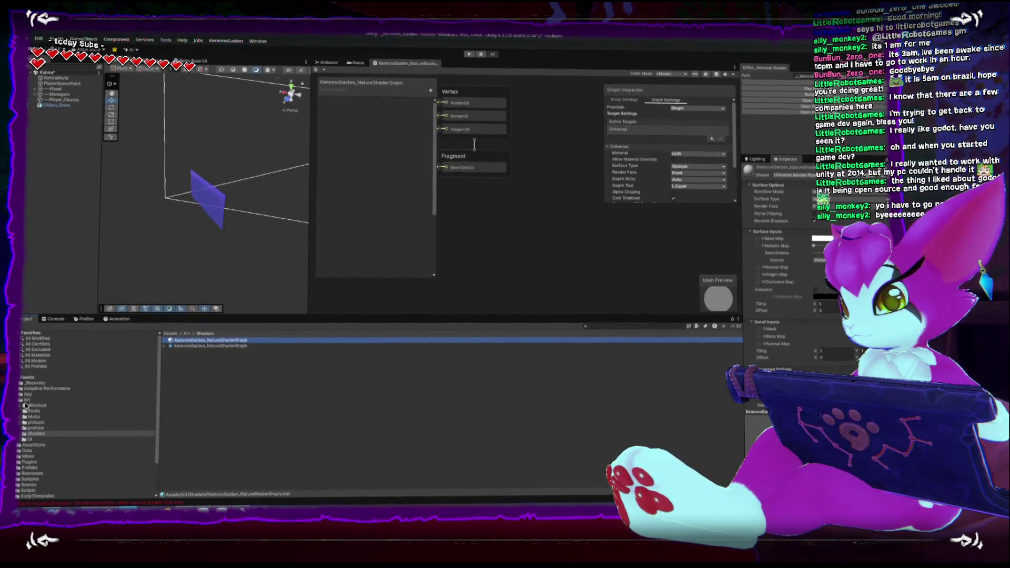
{"action": "left_click", "coordinate": [36, 95]}
{"action": "left_click", "coordinate": [54, 129]}
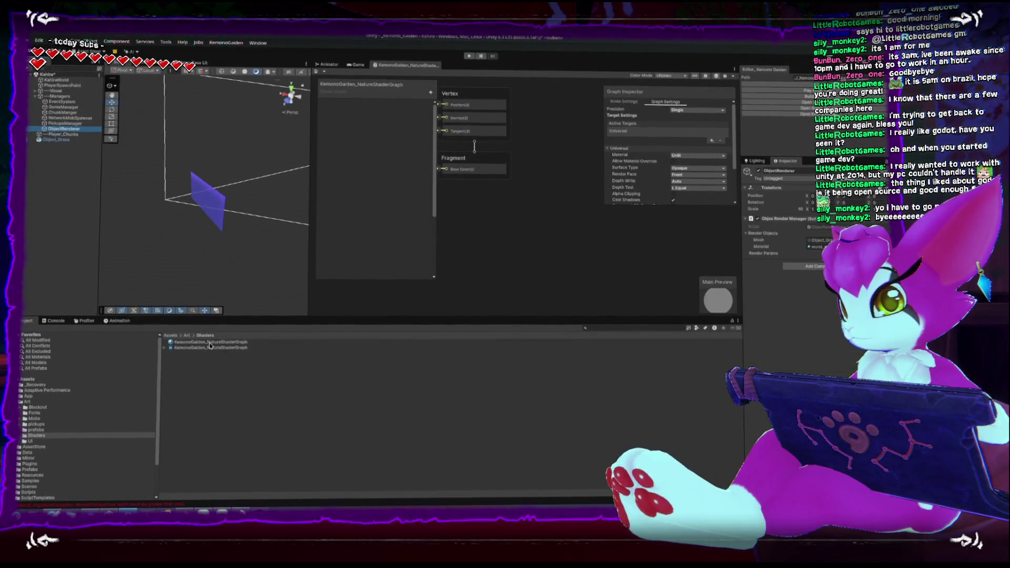
{"action": "left_click_drag", "start_coordinate": [210, 346], "coordinate": [812, 245]}
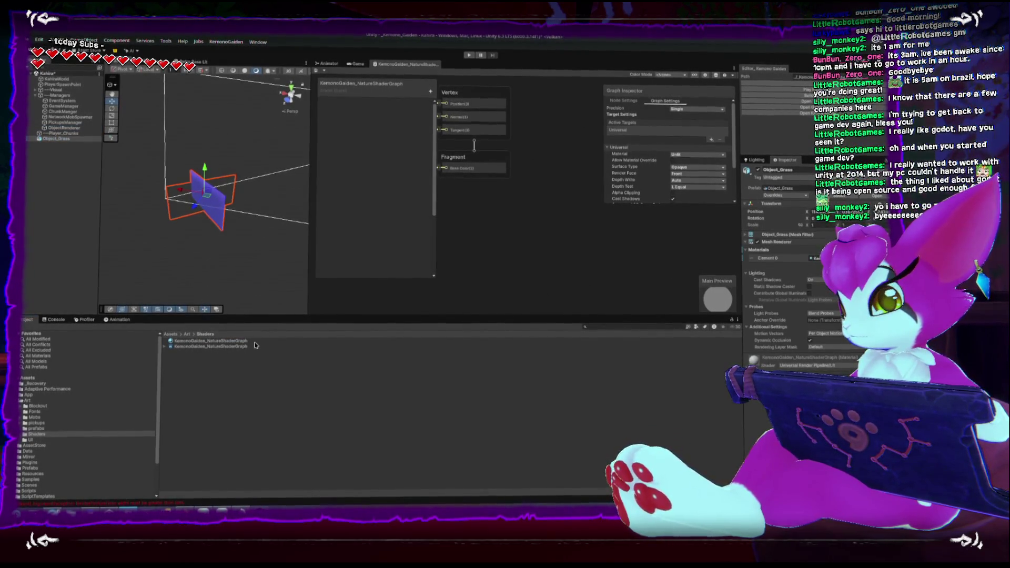
Inspect the new material and shader graph settings, including the material's shader list
{"action": "left_click", "coordinate": [235, 341]}
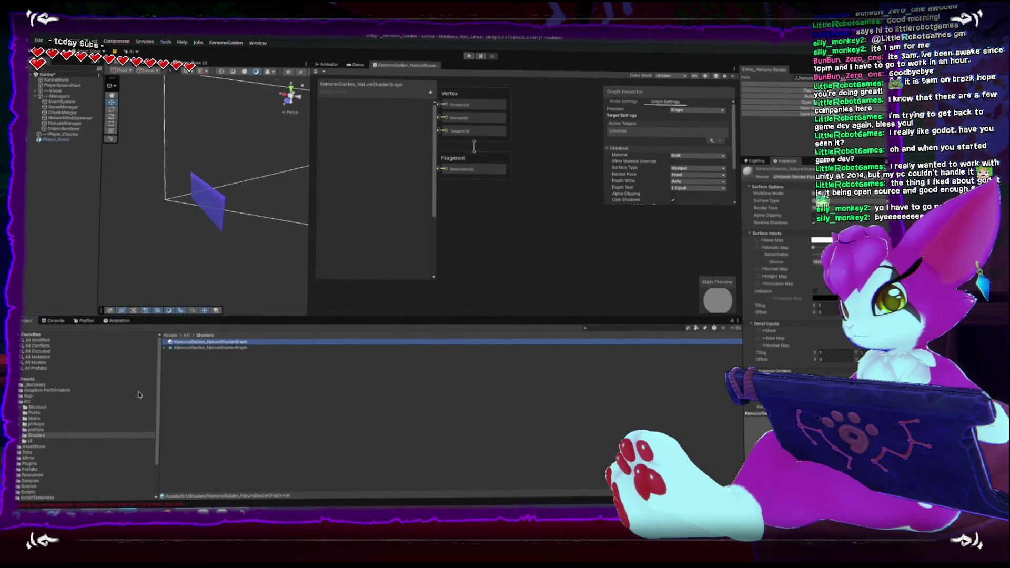
{"action": "left_click", "coordinate": [248, 347]}
{"action": "scroll", "coordinate": [545, 276], "scroll_direction": "down", "scroll_amount": 3}
{"action": "key", "text": "a"}
{"action": "left_click", "coordinate": [224, 339]}
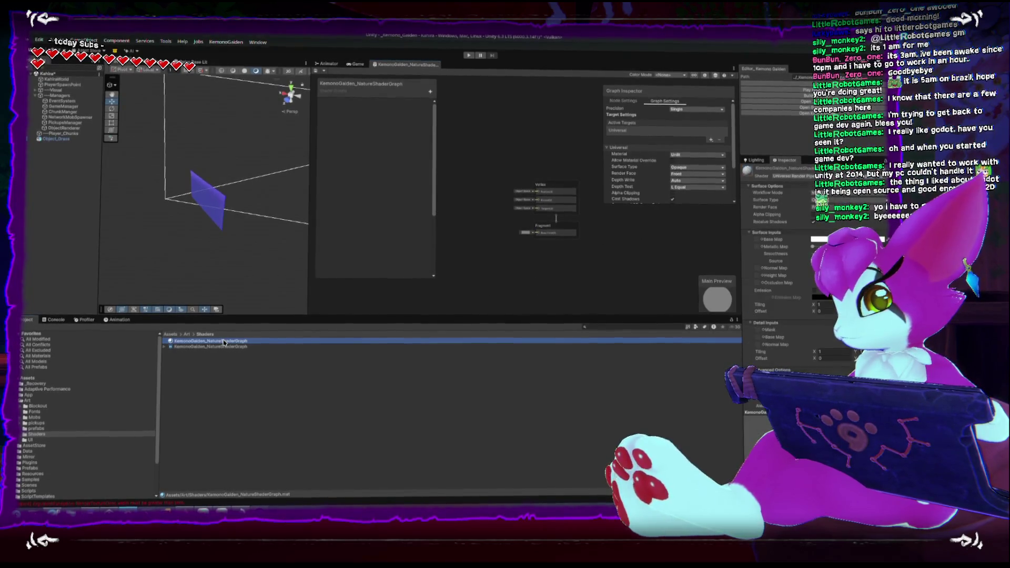
{"action": "left_click", "coordinate": [782, 178]}
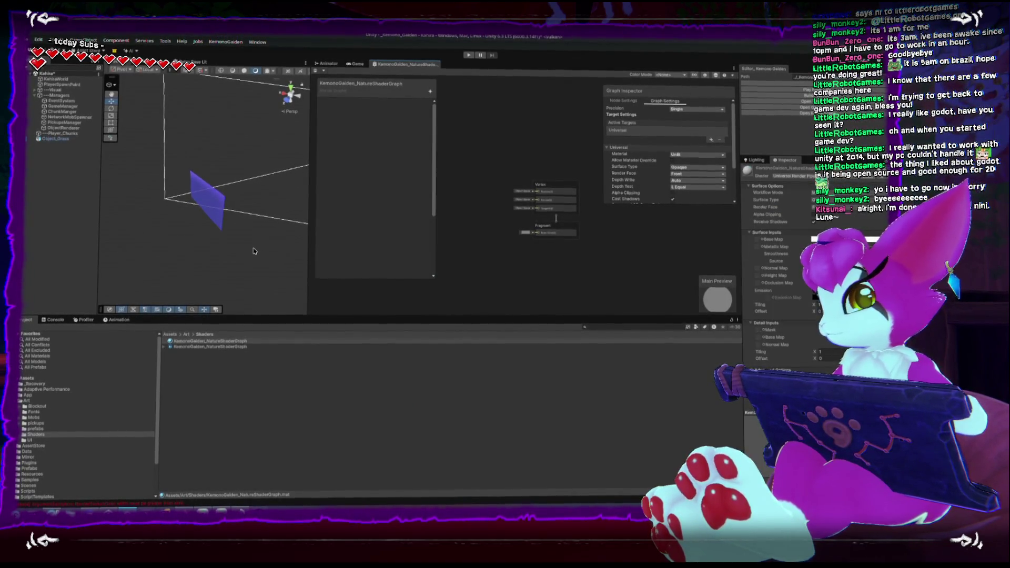
Disable the Object_Grass object and enter play mode
{"action": "left_click", "coordinate": [217, 202]}
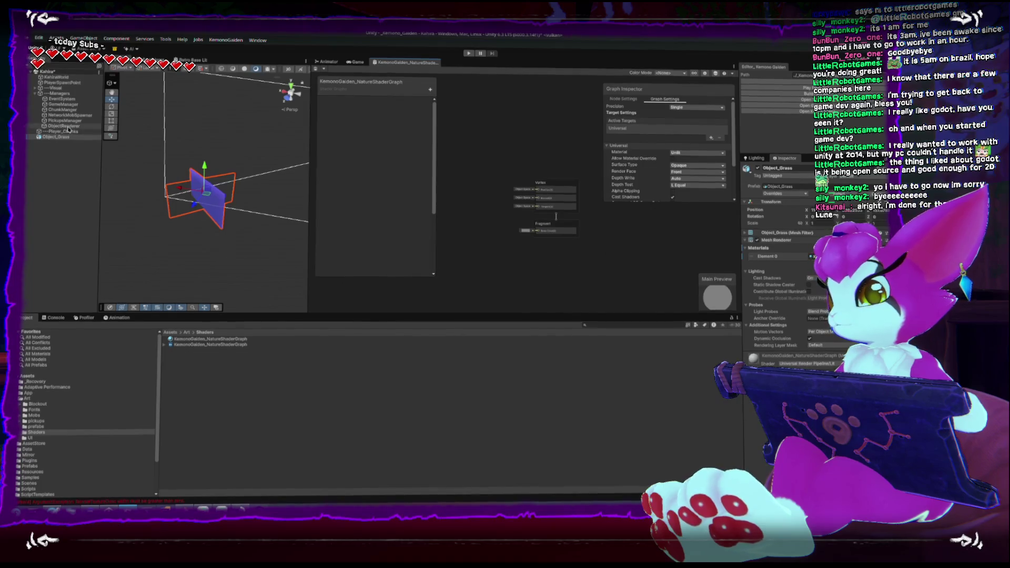
{"action": "left_click", "coordinate": [66, 127]}
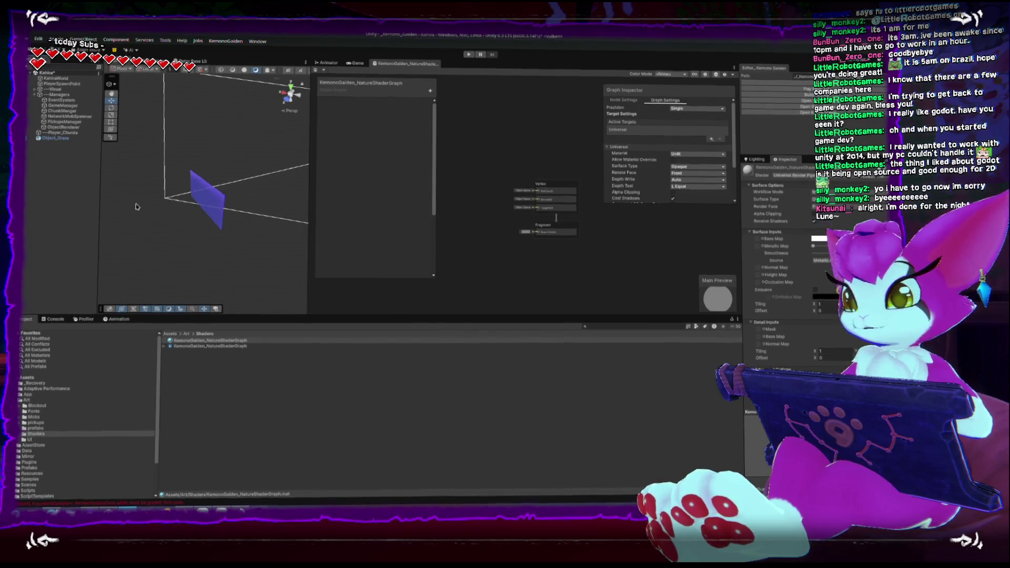
{"action": "left_click", "coordinate": [56, 138]}
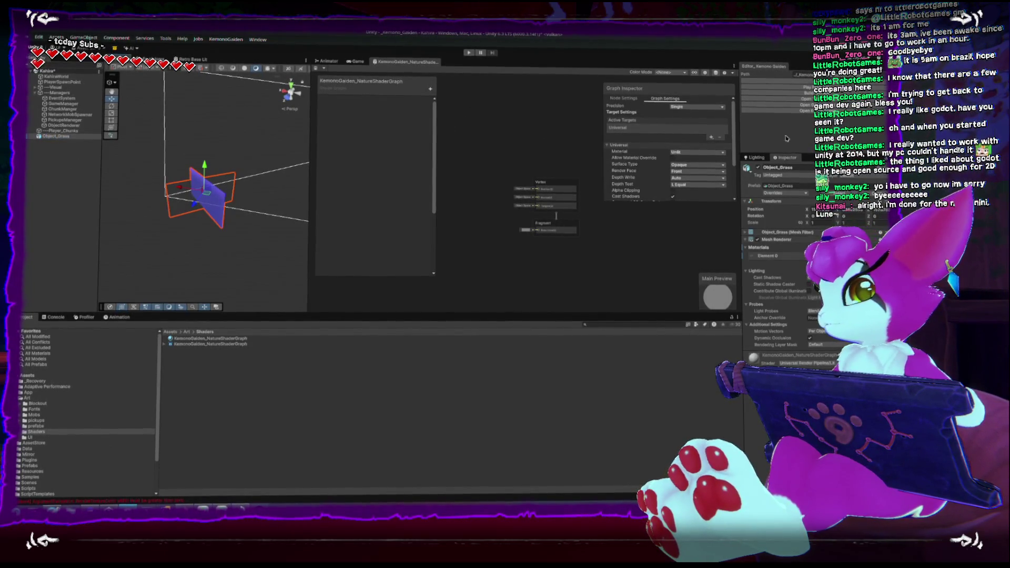
{"action": "left_click", "coordinate": [757, 168]}
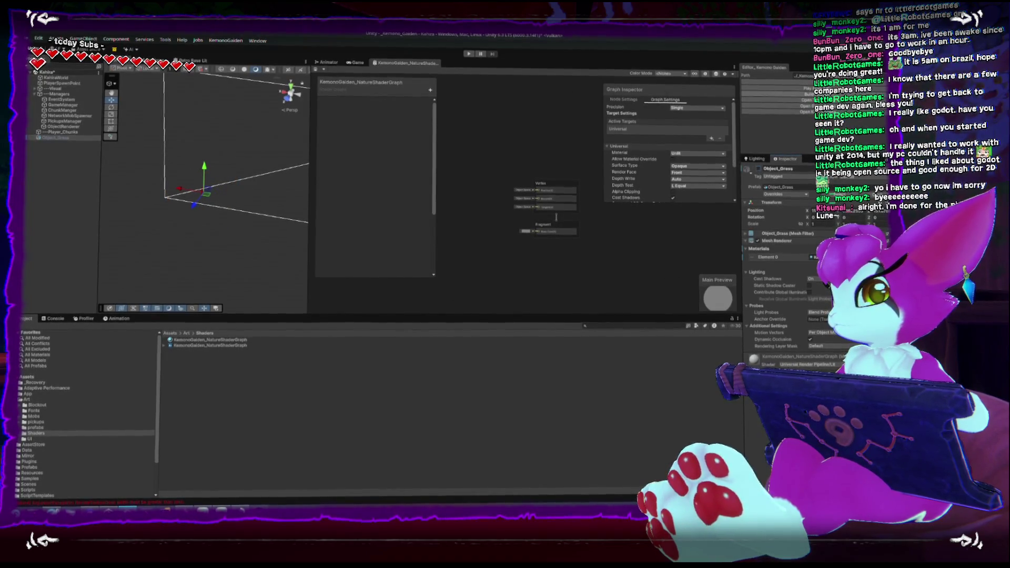
{"action": "left_click", "coordinate": [807, 82]}
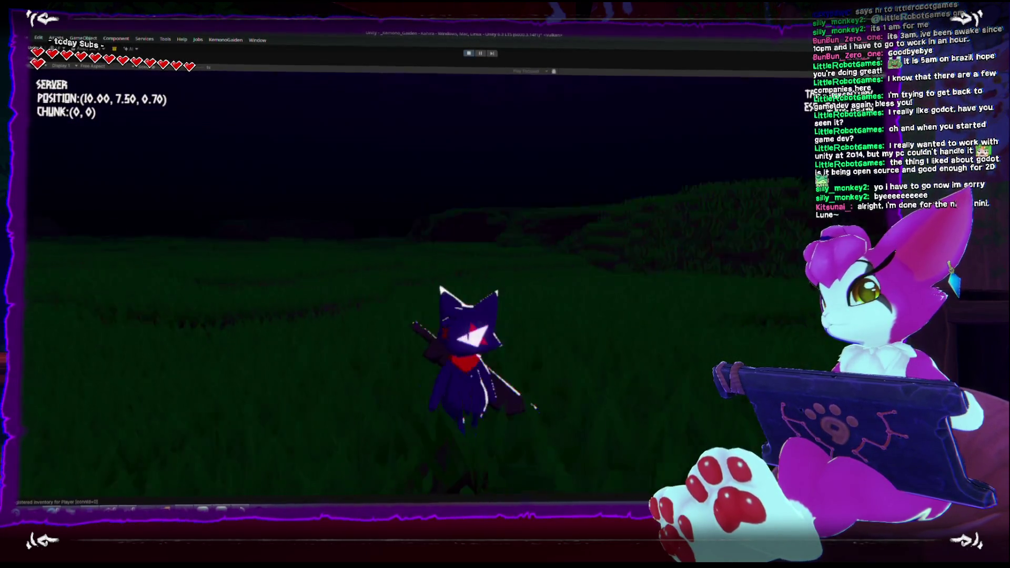
Run and jump the character across the night-time grass field, then stop play mode
{"action": "key", "text": "w"}
{"action": "key", "text": "w"}
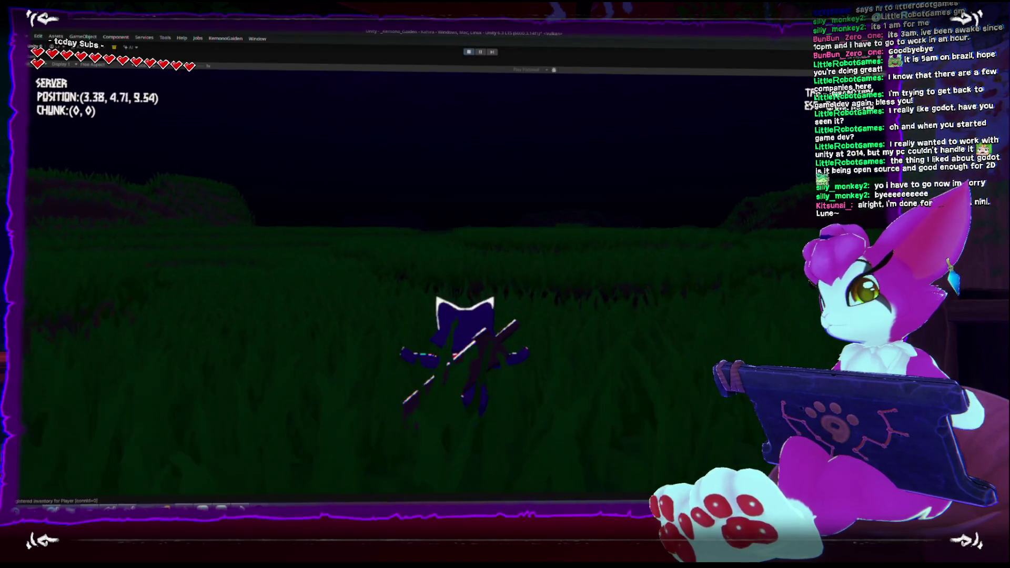
{"action": "key", "text": "w"}
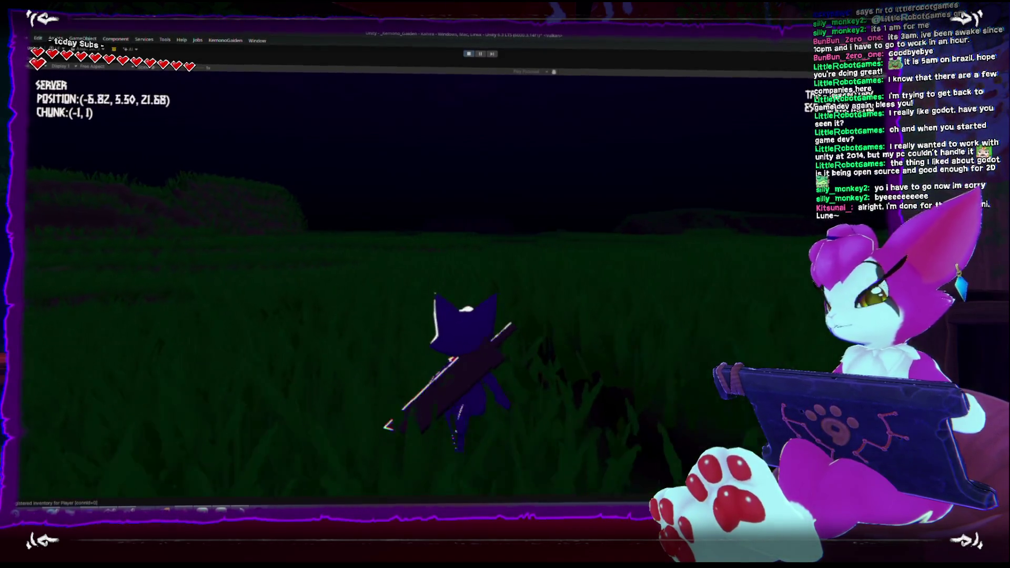
{"action": "key", "text": "w"}
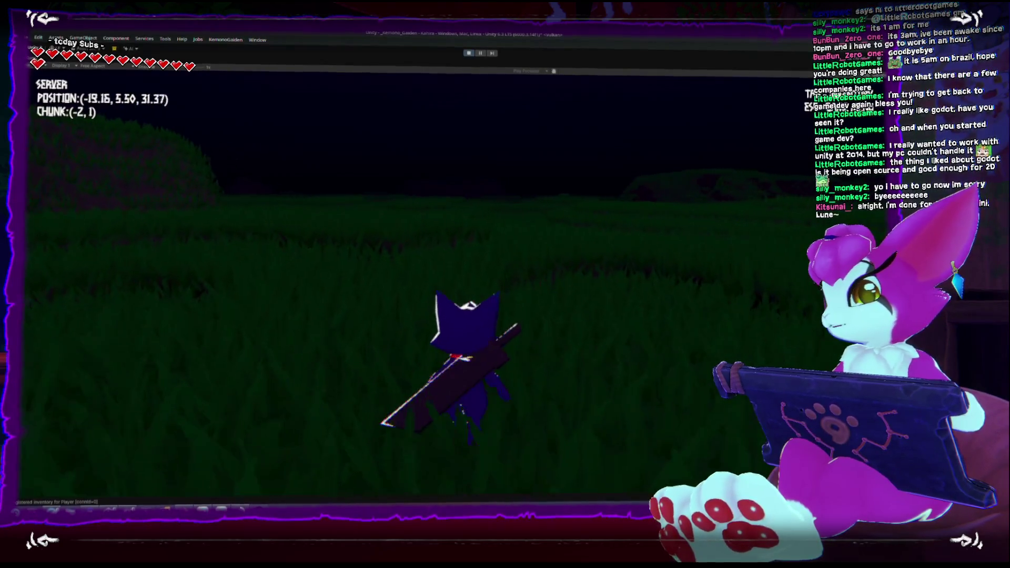
{"action": "key", "text": "w"}
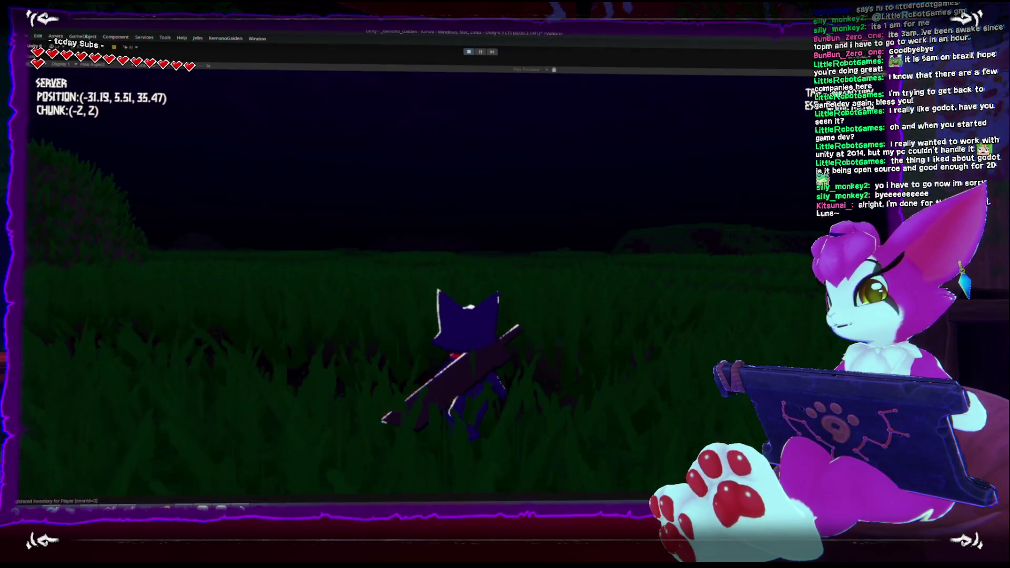
{"action": "key", "text": "space"}
{"action": "key", "text": "w"}
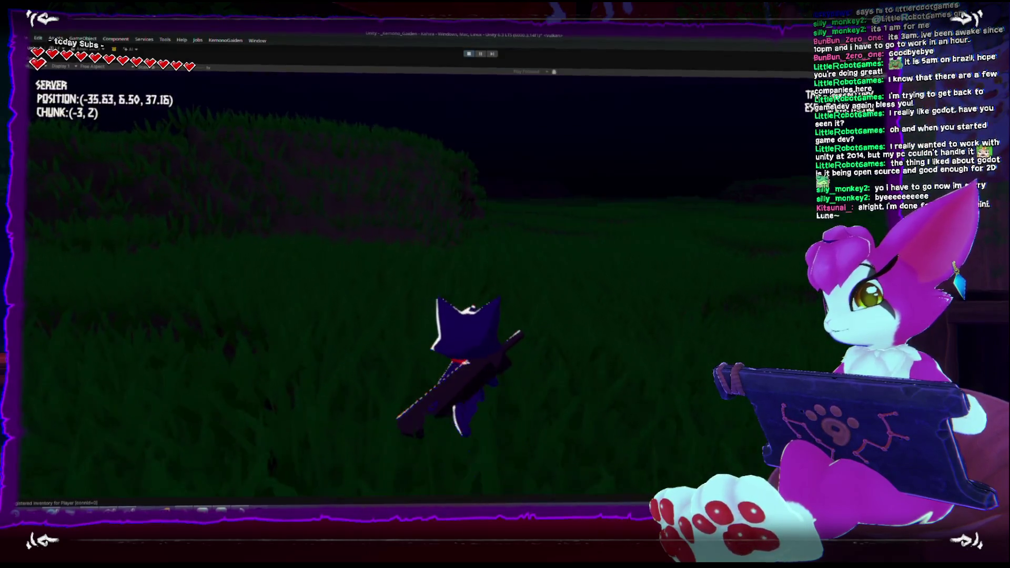
{"action": "key", "text": "w"}
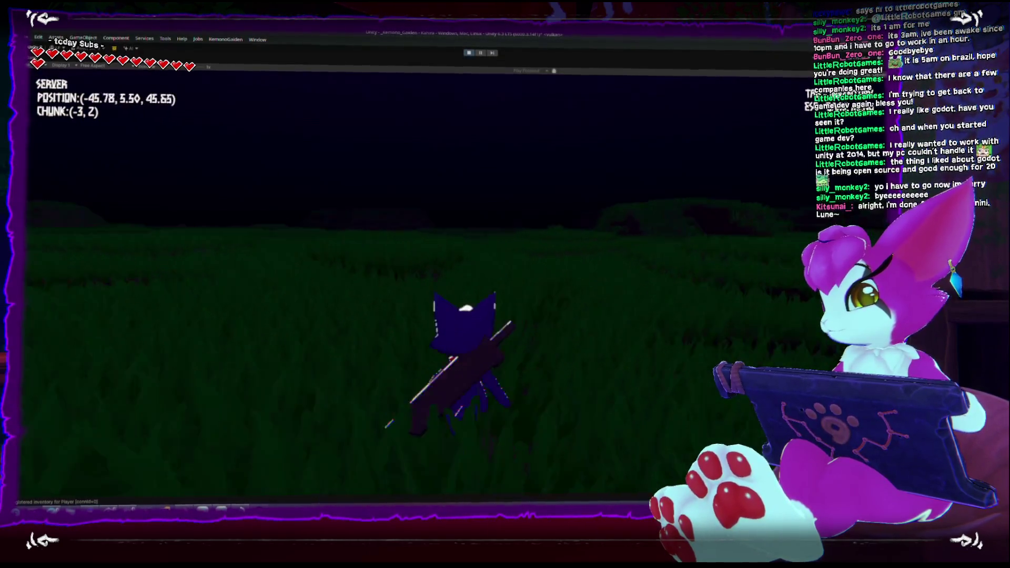
{"action": "key", "text": "space"}
{"action": "key", "text": "w"}
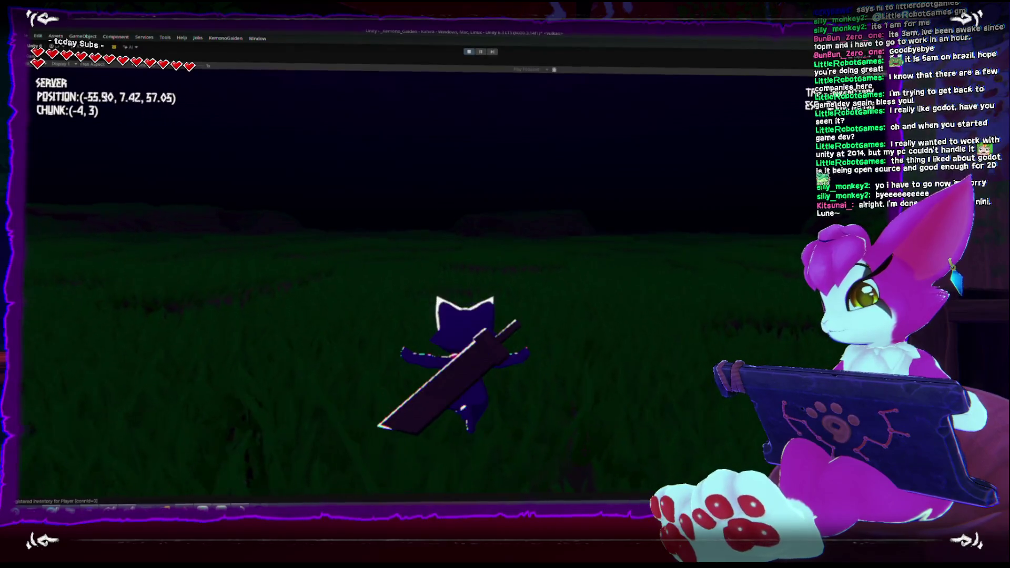
{"action": "key", "text": "w"}
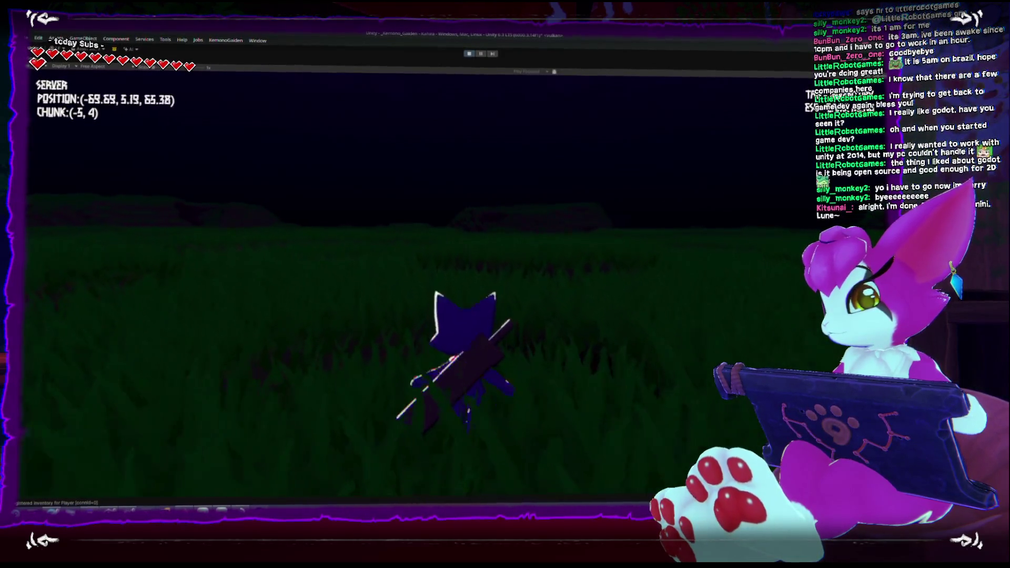
{"action": "key", "text": "space"}
{"action": "key", "text": "w"}
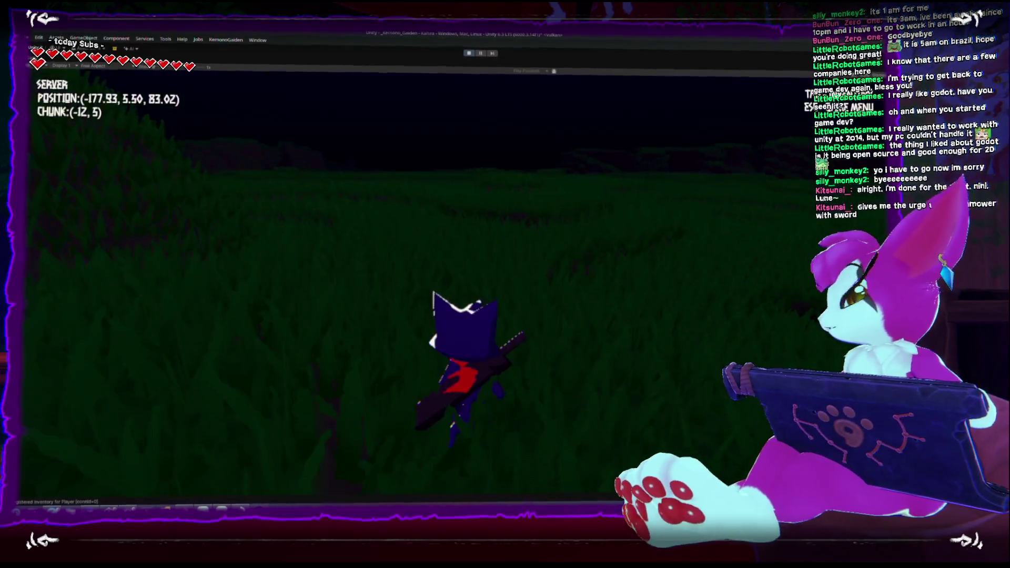
{"action": "key", "text": "Escape"}
{"action": "left_click", "coordinate": [469, 56]}
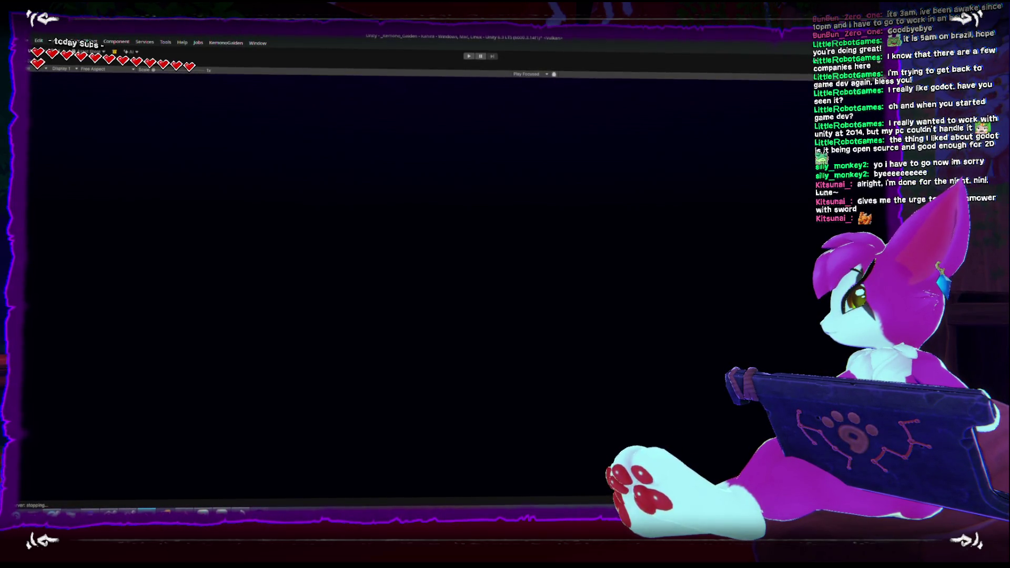
{"action": "key", "text": "alt+Tab"}
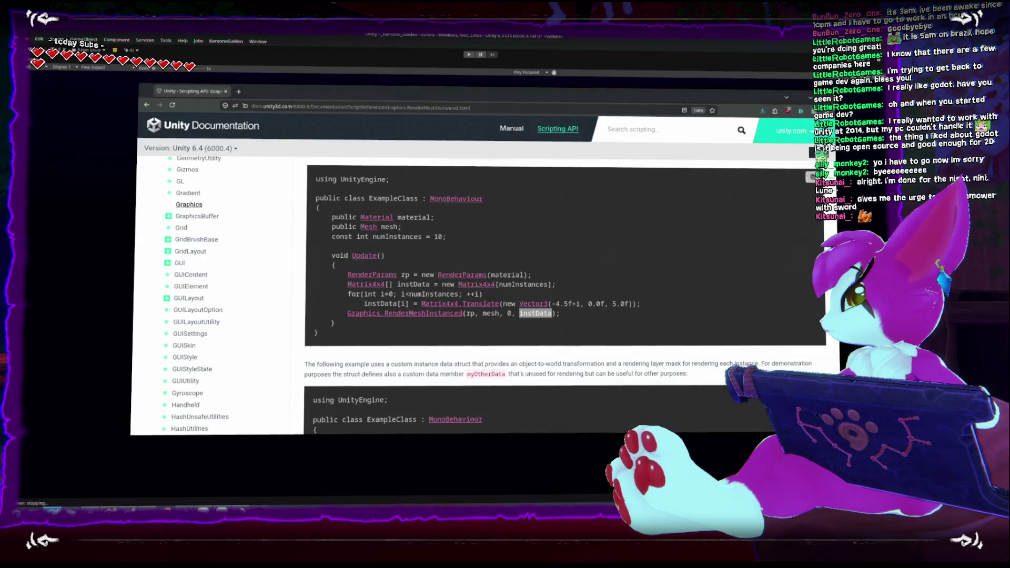
{"action": "key", "text": "alt+Tab"}
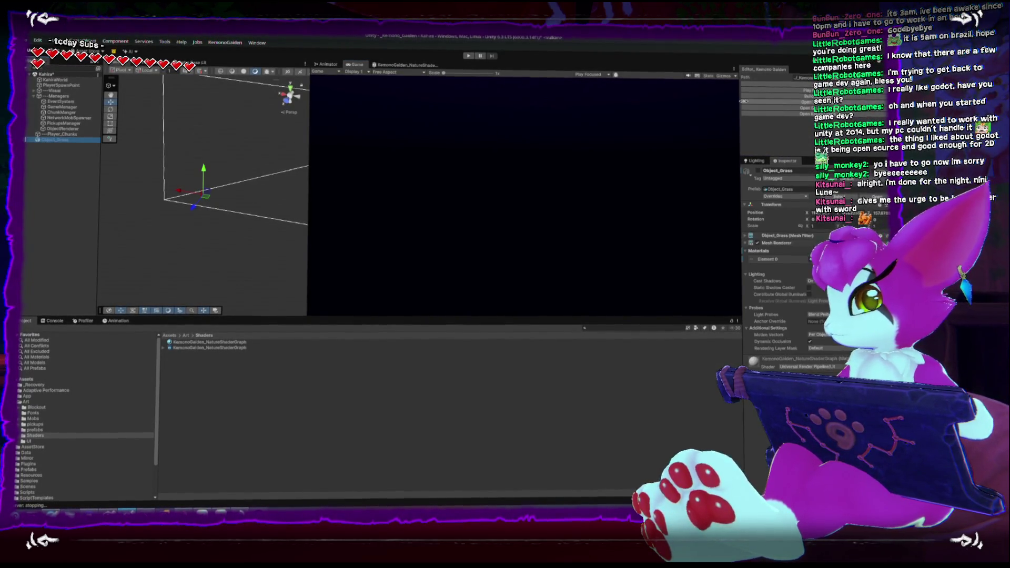
Set the nature material's shader to Shader Graphs > KemonoGaiden_NatureShaderGraph
{"action": "scroll", "coordinate": [257, 236], "scroll_direction": "up", "scroll_amount": 5}
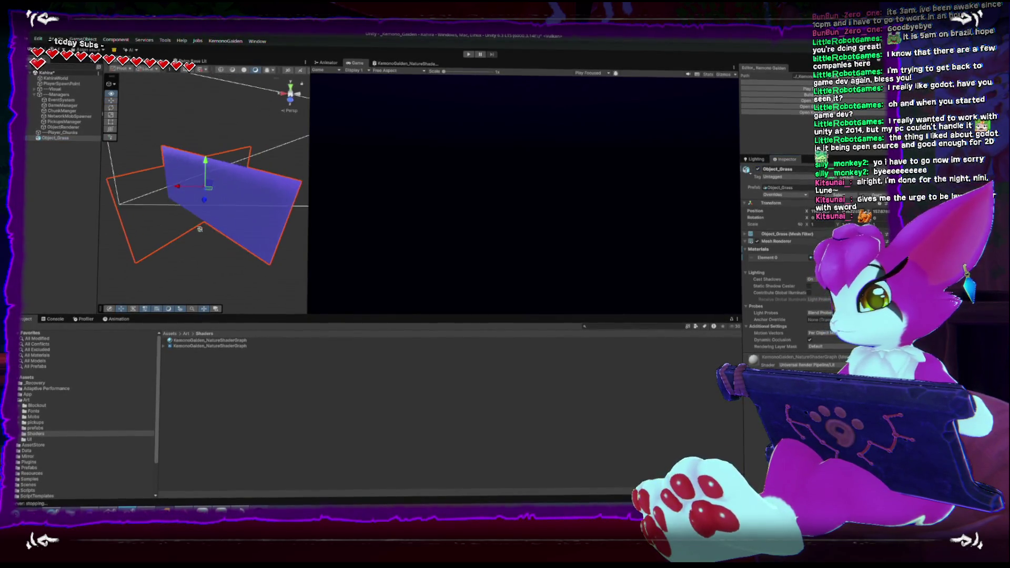
{"action": "left_click", "coordinate": [243, 340]}
{"action": "left_click", "coordinate": [793, 176]}
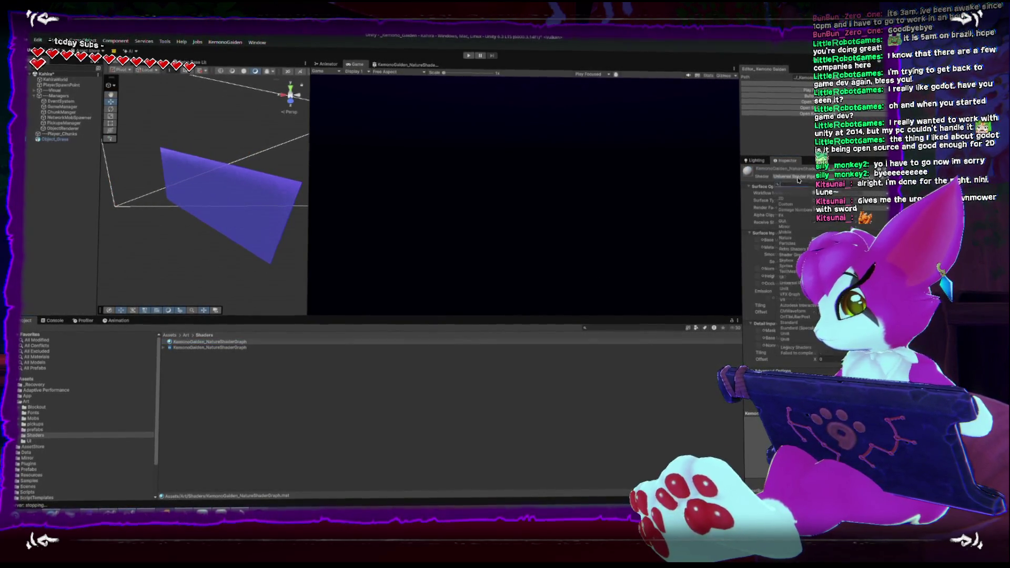
{"action": "left_click", "coordinate": [795, 258]}
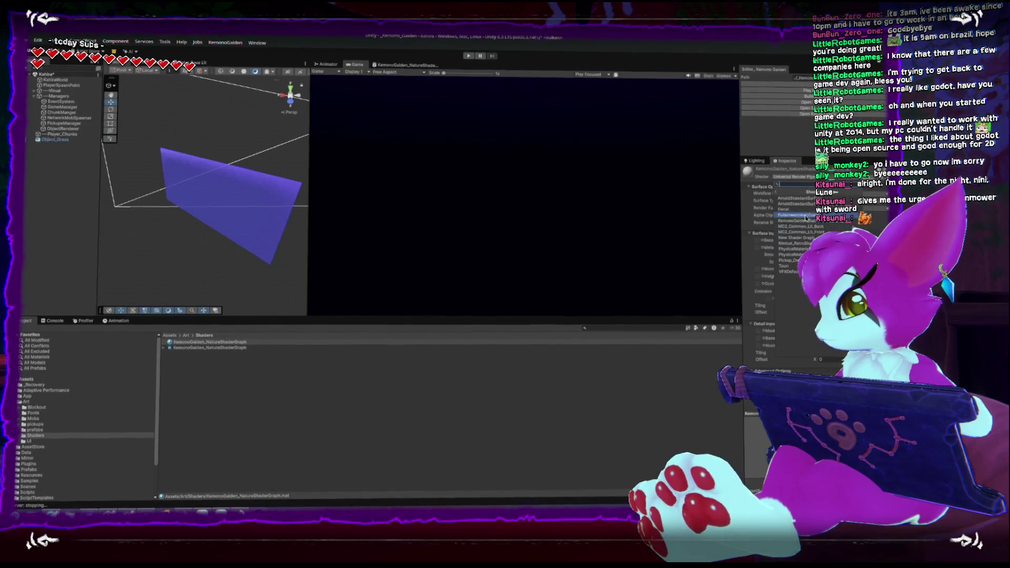
{"action": "left_click", "coordinate": [798, 220]}
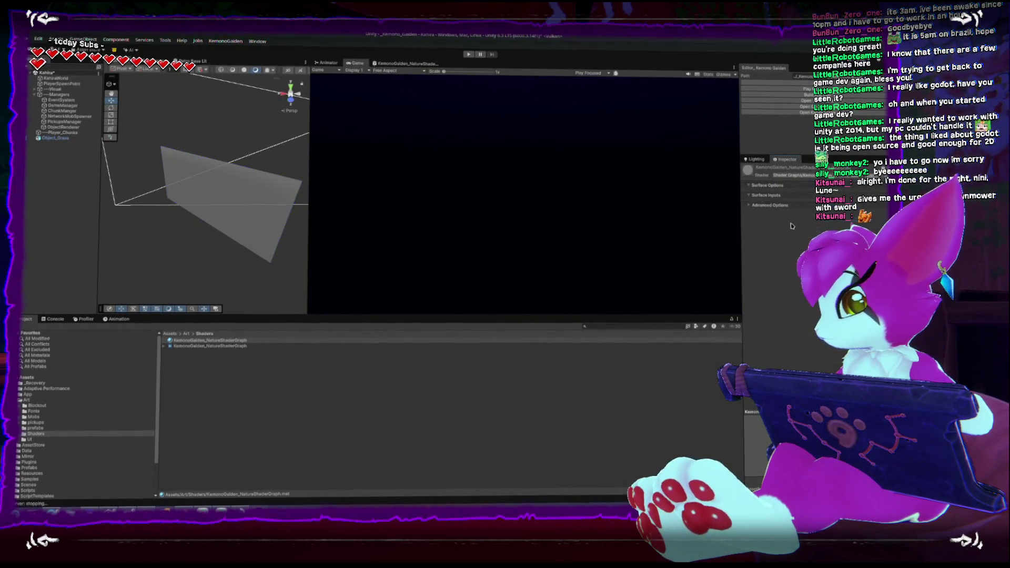
{"action": "left_click", "coordinate": [193, 341]}
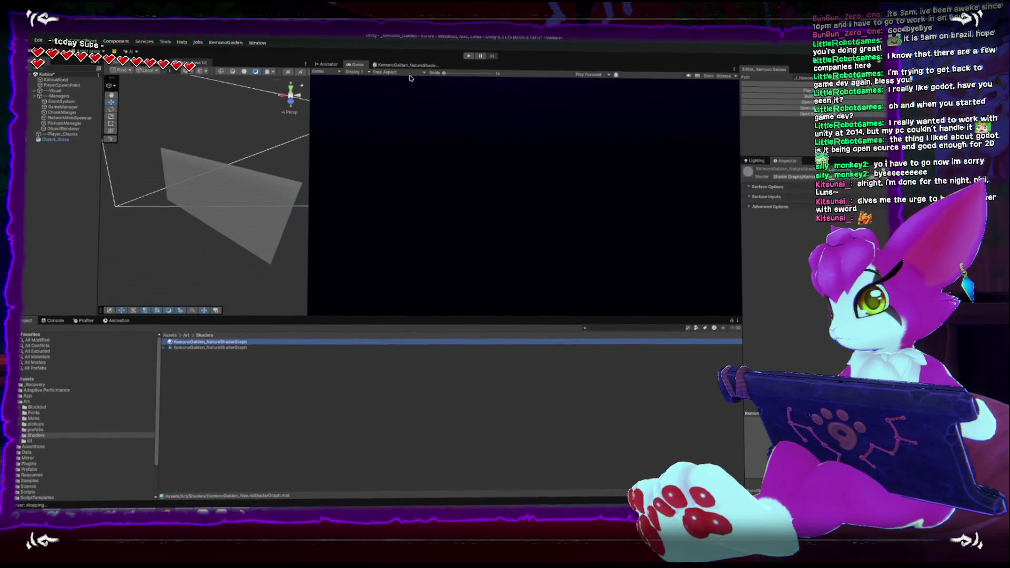
{"action": "left_click", "coordinate": [192, 62]}
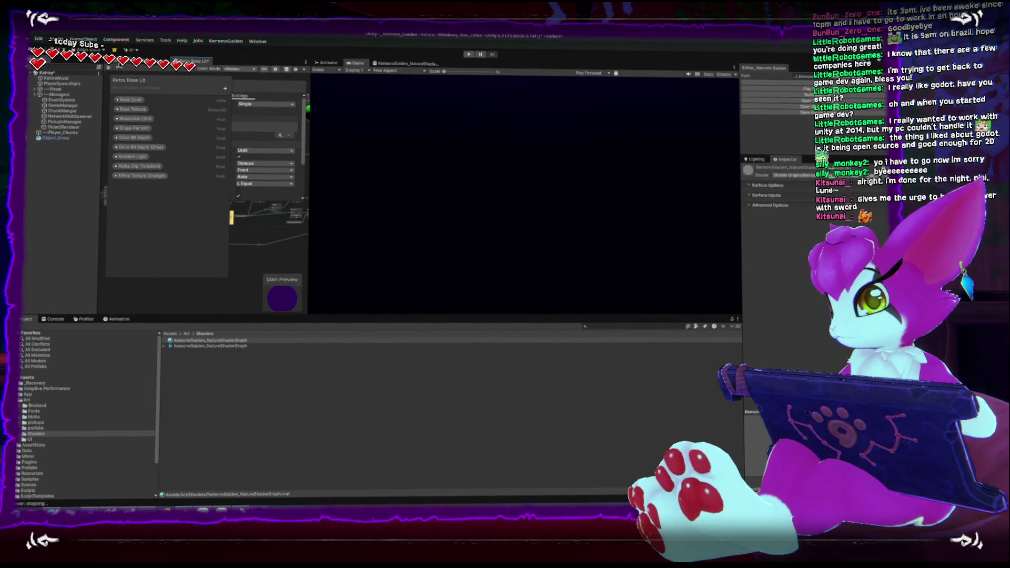
Open KemonoGaiden_NatureShaderGraph and try a node search for 'ret'
{"action": "left_click", "coordinate": [119, 62]}
{"action": "left_click", "coordinate": [407, 63]}
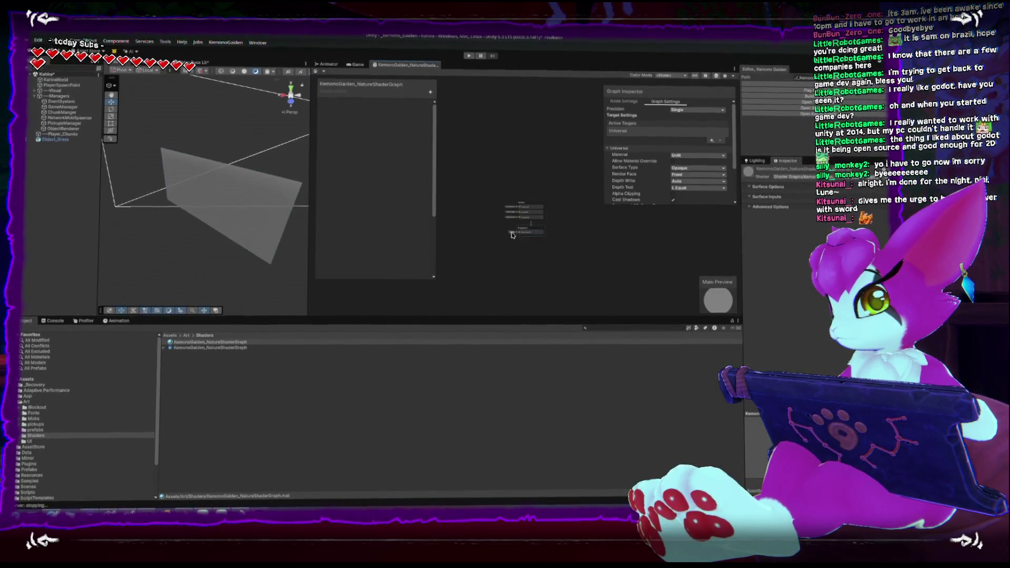
{"action": "right_click", "coordinate": [498, 243]}
{"action": "left_click", "coordinate": [527, 217]}
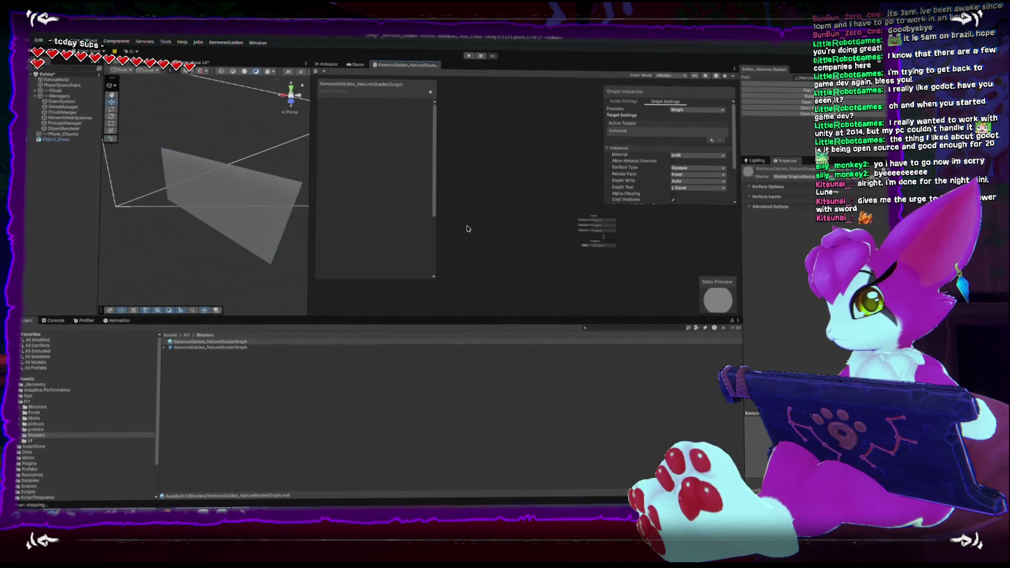
{"action": "right_click", "coordinate": [516, 216]}
{"action": "left_click", "coordinate": [527, 220]}
{"action": "type", "text": "ret"}
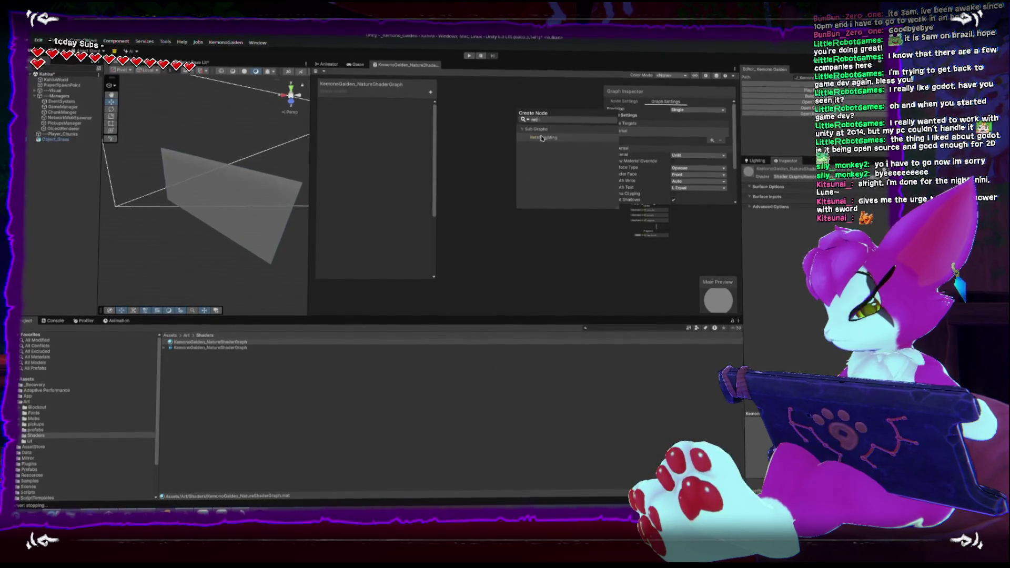
{"action": "key", "text": "BackSpace"}
{"action": "key", "text": "BackSpace"}
{"action": "key", "text": "BackSpace"}
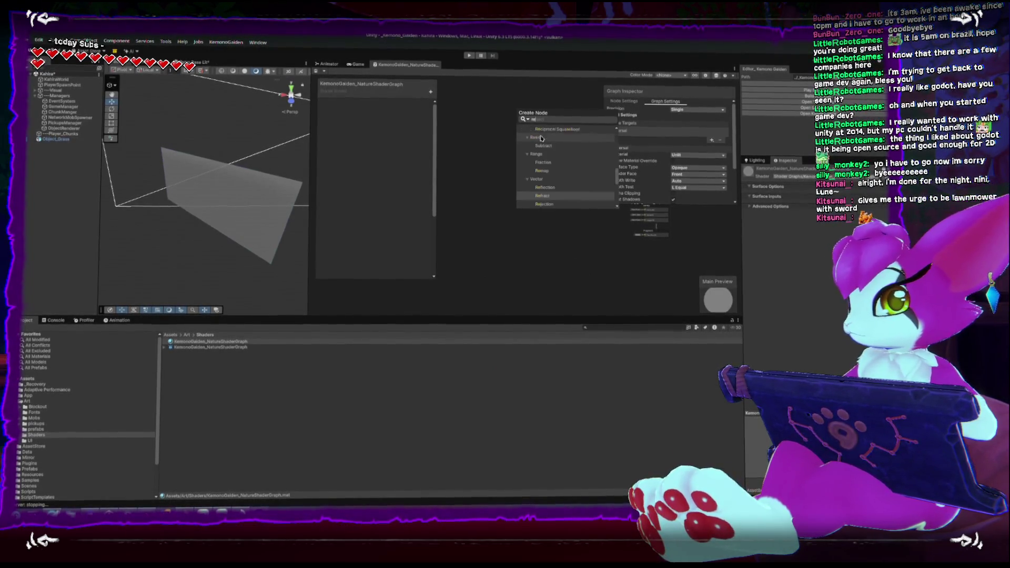
Dock Retro Base Lit beside the nature graph and browse its affine UV, Posterize and Snap groups
{"action": "left_click", "coordinate": [194, 59]}
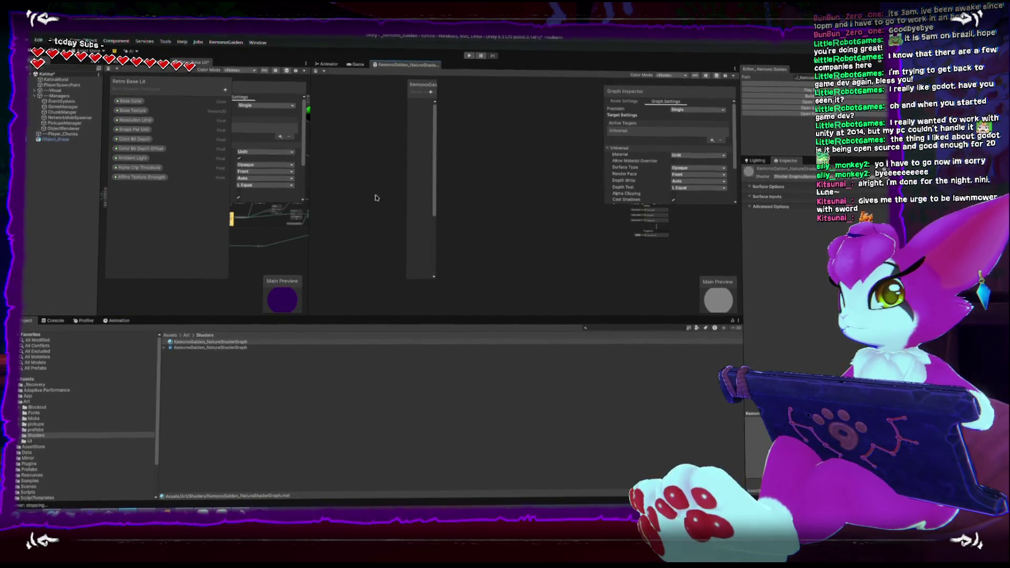
{"action": "left_click_drag", "start_coordinate": [405, 114], "coordinate": [314, 114]}
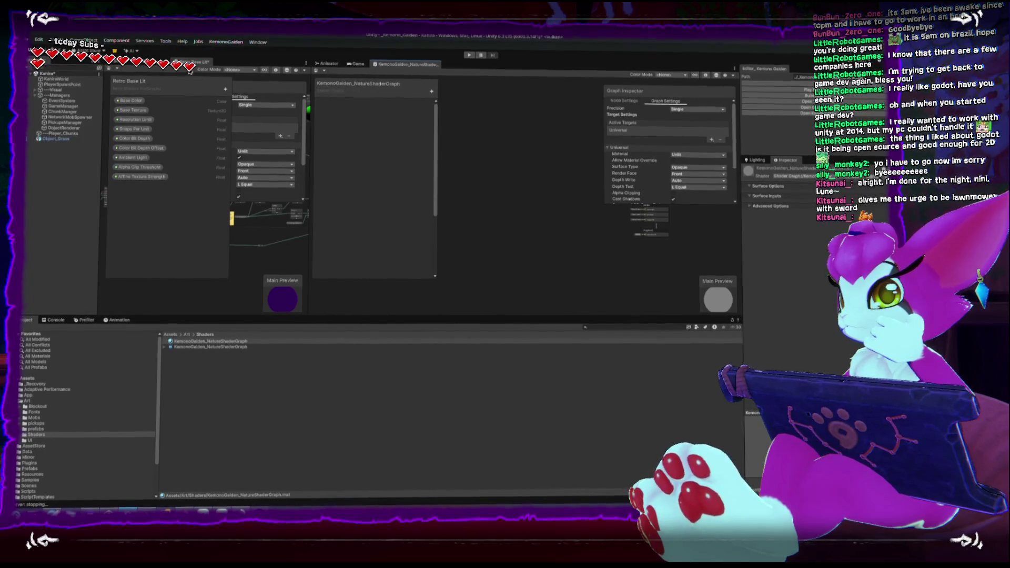
{"action": "left_click_drag", "start_coordinate": [332, 67], "coordinate": [363, 62]}
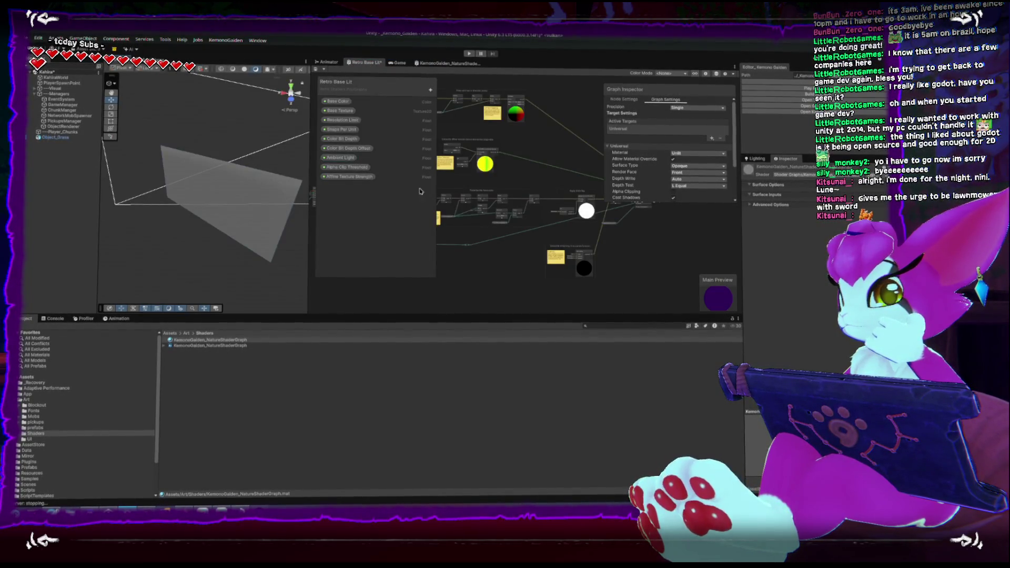
{"action": "left_click_drag", "start_coordinate": [436, 274], "coordinate": [382, 274]}
{"action": "mouse_move", "coordinate": [452, 184]}
{"action": "left_mouse_down"}
{"action": "mouse_move", "coordinate": [558, 190]}
{"action": "mouse_move", "coordinate": [473, 253]}
{"action": "mouse_move", "coordinate": [527, 230]}
{"action": "mouse_move", "coordinate": [595, 249]}
{"action": "mouse_move", "coordinate": [566, 265]}
{"action": "left_mouse_up"}
{"action": "scroll", "coordinate": [527, 229], "scroll_direction": "up", "scroll_amount": 5}
{"action": "scroll", "coordinate": [566, 265], "scroll_direction": "down", "scroll_amount": 3}
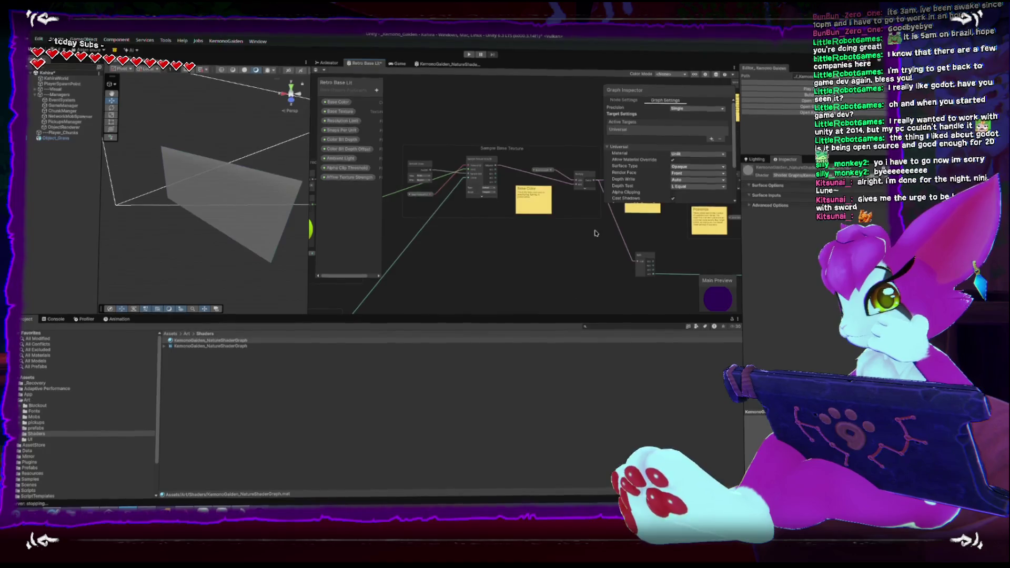
{"action": "left_click_drag", "start_coordinate": [586, 231], "coordinate": [502, 226]}
{"action": "mouse_move", "coordinate": [593, 184]}
{"action": "left_mouse_down"}
{"action": "mouse_move", "coordinate": [570, 234]}
{"action": "mouse_move", "coordinate": [531, 243]}
{"action": "mouse_move", "coordinate": [580, 276]}
{"action": "mouse_move", "coordinate": [507, 248]}
{"action": "left_mouse_up"}
{"action": "left_click", "coordinate": [445, 63]}
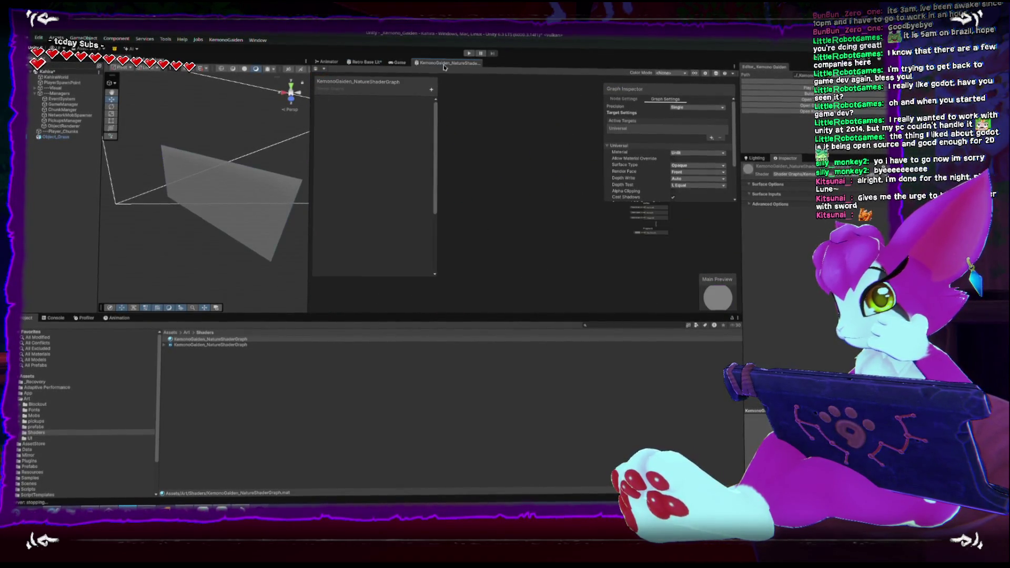
Add a Texture2D property feeding a Sample Texture 2D node wired into Base Color
{"action": "left_click", "coordinate": [431, 90]}
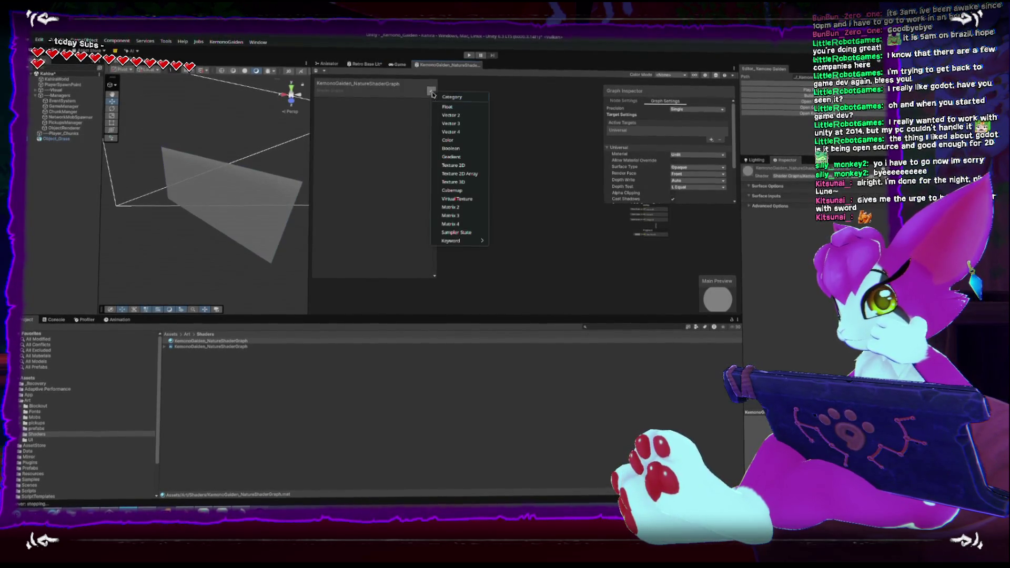
{"action": "left_click", "coordinate": [451, 165]}
{"action": "mouse_move", "coordinate": [336, 102]}
{"action": "left_mouse_down"}
{"action": "mouse_move", "coordinate": [489, 191]}
{"action": "mouse_move", "coordinate": [518, 195]}
{"action": "left_mouse_up"}
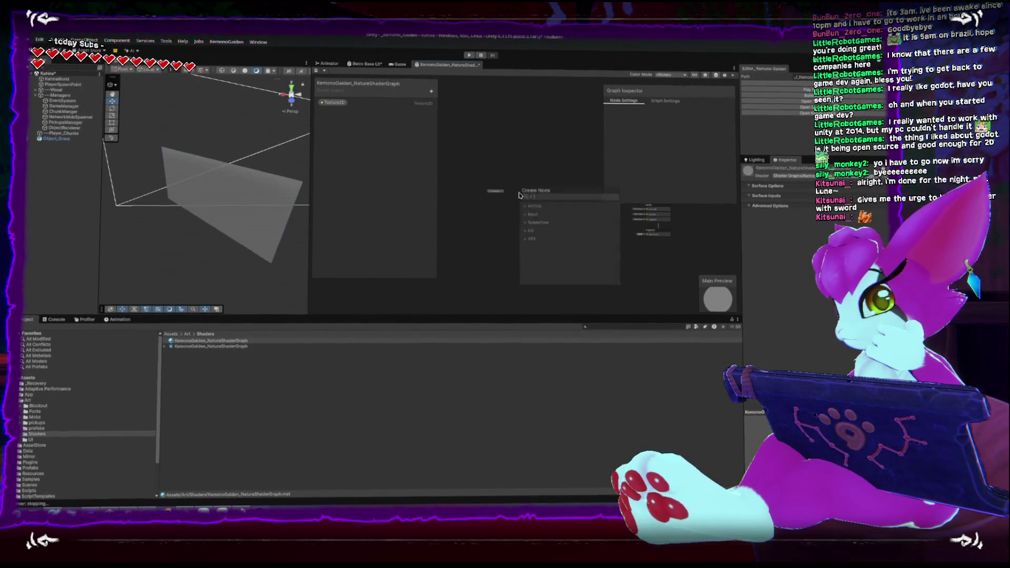
{"action": "type", "text": "sampl"}
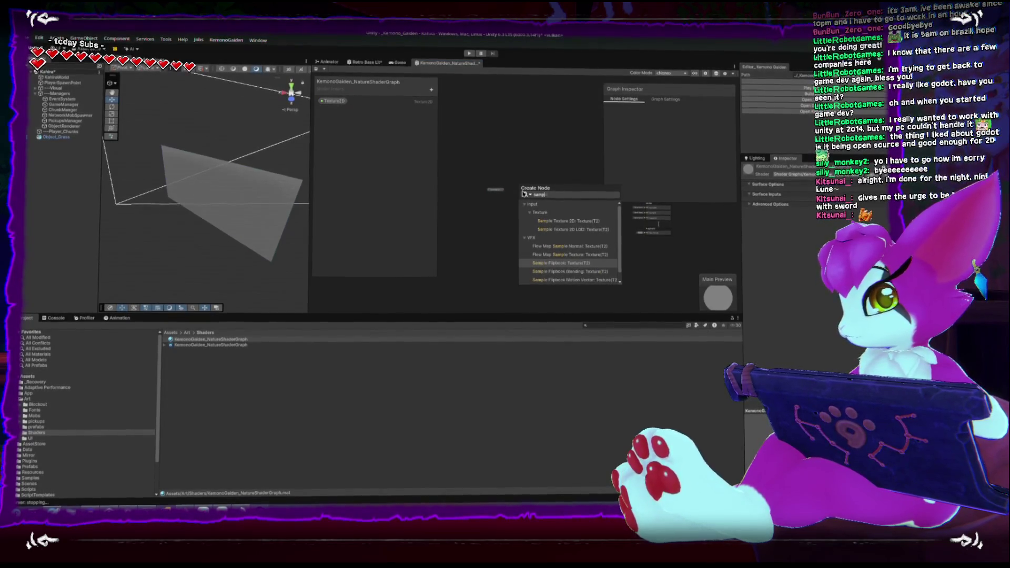
{"action": "left_click", "coordinate": [560, 225]}
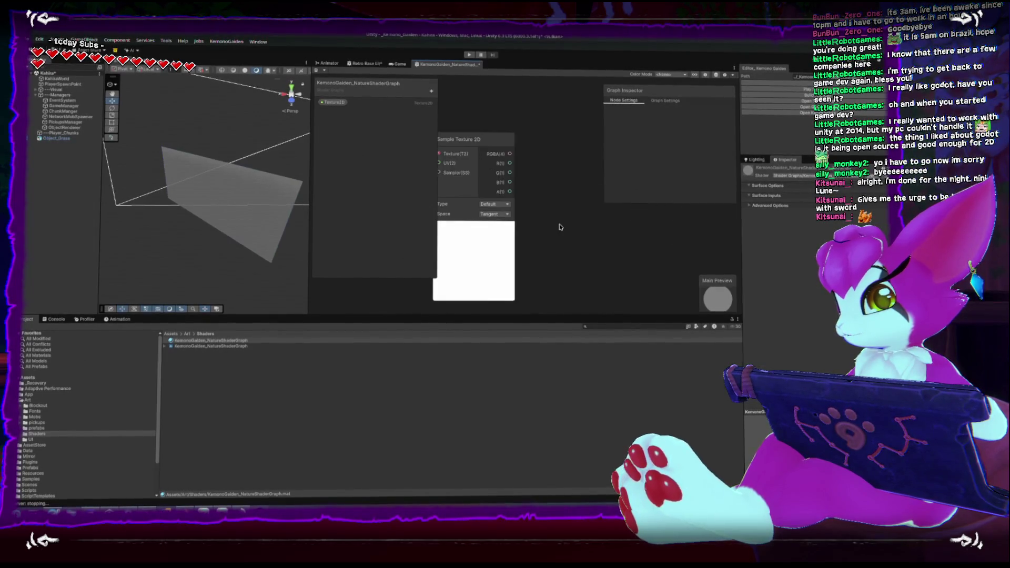
{"action": "left_click_drag", "start_coordinate": [552, 233], "coordinate": [500, 232]}
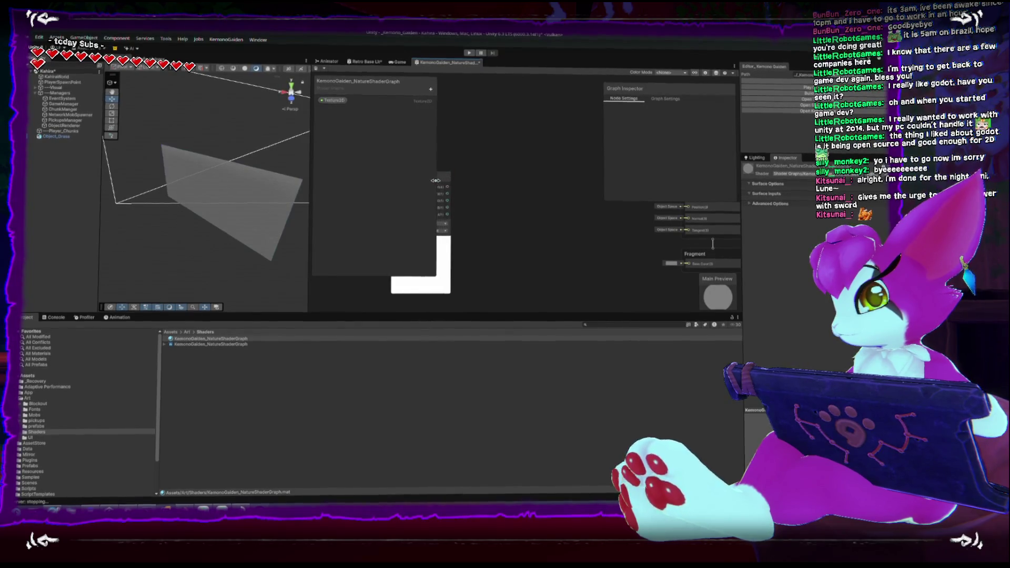
{"action": "mouse_move", "coordinate": [440, 177]}
{"action": "left_mouse_down"}
{"action": "mouse_move", "coordinate": [521, 195]}
{"action": "mouse_move", "coordinate": [484, 212]}
{"action": "mouse_move", "coordinate": [603, 235]}
{"action": "mouse_move", "coordinate": [622, 267]}
{"action": "left_mouse_up"}
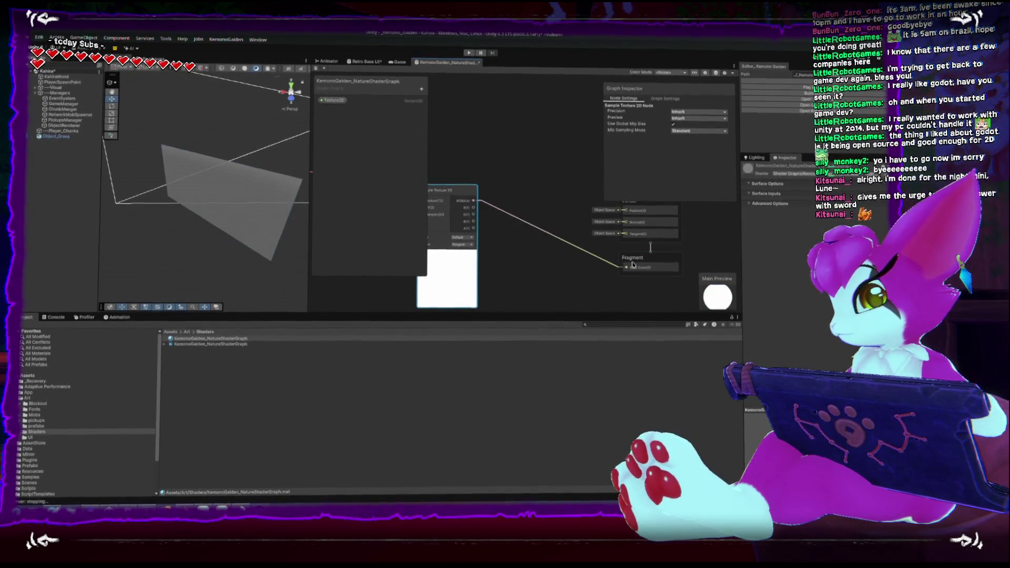
{"action": "left_click", "coordinate": [634, 257]}
Enable Alpha Clipping in Graph Settings
{"action": "left_click", "coordinate": [663, 100]}
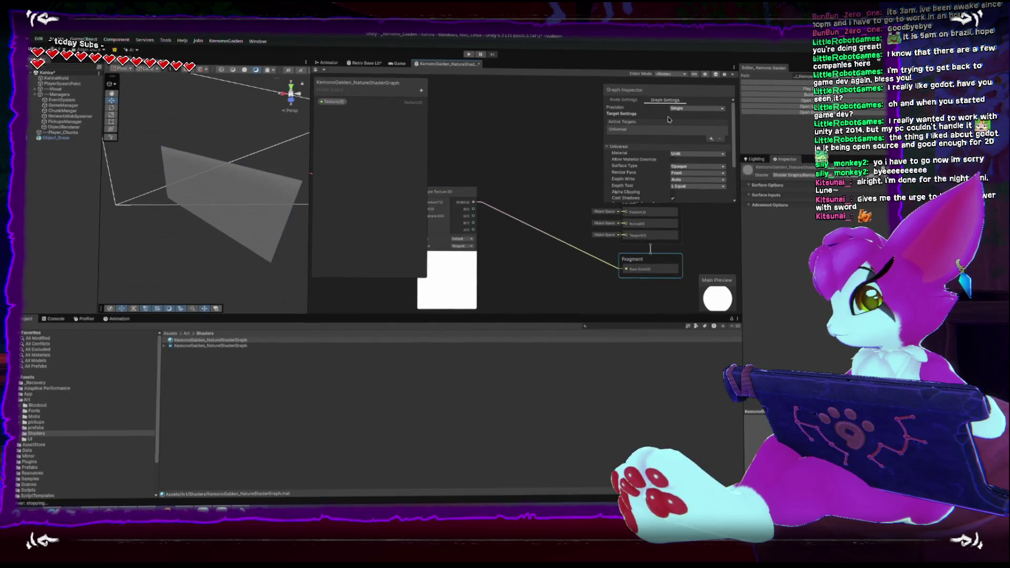
{"action": "scroll", "coordinate": [658, 135], "scroll_direction": "down", "scroll_amount": 3}
{"action": "left_click", "coordinate": [672, 153]}
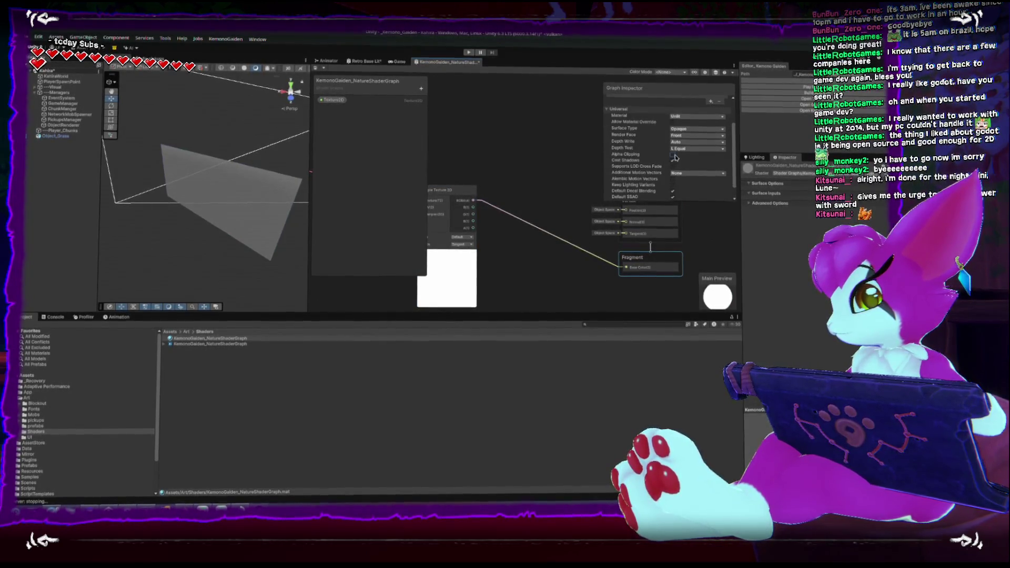
{"action": "mouse_move", "coordinate": [536, 225]}
{"action": "left_mouse_down"}
{"action": "mouse_move", "coordinate": [559, 213]}
{"action": "mouse_move", "coordinate": [520, 207]}
{"action": "left_mouse_up"}
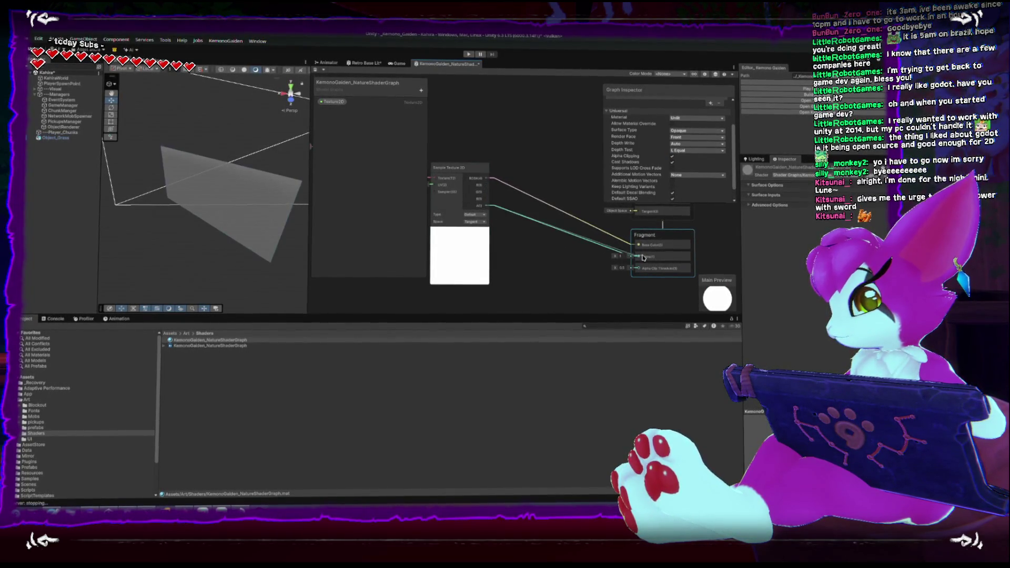
Wire texture A to Alpha, add a 'clipping' 0.5 slider as Alpha Clip Threshold, and save
{"action": "left_click_drag", "start_coordinate": [642, 259], "coordinate": [639, 256]}
{"action": "left_click", "coordinate": [421, 90]}
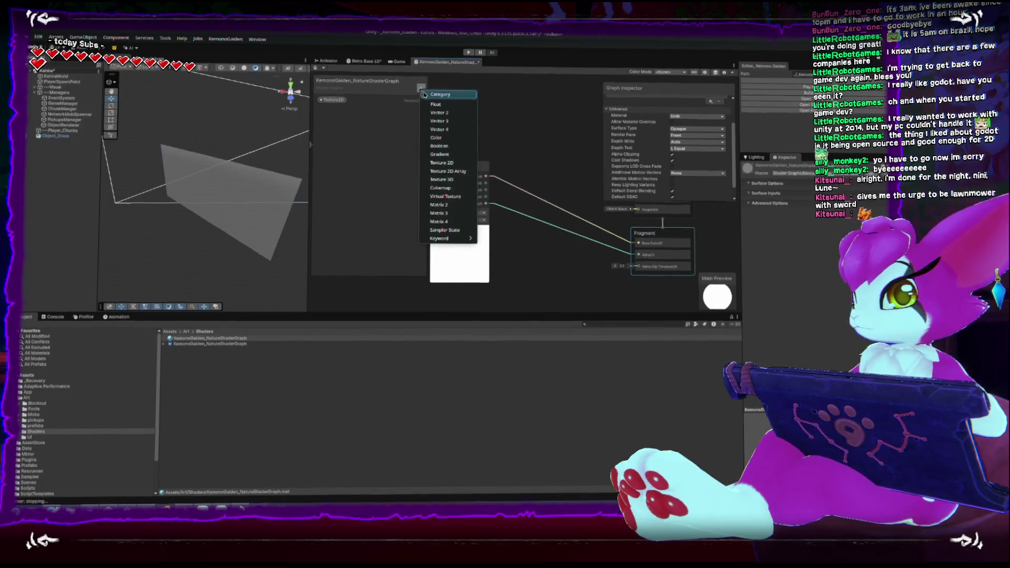
{"action": "left_click", "coordinate": [435, 104]}
{"action": "type", "text": "lipping"}
{"action": "key", "text": "Return"}
{"action": "left_click", "coordinate": [336, 111]}
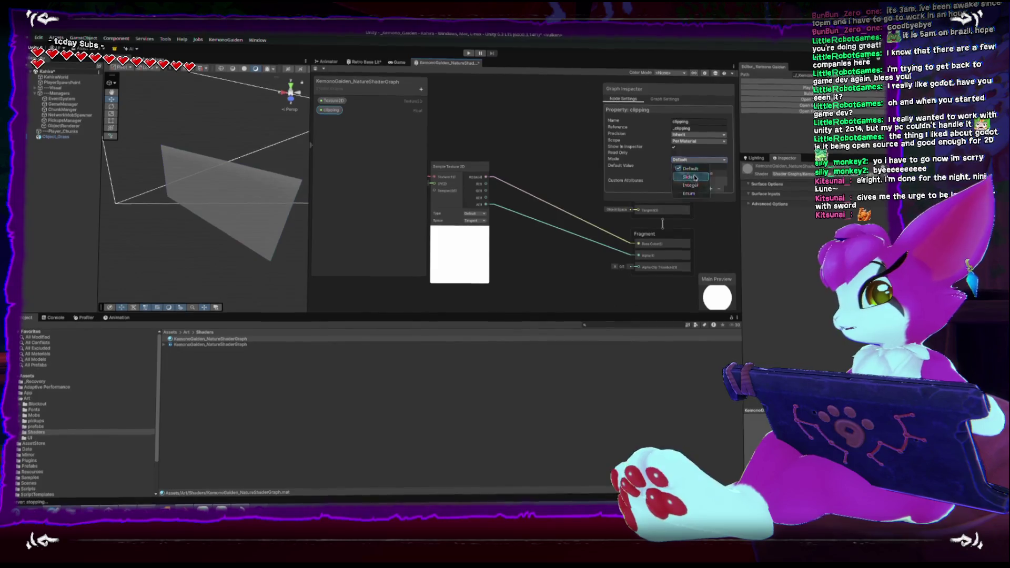
{"action": "left_click", "coordinate": [688, 177]}
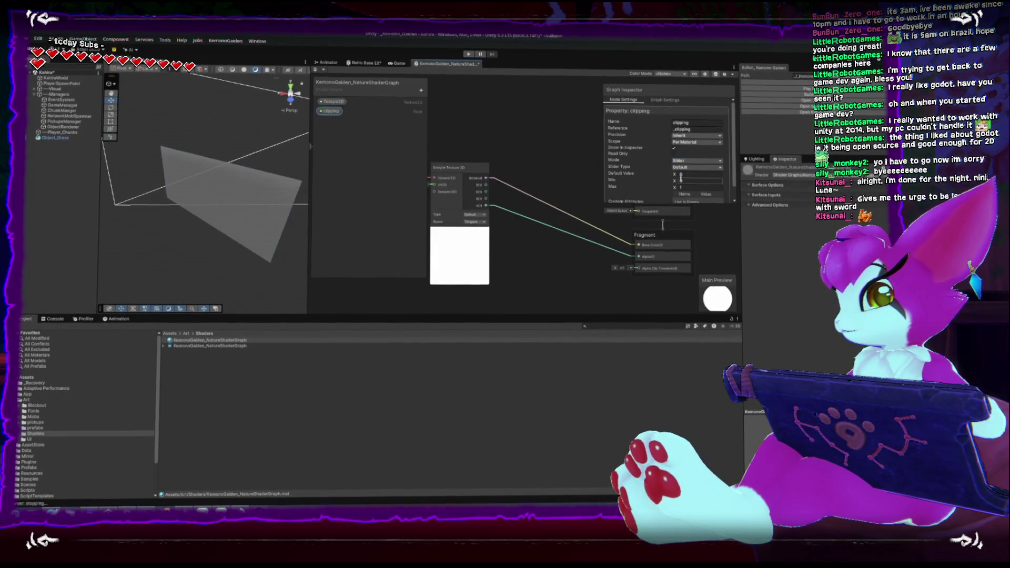
{"action": "type", "text": "0.5"}
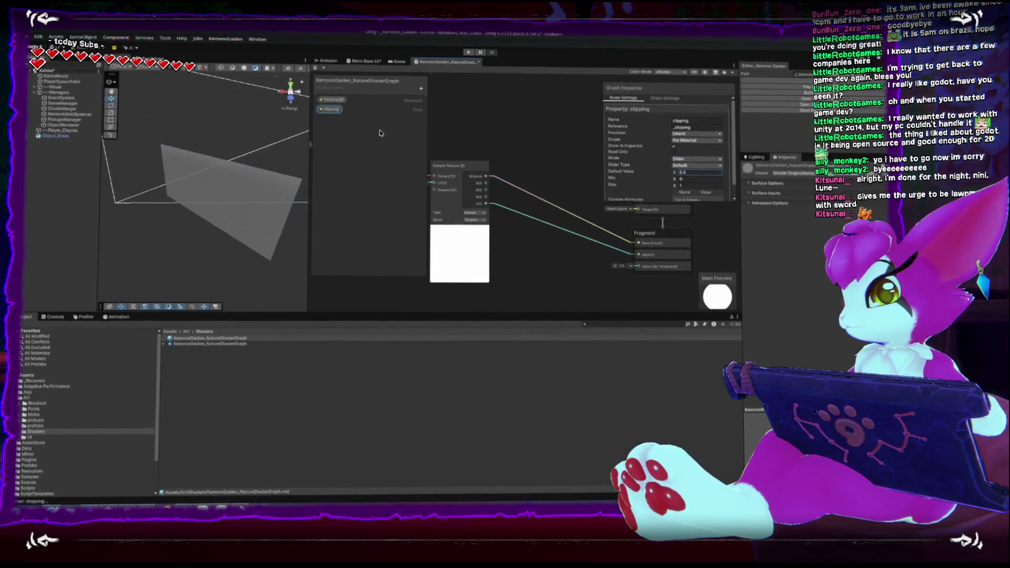
{"action": "mouse_move", "coordinate": [330, 112]}
{"action": "left_mouse_down"}
{"action": "mouse_move", "coordinate": [561, 282]}
{"action": "mouse_move", "coordinate": [686, 253]}
{"action": "left_mouse_up"}
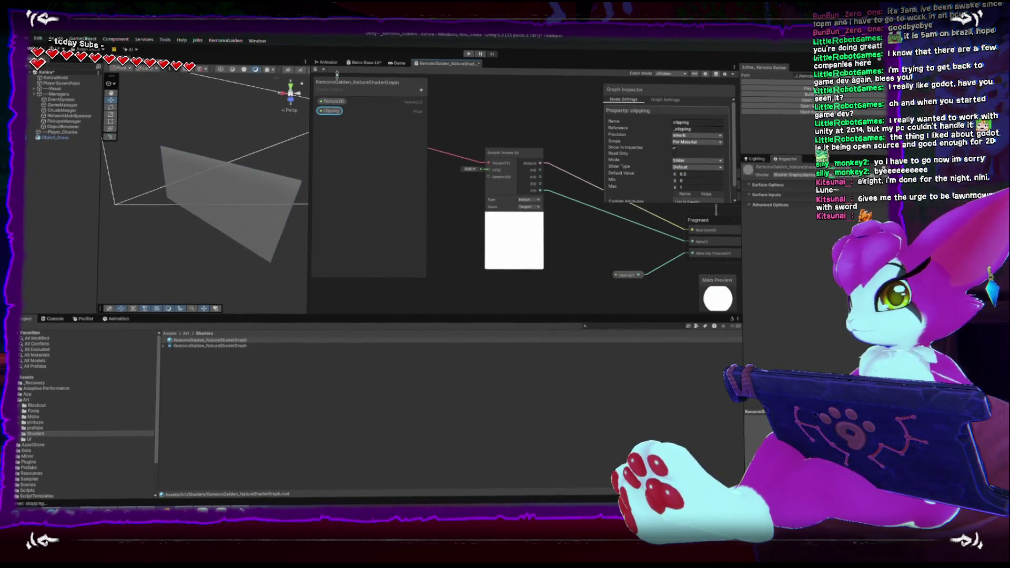
{"action": "key", "text": "ctrl+s"}
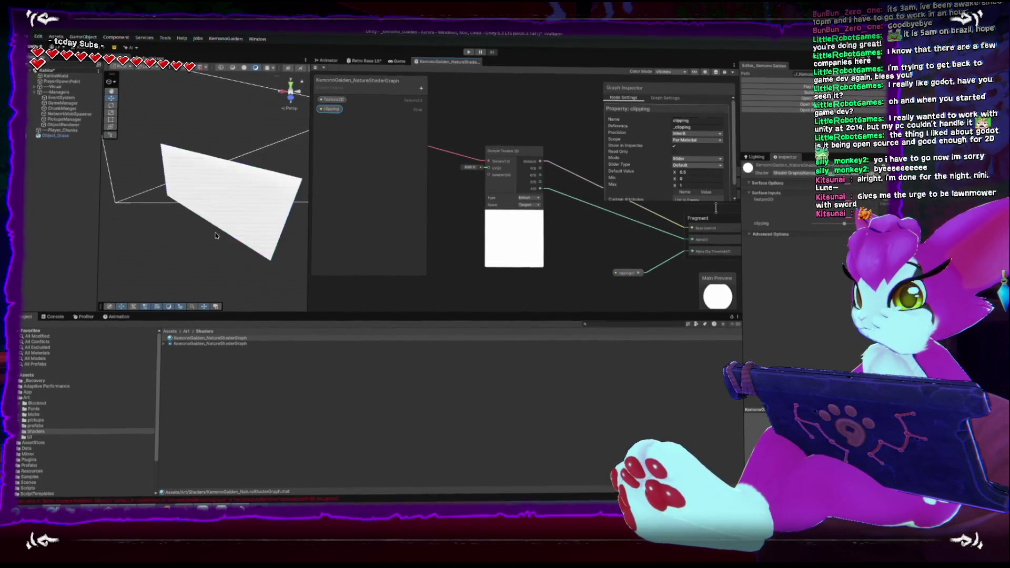
Set the grass shader's Render Face to Both
{"action": "left_click", "coordinate": [240, 223]}
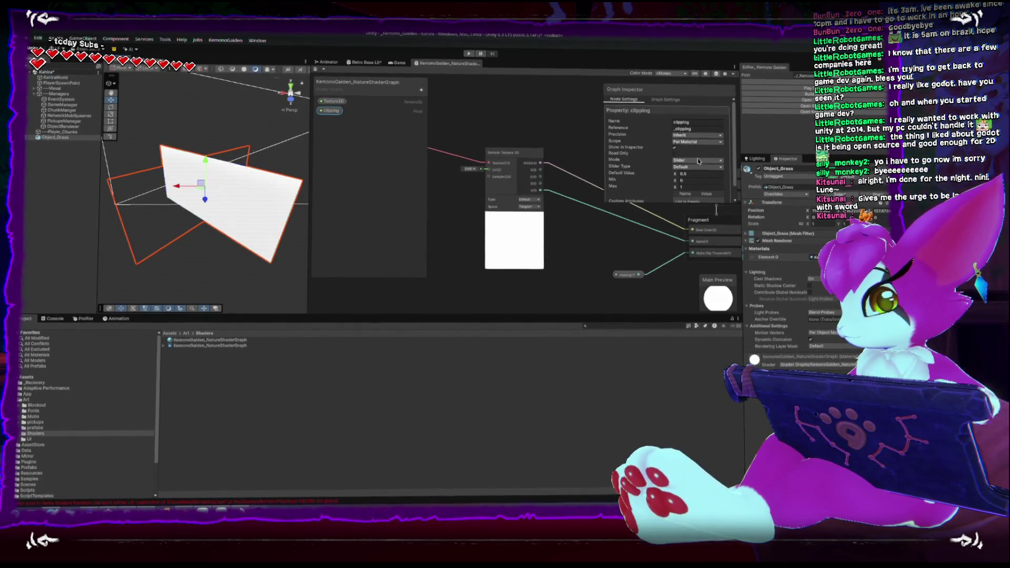
{"action": "scroll", "coordinate": [652, 195], "scroll_direction": "down", "scroll_amount": 1}
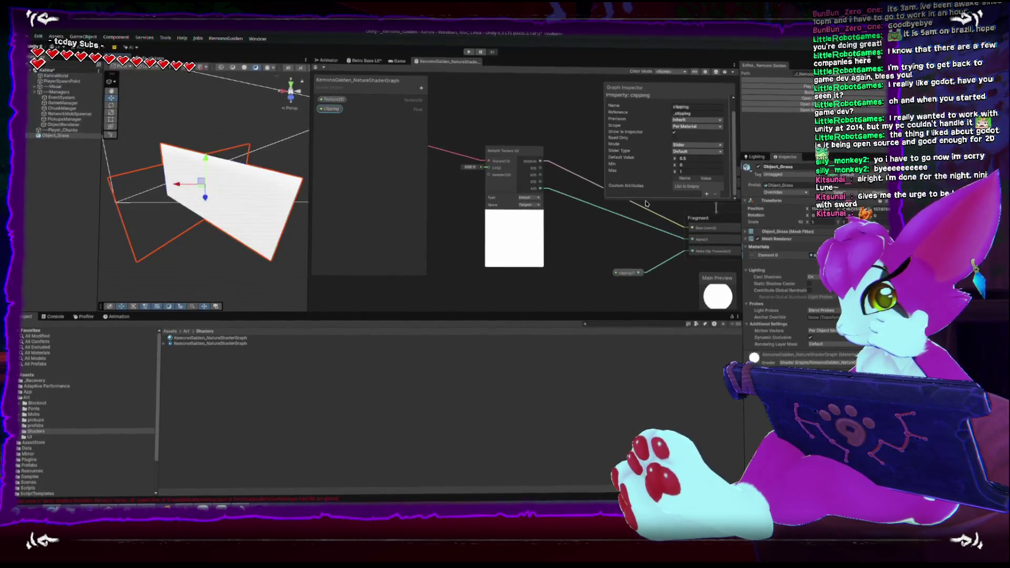
{"action": "scroll", "coordinate": [650, 132], "scroll_direction": "up", "scroll_amount": 1}
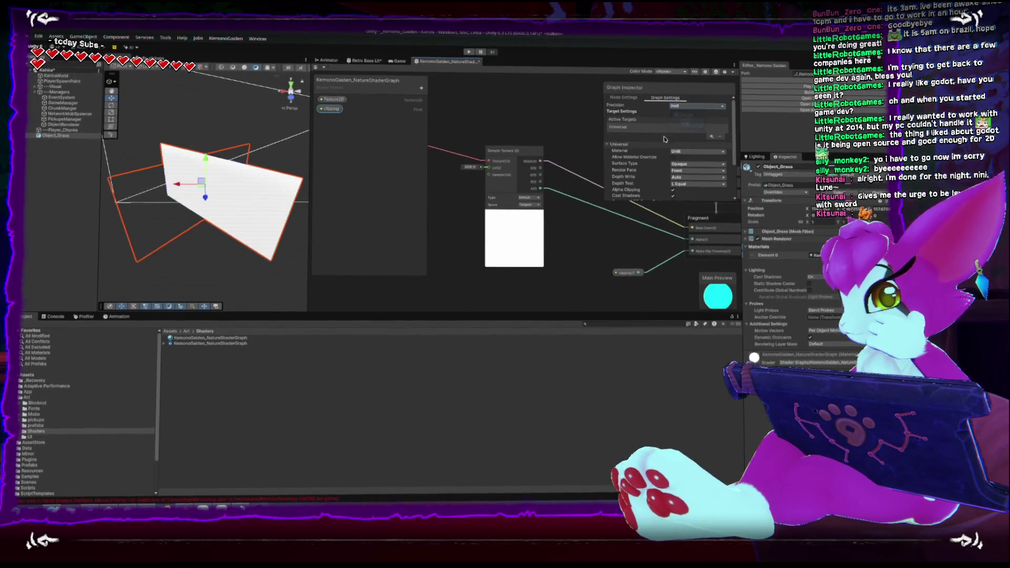
{"action": "scroll", "coordinate": [650, 176], "scroll_direction": "down", "scroll_amount": 2}
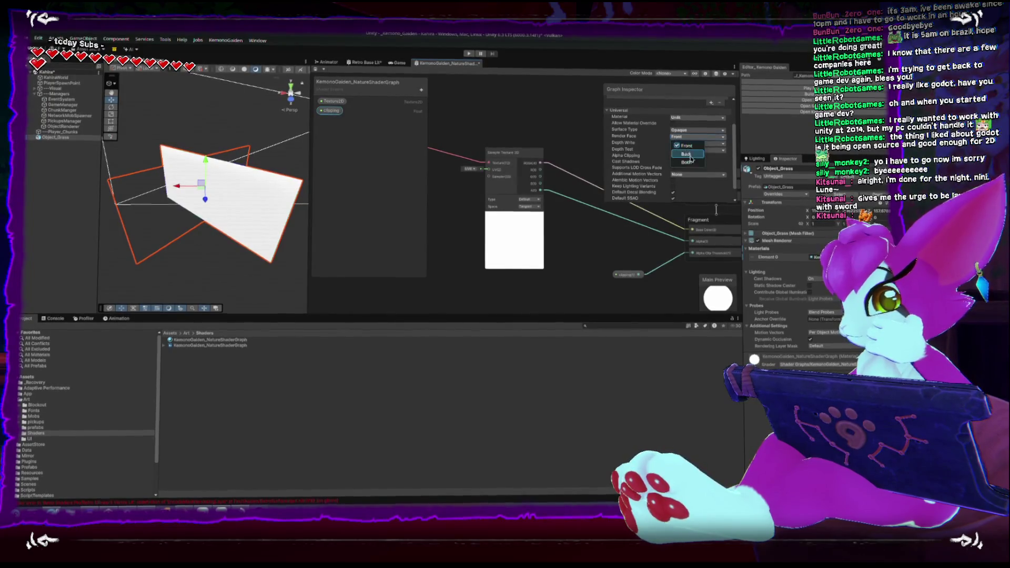
{"action": "left_click", "coordinate": [686, 162]}
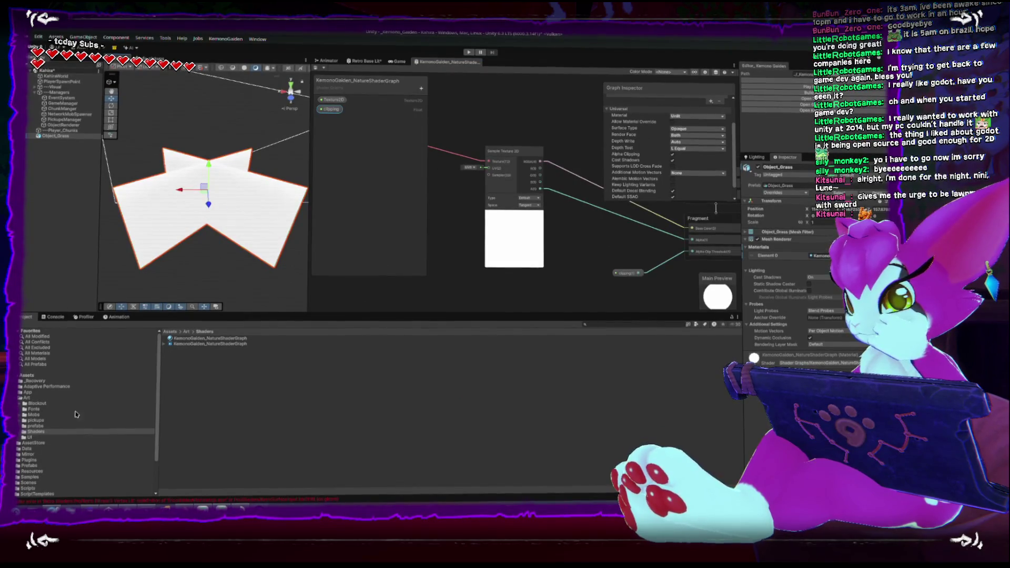
Apply the grass material from the Art folder to Object_Grass and orbit to inspect it
{"action": "left_click", "coordinate": [24, 398]}
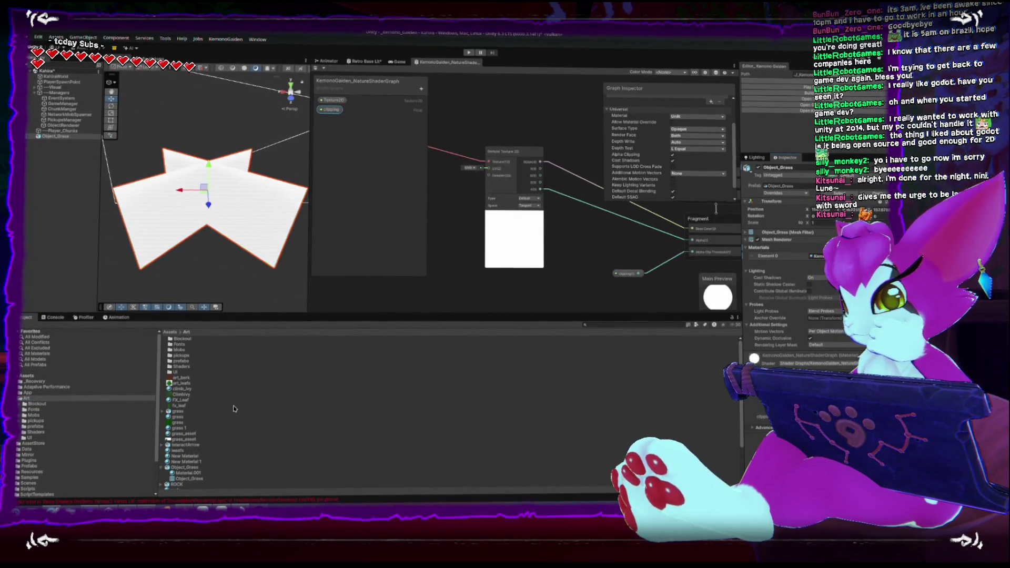
{"action": "scroll", "coordinate": [199, 421], "scroll_direction": "down", "scroll_amount": 2}
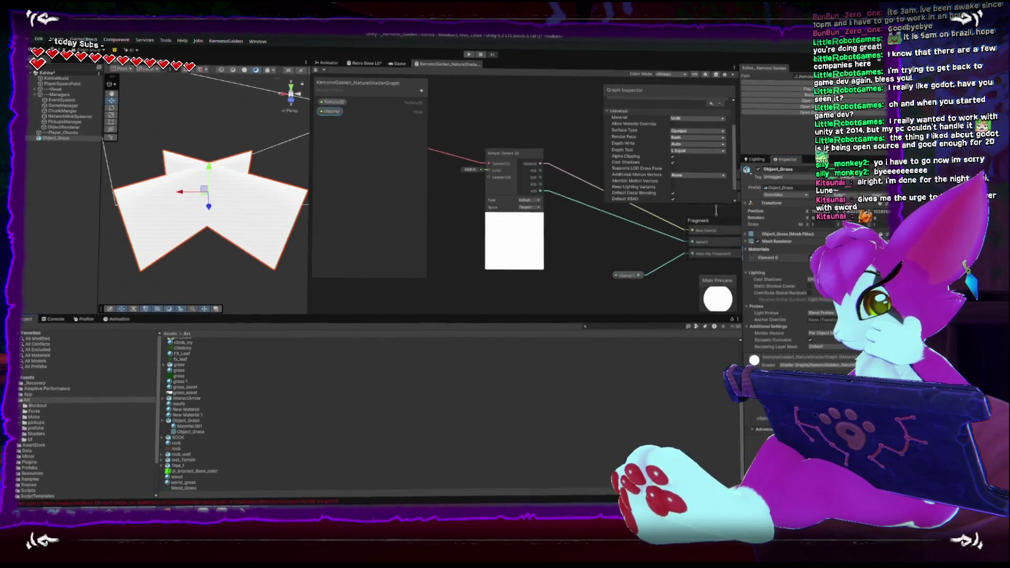
{"action": "left_click_drag", "start_coordinate": [184, 486], "coordinate": [210, 205]}
{"action": "left_click_drag", "start_coordinate": [263, 243], "coordinate": [232, 191]}
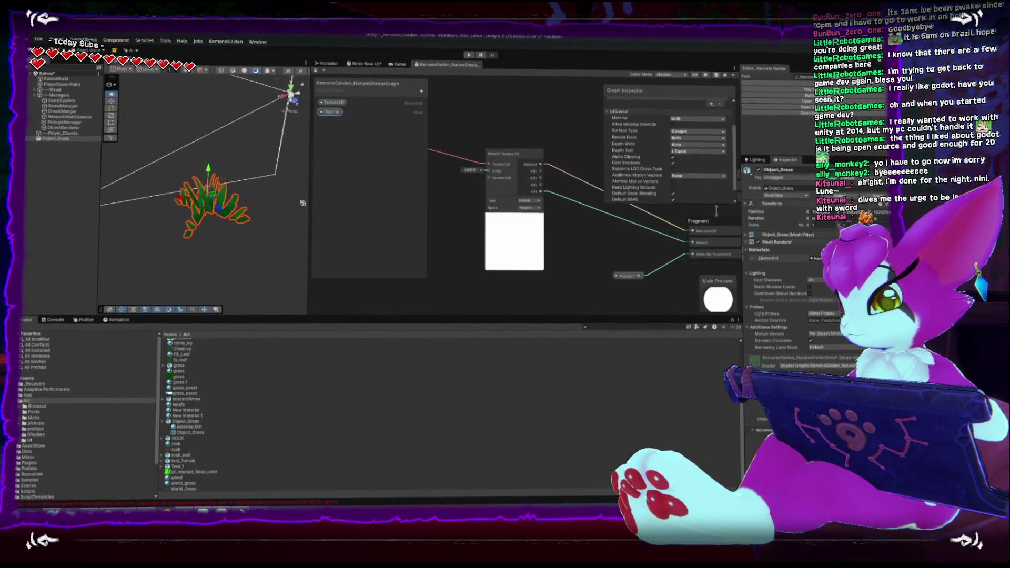
{"action": "scroll", "coordinate": [571, 242], "scroll_direction": "down", "scroll_amount": 5}
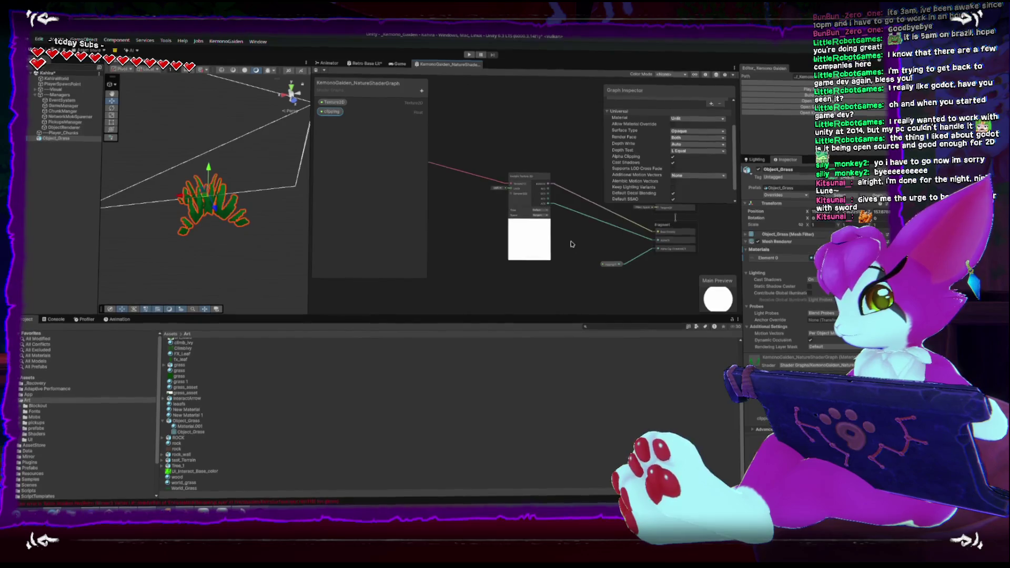
Add a Color property to the nature shader graph
{"action": "left_click_drag", "start_coordinate": [572, 242], "coordinate": [528, 269]}
{"action": "scroll", "coordinate": [217, 194], "scroll_direction": "up", "scroll_amount": 5}
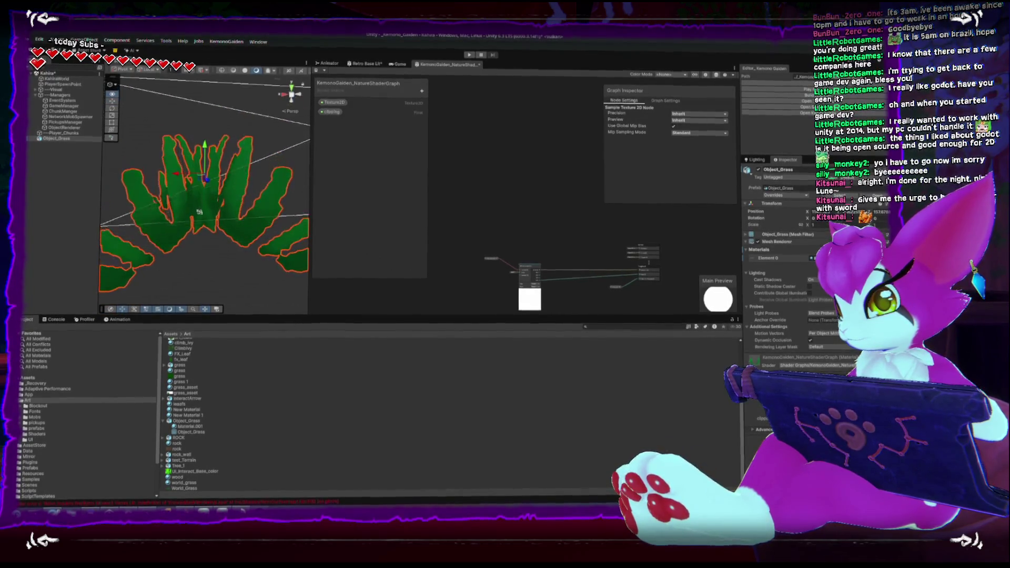
{"action": "scroll", "coordinate": [522, 230], "scroll_direction": "up", "scroll_amount": 5}
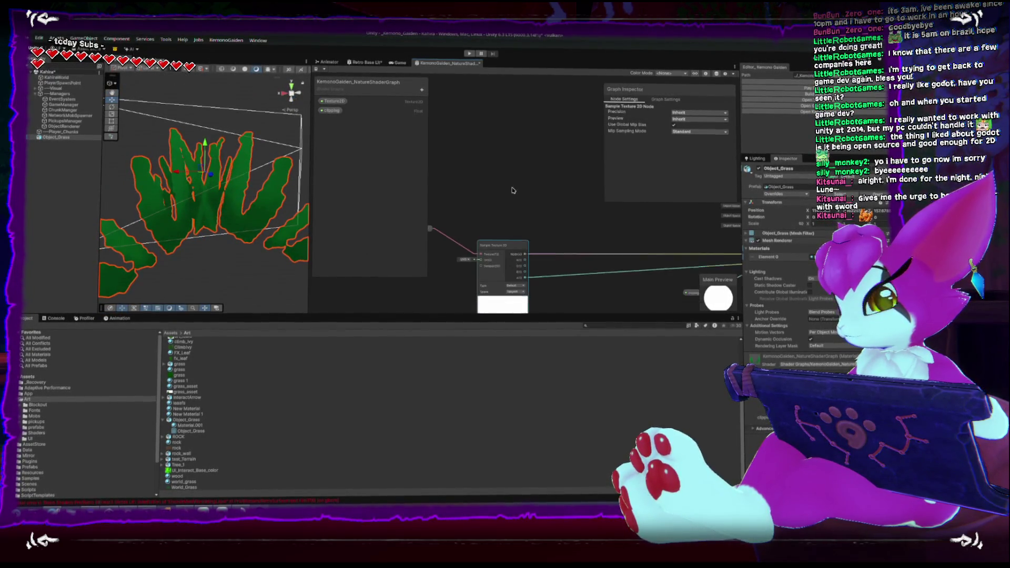
{"action": "left_click", "coordinate": [421, 90]}
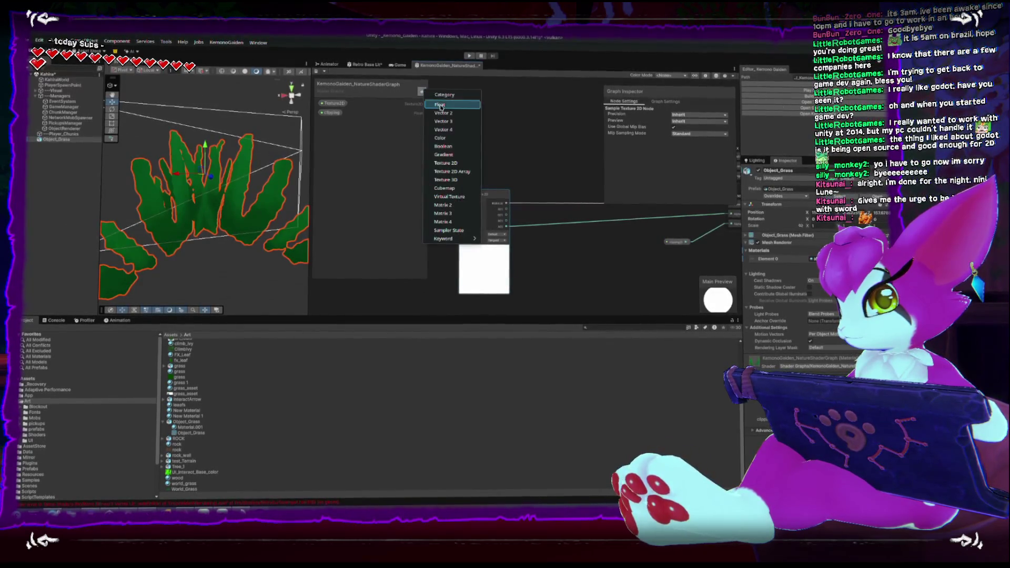
{"action": "left_click", "coordinate": [443, 140]}
{"action": "key", "text": "Return"}
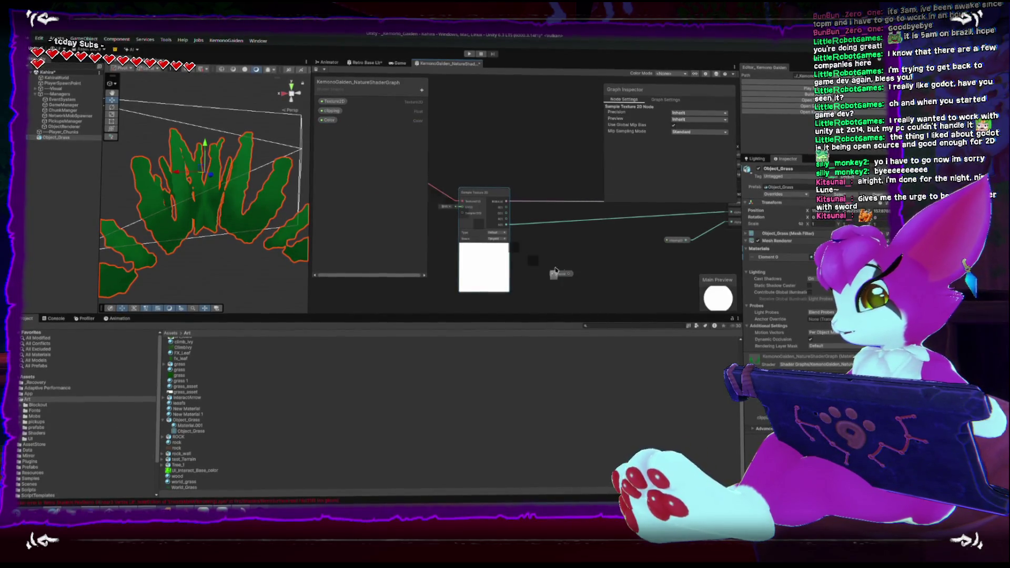
Add a Blend node fed by the Color property and set its mode to Multiply
{"action": "right_click", "coordinate": [542, 234]}
{"action": "key", "text": "Escape"}
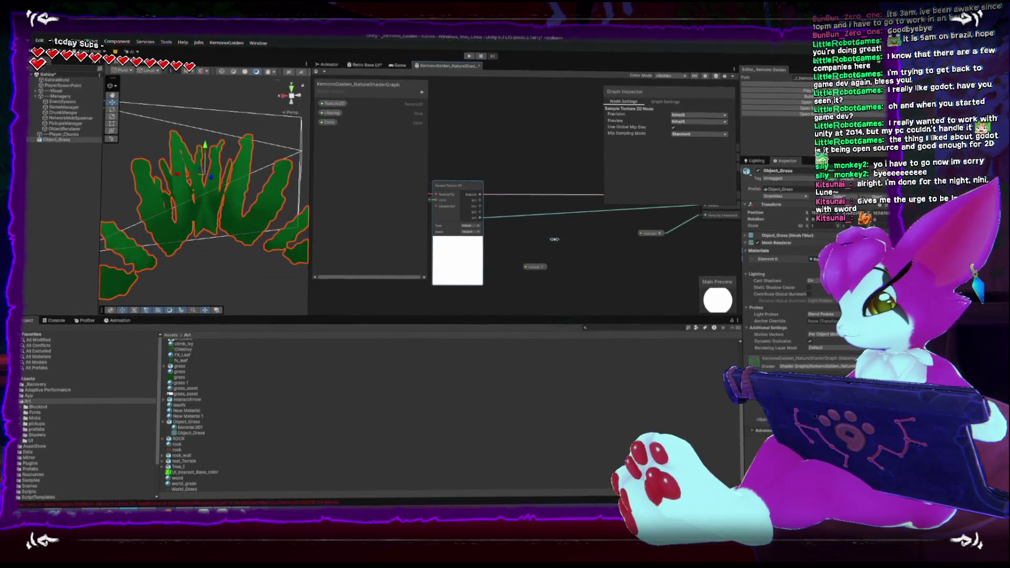
{"action": "right_click", "coordinate": [571, 237]}
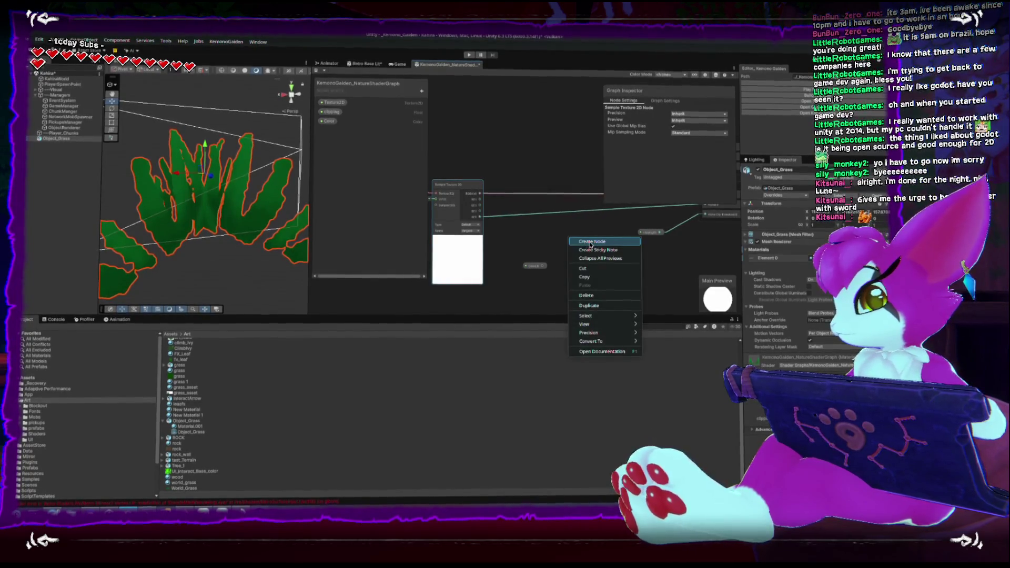
{"action": "left_click", "coordinate": [592, 243]}
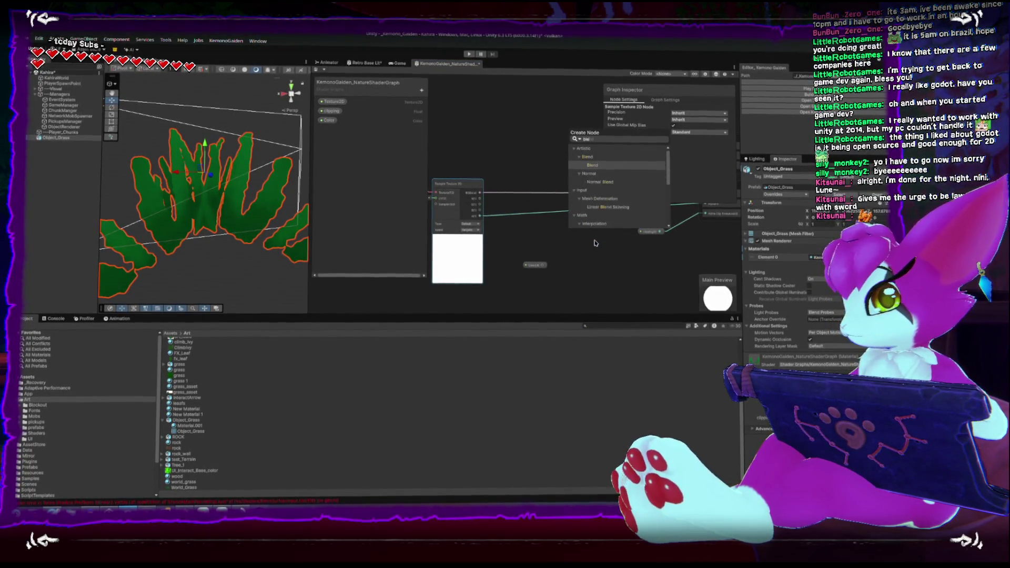
{"action": "key", "text": "Return"}
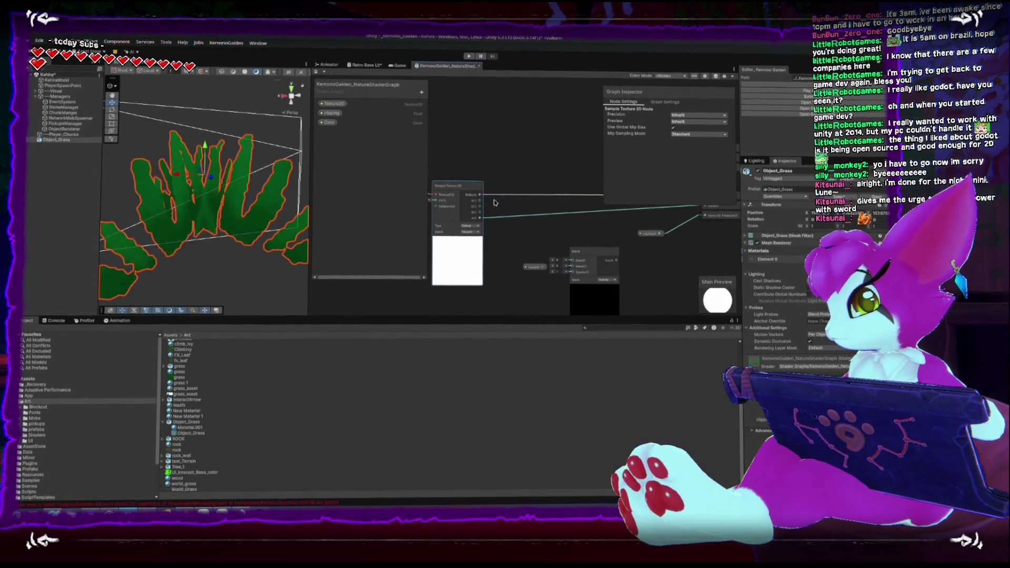
{"action": "mouse_move", "coordinate": [578, 263]}
{"action": "left_mouse_down"}
{"action": "mouse_move", "coordinate": [542, 266]}
{"action": "mouse_move", "coordinate": [536, 288]}
{"action": "mouse_move", "coordinate": [571, 234]}
{"action": "left_mouse_up"}
{"action": "left_click", "coordinate": [535, 271]}
{"action": "left_click", "coordinate": [607, 248]}
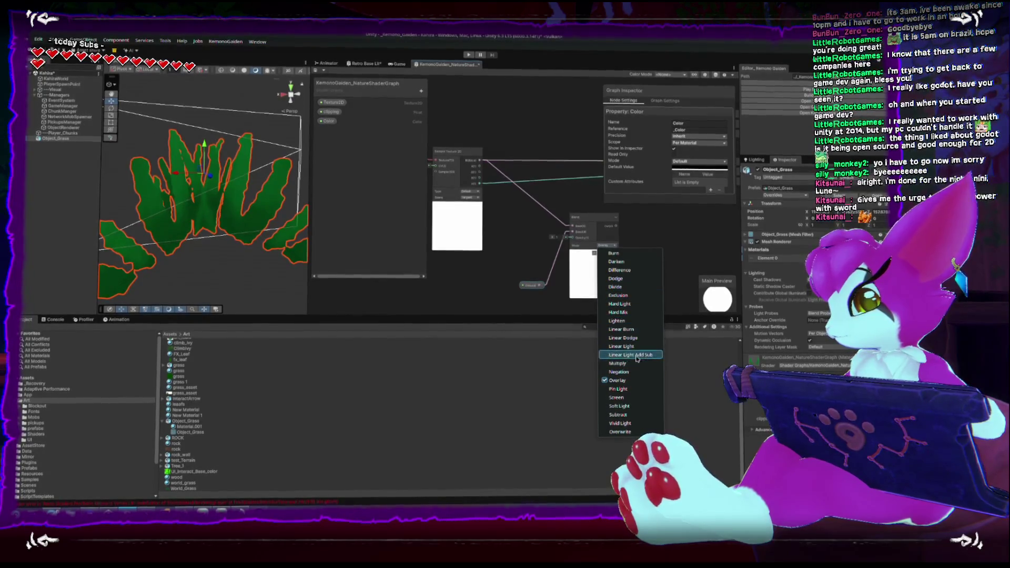
{"action": "left_click", "coordinate": [617, 363]}
{"action": "mouse_move", "coordinate": [625, 223]}
{"action": "left_mouse_down"}
{"action": "mouse_move", "coordinate": [456, 258]}
{"action": "mouse_move", "coordinate": [489, 263]}
{"action": "left_mouse_up"}
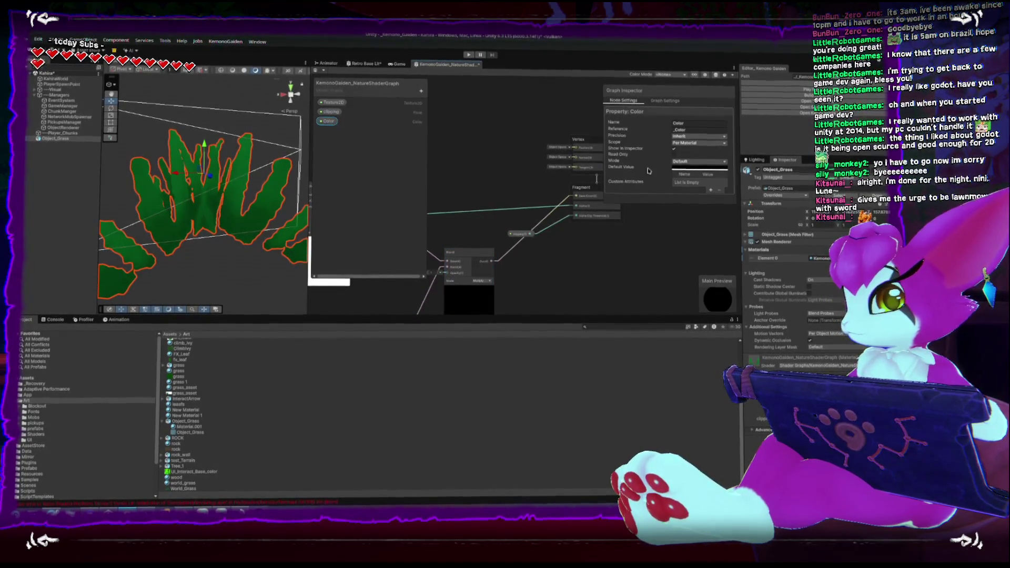
Keep Color's default white and select the NatureShaderGraph material in the Shaders folder
{"action": "left_click", "coordinate": [675, 168]}
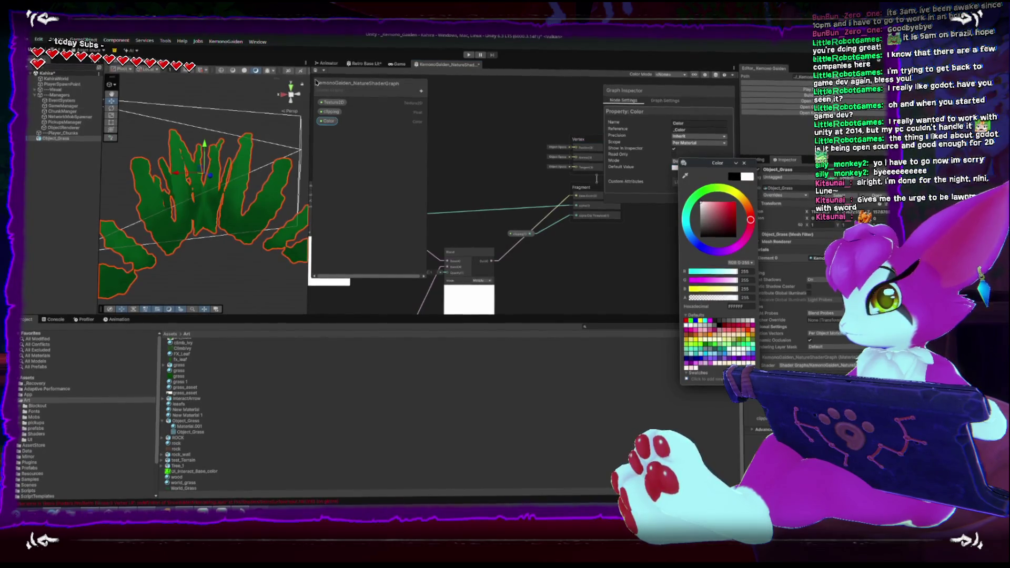
{"action": "left_click", "coordinate": [596, 180]}
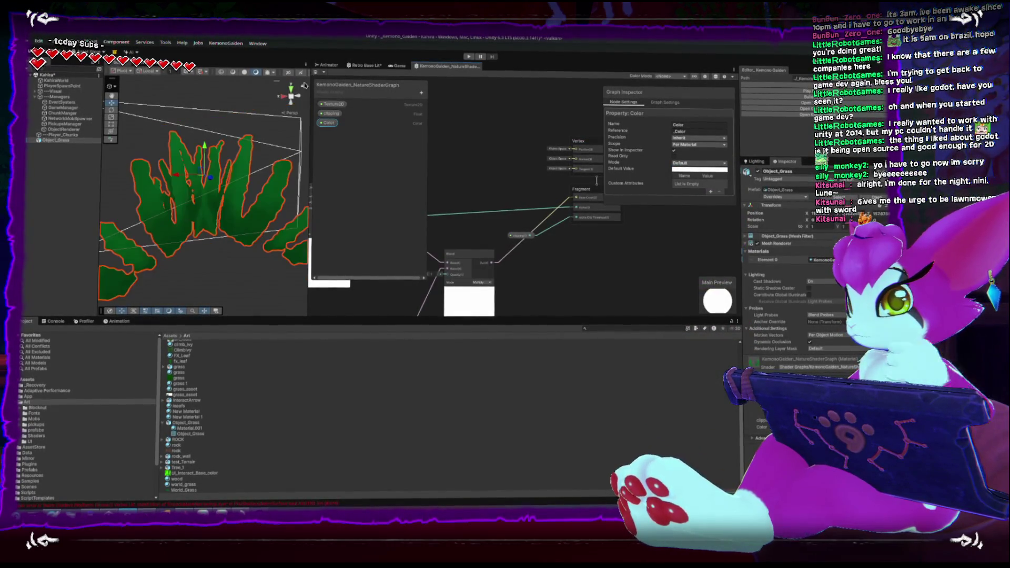
{"action": "scroll", "coordinate": [198, 355], "scroll_direction": "up", "scroll_amount": 3}
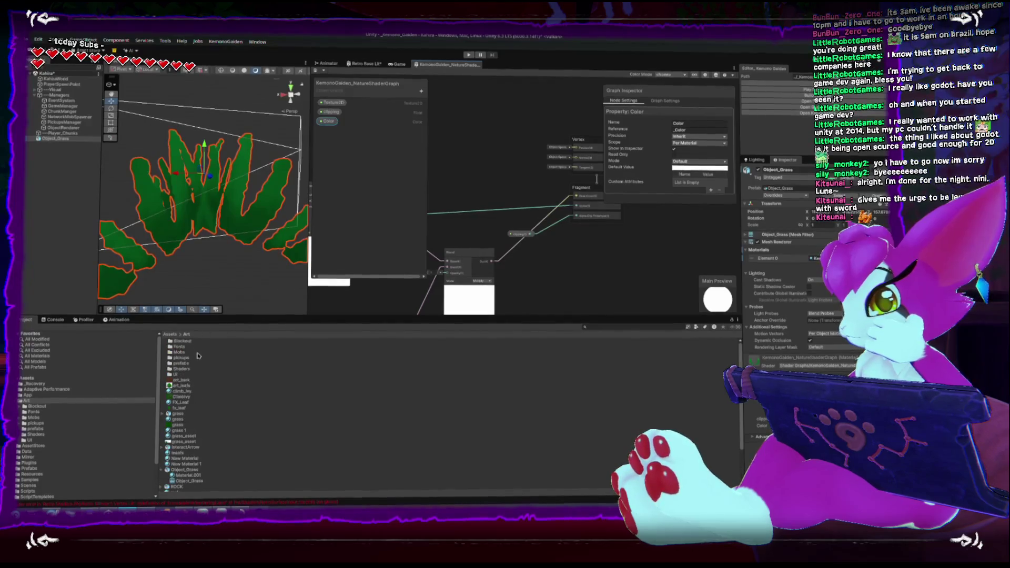
{"action": "left_click", "coordinate": [36, 435]}
{"action": "left_click", "coordinate": [182, 345]}
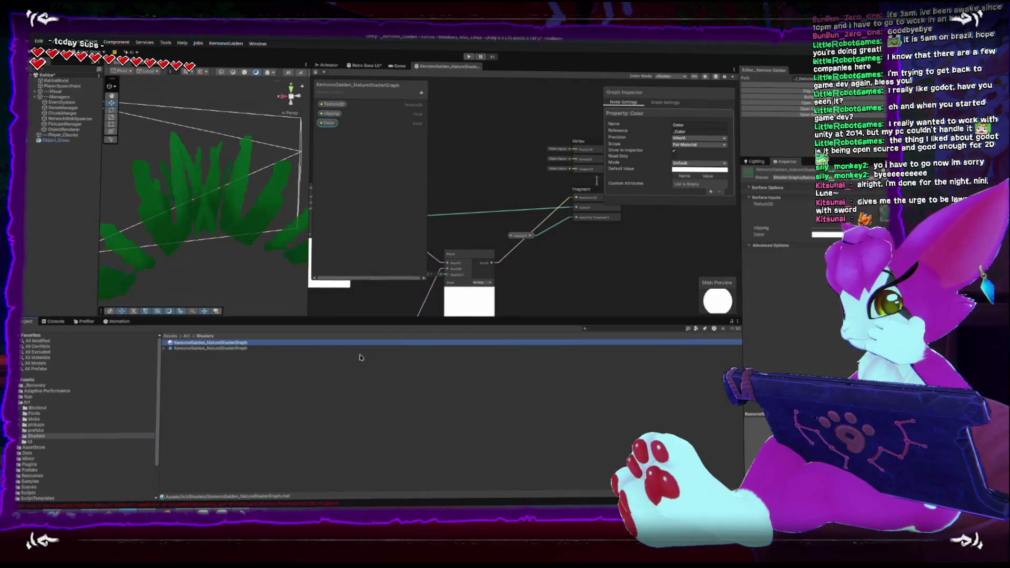
Check the material's advanced options and ObjectRenderer settings, then select Object_Grass in the scene
{"action": "left_click", "coordinate": [597, 180]}
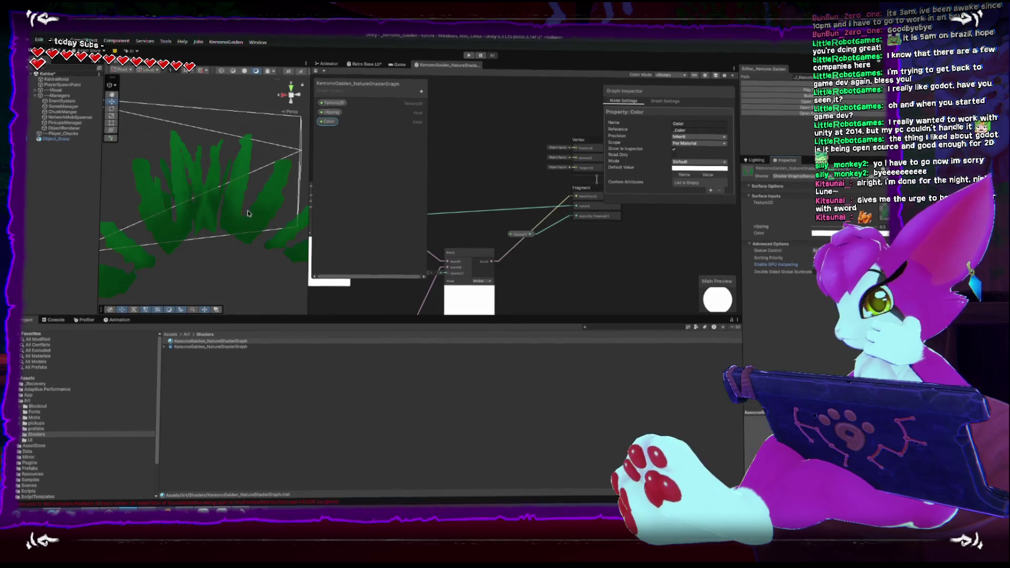
{"action": "left_click", "coordinate": [64, 129]}
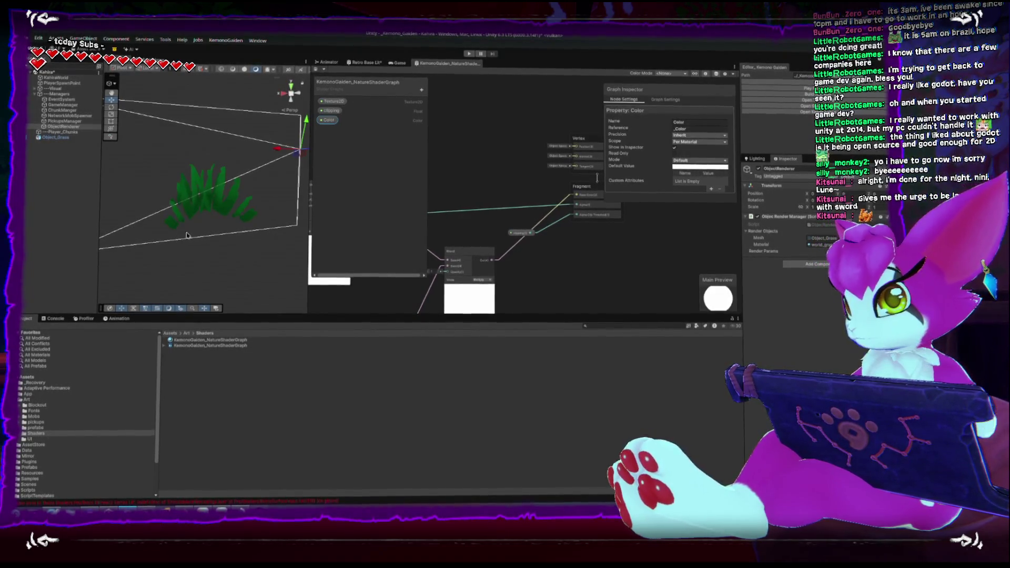
{"action": "left_click_drag", "start_coordinate": [223, 244], "coordinate": [141, 195]}
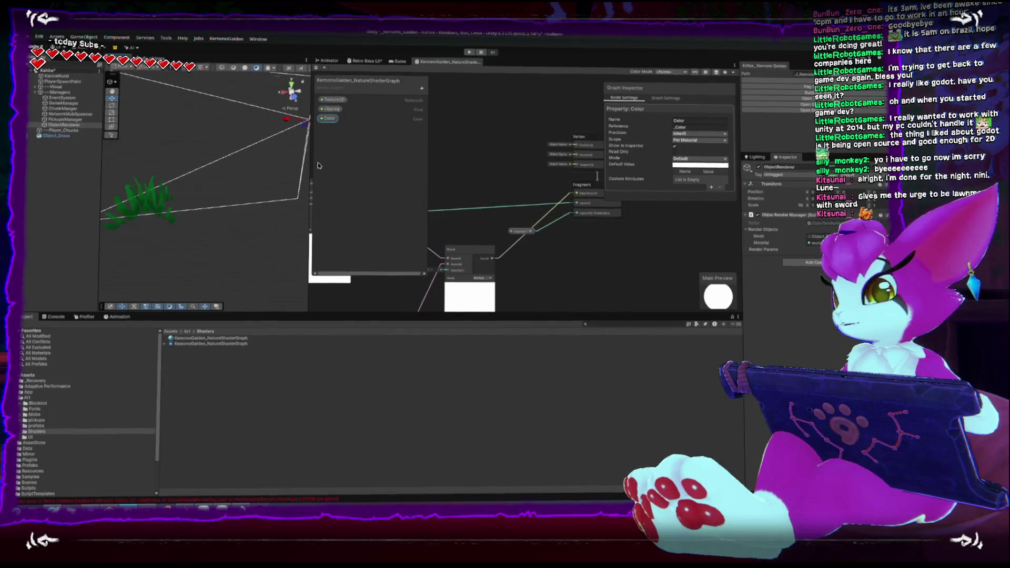
{"action": "mouse_move", "coordinate": [213, 169]}
{"action": "left_mouse_down"}
{"action": "mouse_move", "coordinate": [218, 221]}
{"action": "mouse_move", "coordinate": [208, 201]}
{"action": "left_mouse_up"}
{"action": "left_click", "coordinate": [218, 221]}
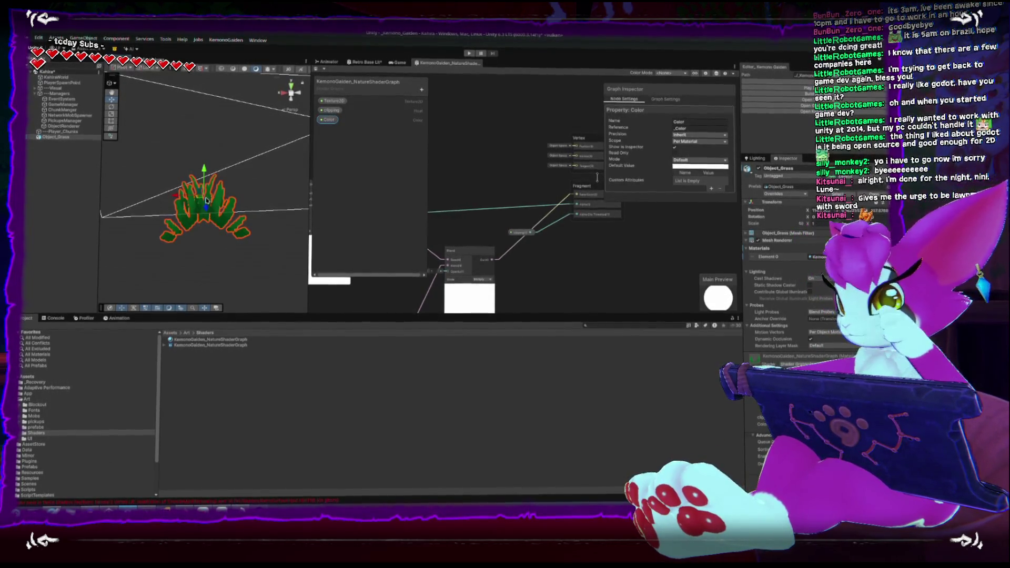
{"action": "left_click_drag", "start_coordinate": [430, 151], "coordinate": [535, 157]}
{"action": "scroll", "coordinate": [518, 175], "scroll_direction": "down", "scroll_amount": 3}
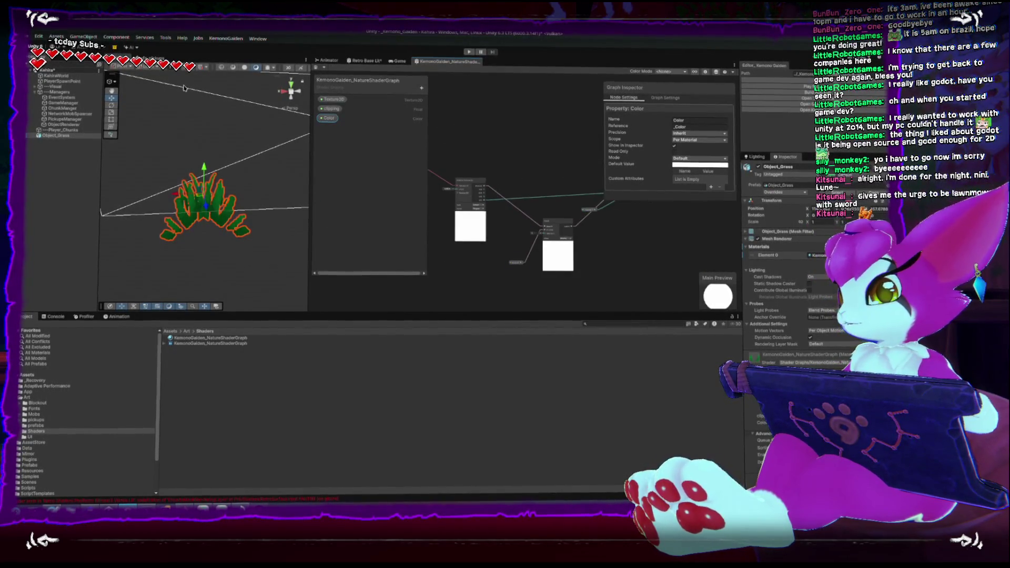
Pan the graph canvas and select the Sample Texture 2D node
{"action": "left_click", "coordinate": [421, 88]}
{"action": "left_click", "coordinate": [546, 145]}
{"action": "right_click", "coordinate": [521, 156]}
{"action": "left_click_drag", "start_coordinate": [438, 130], "coordinate": [476, 184]}
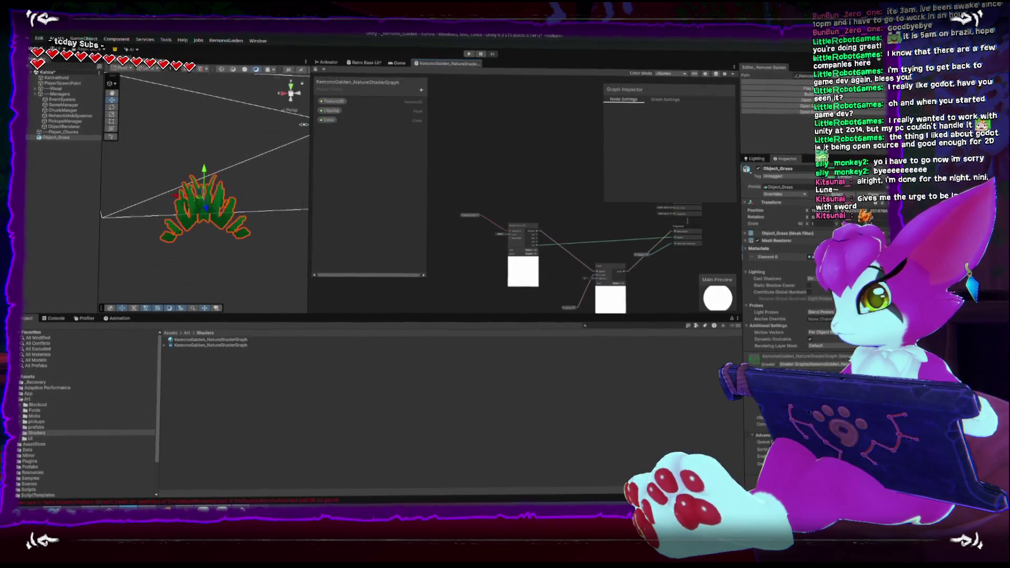
{"action": "right_click", "coordinate": [457, 158]}
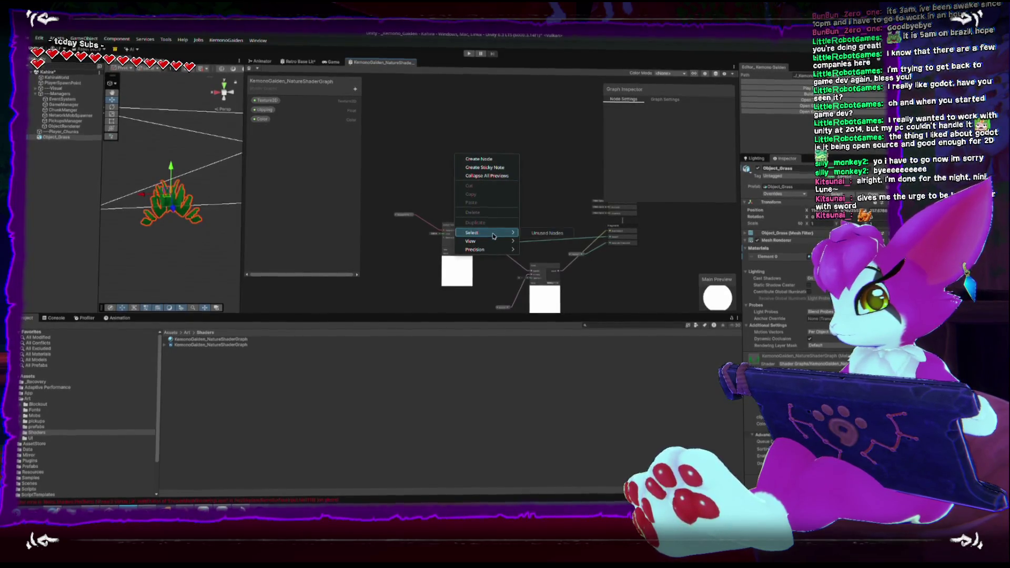
{"action": "left_click", "coordinate": [455, 268]}
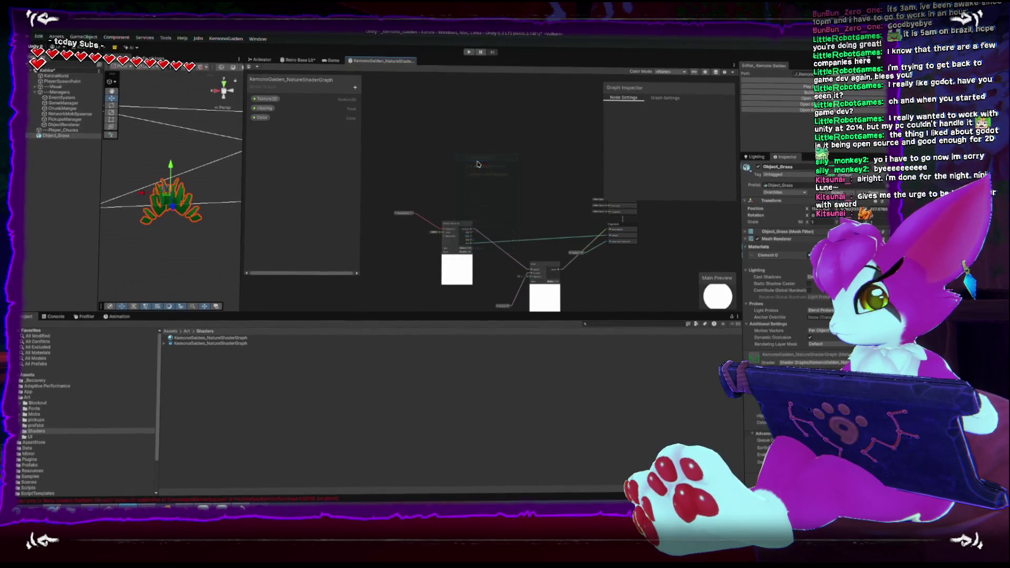
{"action": "left_click", "coordinate": [455, 268]}
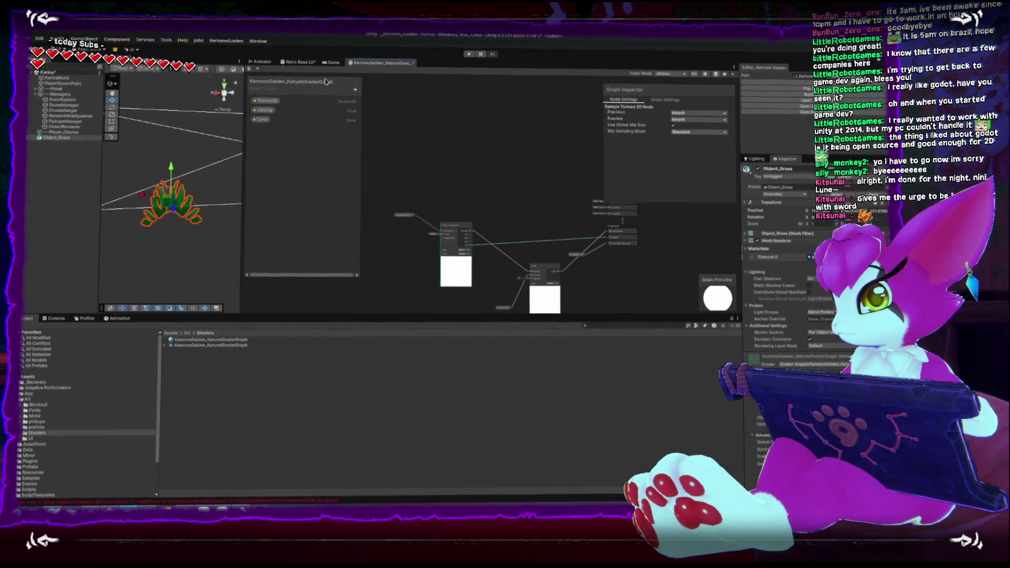
Close the KemonoGaiden and Retro Base Lit graph tabs, discarding Retro Base Lit's changes
{"action": "right_click", "coordinate": [416, 63]}
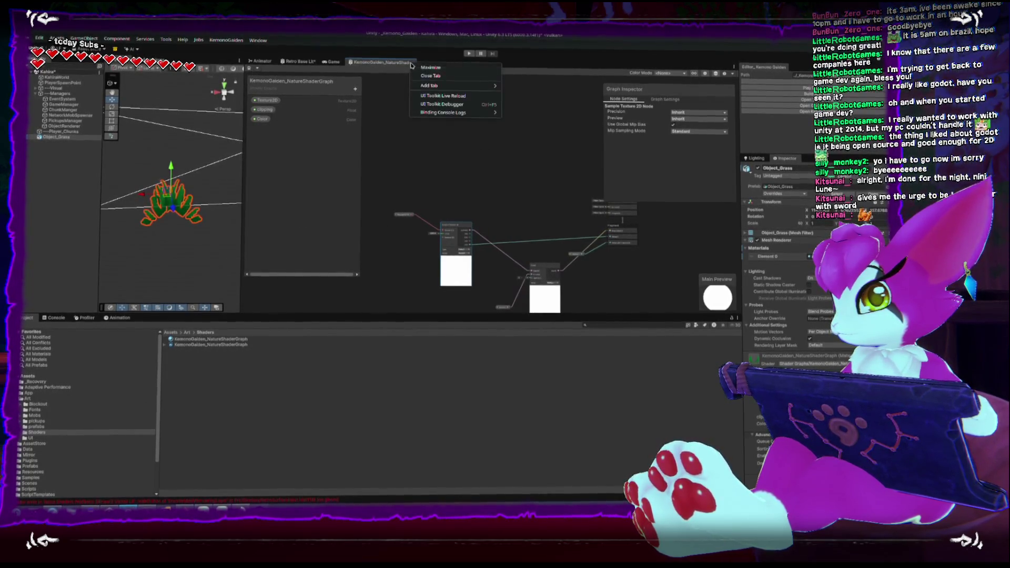
{"action": "left_click", "coordinate": [418, 76]}
{"action": "right_click", "coordinate": [311, 63]}
{"action": "left_click", "coordinate": [324, 78]}
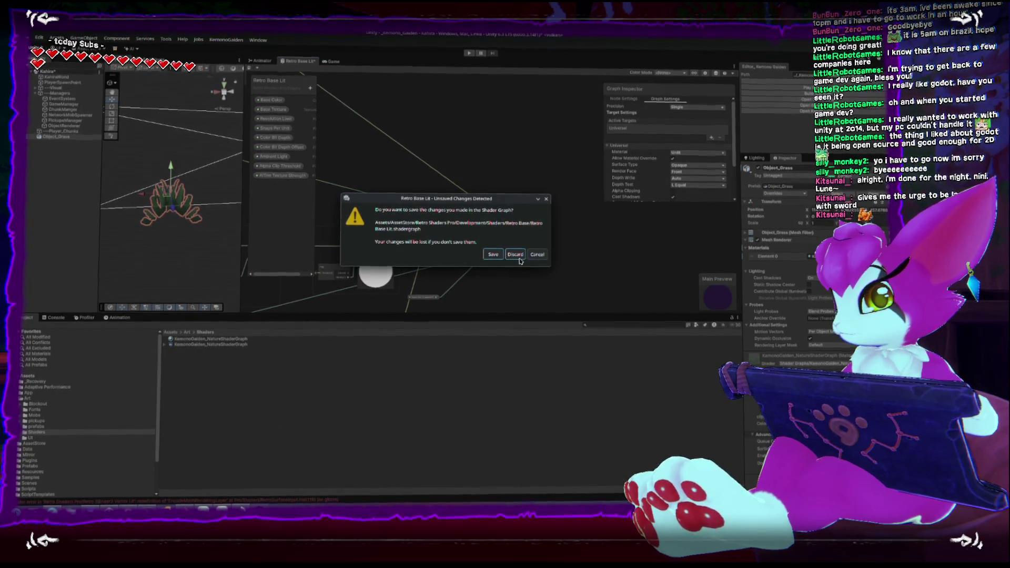
{"action": "left_click", "coordinate": [515, 254]}
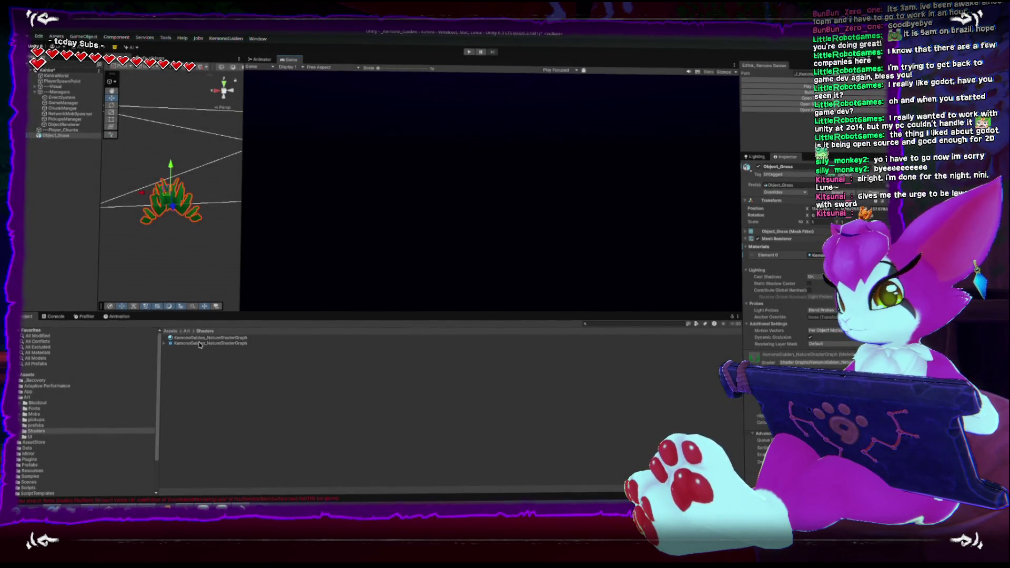
Reopen KemonoGaiden_NatureShaderGraph, widen the Scene view, and drag a new connection from Blend's output
{"action": "double_click", "coordinate": [199, 344]}
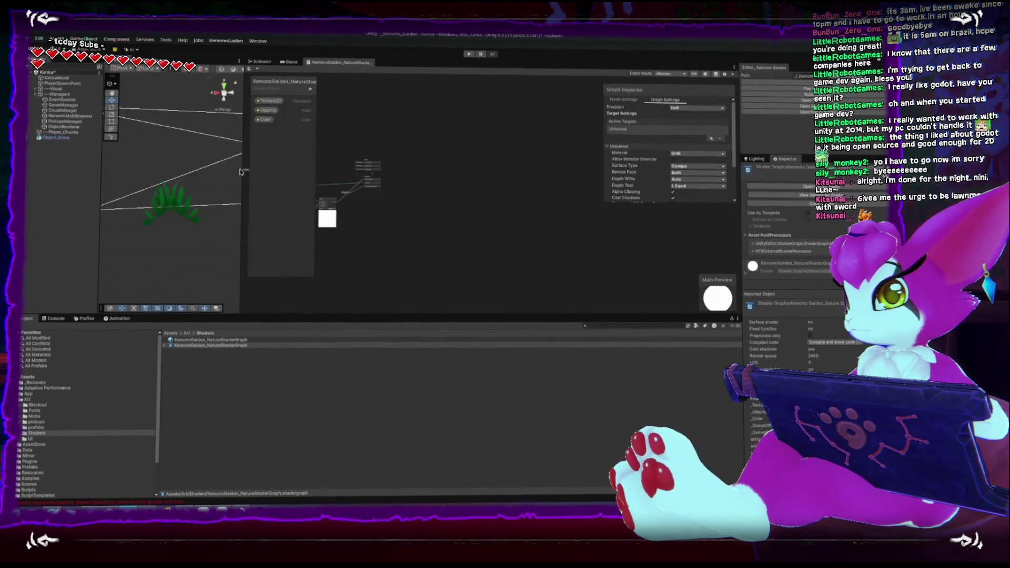
{"action": "left_click_drag", "start_coordinate": [244, 168], "coordinate": [373, 168]}
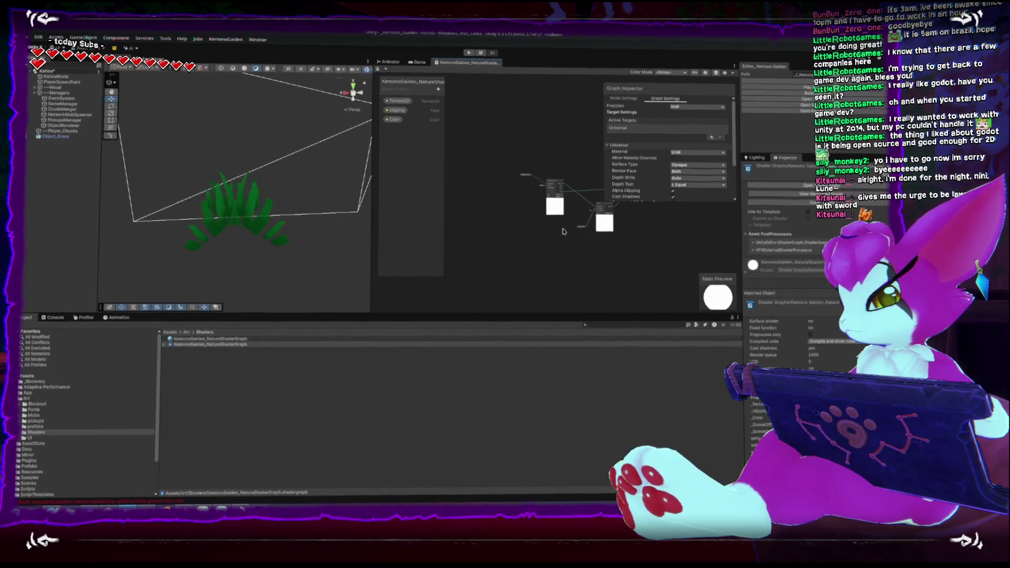
{"action": "right_click", "coordinate": [524, 267]}
{"action": "key", "text": "Escape"}
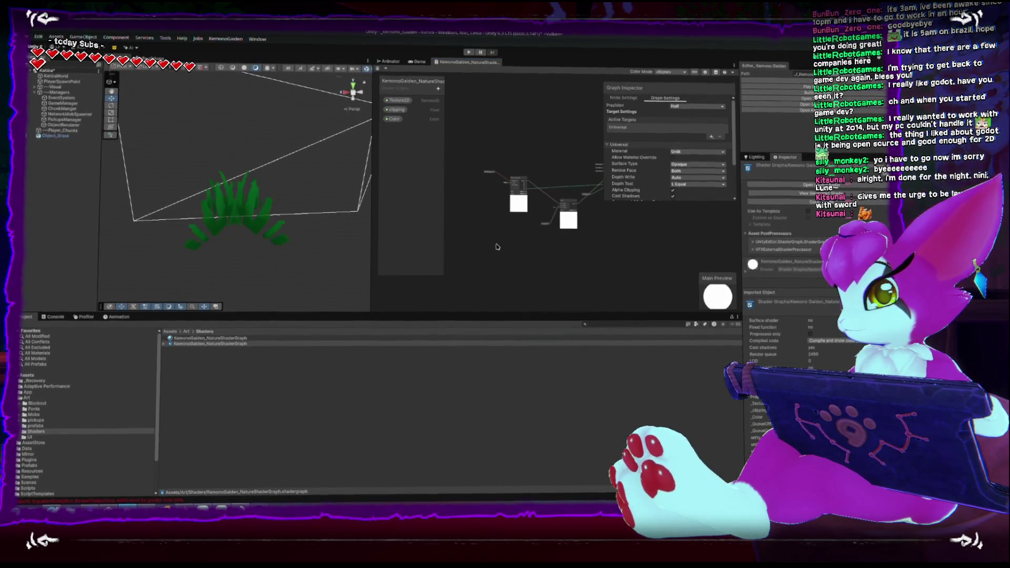
{"action": "left_click", "coordinate": [517, 202]}
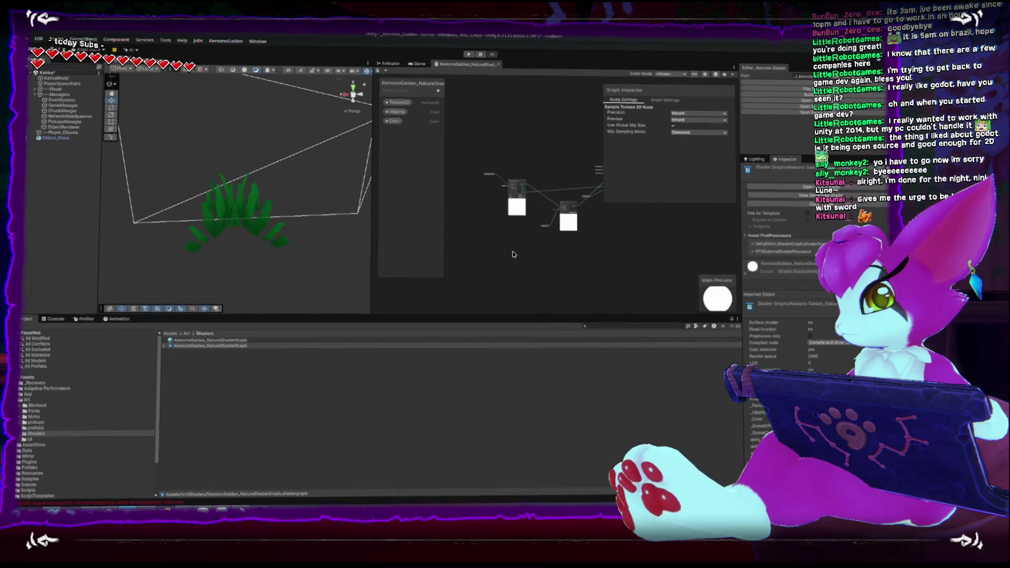
{"action": "left_click", "coordinate": [513, 254]}
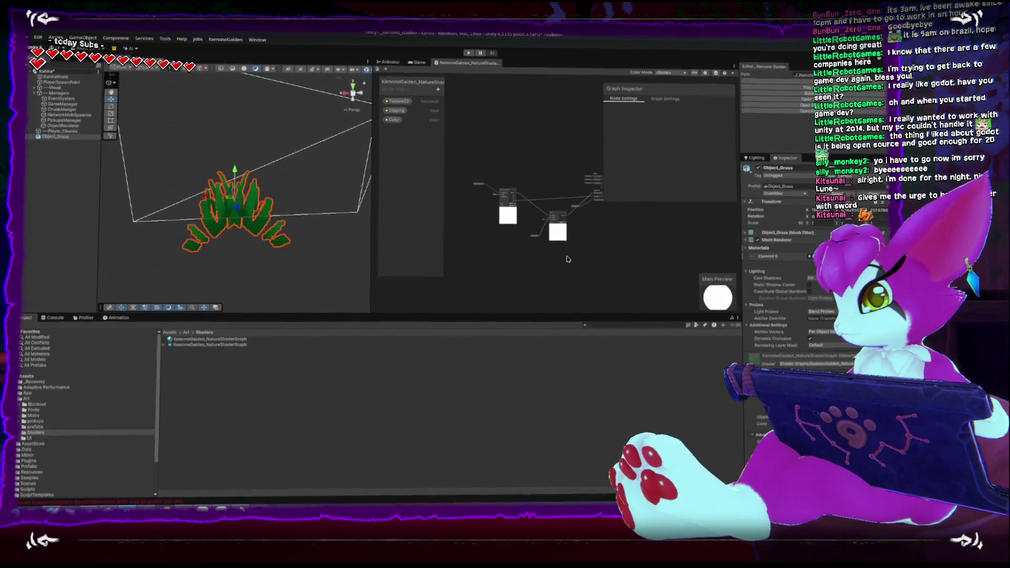
{"action": "scroll", "coordinate": [572, 255], "scroll_direction": "up", "scroll_amount": 5}
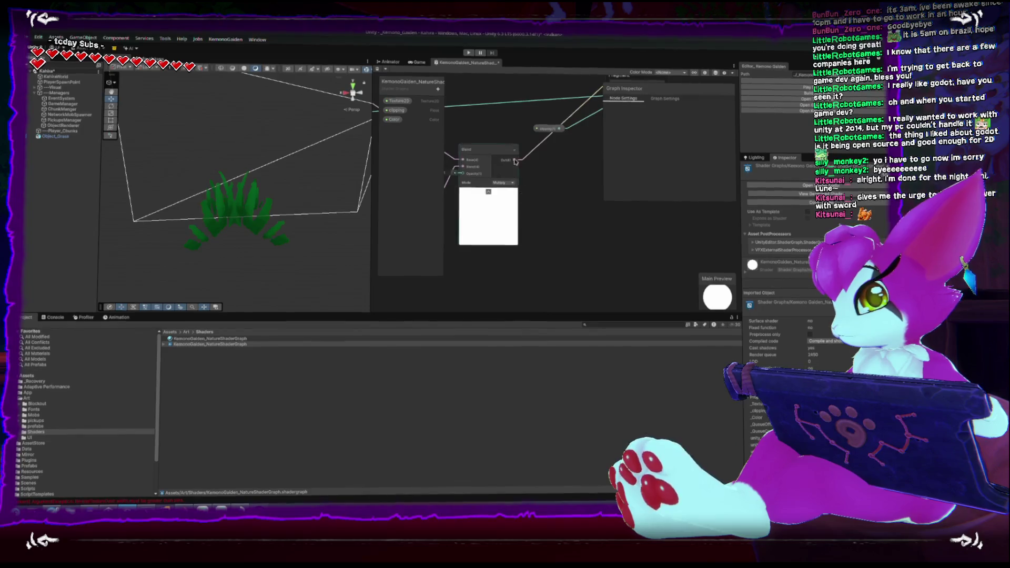
{"action": "left_click_drag", "start_coordinate": [518, 162], "coordinate": [547, 189]}
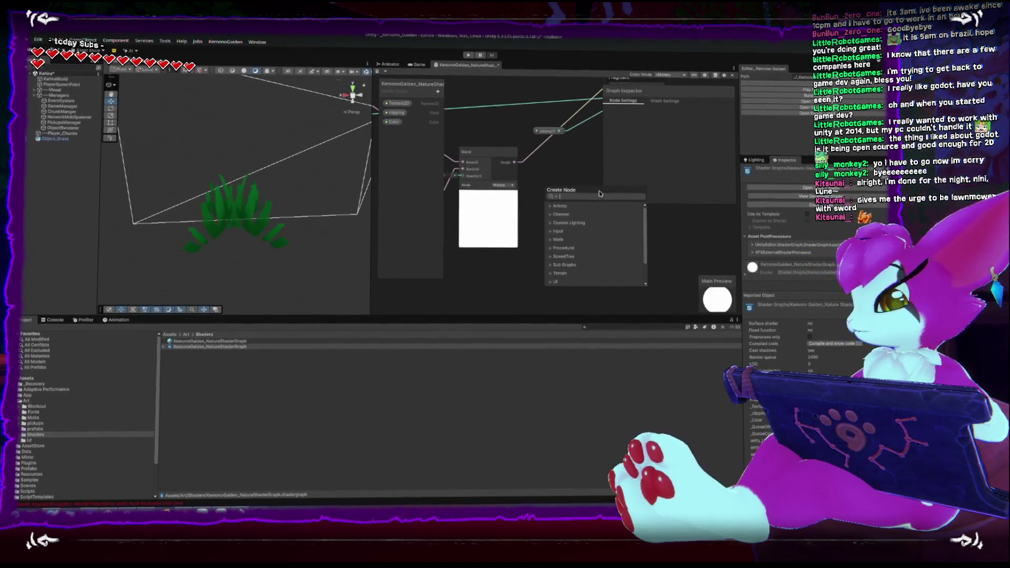
Search 'verte' and browse the Input, Basic and Gradient categories in Create Node
{"action": "type", "text": "verte"}
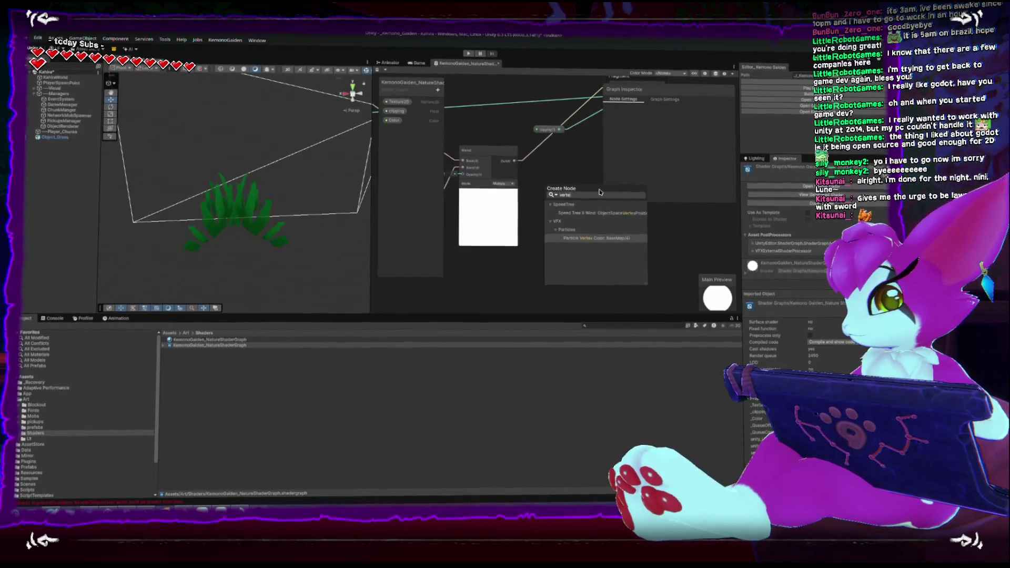
{"action": "key", "text": "BackSpace"}
{"action": "key", "text": "BackSpace"}
{"action": "key", "text": "BackSpace"}
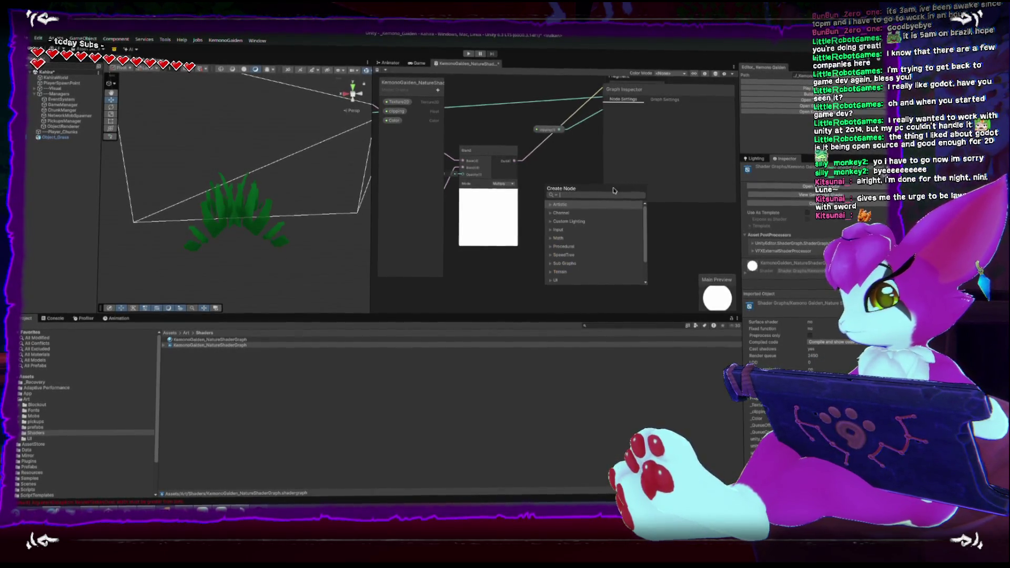
{"action": "left_click", "coordinate": [550, 230]}
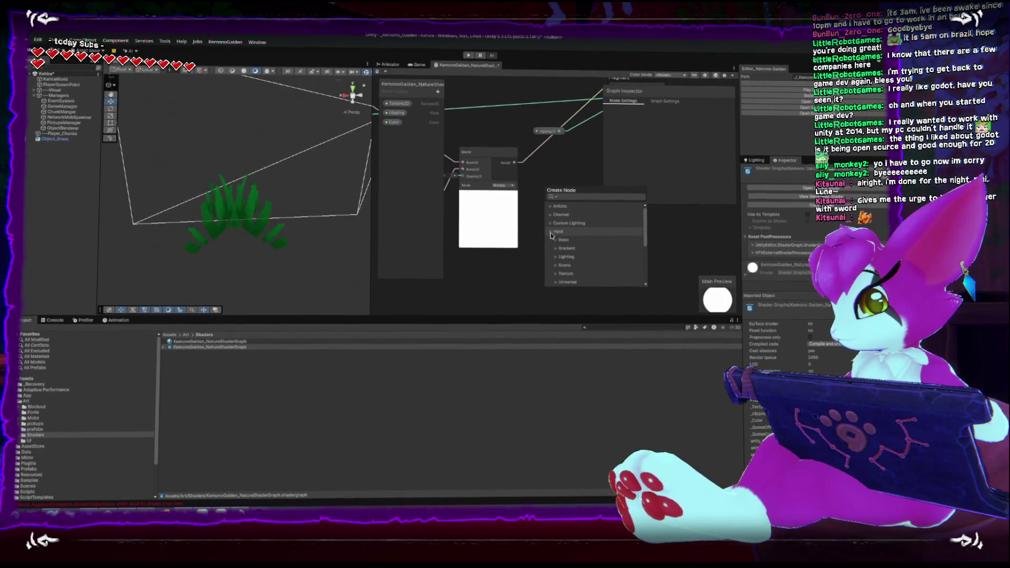
{"action": "left_click", "coordinate": [553, 238]}
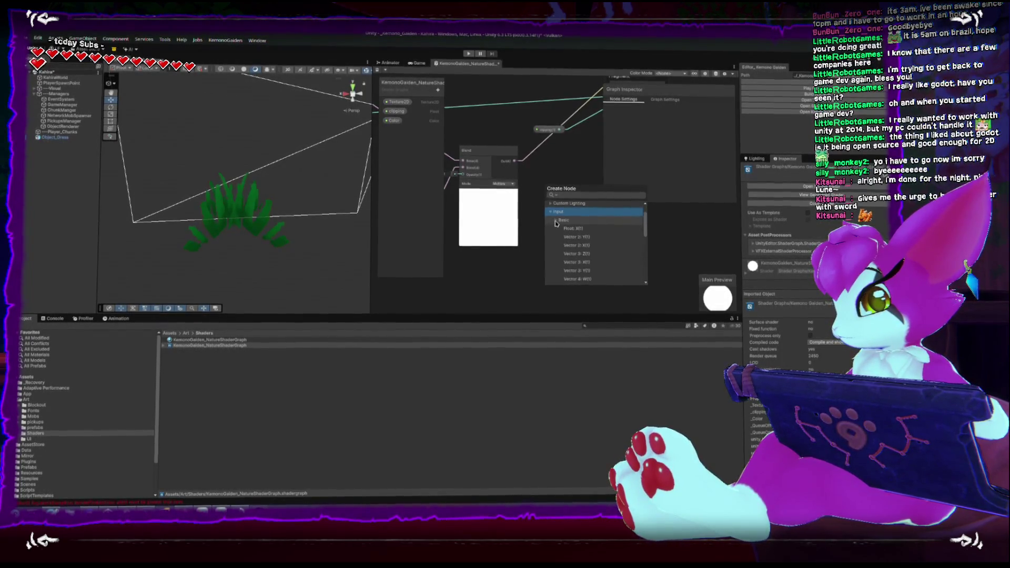
{"action": "scroll", "coordinate": [560, 233], "scroll_direction": "down", "scroll_amount": 5}
{"action": "scroll", "coordinate": [561, 231], "scroll_direction": "down", "scroll_amount": 3}
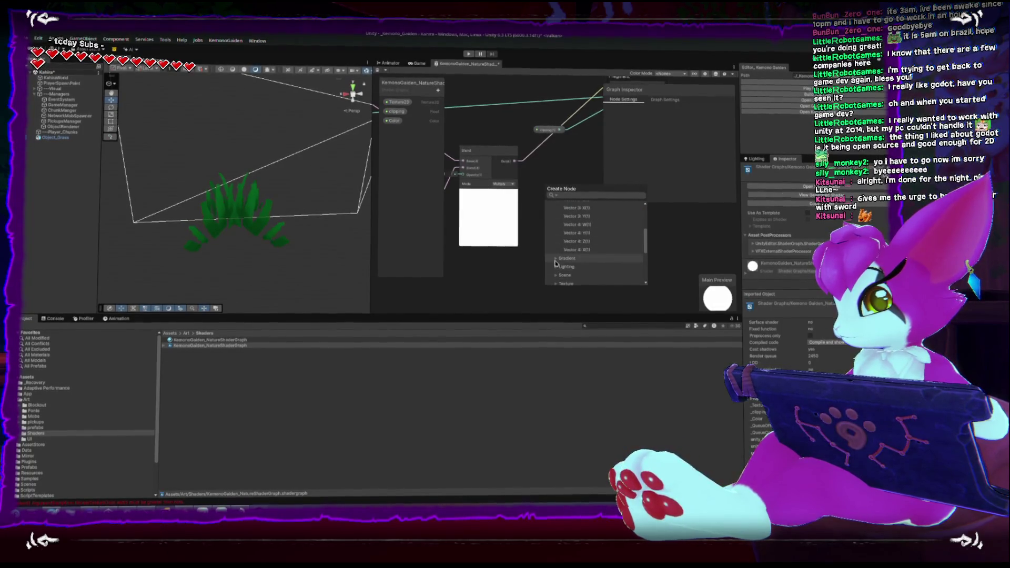
{"action": "scroll", "coordinate": [555, 252], "scroll_direction": "up", "scroll_amount": 8}
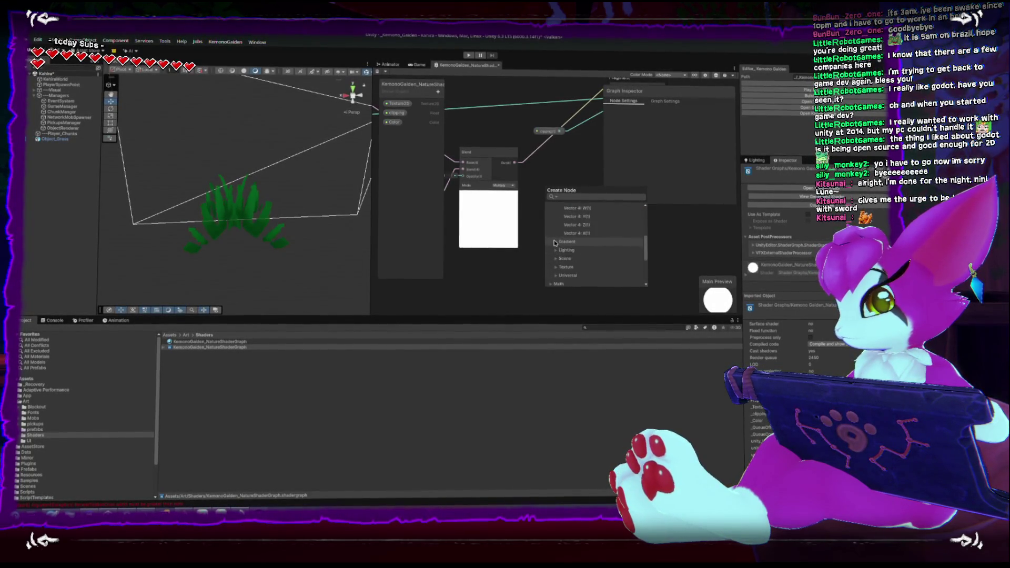
{"action": "left_click", "coordinate": [556, 239]}
{"action": "scroll", "coordinate": [559, 245], "scroll_direction": "down", "scroll_amount": 1}
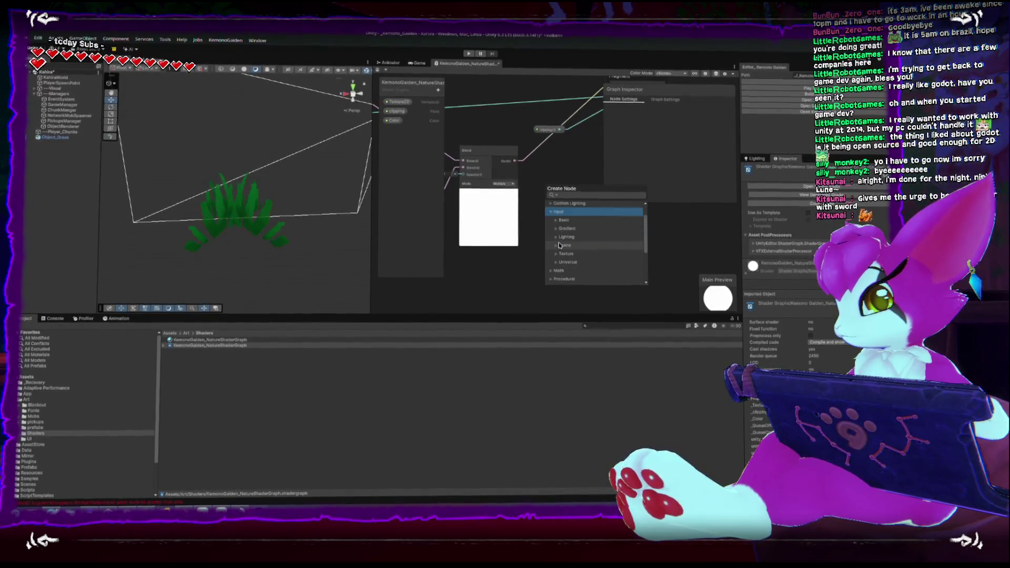
{"action": "left_click", "coordinate": [557, 228]}
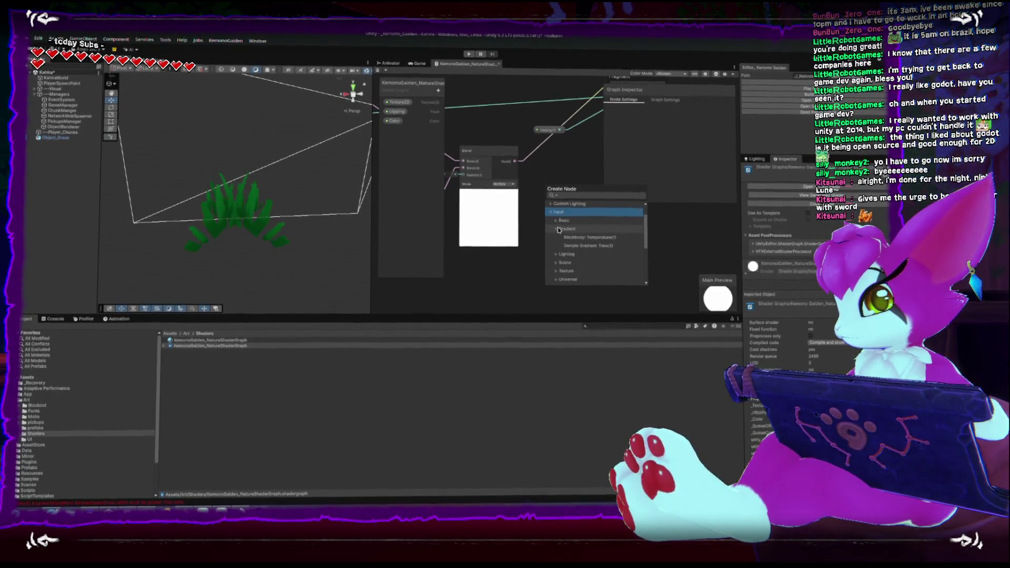
{"action": "left_click", "coordinate": [551, 214]}
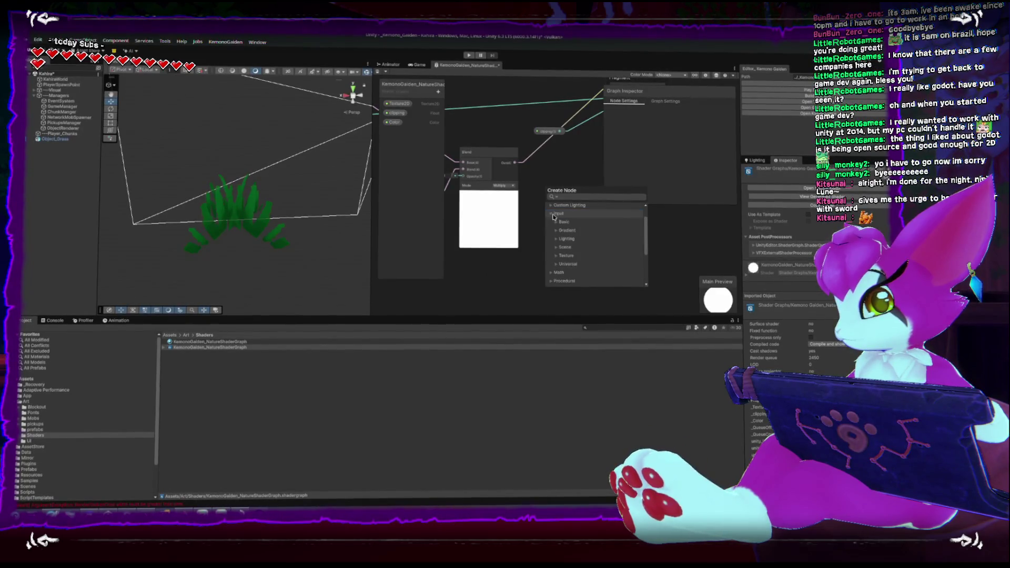
{"action": "left_click", "coordinate": [552, 214]}
{"action": "scroll", "coordinate": [551, 242], "scroll_direction": "up", "scroll_amount": 1}
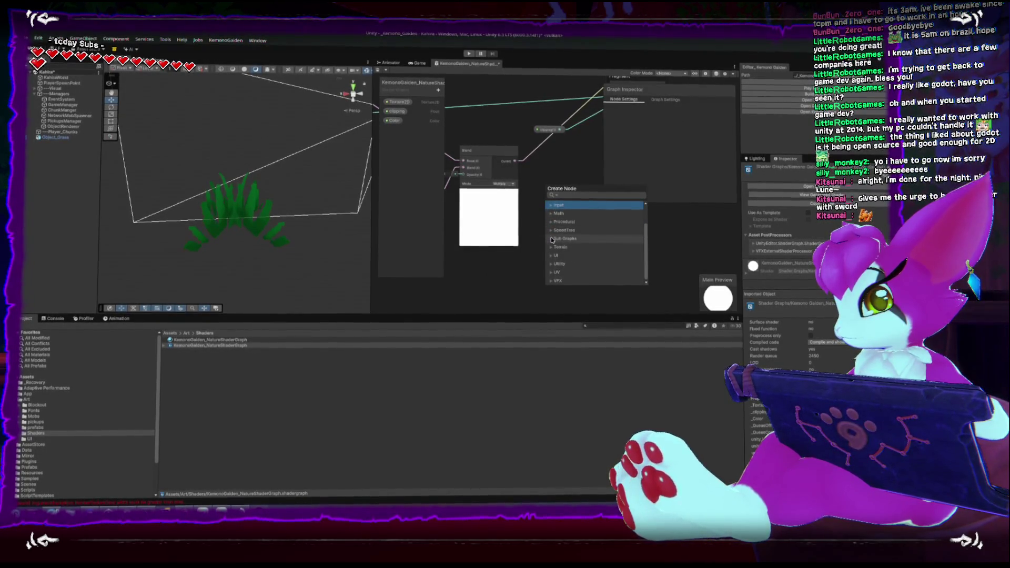
{"action": "key", "text": "Escape"}
Pan to the Fragment block and pick the Vertex Color node
{"action": "mouse_move", "coordinate": [475, 140]}
{"action": "left_mouse_down"}
{"action": "mouse_move", "coordinate": [564, 231]}
{"action": "mouse_move", "coordinate": [531, 273]}
{"action": "left_mouse_up"}
{"action": "mouse_move", "coordinate": [668, 262]}
{"action": "left_mouse_down"}
{"action": "mouse_move", "coordinate": [606, 252]}
{"action": "mouse_move", "coordinate": [614, 248]}
{"action": "left_mouse_up"}
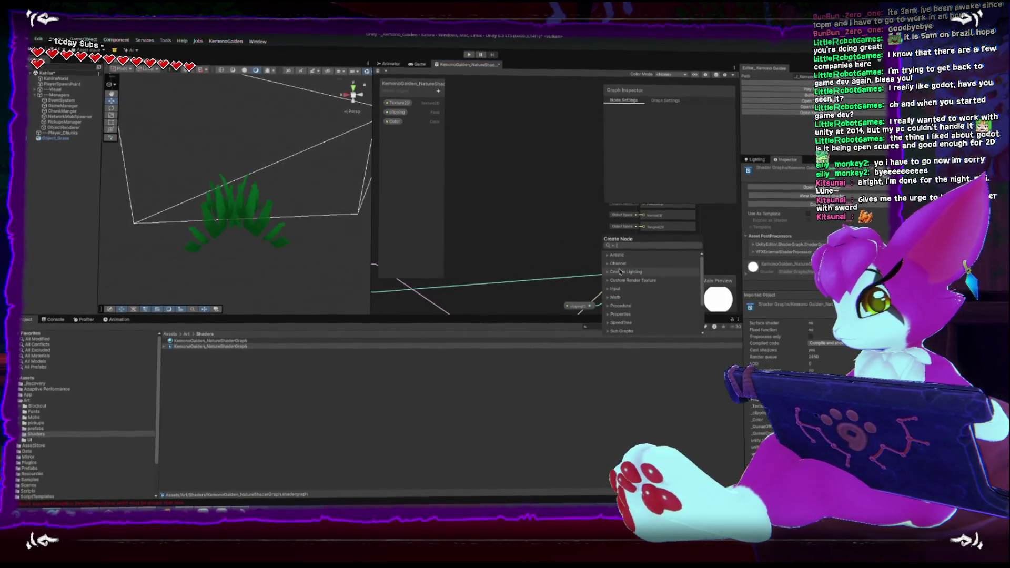
{"action": "left_click", "coordinate": [608, 291]}
Create a Vertex Color node wired to Base Color, move it up-left, and orbit to view the grass
{"action": "double_click", "coordinate": [623, 284]}
{"action": "left_click_drag", "start_coordinate": [572, 238], "coordinate": [528, 169]}
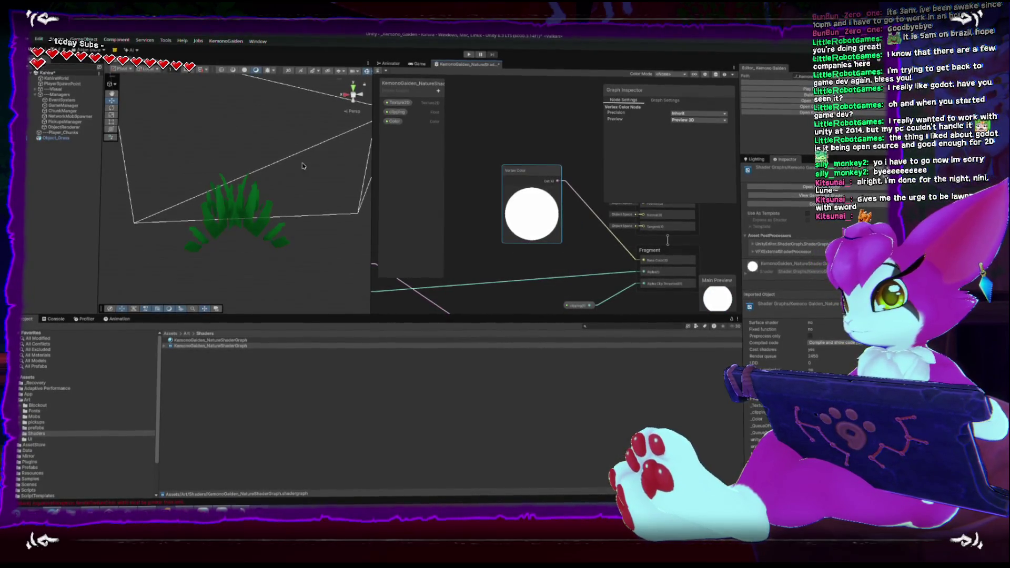
{"action": "mouse_move", "coordinate": [282, 184]}
{"action": "left_mouse_down"}
{"action": "mouse_move", "coordinate": [292, 218]}
{"action": "mouse_move", "coordinate": [373, 181]}
{"action": "left_mouse_up"}
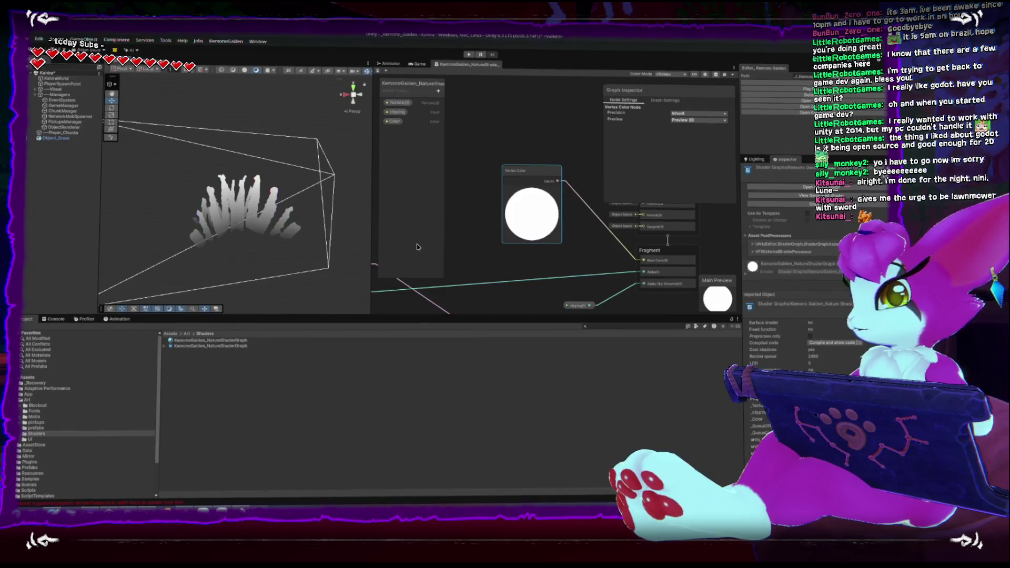
{"action": "mouse_move", "coordinate": [244, 255]}
{"action": "left_mouse_down"}
{"action": "mouse_move", "coordinate": [254, 183]}
{"action": "mouse_move", "coordinate": [226, 199]}
{"action": "left_mouse_up"}
In Blender, switch the grass planes to Vertex Paint mode and set the paint colour Value to 0 (black)
{"action": "key", "text": "alt+Tab"}
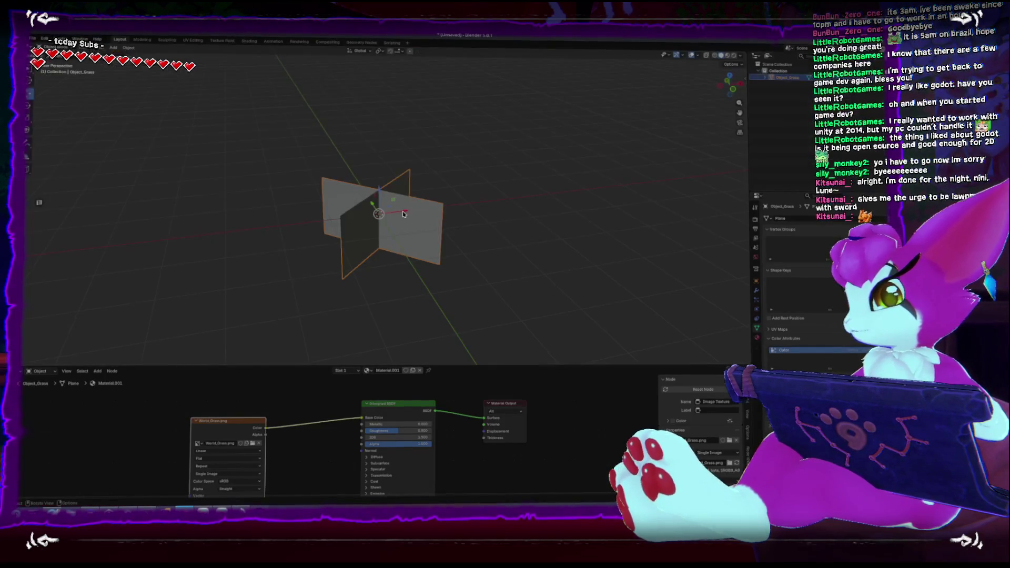
{"action": "key", "text": "ctrl+Tab"}
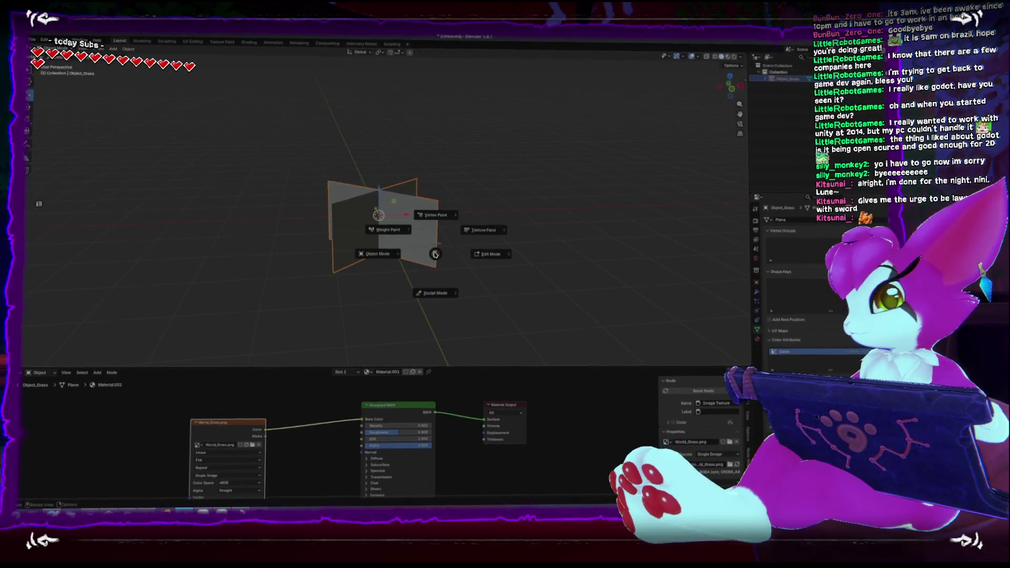
{"action": "left_click", "coordinate": [442, 217]}
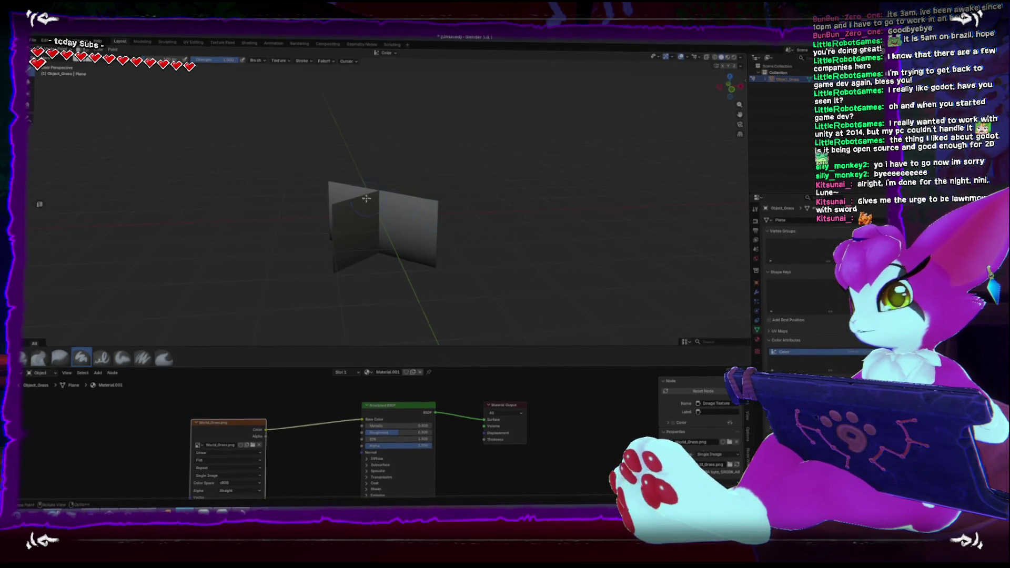
{"action": "left_click", "coordinate": [134, 58]}
{"action": "left_click_drag", "start_coordinate": [136, 85], "coordinate": [137, 115]}
{"action": "mouse_move", "coordinate": [335, 242]}
{"action": "left_mouse_down"}
{"action": "mouse_move", "coordinate": [386, 240]}
{"action": "mouse_move", "coordinate": [447, 258]}
{"action": "mouse_move", "coordinate": [400, 258]}
{"action": "mouse_move", "coordinate": [389, 272]}
{"action": "left_mouse_up"}
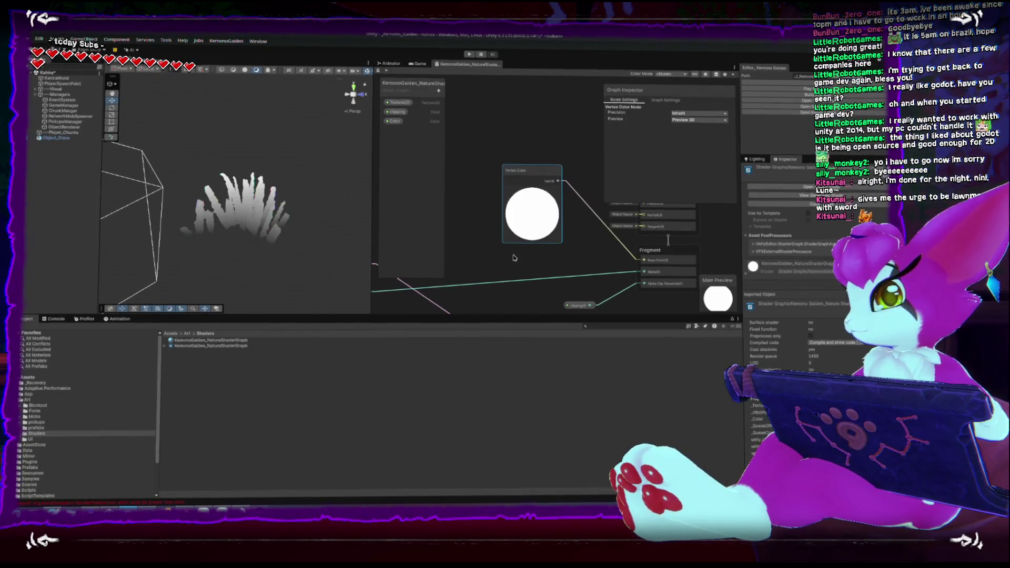
Delete the Vertex Color to Base Color wire and move the Vertex Color node aside
{"action": "scroll", "coordinate": [520, 255], "scroll_direction": "down", "scroll_amount": 2}
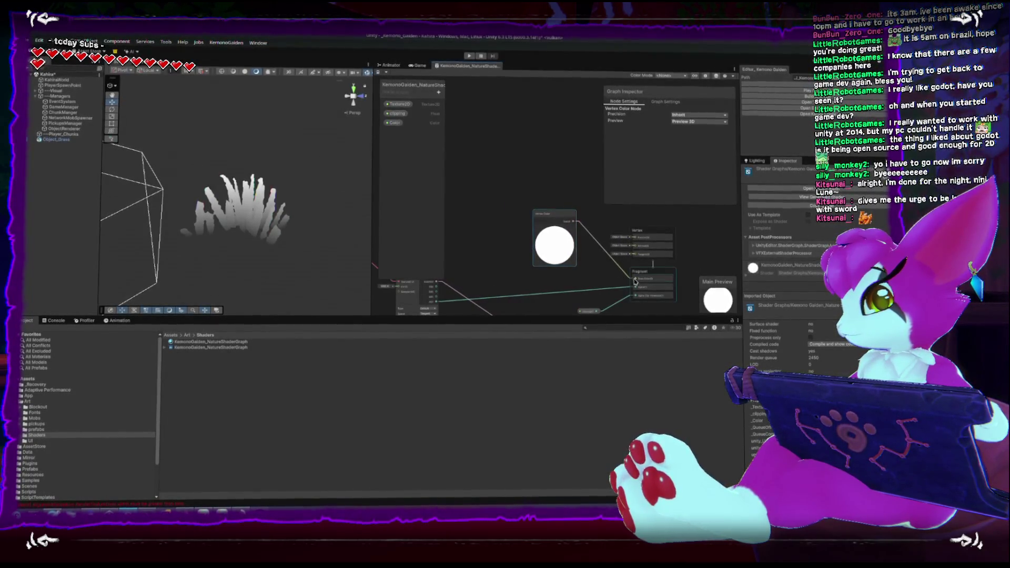
{"action": "left_click_drag", "start_coordinate": [552, 216], "coordinate": [432, 182]}
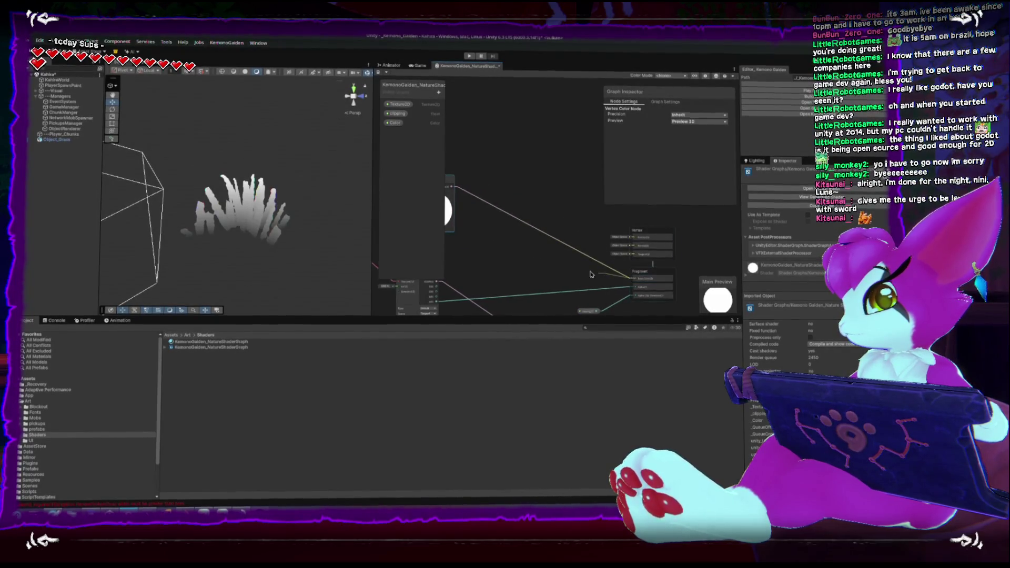
{"action": "left_click", "coordinate": [517, 218]}
{"action": "key", "text": "Delete"}
{"action": "mouse_move", "coordinate": [450, 209]}
{"action": "left_mouse_down"}
{"action": "mouse_move", "coordinate": [537, 225]}
{"action": "mouse_move", "coordinate": [458, 162]}
{"action": "left_mouse_up"}
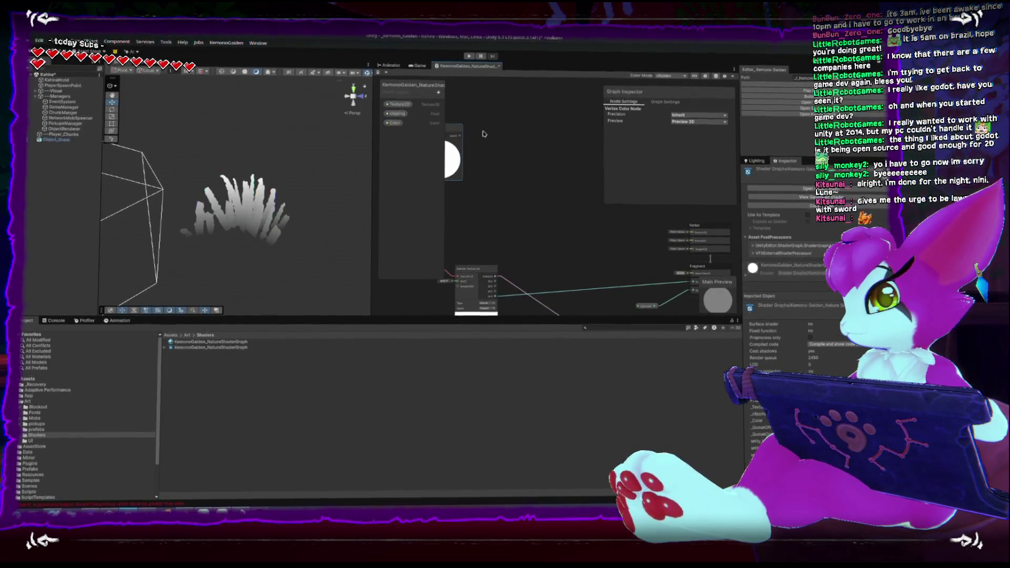
Add a Position node from Create Node > Input > Geometry
{"action": "left_click_drag", "start_coordinate": [704, 240], "coordinate": [595, 220]}
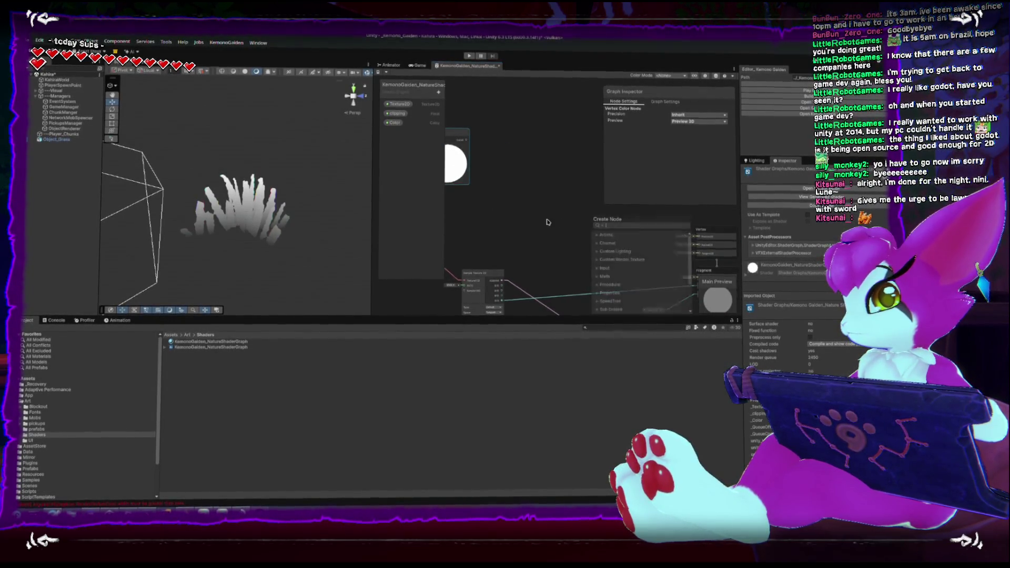
{"action": "scroll", "coordinate": [594, 294], "scroll_direction": "down", "scroll_amount": 1}
{"action": "scroll", "coordinate": [596, 289], "scroll_direction": "up", "scroll_amount": 1}
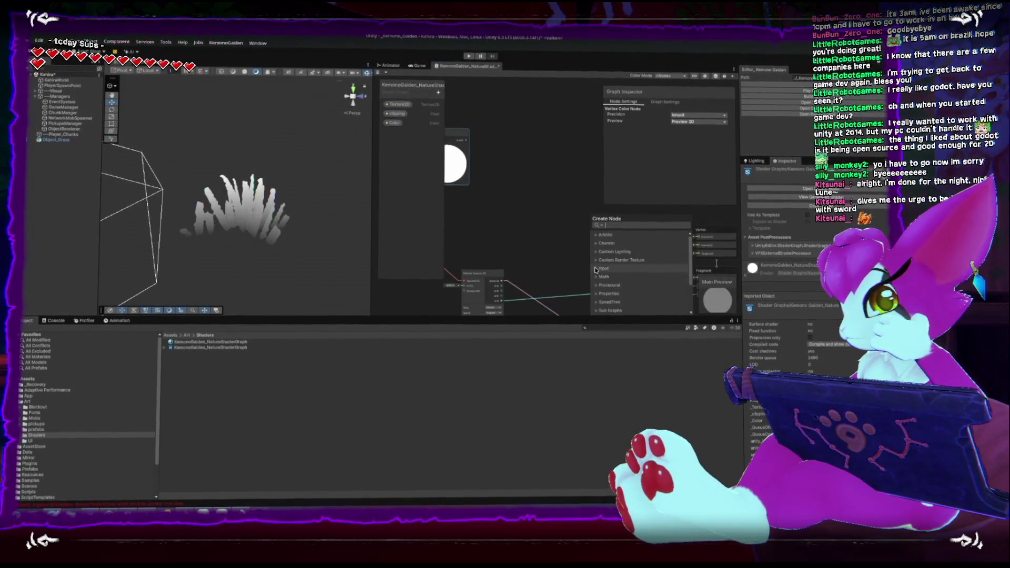
{"action": "left_click", "coordinate": [610, 285]}
{"action": "scroll", "coordinate": [612, 273], "scroll_direction": "down", "scroll_amount": 3}
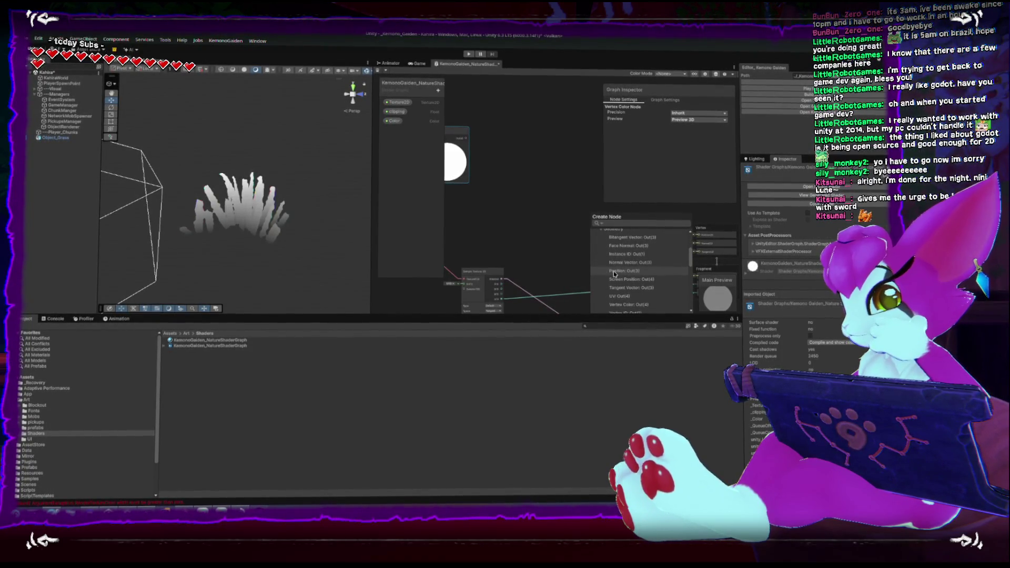
{"action": "left_click", "coordinate": [614, 270]}
{"action": "mouse_move", "coordinate": [589, 230]}
{"action": "left_mouse_down"}
{"action": "mouse_move", "coordinate": [700, 236]}
{"action": "mouse_move", "coordinate": [641, 233]}
{"action": "left_mouse_up"}
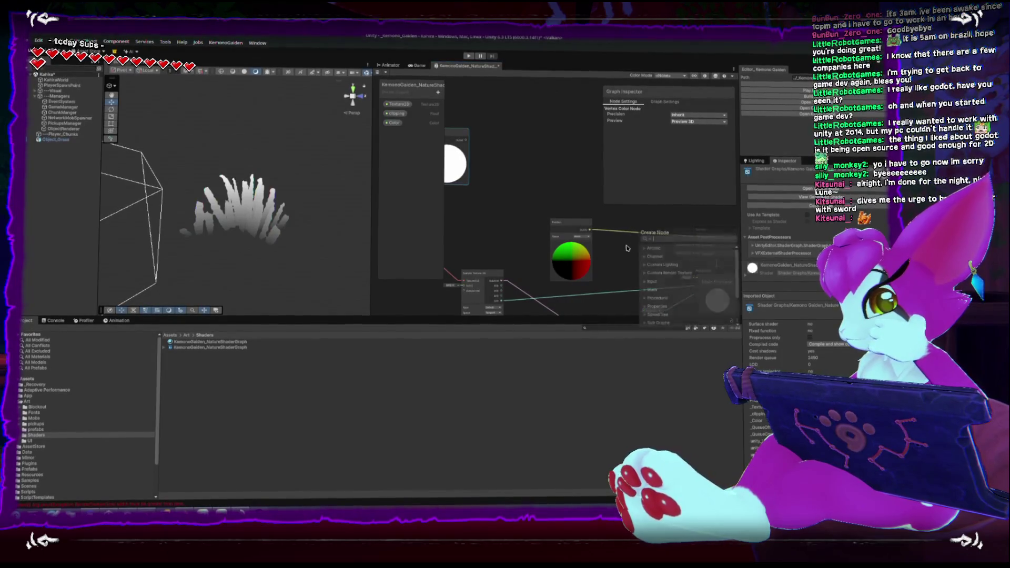
{"action": "left_click", "coordinate": [623, 248]}
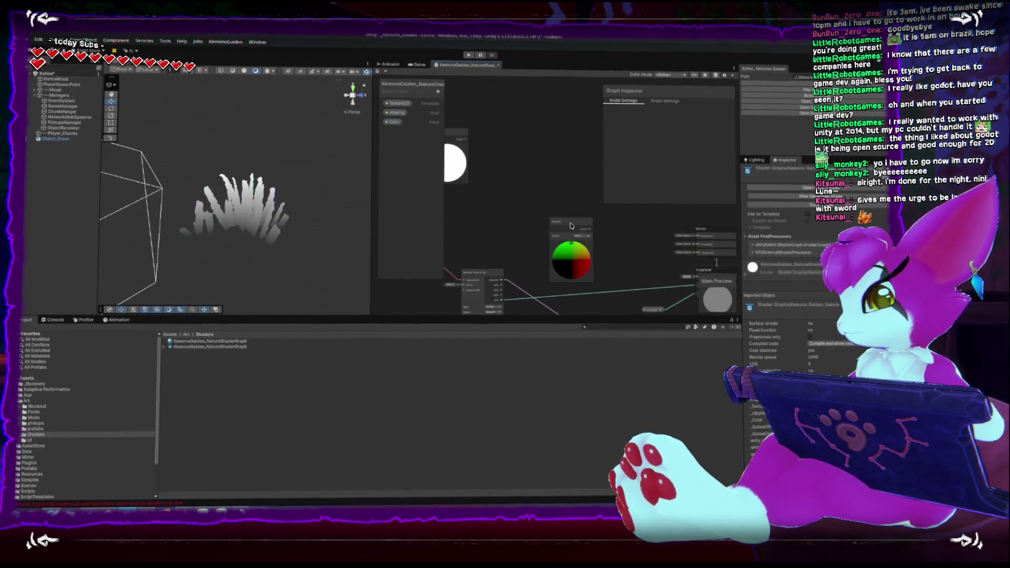
Select the Position node and open its Space dropdown to choose World space
{"action": "left_click", "coordinate": [581, 266]}
{"action": "scroll", "coordinate": [552, 183], "scroll_direction": "up", "scroll_amount": 4}
{"action": "scroll", "coordinate": [552, 183], "scroll_direction": "down", "scroll_amount": 2}
{"action": "left_click_drag", "start_coordinate": [551, 183], "coordinate": [623, 232]}
{"action": "left_click", "coordinate": [623, 232]}
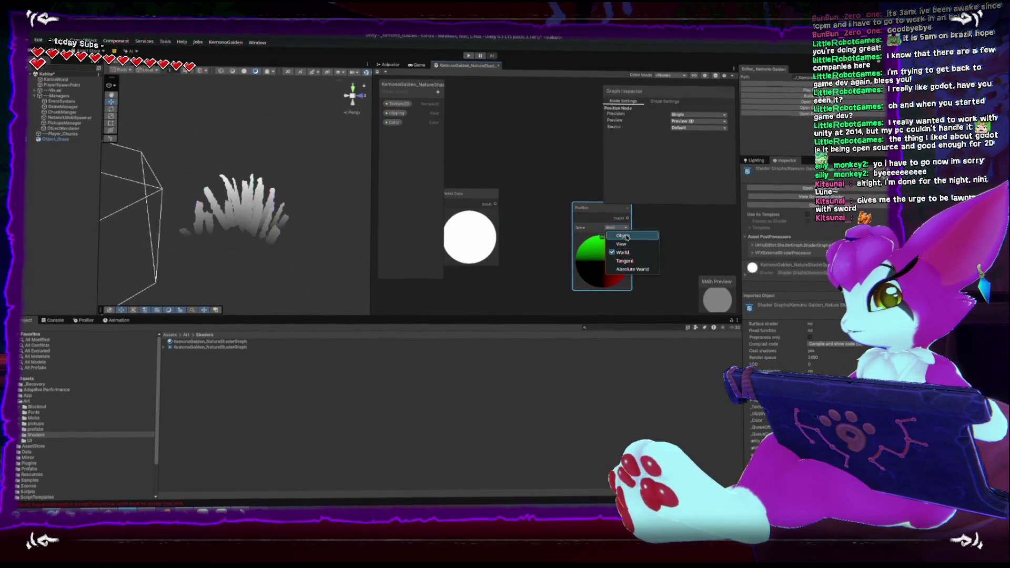
Close the Space options and move the Position node up and left
{"action": "left_click", "coordinate": [622, 236]}
{"action": "scroll", "coordinate": [629, 235], "scroll_direction": "down", "scroll_amount": 2}
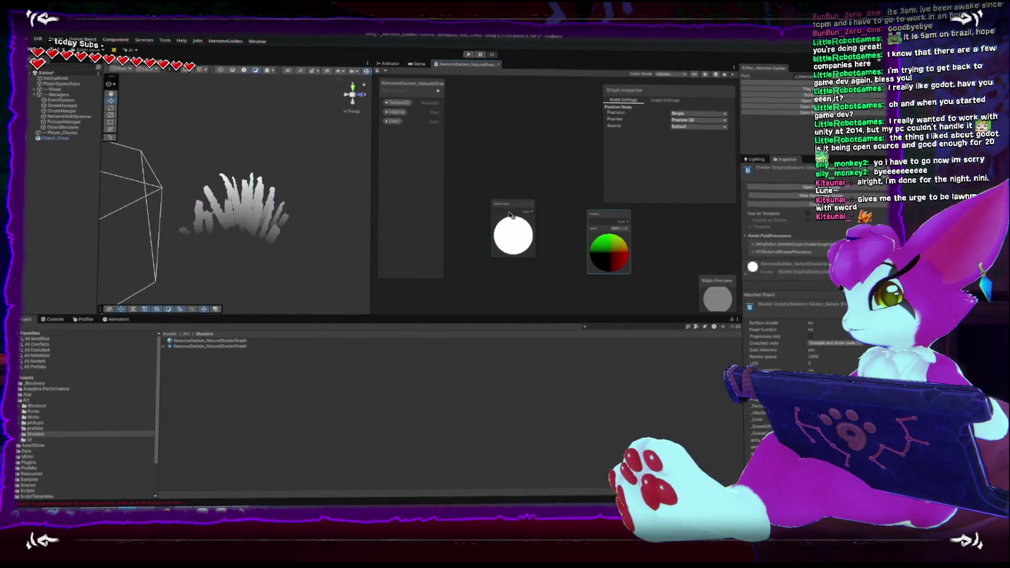
{"action": "left_click_drag", "start_coordinate": [505, 205], "coordinate": [506, 234]}
{"action": "left_click_drag", "start_coordinate": [596, 210], "coordinate": [479, 144]}
Browse the graph's right-click actions and show the shader's graph-wide settings
{"action": "right_click", "coordinate": [589, 210]}
{"action": "left_click", "coordinate": [601, 217]}
{"action": "right_click", "coordinate": [580, 225]}
{"action": "left_click", "coordinate": [594, 230]}
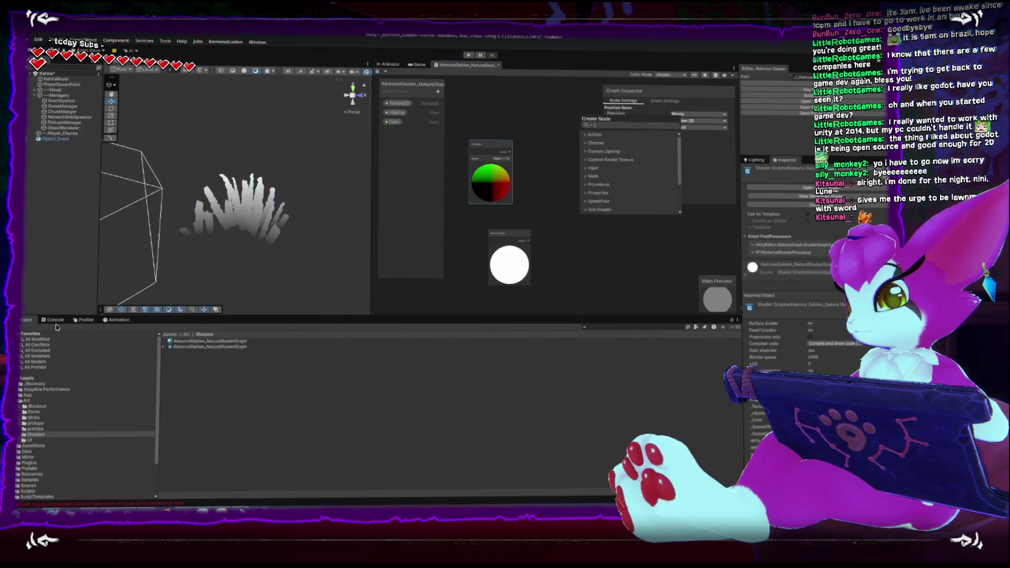
{"action": "right_click", "coordinate": [548, 207]}
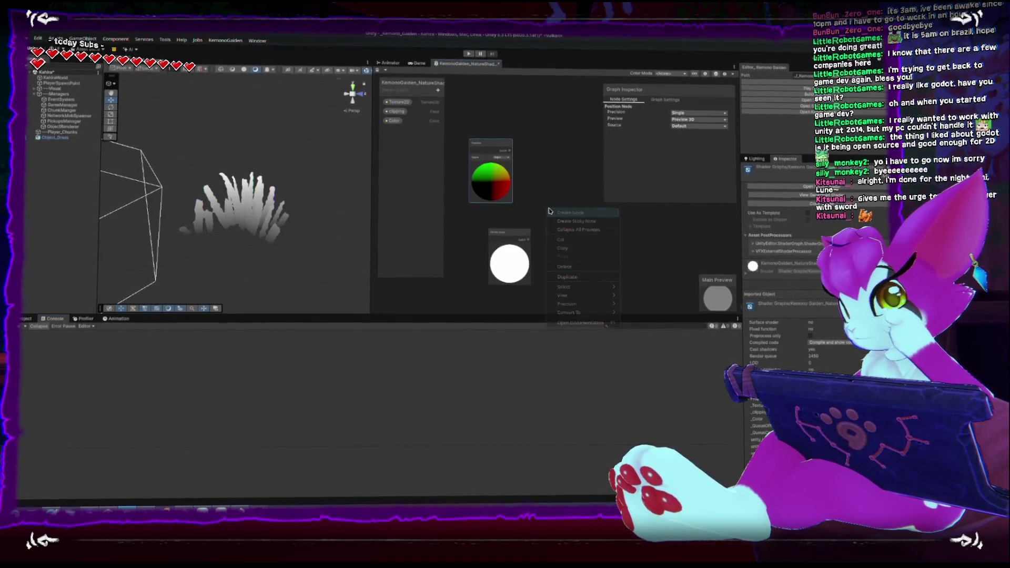
{"action": "left_click", "coordinate": [564, 212]}
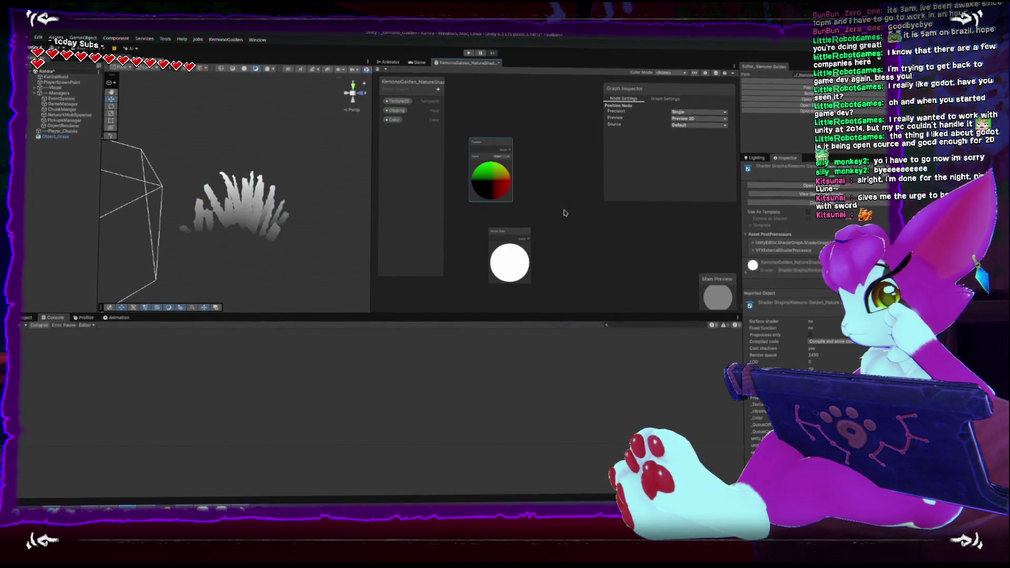
{"action": "right_click", "coordinate": [551, 222]}
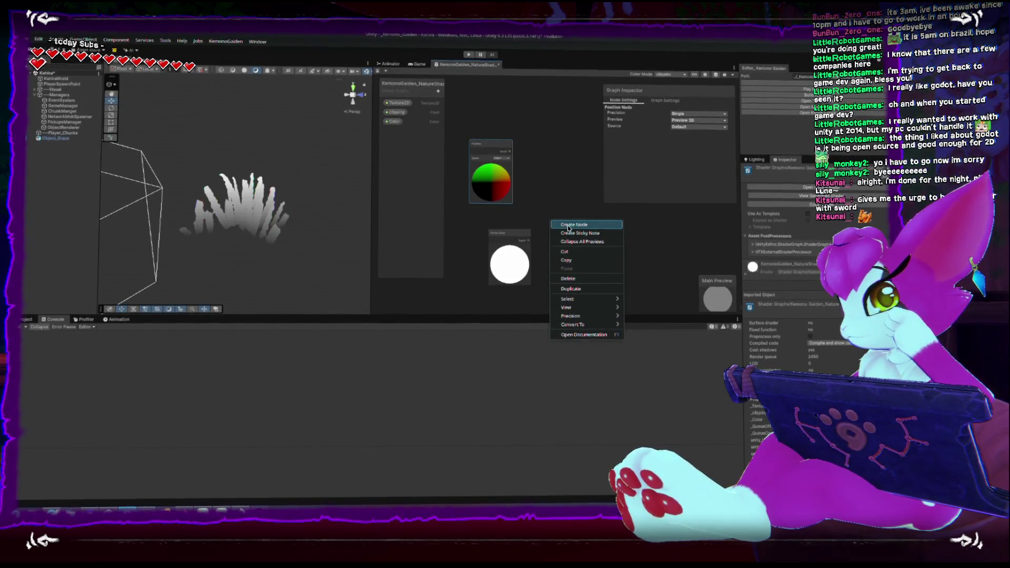
{"action": "left_click", "coordinate": [568, 211]}
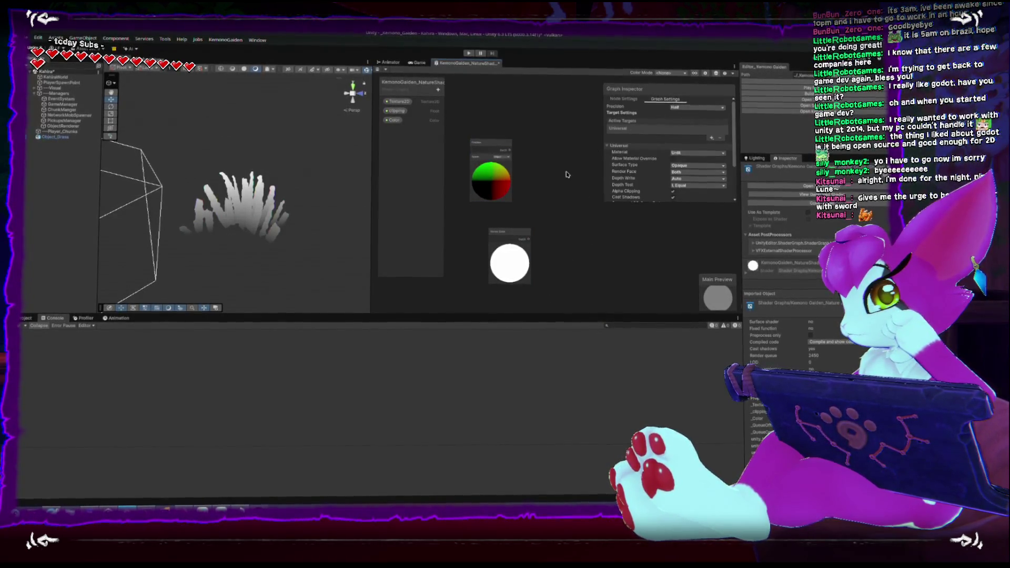
Select the Vertex Color node and bring up its context actions
{"action": "right_click", "coordinate": [566, 123]}
{"action": "left_click", "coordinate": [516, 113]}
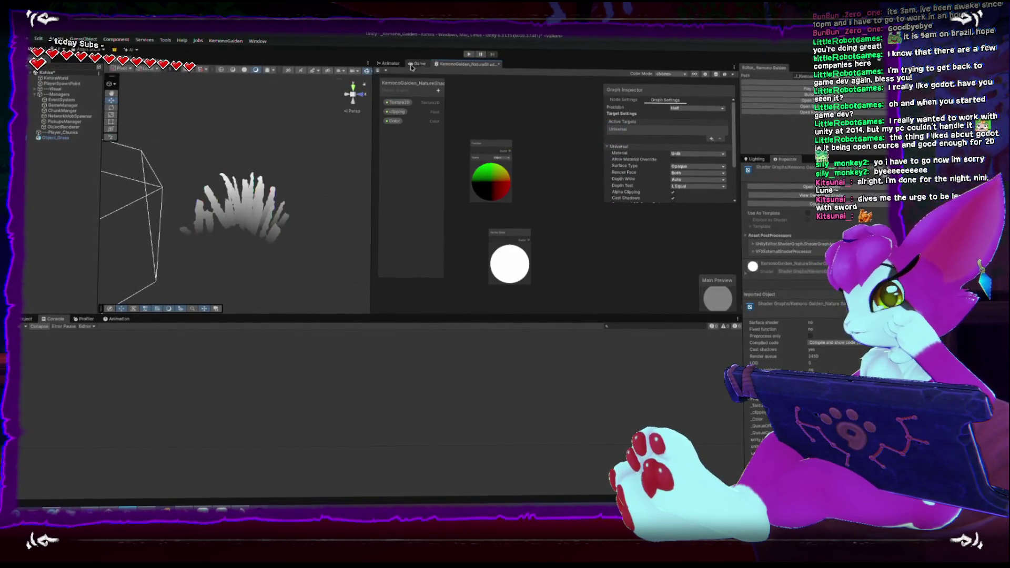
{"action": "scroll", "coordinate": [395, 111], "scroll_direction": "down", "scroll_amount": 3}
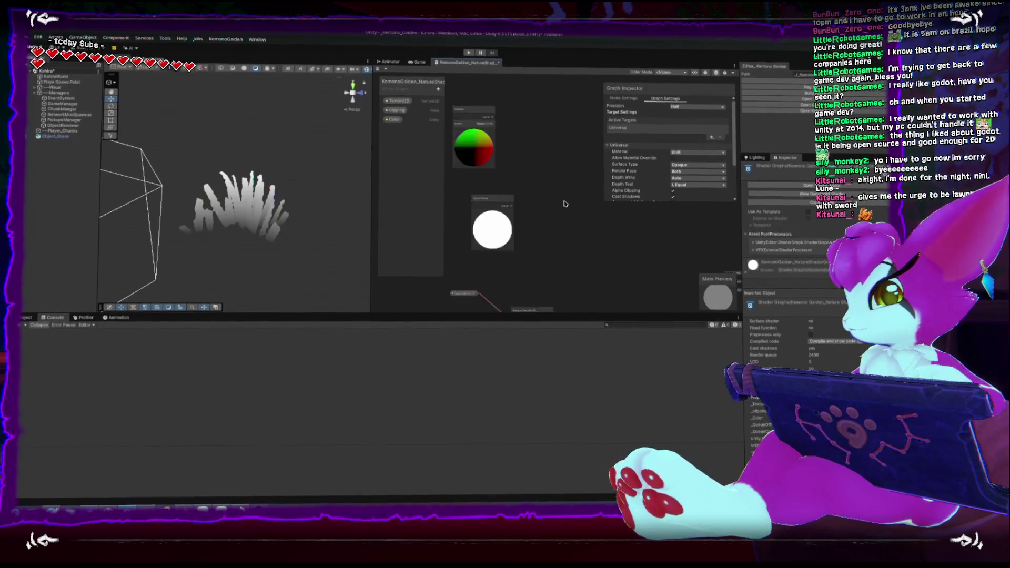
{"action": "right_click", "coordinate": [535, 206]}
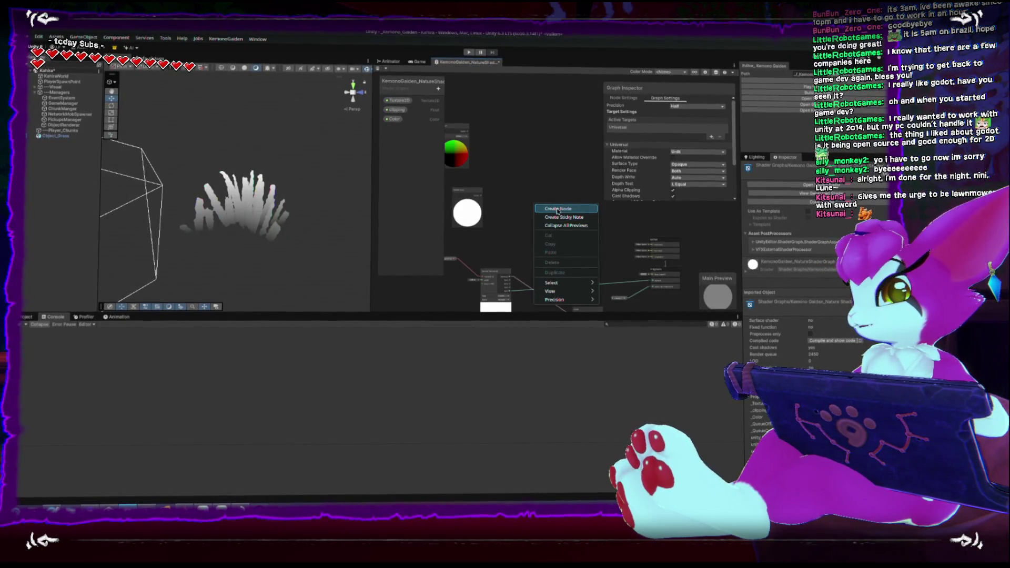
{"action": "left_click", "coordinate": [553, 216]}
{"action": "right_click", "coordinate": [487, 207]}
{"action": "key", "text": "Escape"}
Add a sticky note, delete it, and drag a connection out from a port to search for a node
{"action": "right_click", "coordinate": [533, 174]}
{"action": "left_click", "coordinate": [553, 185]}
{"action": "key", "text": "Delete"}
{"action": "right_click", "coordinate": [534, 176]}
{"action": "left_click", "coordinate": [577, 206]}
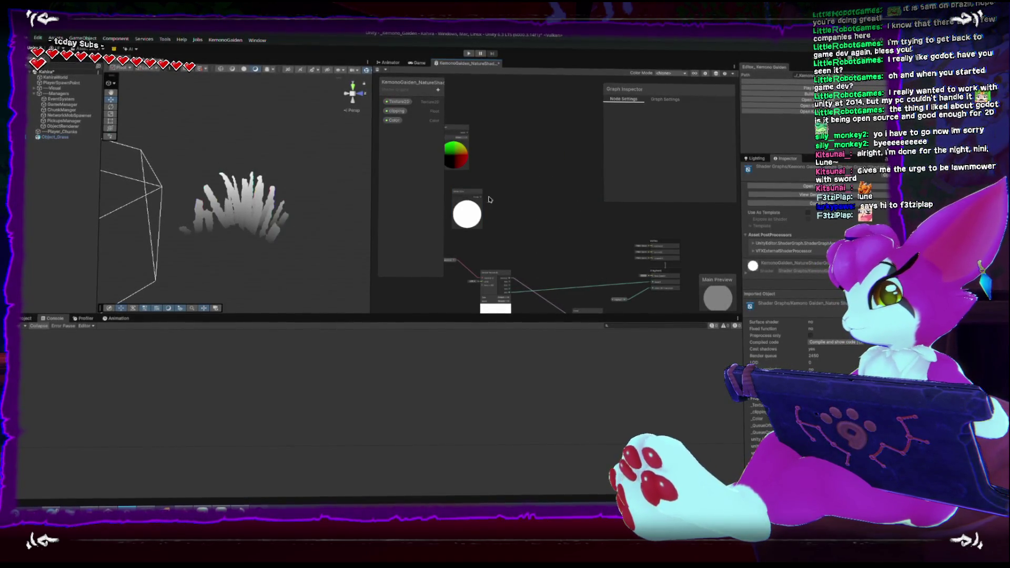
{"action": "left_click_drag", "start_coordinate": [528, 204], "coordinate": [528, 205]}
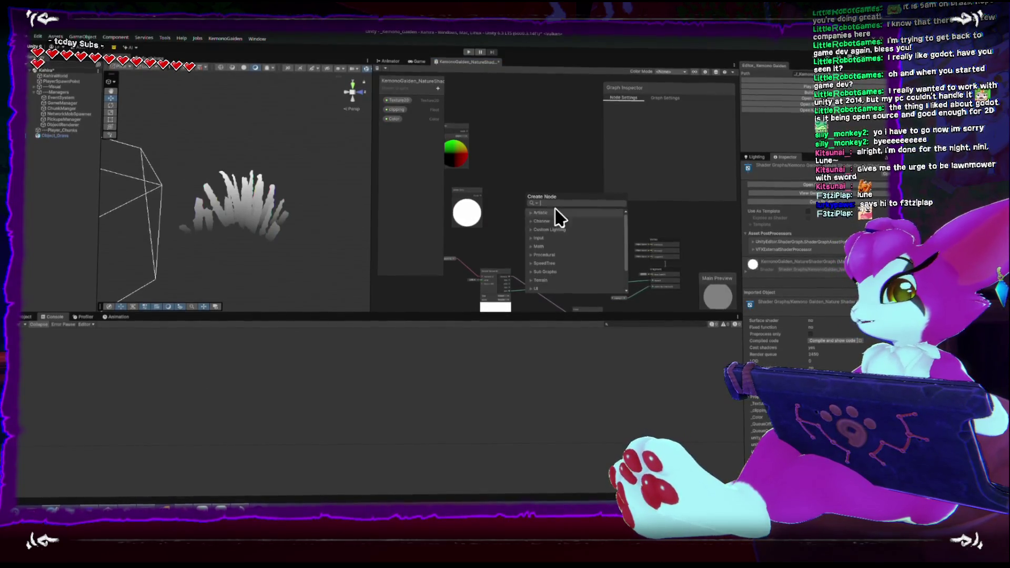
Show the project's Shaders folder and widen the node canvas
{"action": "key", "text": "Escape"}
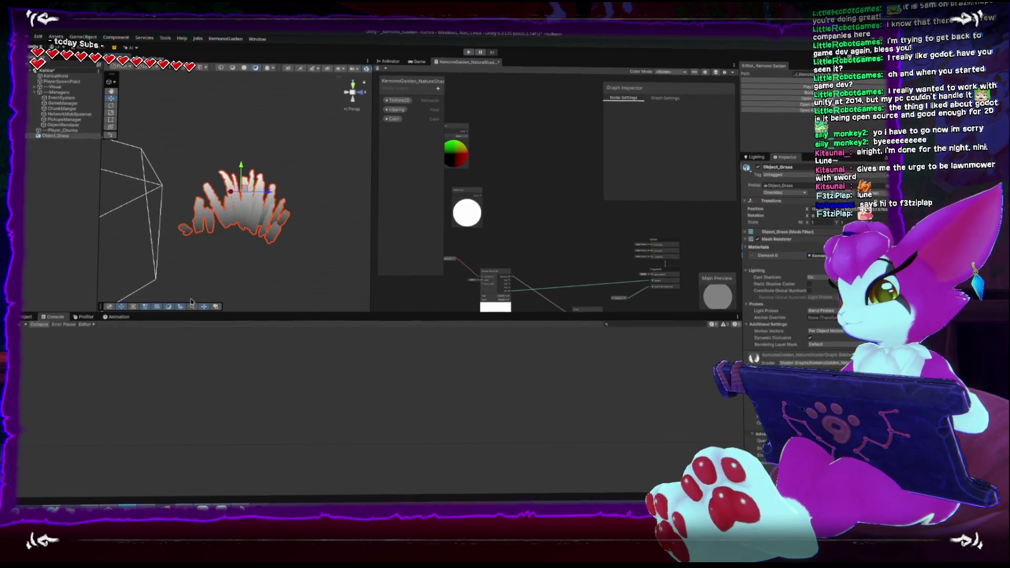
{"action": "key", "text": "ctrl+5"}
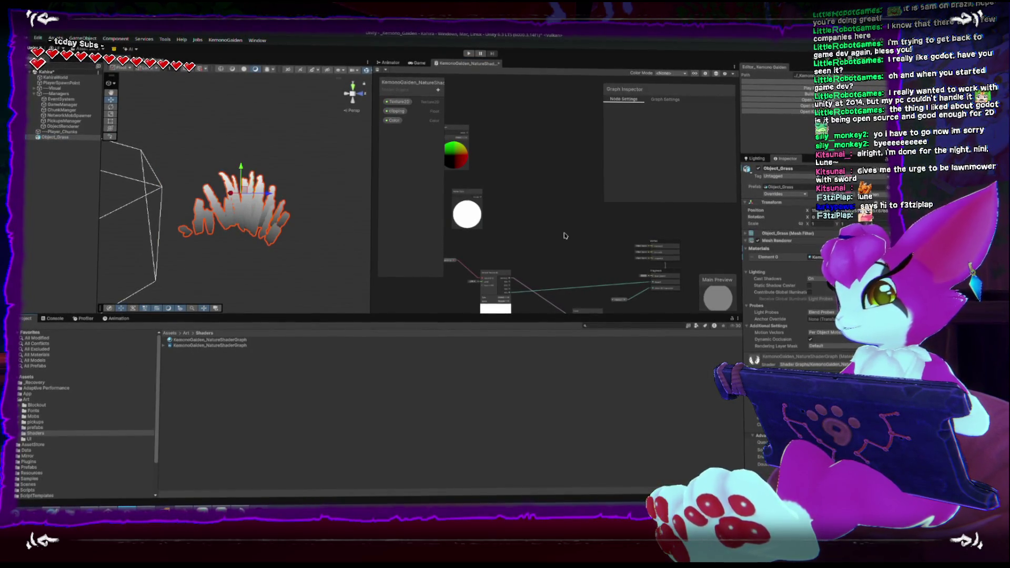
{"action": "scroll", "coordinate": [565, 235], "scroll_direction": "up", "scroll_amount": 3}
{"action": "scroll", "coordinate": [558, 233], "scroll_direction": "down", "scroll_amount": 2}
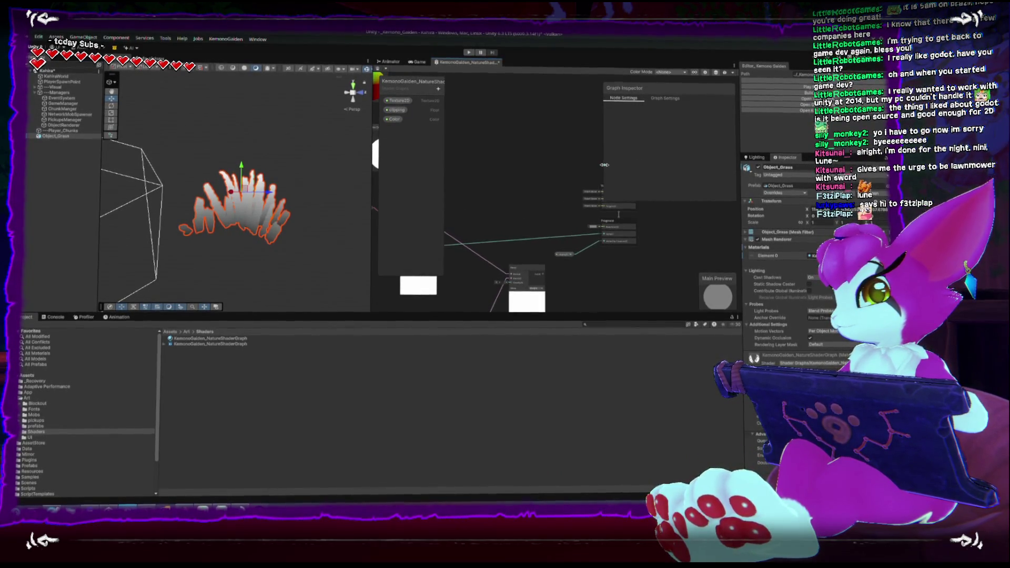
{"action": "left_click_drag", "start_coordinate": [603, 164], "coordinate": [675, 167]}
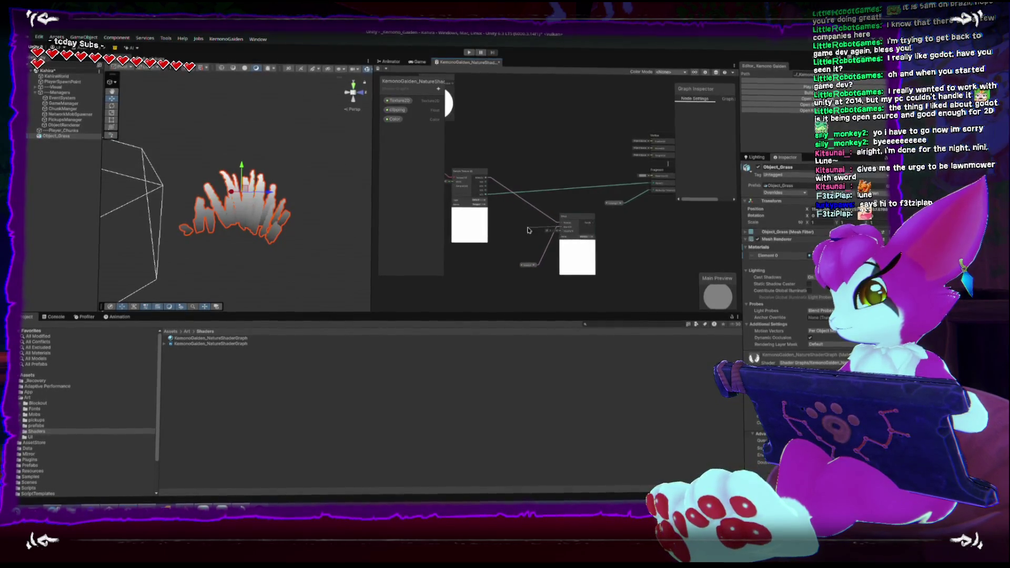
Add a Fog node via the 'fog' search and place it beside the other nodes
{"action": "key", "text": "space"}
{"action": "type", "text": "fog"}
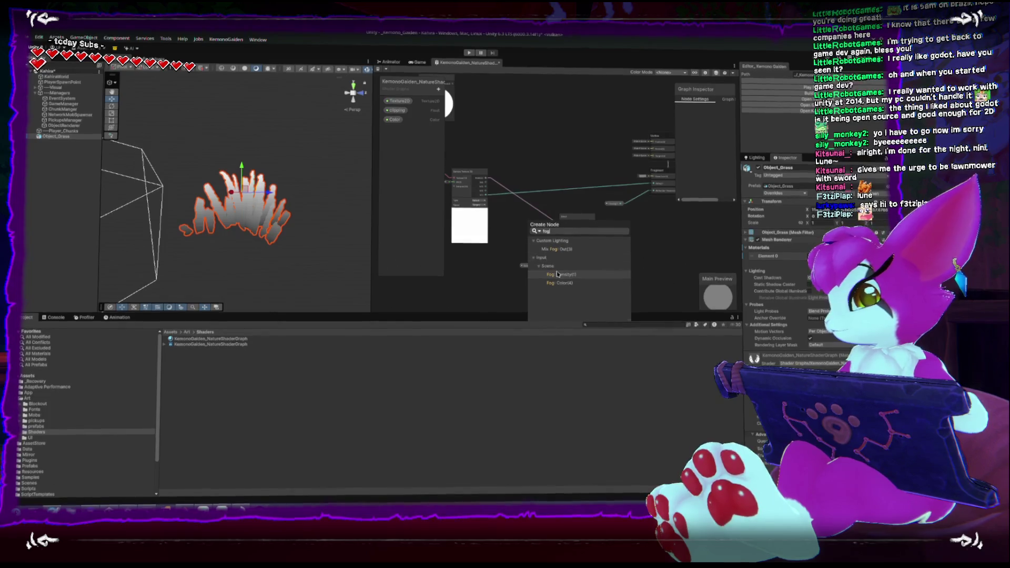
{"action": "left_click", "coordinate": [547, 283]}
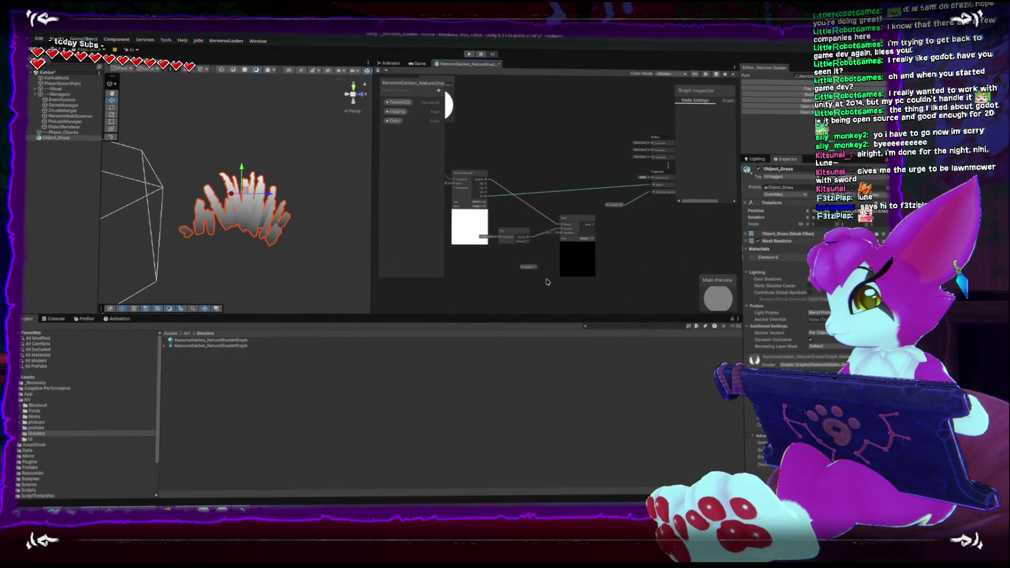
{"action": "left_click", "coordinate": [528, 237]}
{"action": "scroll", "coordinate": [542, 253], "scroll_direction": "up", "scroll_amount": 3}
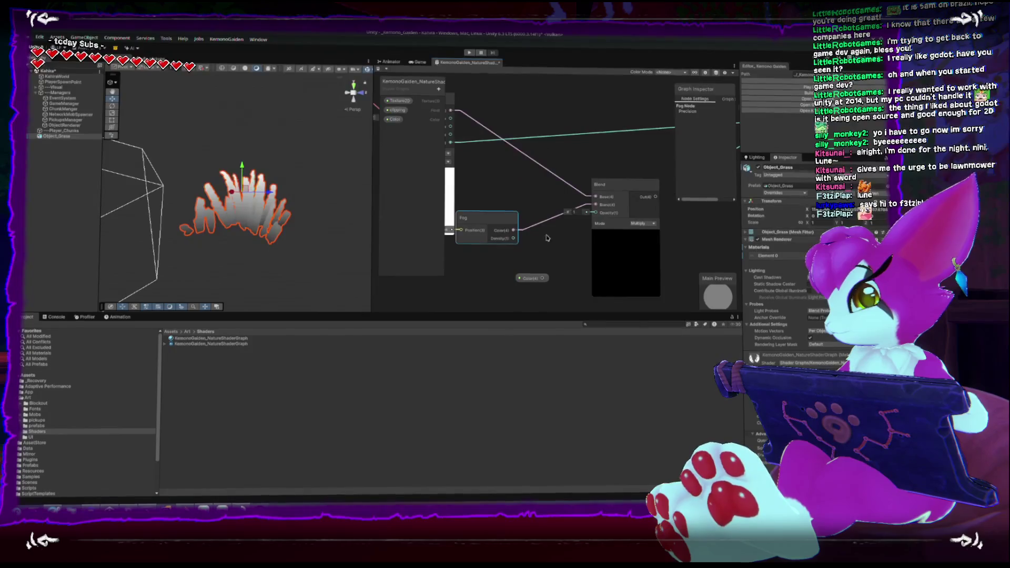
{"action": "mouse_move", "coordinate": [557, 258]}
{"action": "left_mouse_down"}
{"action": "mouse_move", "coordinate": [558, 302]}
{"action": "mouse_move", "coordinate": [645, 216]}
{"action": "left_mouse_up"}
{"action": "mouse_move", "coordinate": [531, 277]}
{"action": "left_mouse_down"}
{"action": "mouse_move", "coordinate": [543, 249]}
{"action": "mouse_move", "coordinate": [559, 251]}
{"action": "mouse_move", "coordinate": [509, 247]}
{"action": "mouse_move", "coordinate": [502, 163]}
{"action": "left_mouse_up"}
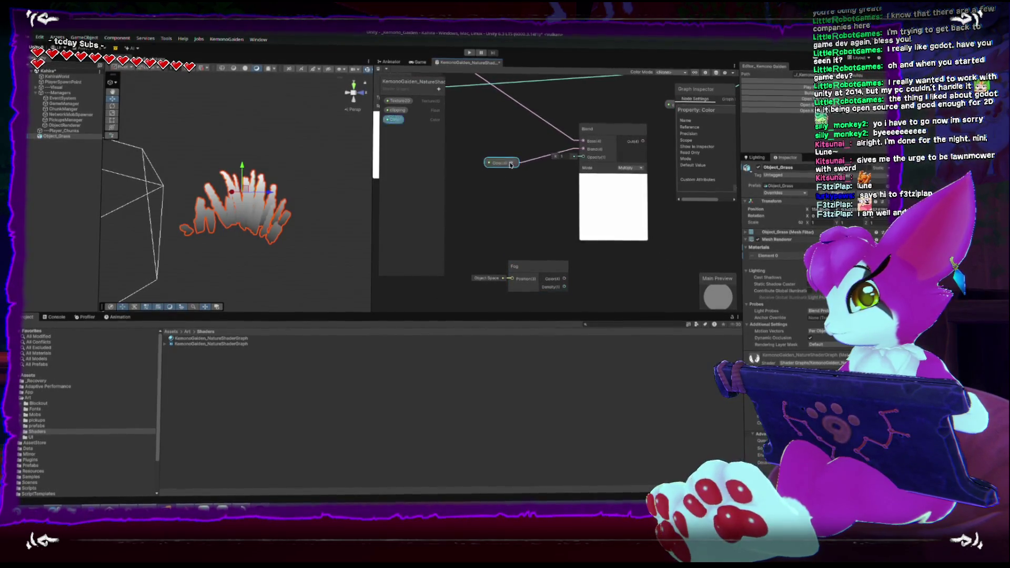
Rearrange the Blend, Color and Fog nodes into a tidy layout
{"action": "left_click", "coordinate": [609, 134]}
{"action": "left_click_drag", "start_coordinate": [608, 134], "coordinate": [572, 117]}
{"action": "left_click_drag", "start_coordinate": [514, 162], "coordinate": [488, 162]}
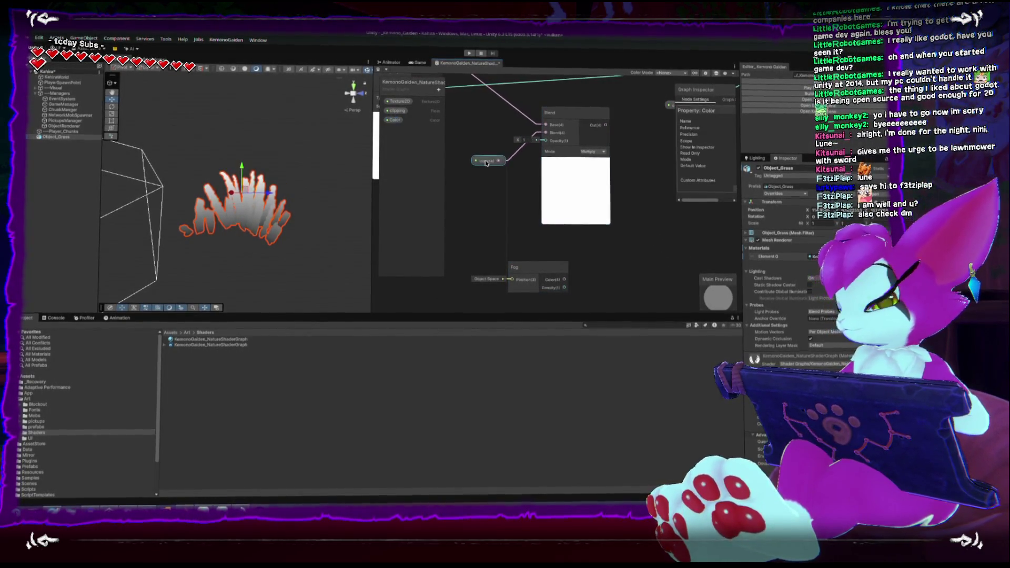
{"action": "left_click_drag", "start_coordinate": [603, 198], "coordinate": [525, 212]}
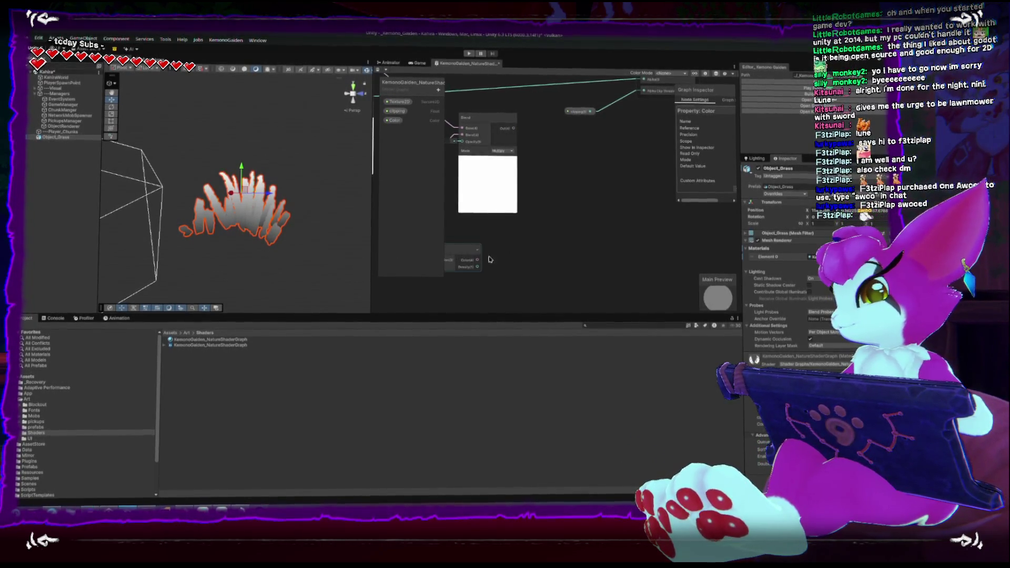
{"action": "left_click_drag", "start_coordinate": [480, 252], "coordinate": [562, 247]}
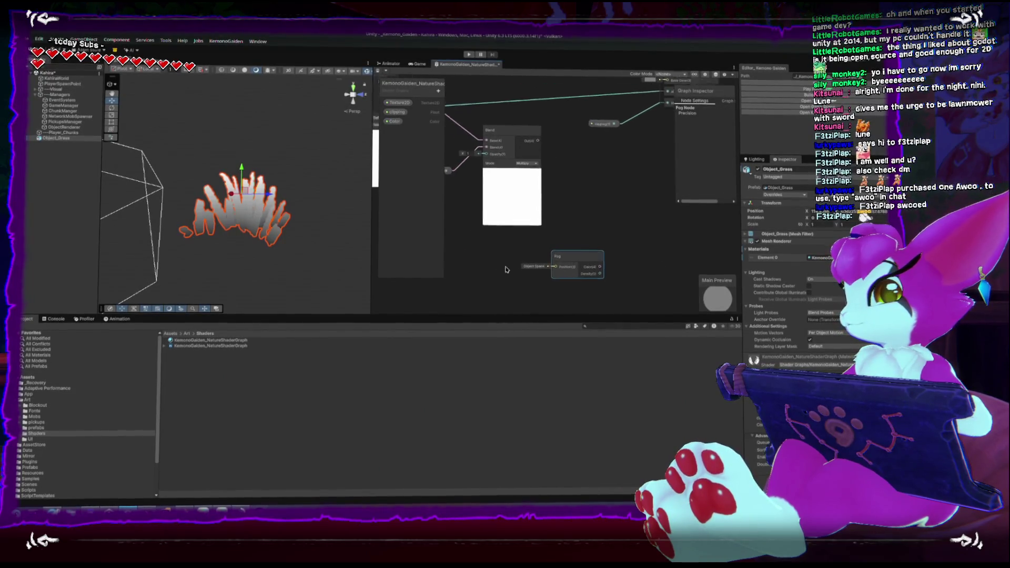
Reframe the graph to show the Vertex and Fragment stacks with the Fog node in view
{"action": "left_click", "coordinate": [530, 160]}
{"action": "key", "text": "a"}
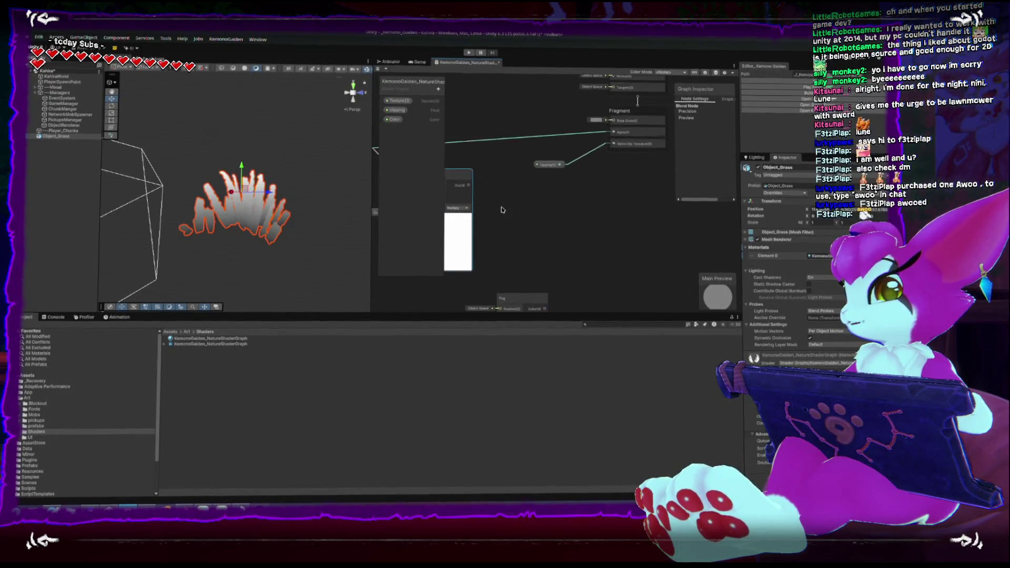
{"action": "left_click", "coordinate": [579, 235]}
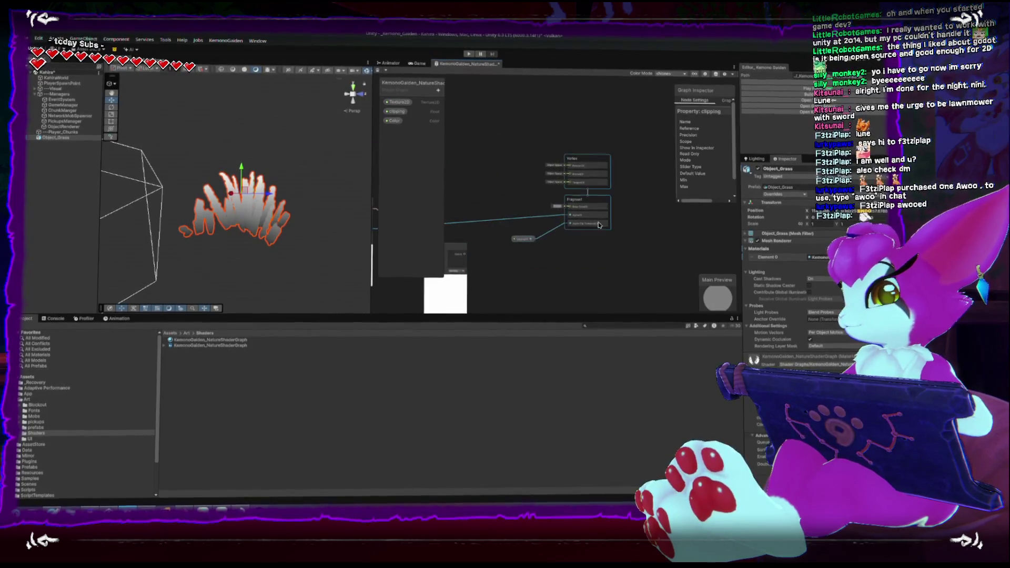
{"action": "mouse_move", "coordinate": [646, 196]}
{"action": "left_mouse_down"}
{"action": "mouse_move", "coordinate": [603, 226]}
{"action": "mouse_move", "coordinate": [525, 239]}
{"action": "mouse_move", "coordinate": [518, 274]}
{"action": "mouse_move", "coordinate": [536, 264]}
{"action": "left_mouse_up"}
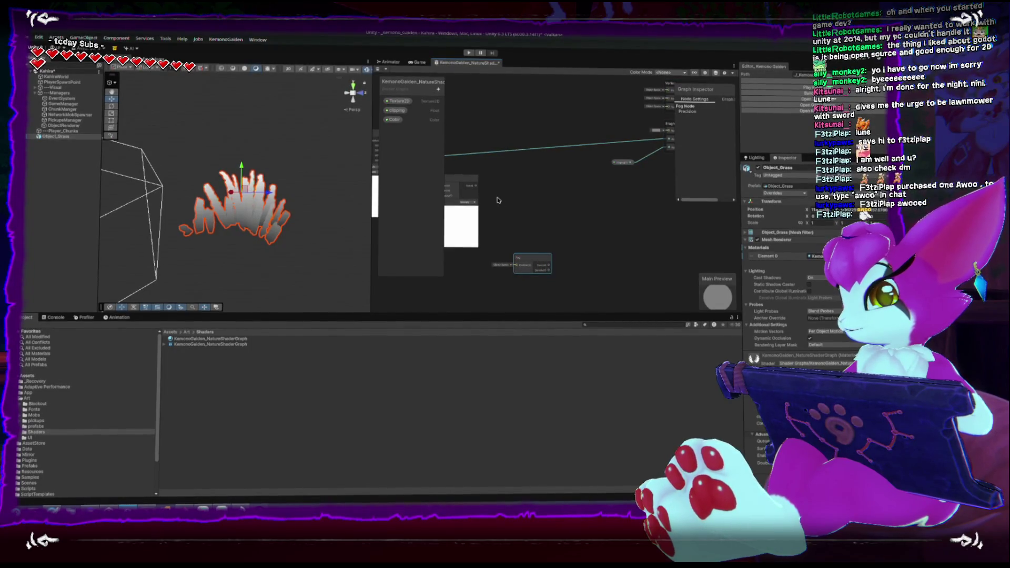
Add a Lerp node and wire the Fog output into its input
{"action": "key", "text": "space"}
{"action": "type", "text": "lerp"}
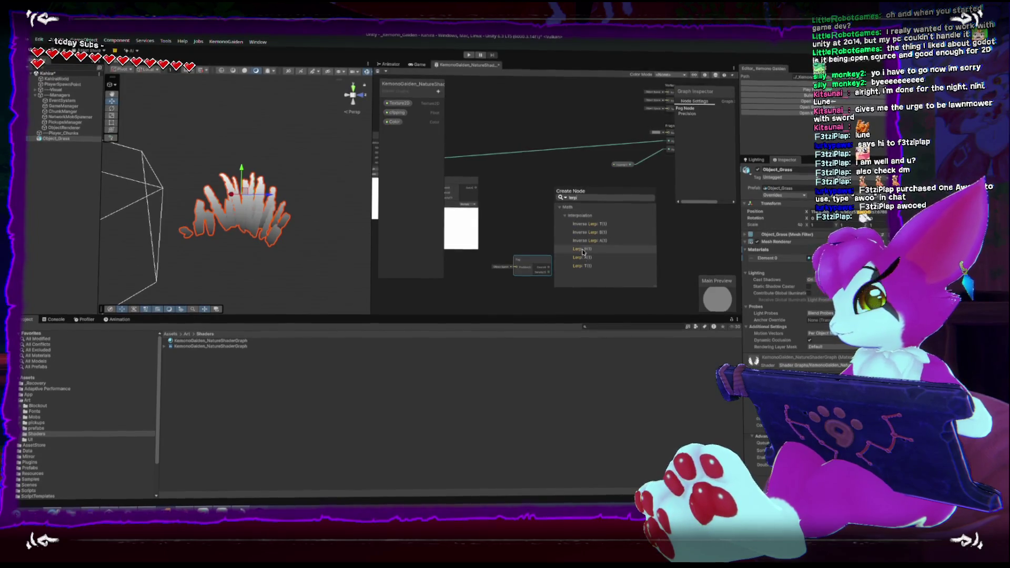
{"action": "left_click", "coordinate": [582, 257]}
{"action": "left_click_drag", "start_coordinate": [576, 223], "coordinate": [602, 211]}
{"action": "key", "text": "space"}
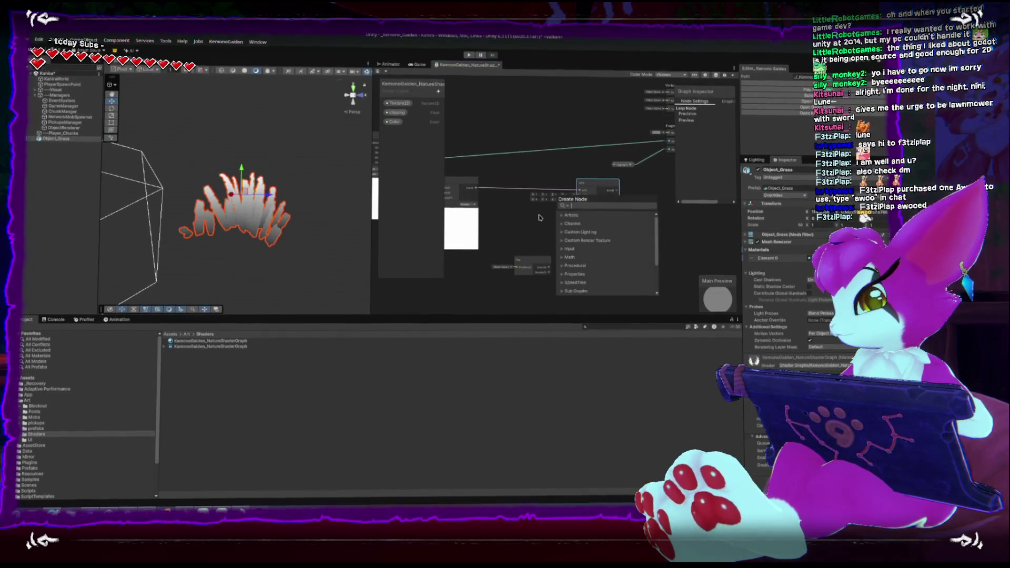
{"action": "key", "text": "Escape"}
{"action": "mouse_move", "coordinate": [549, 268]}
{"action": "left_mouse_down"}
{"action": "mouse_move", "coordinate": [579, 196]}
{"action": "mouse_move", "coordinate": [527, 254]}
{"action": "left_mouse_up"}
Connect the Lerp output to Fragment Base Color and save the grass shader graph
{"action": "scroll", "coordinate": [526, 252], "scroll_direction": "up", "scroll_amount": 2}
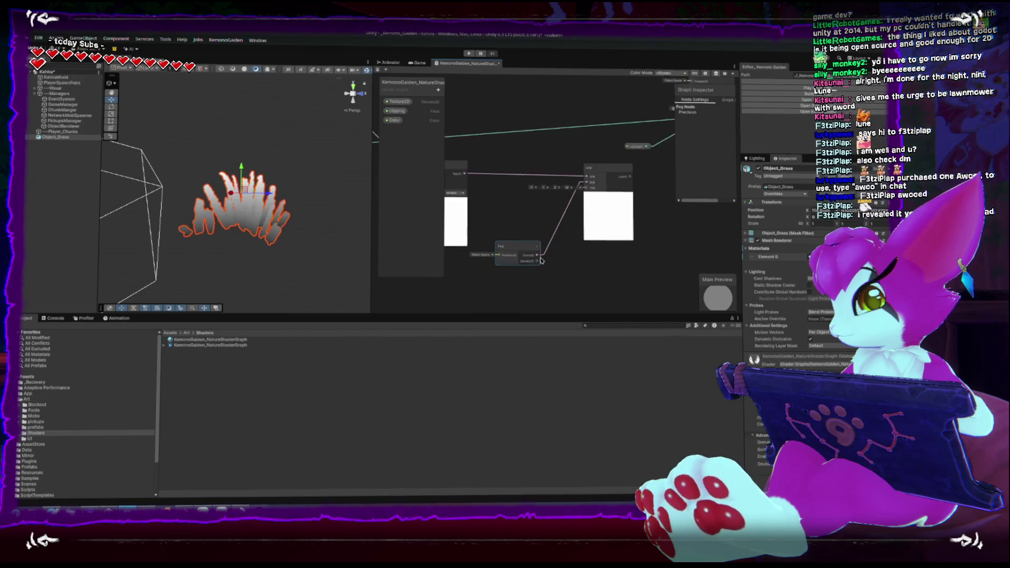
{"action": "left_click_drag", "start_coordinate": [657, 196], "coordinate": [522, 246]}
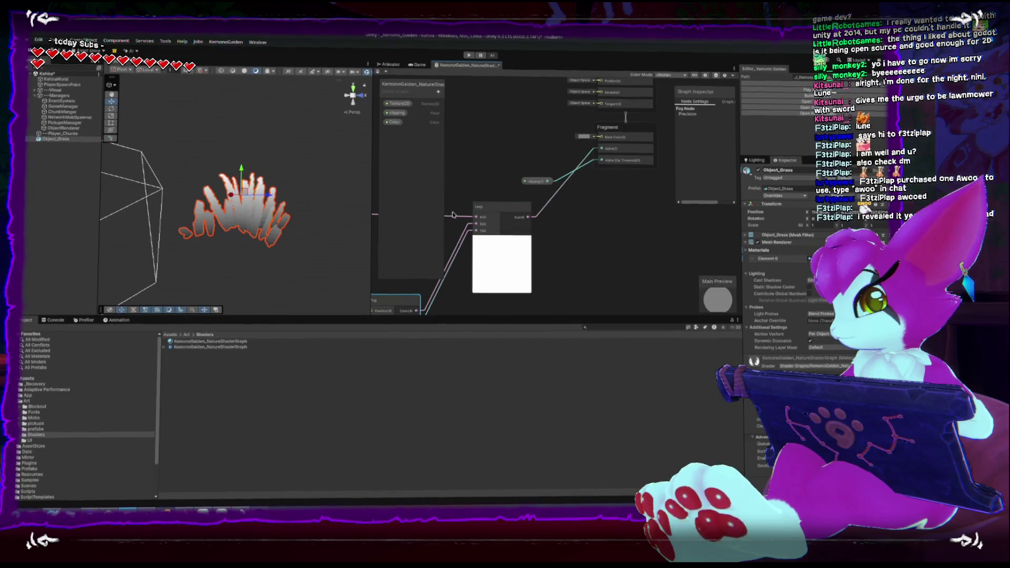
{"action": "left_click_drag", "start_coordinate": [567, 160], "coordinate": [601, 173]}
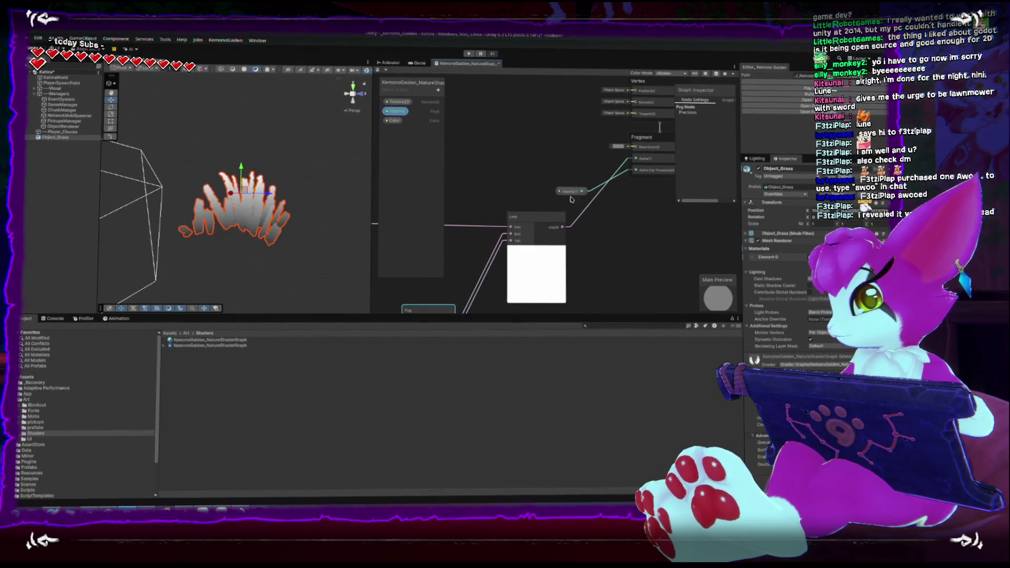
{"action": "left_click_drag", "start_coordinate": [553, 229], "coordinate": [634, 149]}
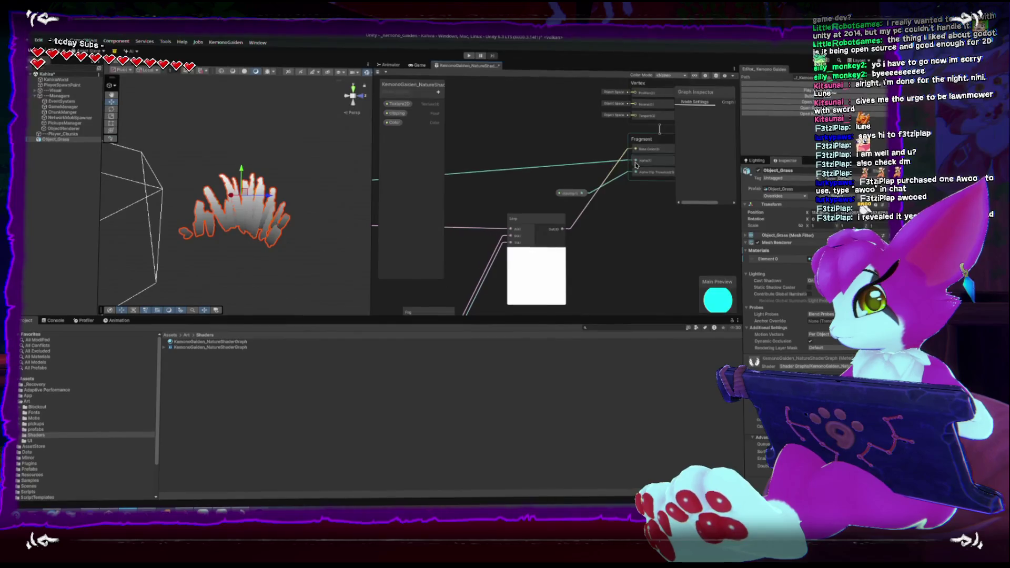
{"action": "scroll", "coordinate": [526, 116], "scroll_direction": "down", "scroll_amount": 3}
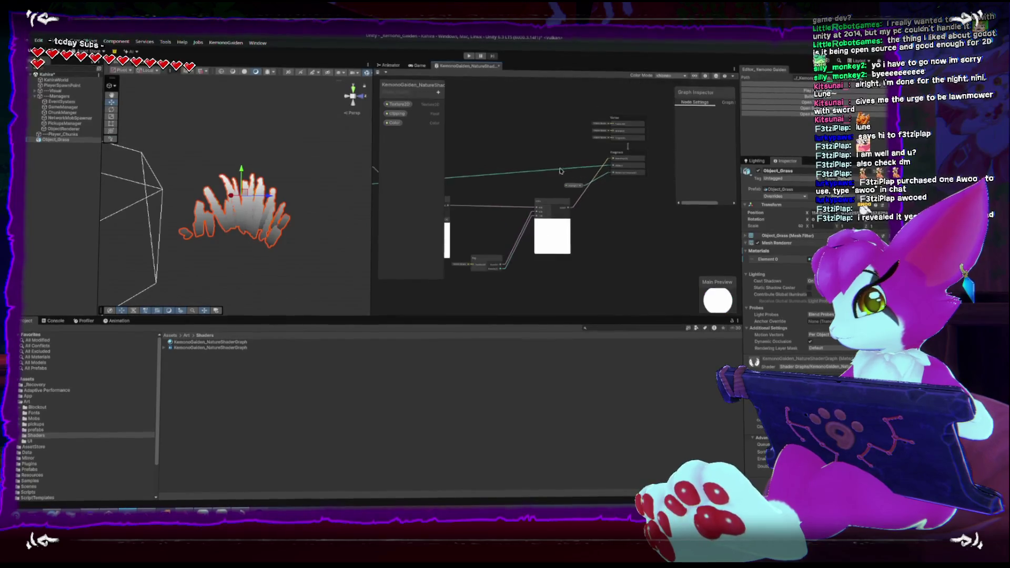
{"action": "left_click", "coordinate": [378, 74]}
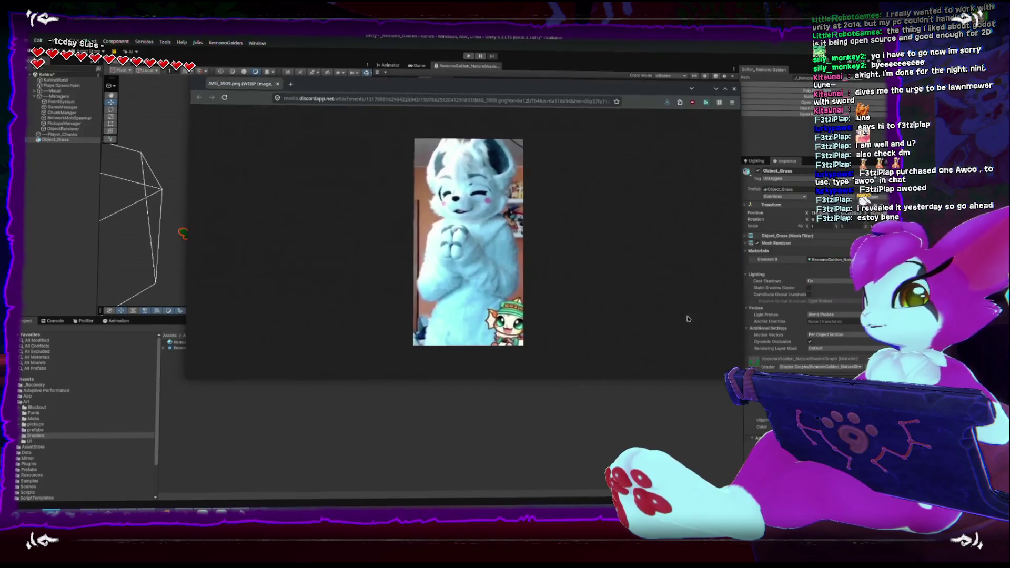
Resize the shared photo window to view it alongside the editor, then close it
{"action": "mouse_move", "coordinate": [688, 318]}
{"action": "left_mouse_down"}
{"action": "mouse_move", "coordinate": [631, 333]}
{"action": "mouse_move", "coordinate": [593, 365]}
{"action": "left_mouse_up"}
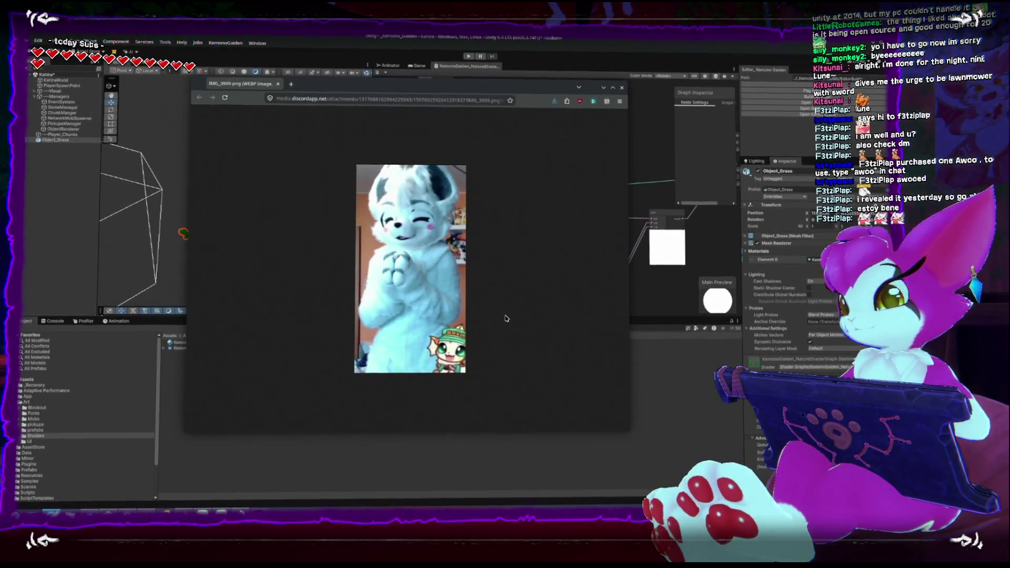
{"action": "mouse_move", "coordinate": [561, 366]}
{"action": "left_mouse_down"}
{"action": "mouse_move", "coordinate": [463, 343]}
{"action": "mouse_move", "coordinate": [412, 365]}
{"action": "mouse_move", "coordinate": [407, 396]}
{"action": "mouse_move", "coordinate": [526, 386]}
{"action": "mouse_move", "coordinate": [505, 379]}
{"action": "mouse_move", "coordinate": [462, 311]}
{"action": "left_mouse_up"}
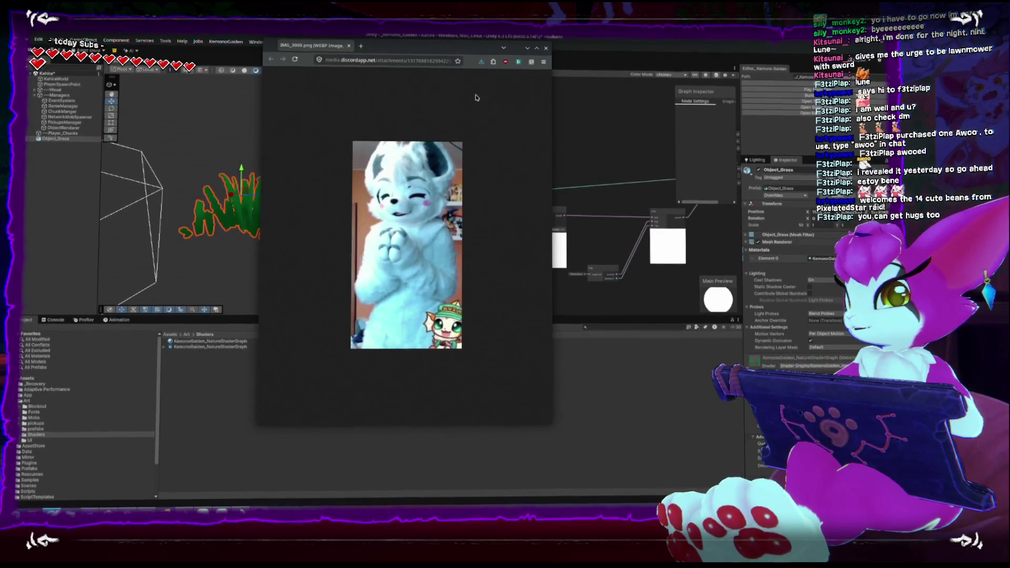
{"action": "left_click", "coordinate": [547, 48]}
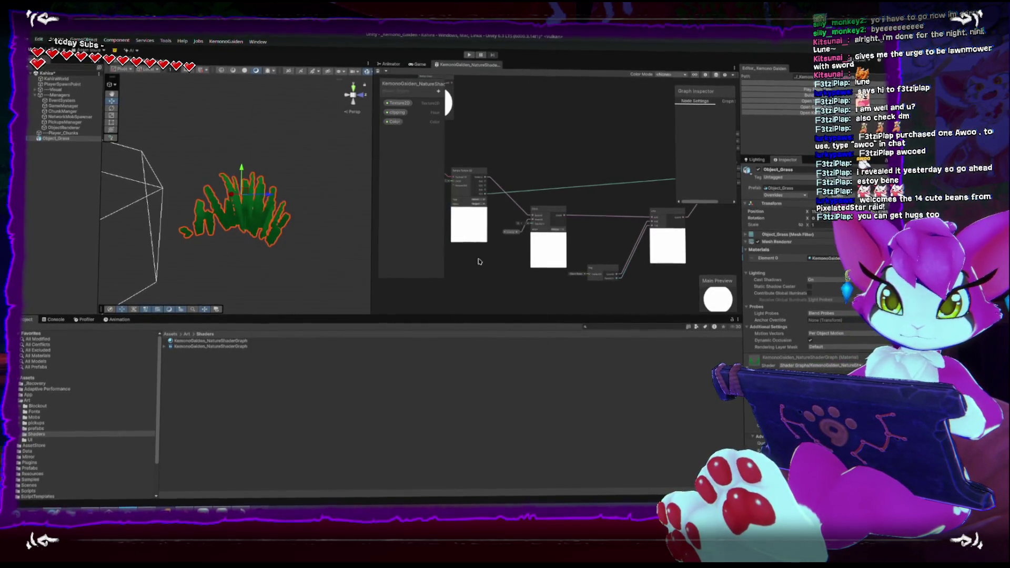
Assign the KemonoGaiden shader material to ObjectRenderer, delete Object_Grass, and show the Game view
{"action": "scroll", "coordinate": [354, 95], "scroll_direction": "down", "scroll_amount": 3}
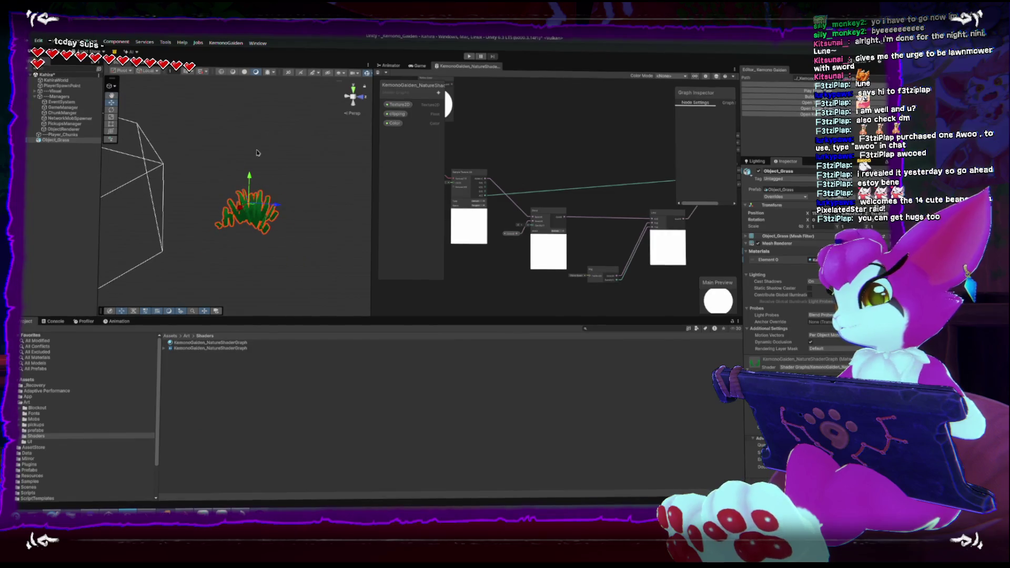
{"action": "left_click", "coordinate": [61, 129]}
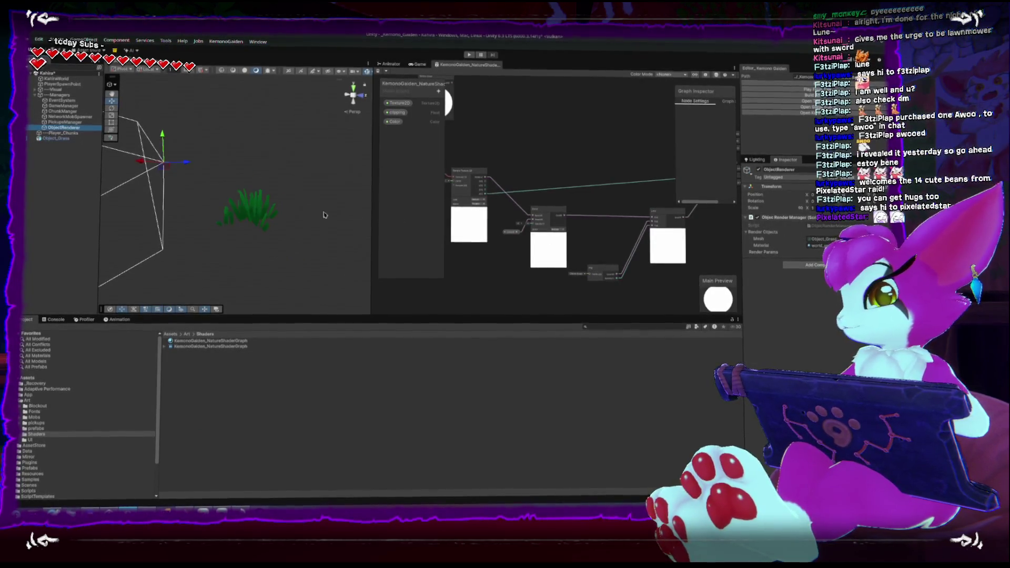
{"action": "mouse_move", "coordinate": [205, 347]}
{"action": "left_mouse_down"}
{"action": "mouse_move", "coordinate": [452, 316]}
{"action": "mouse_move", "coordinate": [336, 329]}
{"action": "mouse_move", "coordinate": [258, 220]}
{"action": "left_mouse_up"}
{"action": "left_click", "coordinate": [258, 220]}
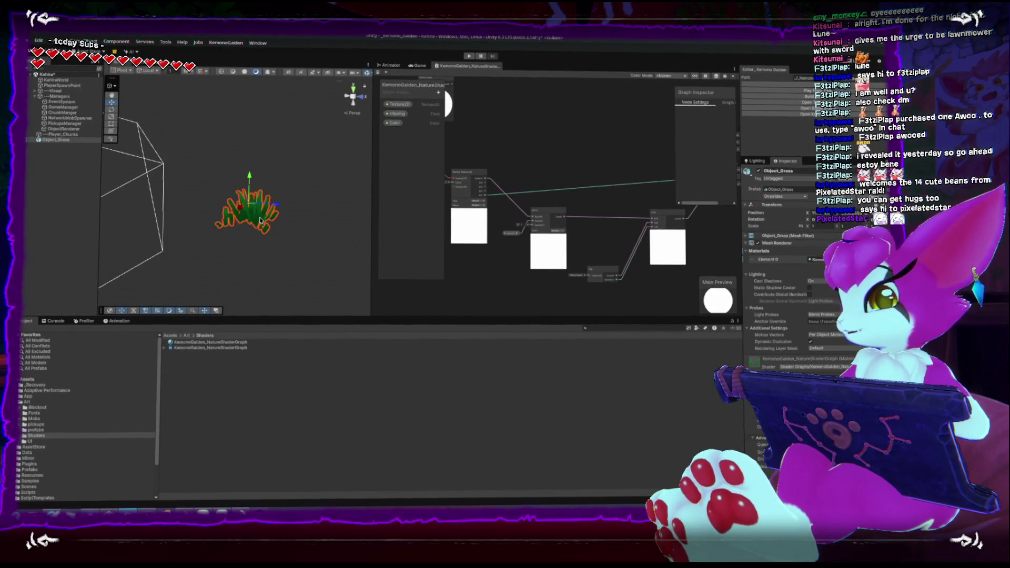
{"action": "key", "text": "Delete"}
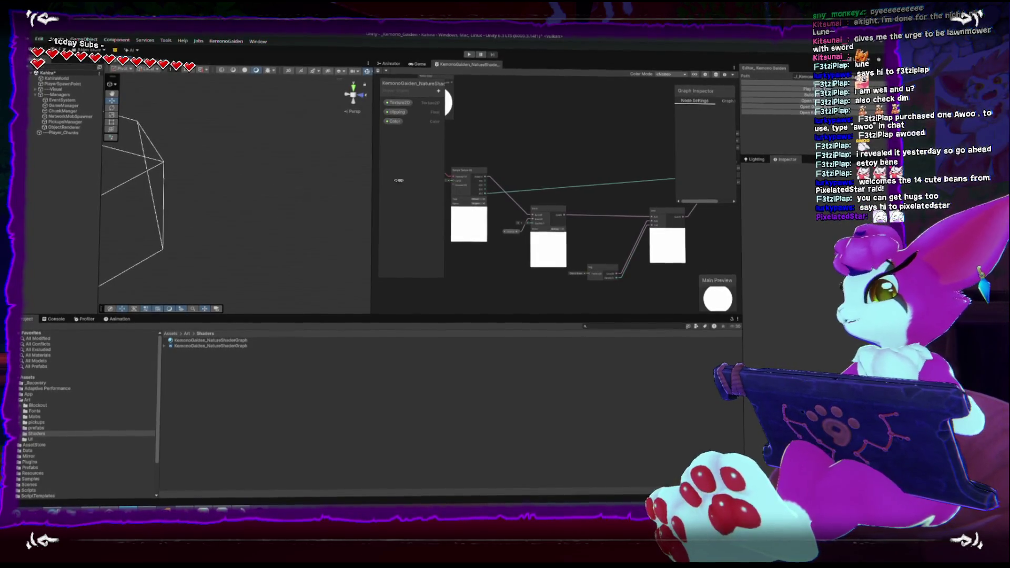
{"action": "left_click", "coordinate": [419, 64]}
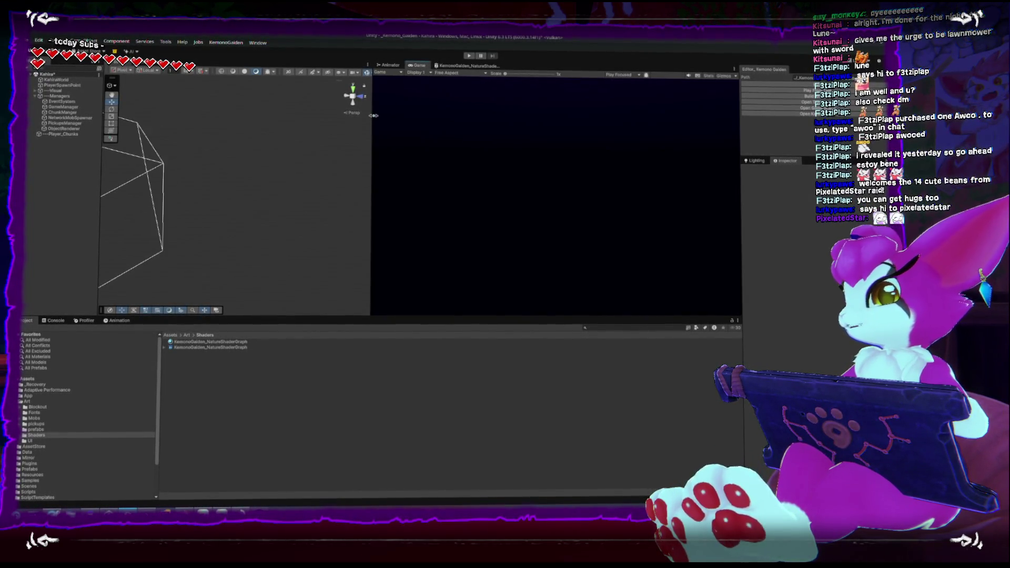
Start play mode in a wider Game view and darken the nature shader grass material's colour
{"action": "left_click_drag", "start_coordinate": [371, 119], "coordinate": [303, 119]}
{"action": "key", "text": "ctrl+p"}
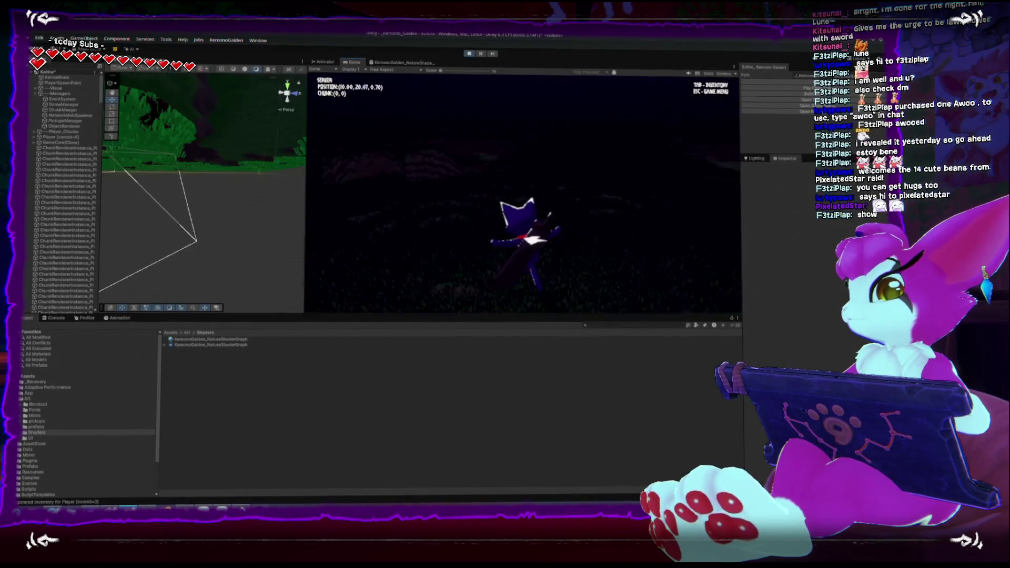
{"action": "key", "text": "Escape"}
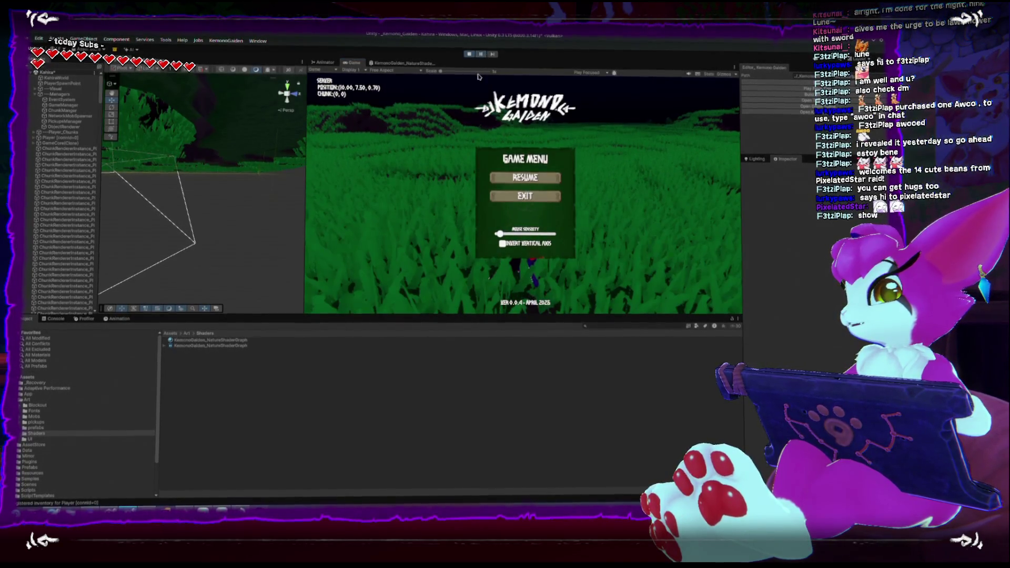
{"action": "left_click", "coordinate": [525, 176]}
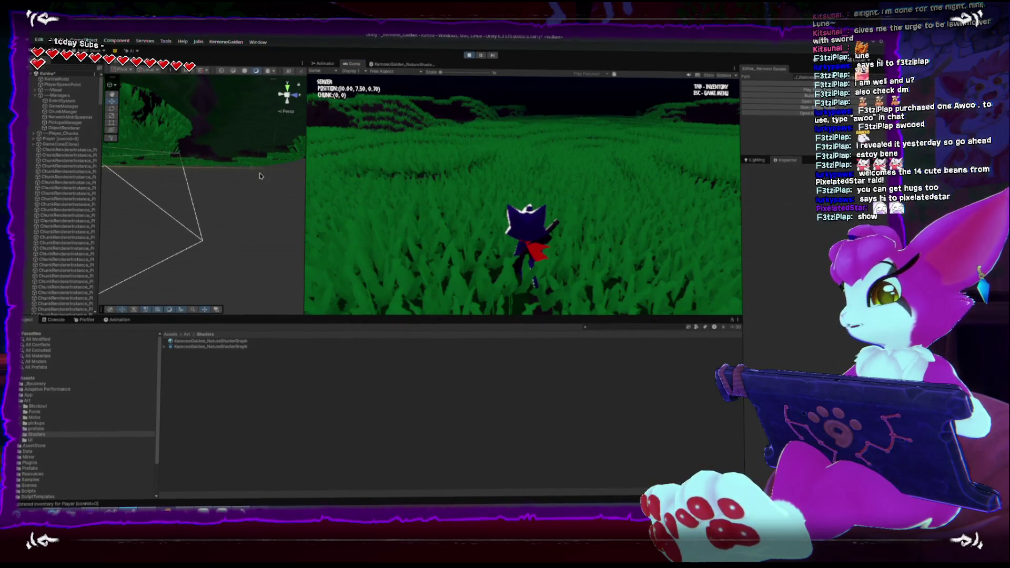
{"action": "left_click", "coordinate": [222, 340]}
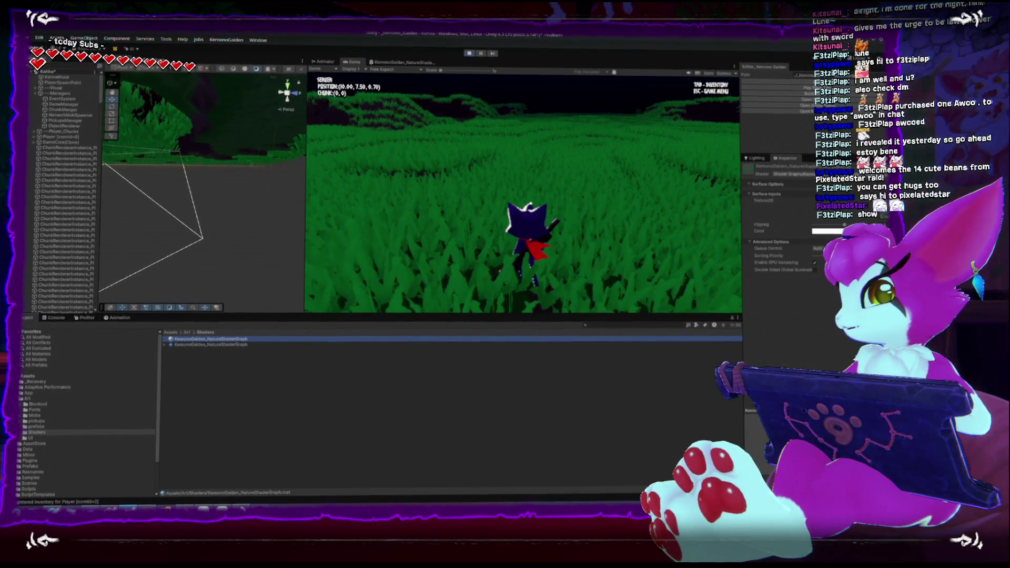
{"action": "left_click", "coordinate": [829, 234]}
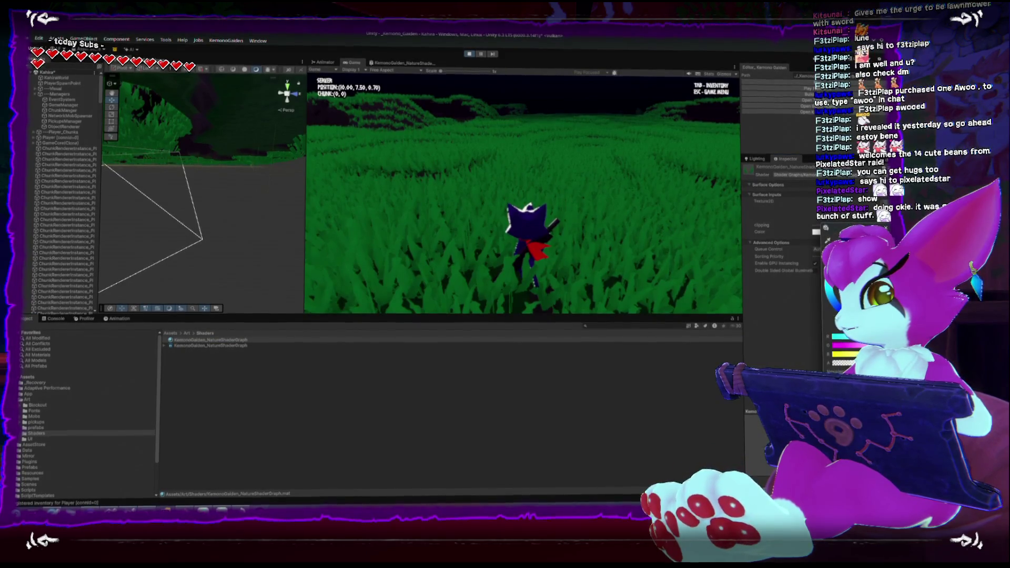
{"action": "mouse_move", "coordinate": [852, 284]}
{"action": "left_mouse_down"}
{"action": "mouse_move", "coordinate": [868, 305]}
{"action": "mouse_move", "coordinate": [862, 294]}
{"action": "left_mouse_up"}
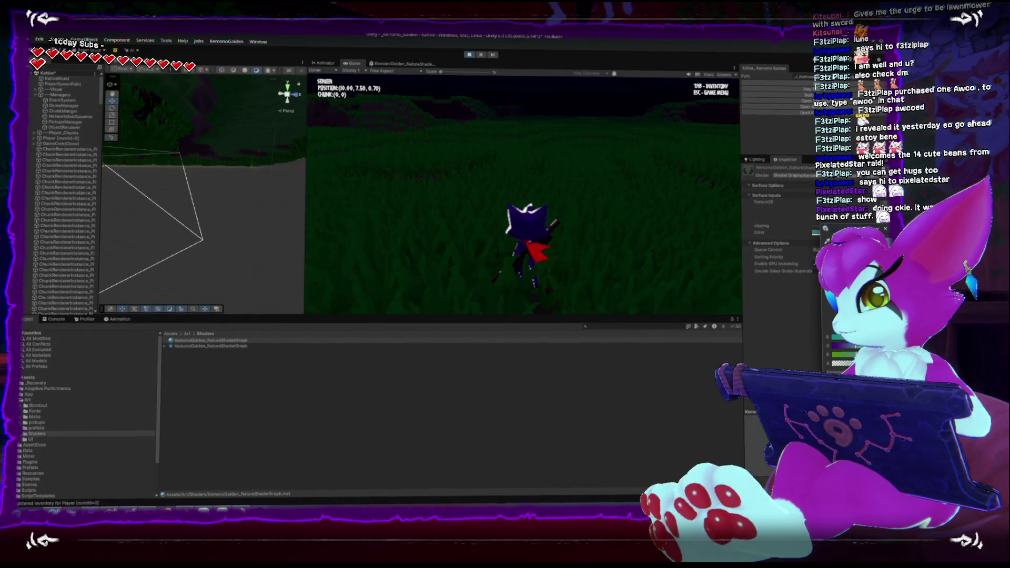
Walk the character across the grass field with W, pausing with Esc, then reopen the material colour
{"action": "key", "text": "w"}
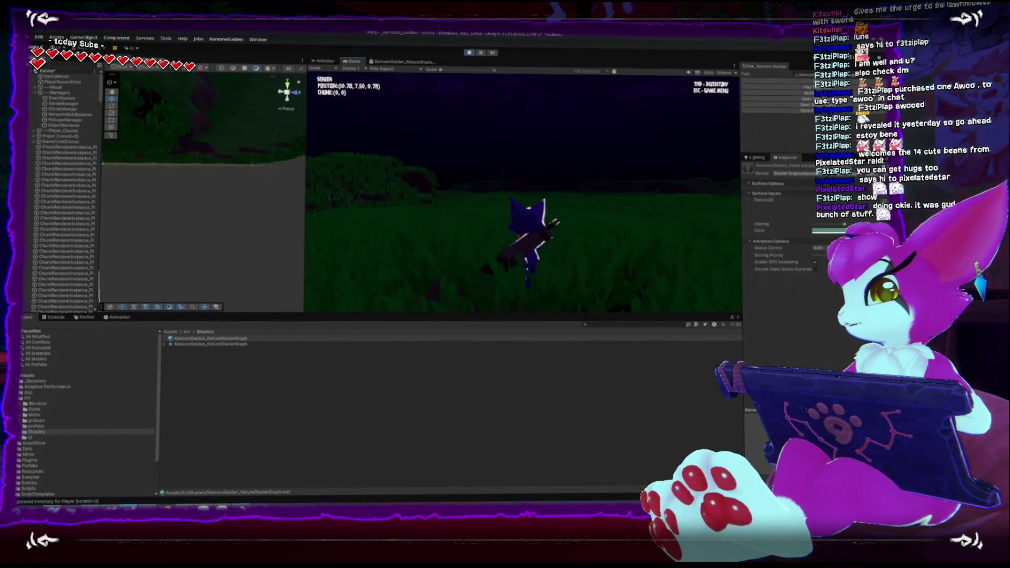
{"action": "key", "text": "w"}
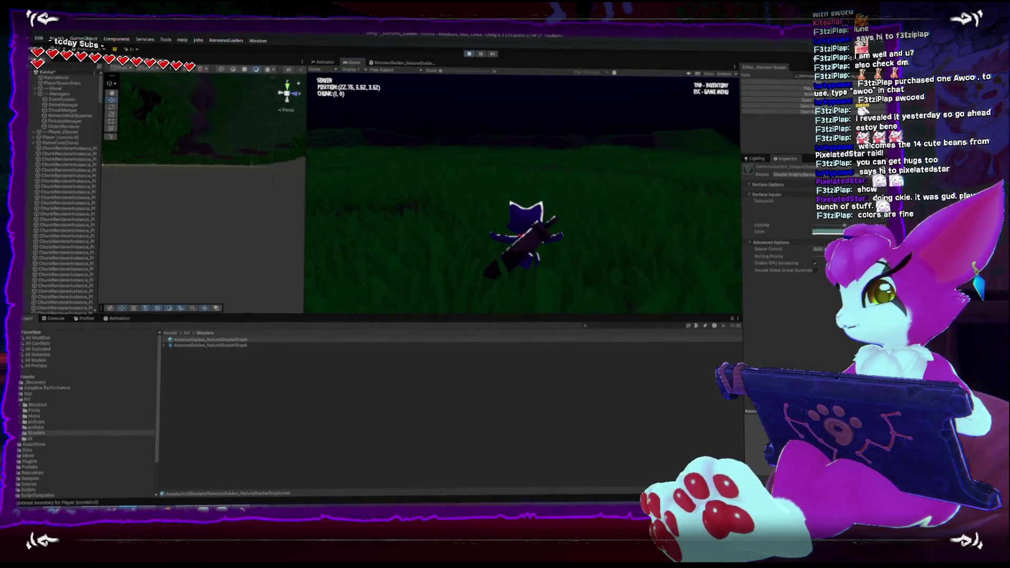
{"action": "key", "text": "w"}
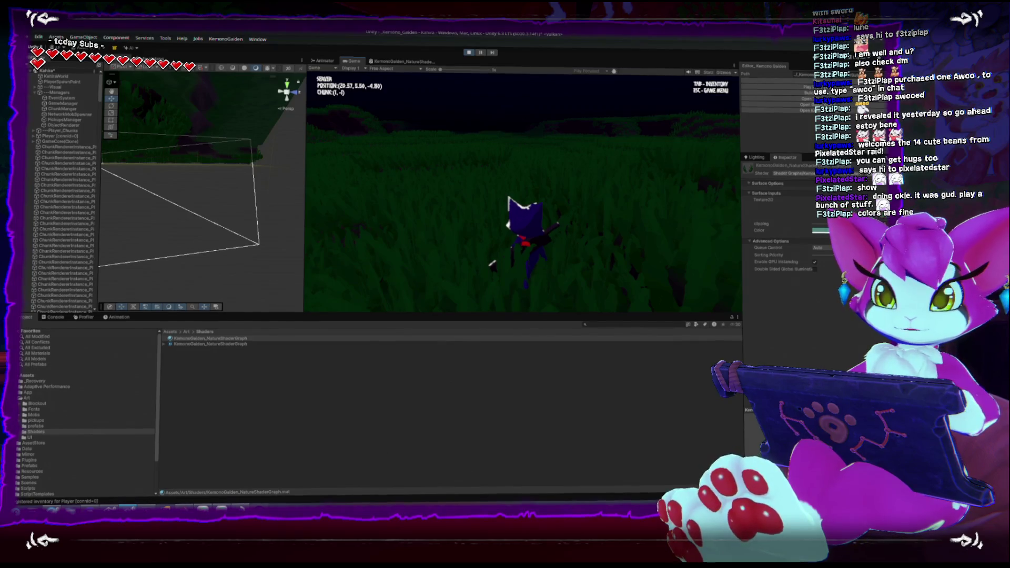
{"action": "key", "text": "Escape"}
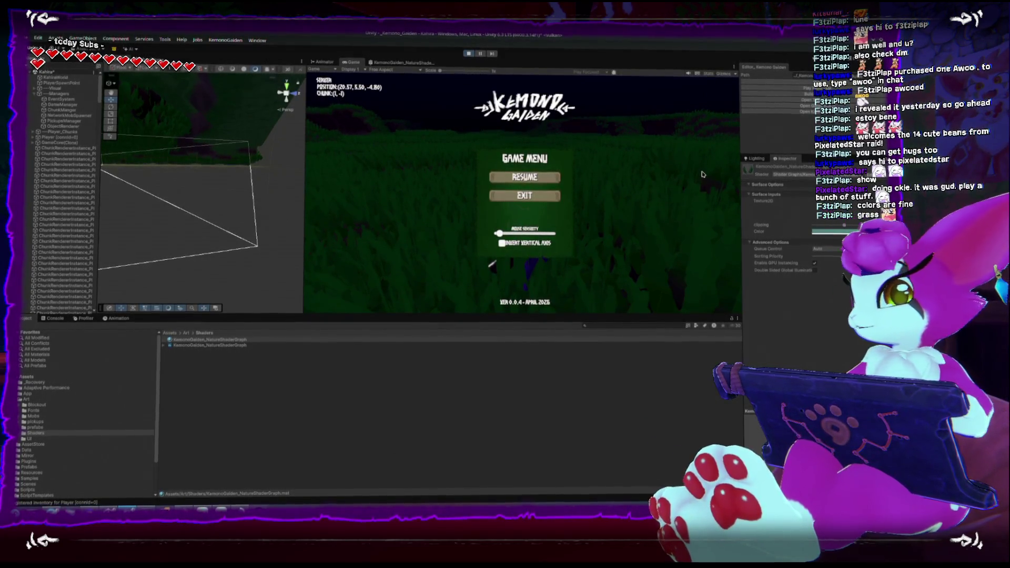
{"action": "key", "text": "w"}
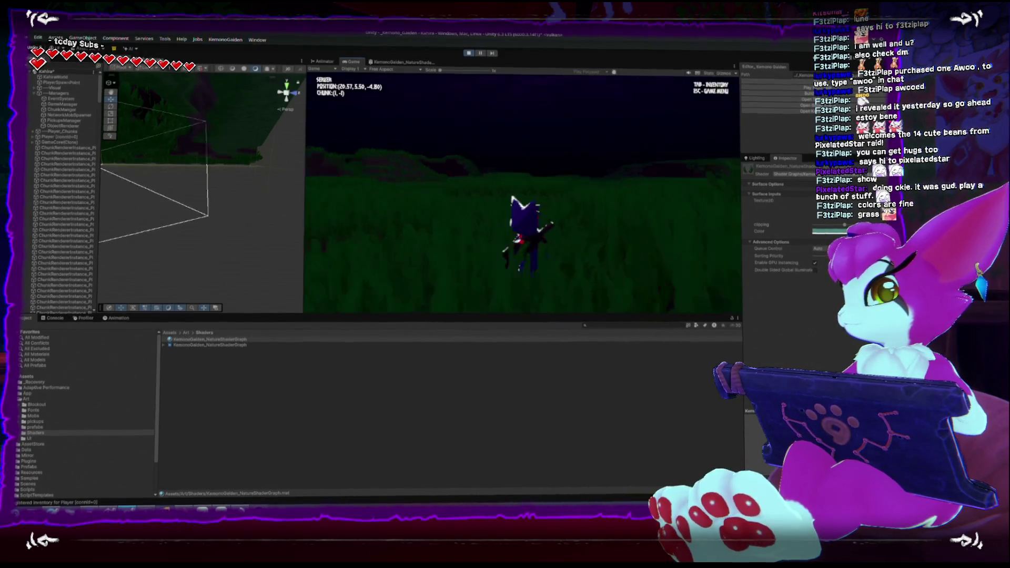
{"action": "key", "text": "w"}
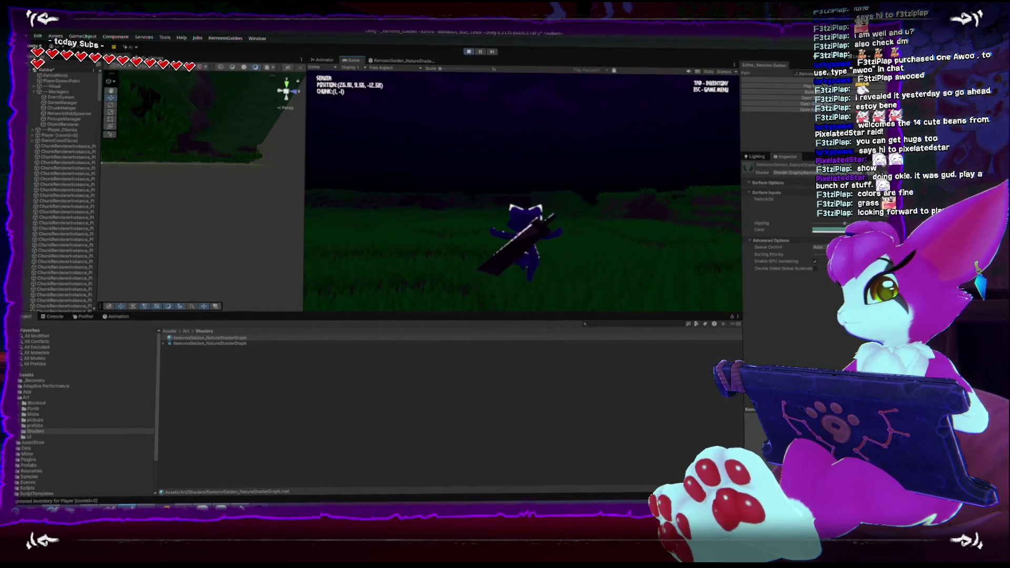
{"action": "key", "text": "w"}
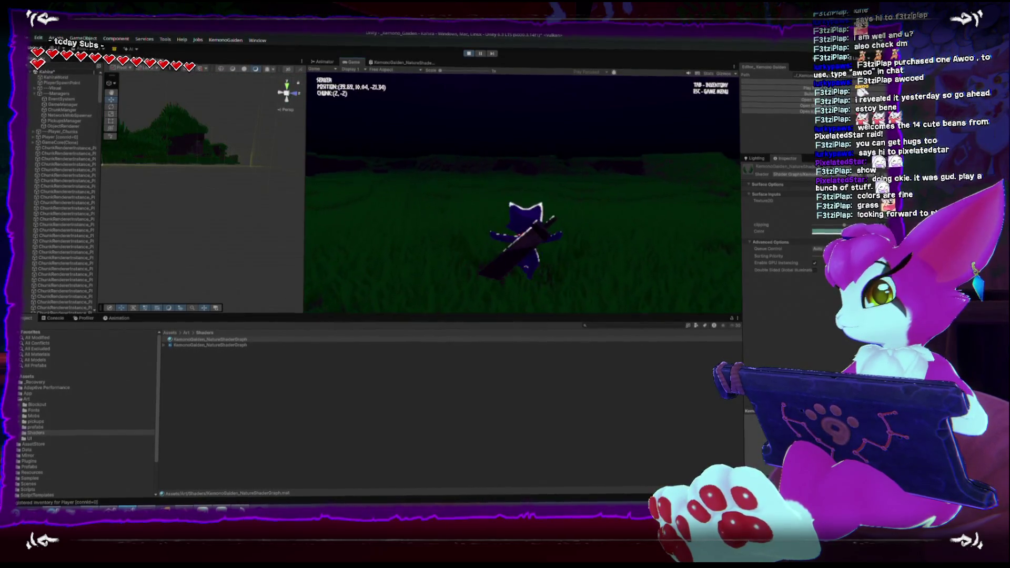
{"action": "key", "text": "w"}
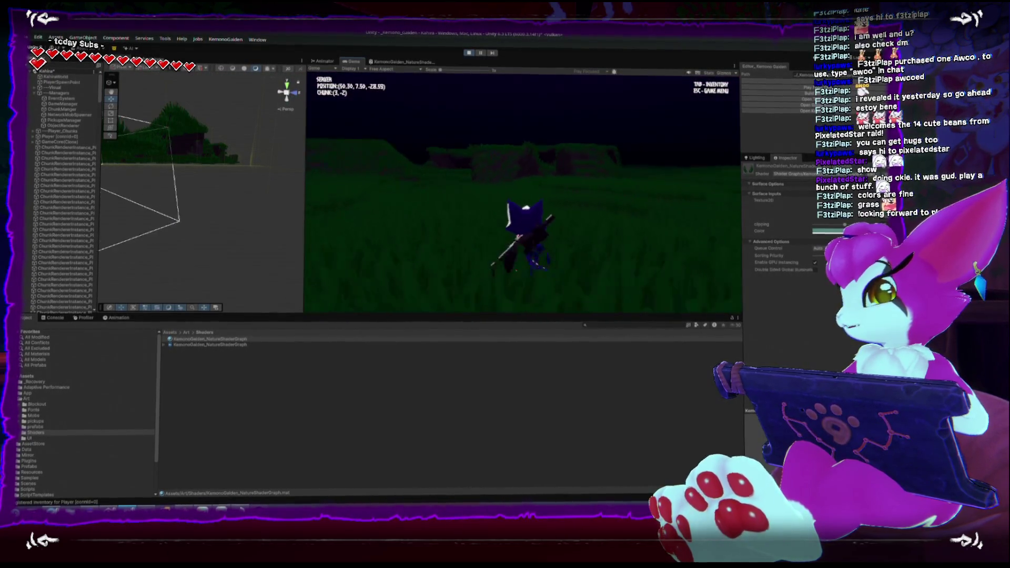
{"action": "key", "text": "w"}
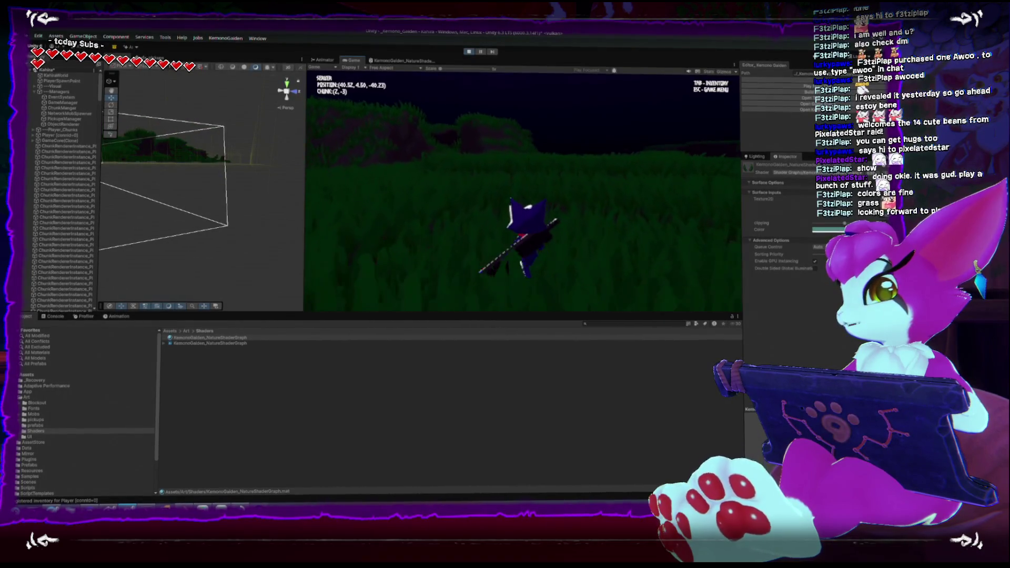
{"action": "key", "text": "w"}
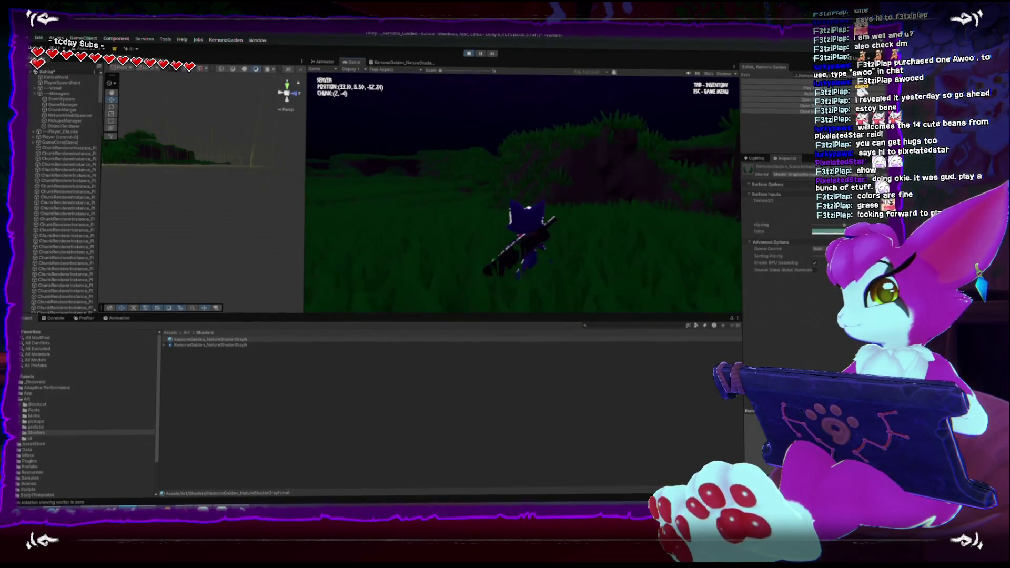
{"action": "key", "text": "w"}
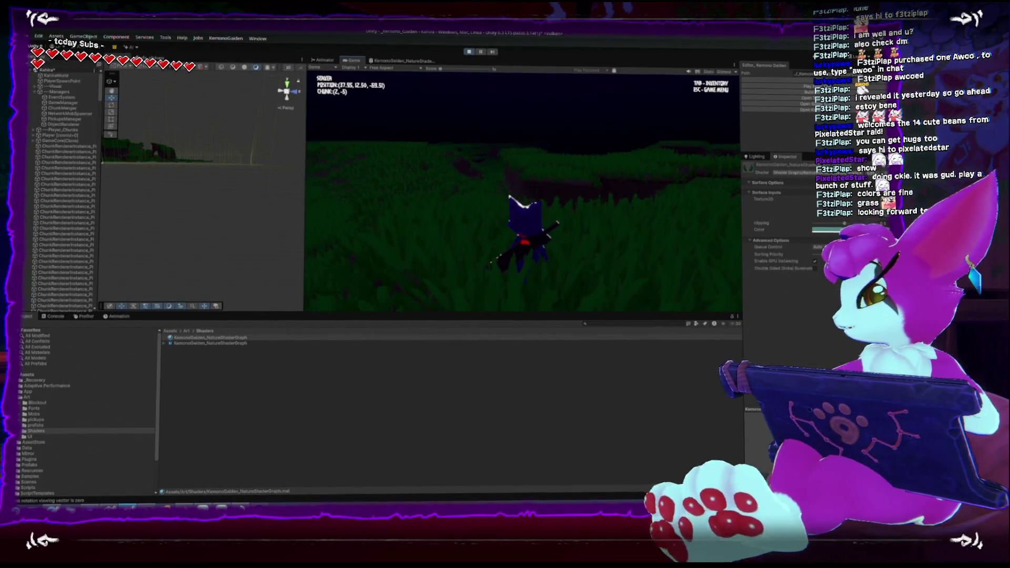
{"action": "key", "text": "w"}
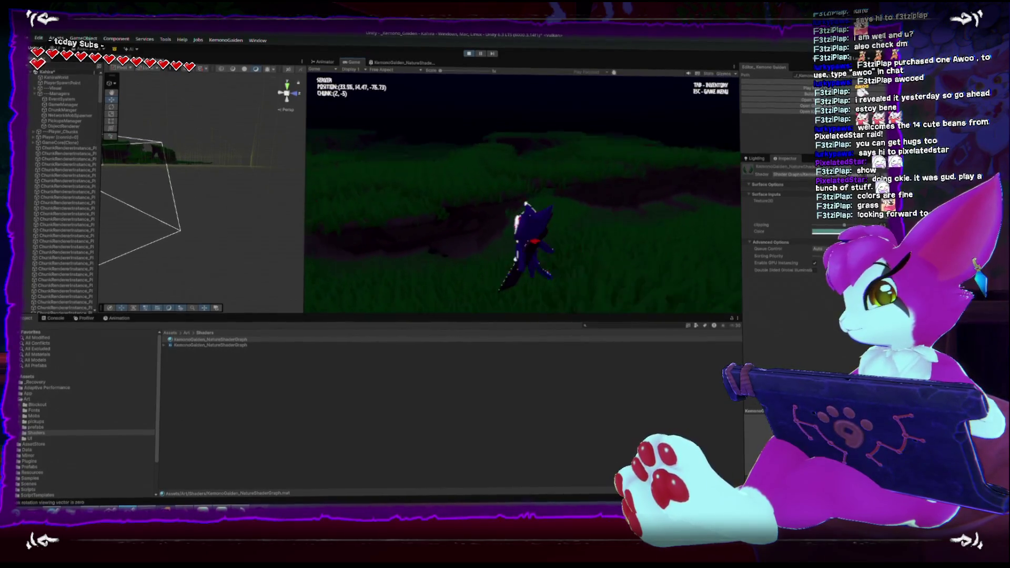
{"action": "key", "text": "w"}
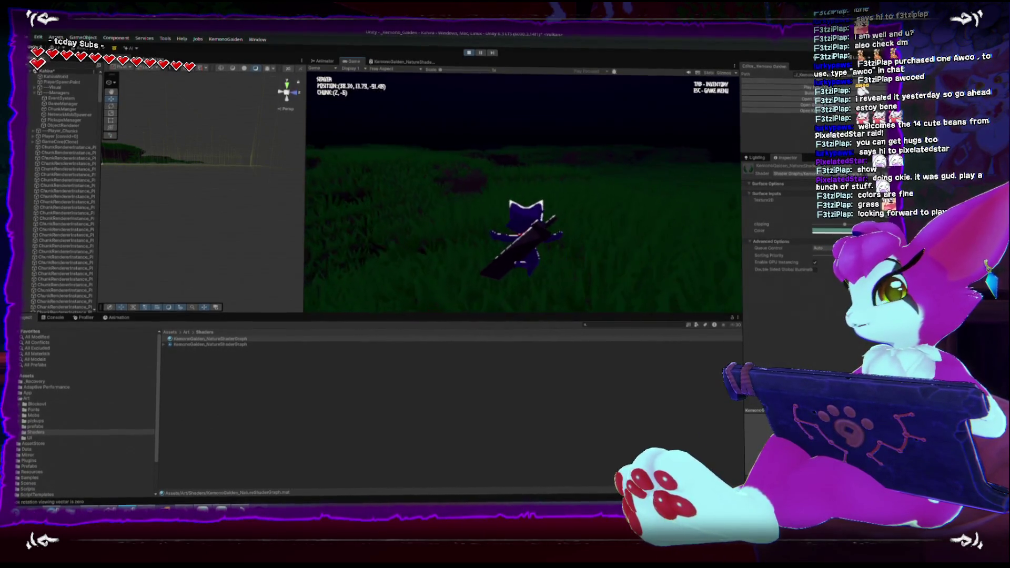
{"action": "key", "text": "w"}
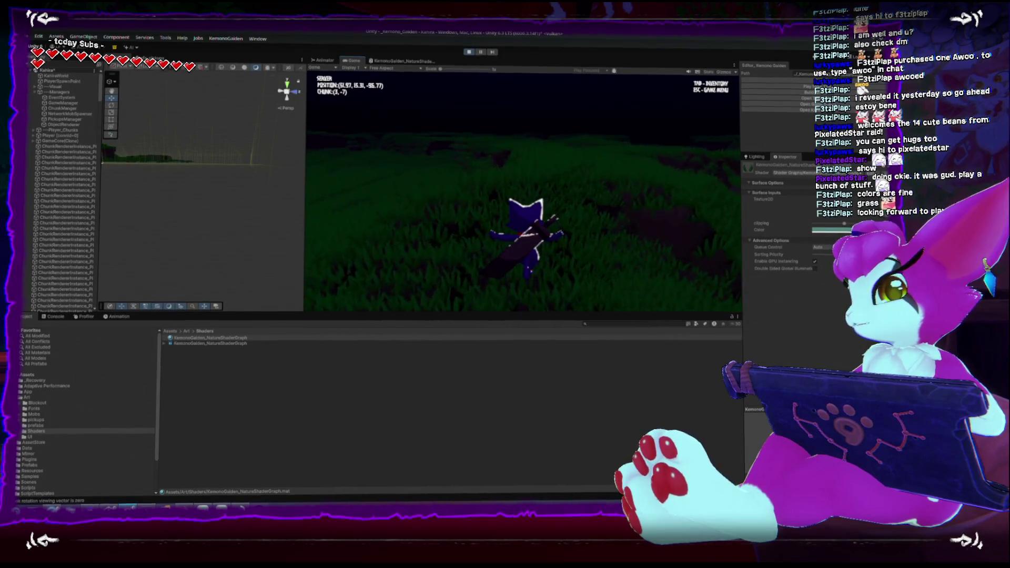
{"action": "key", "text": "w"}
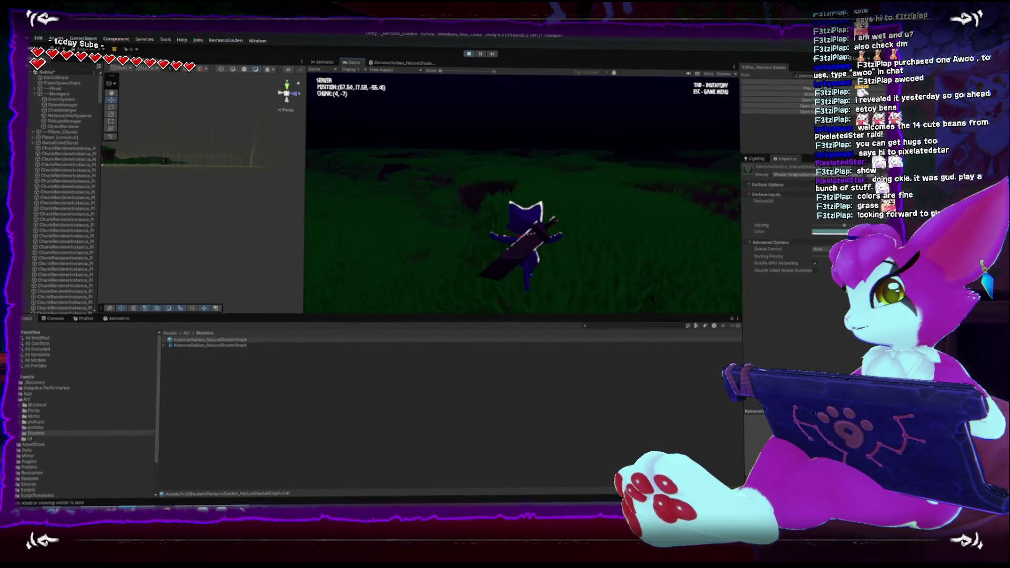
{"action": "key", "text": "w"}
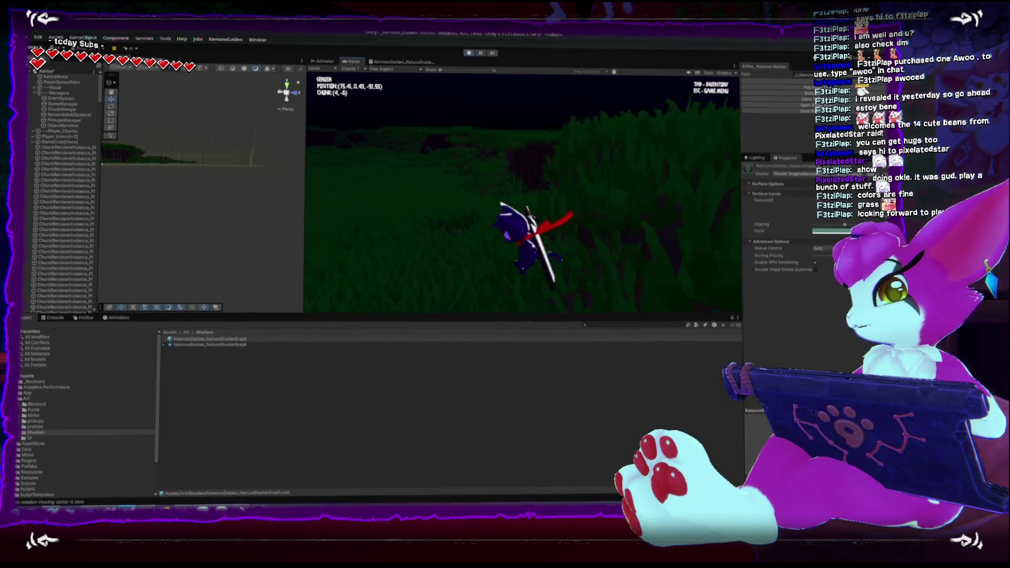
{"action": "key", "text": "Escape"}
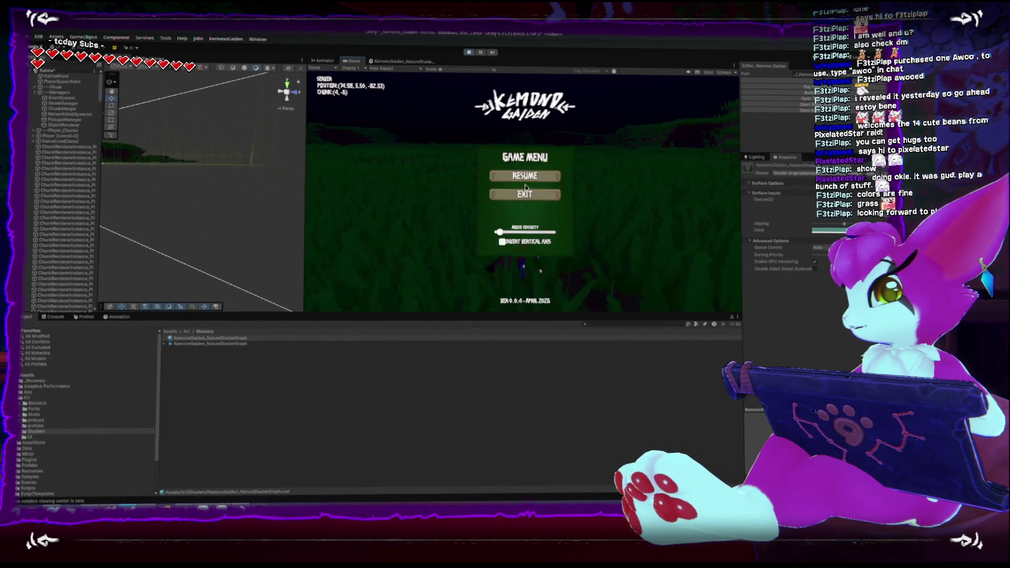
{"action": "left_click", "coordinate": [825, 231]}
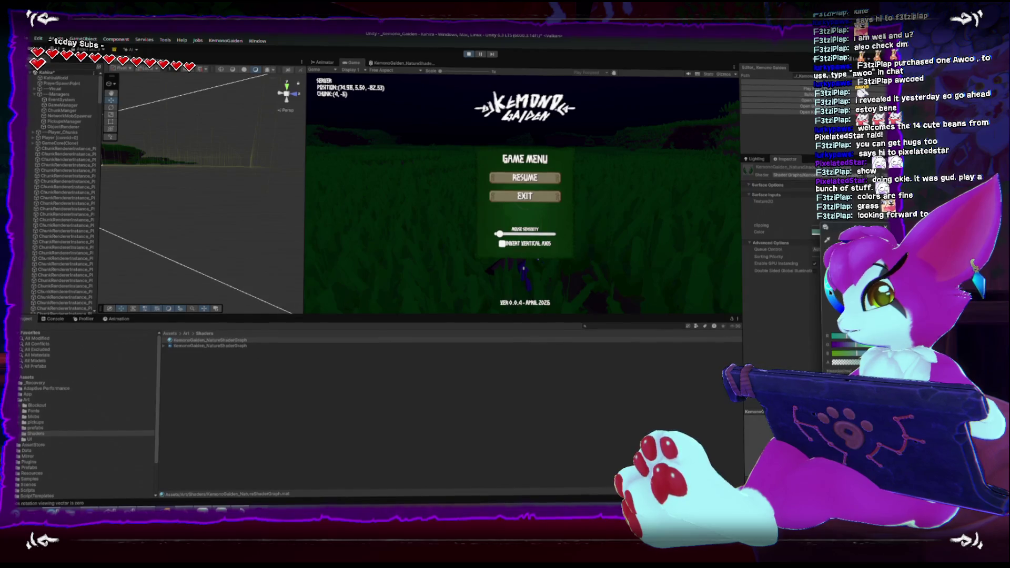
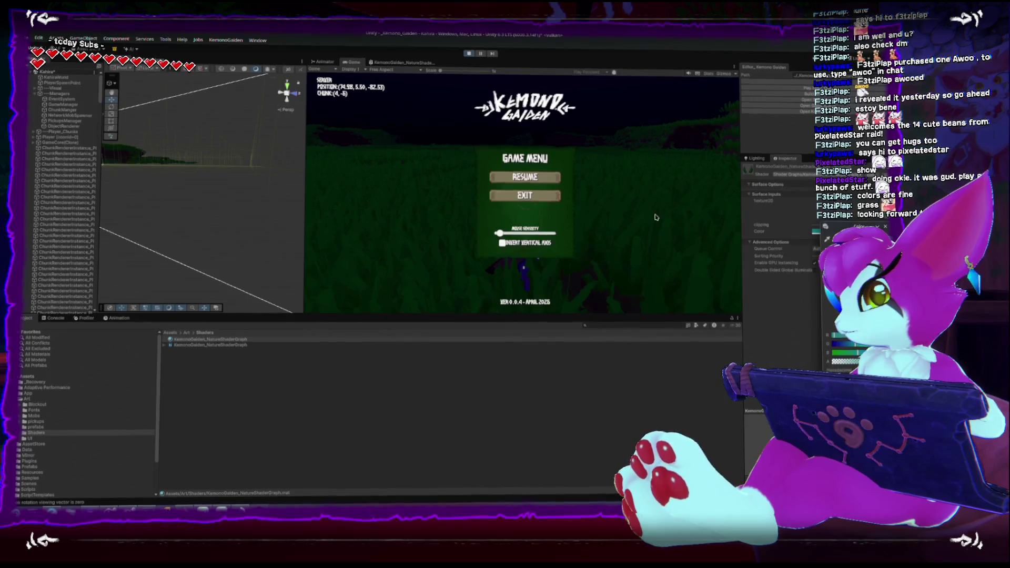
Dismiss the Kemono Gaiden Game Menu with Escape to resume play mode
{"action": "key", "text": "Escape"}
Run the character toward the hill and tree and across the grassy field
{"action": "key", "text": "w"}
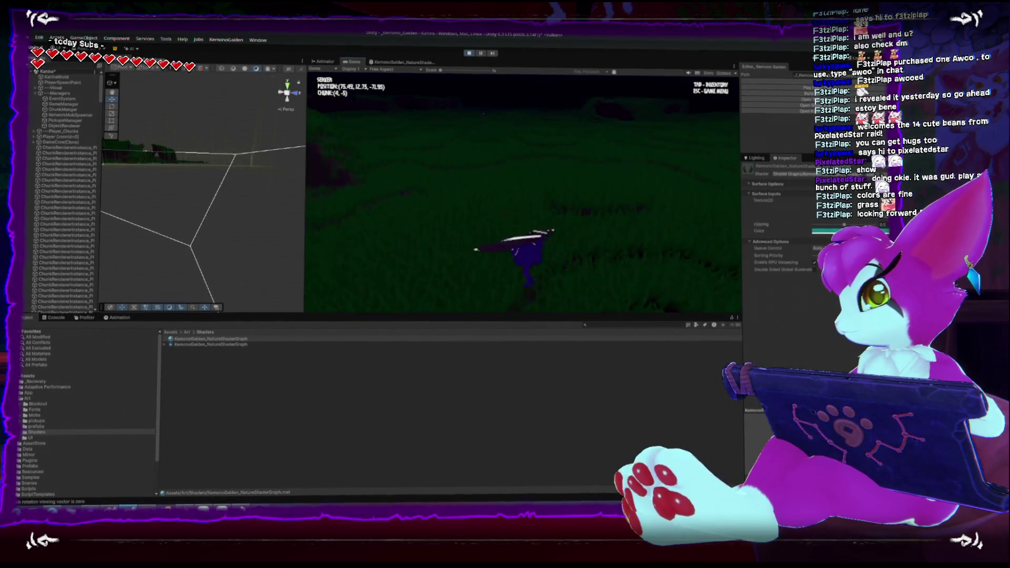
{"action": "key", "text": "w"}
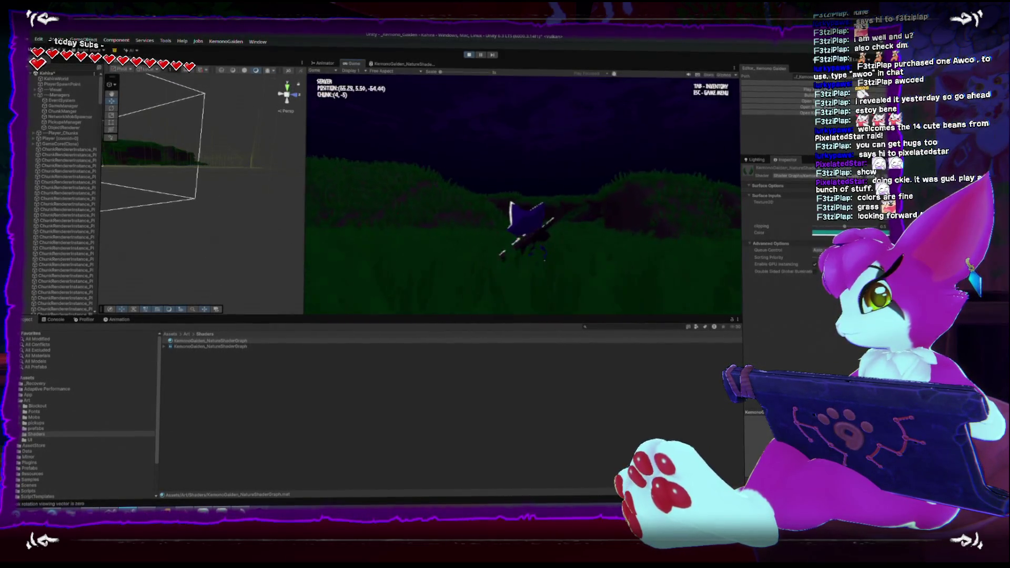
{"action": "key", "text": "w"}
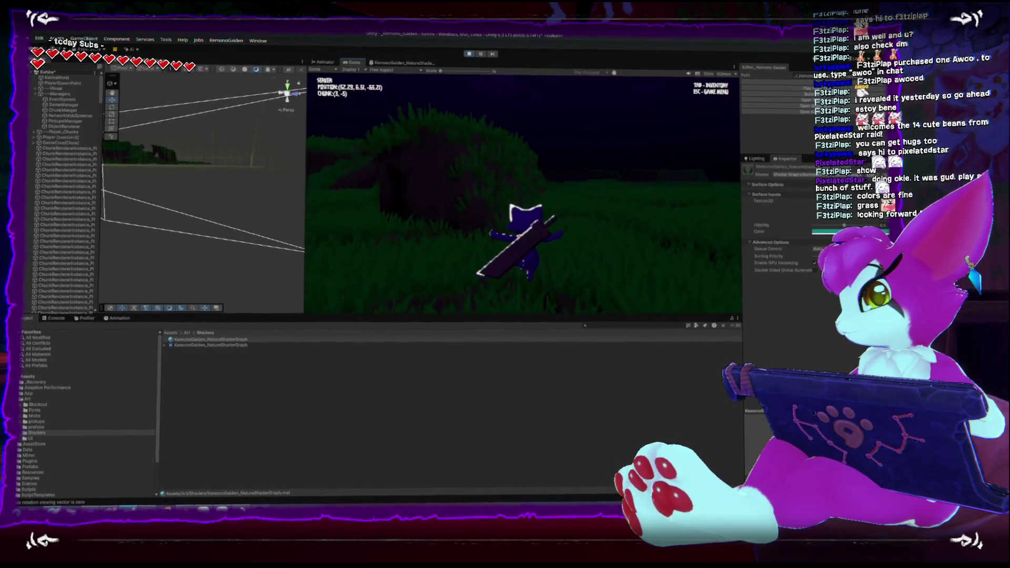
{"action": "key", "text": "w"}
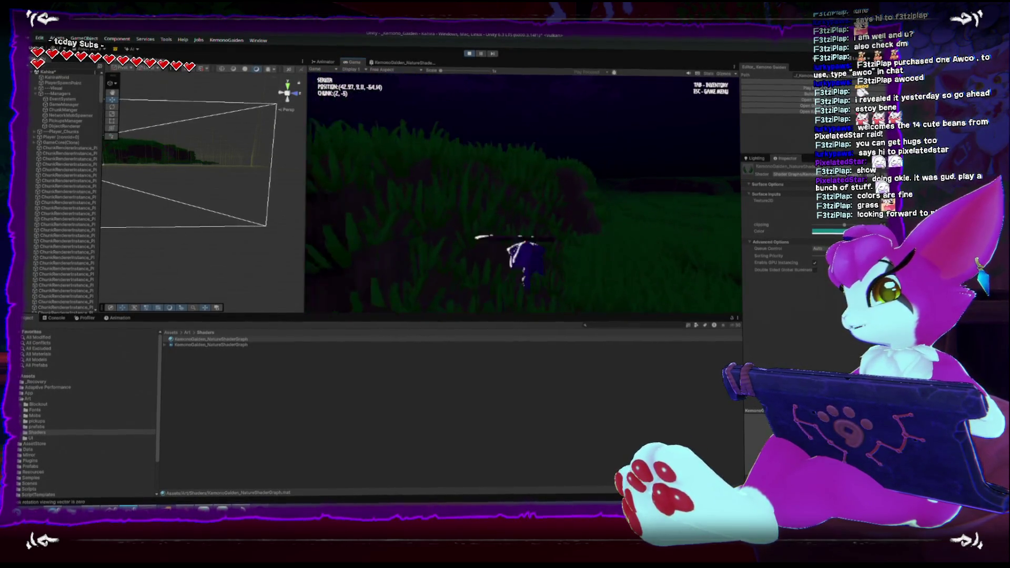
{"action": "key", "text": "w"}
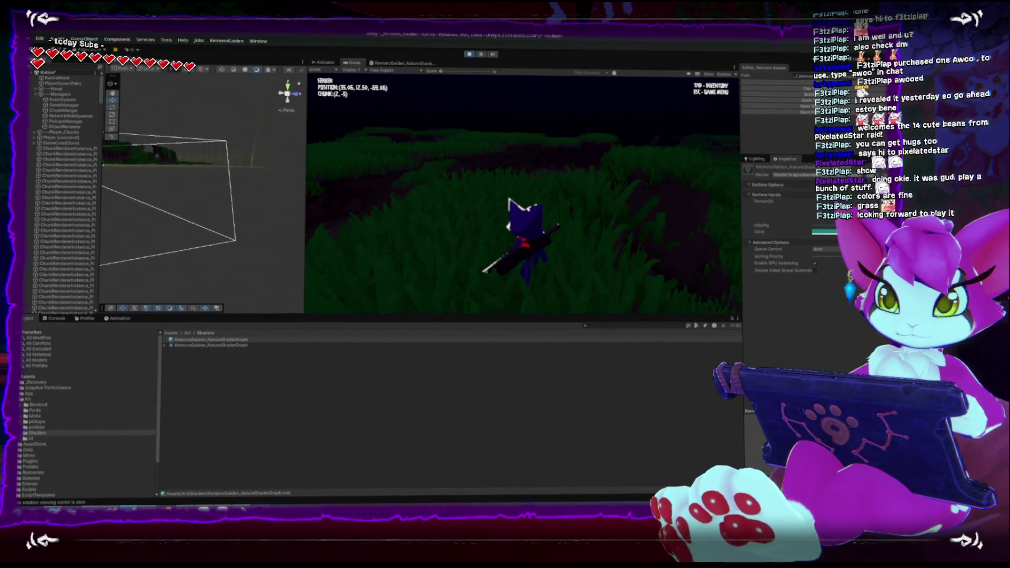
{"action": "key", "text": "w"}
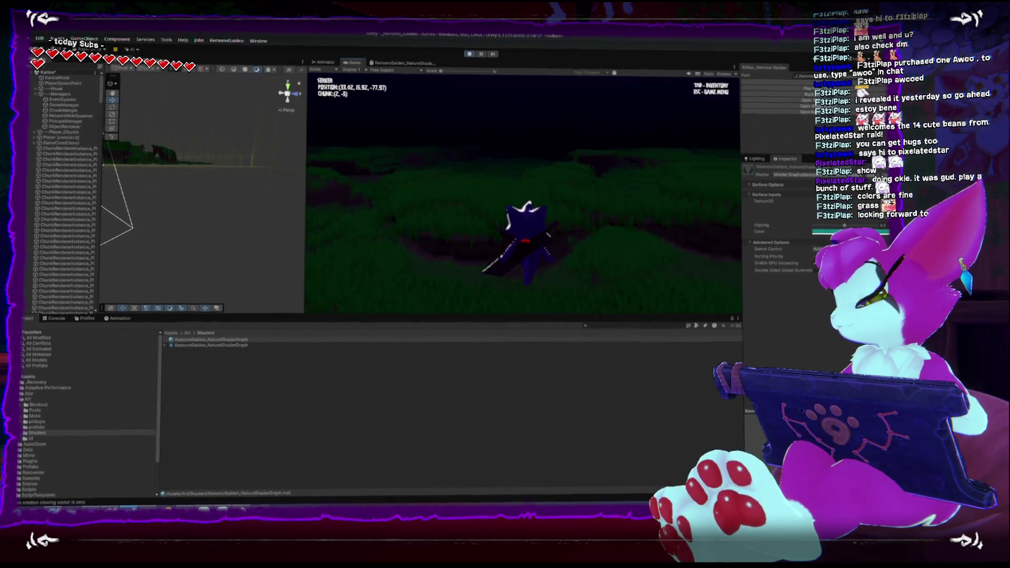
{"action": "key", "text": "w"}
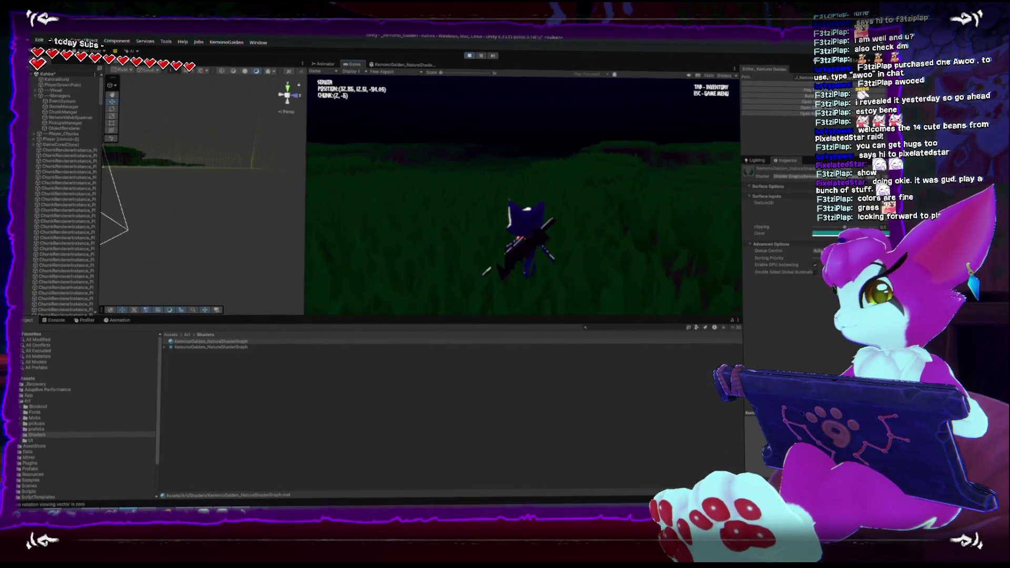
{"action": "key", "text": "w"}
{"action": "key", "text": "w"}
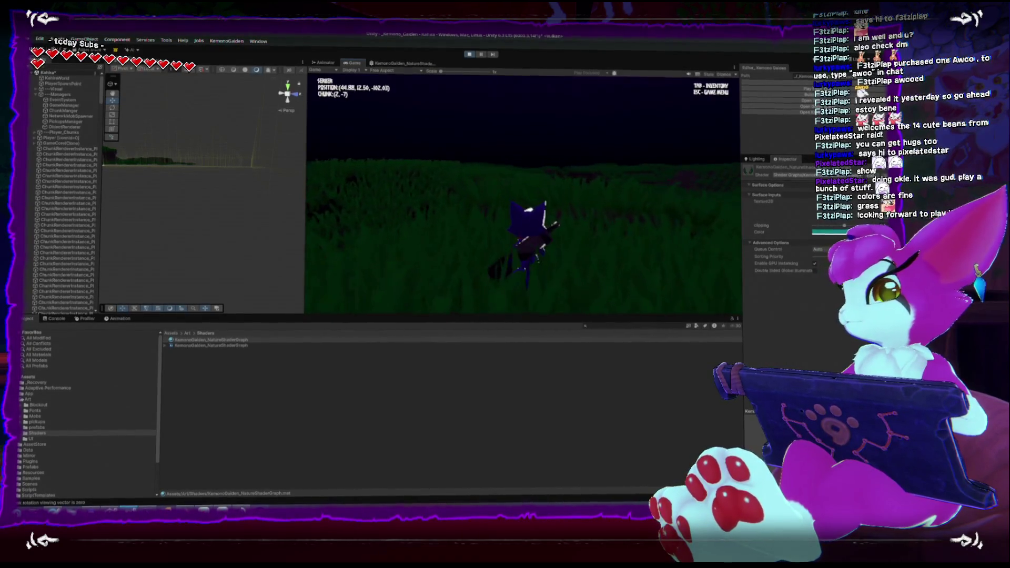
{"action": "key", "text": "w"}
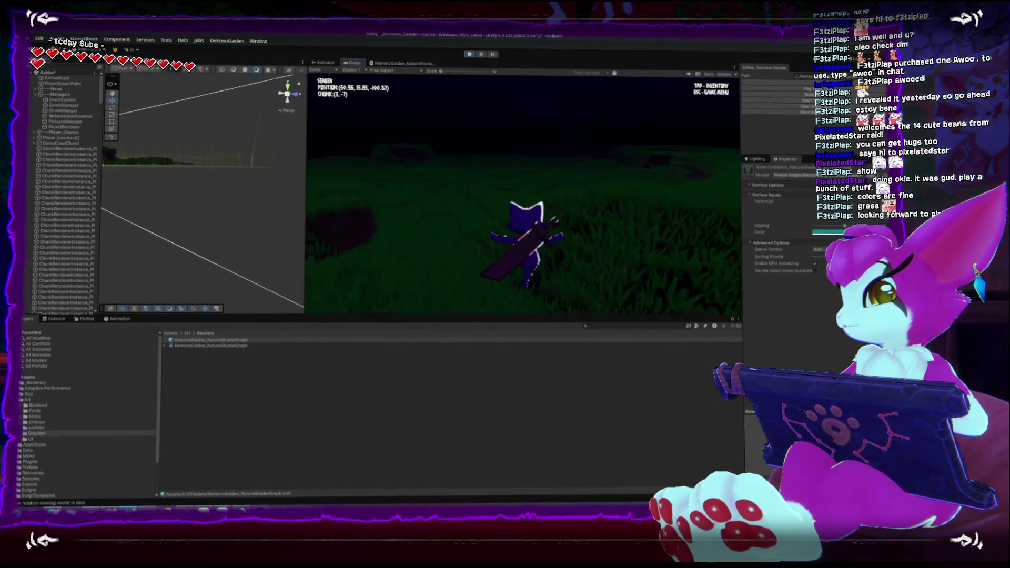
{"action": "key", "text": "w"}
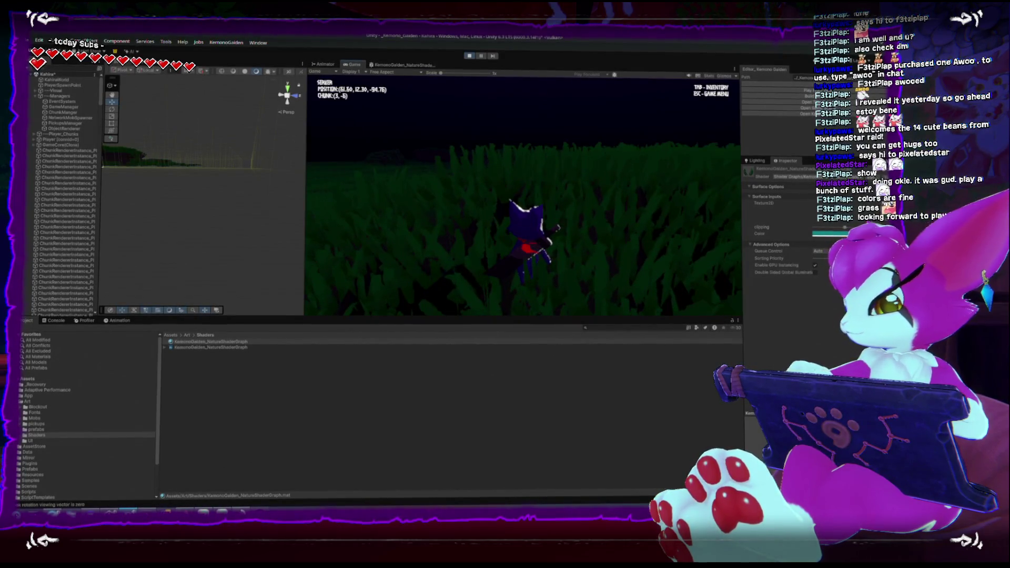
{"action": "key", "text": "w"}
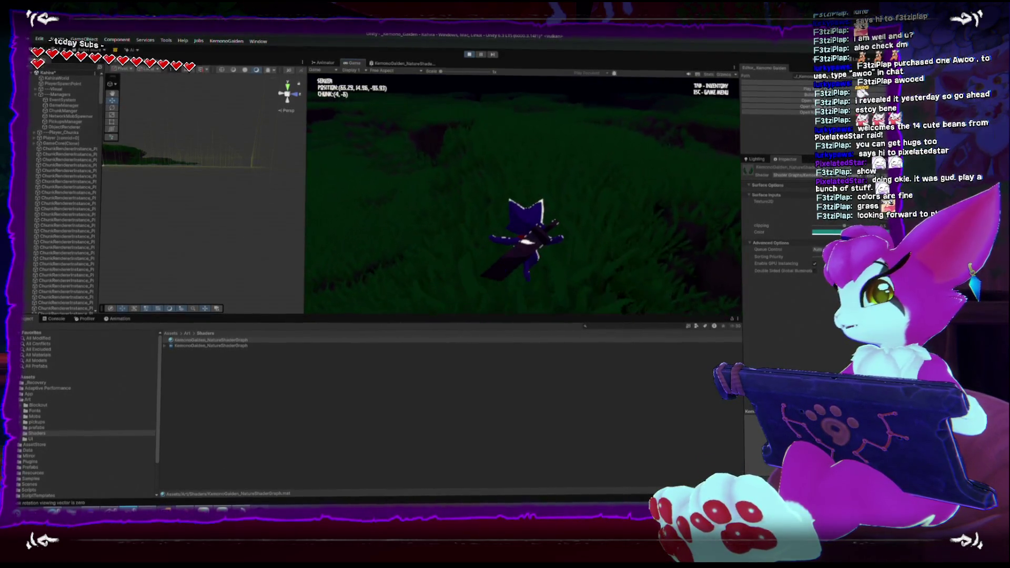
{"action": "key", "text": "w"}
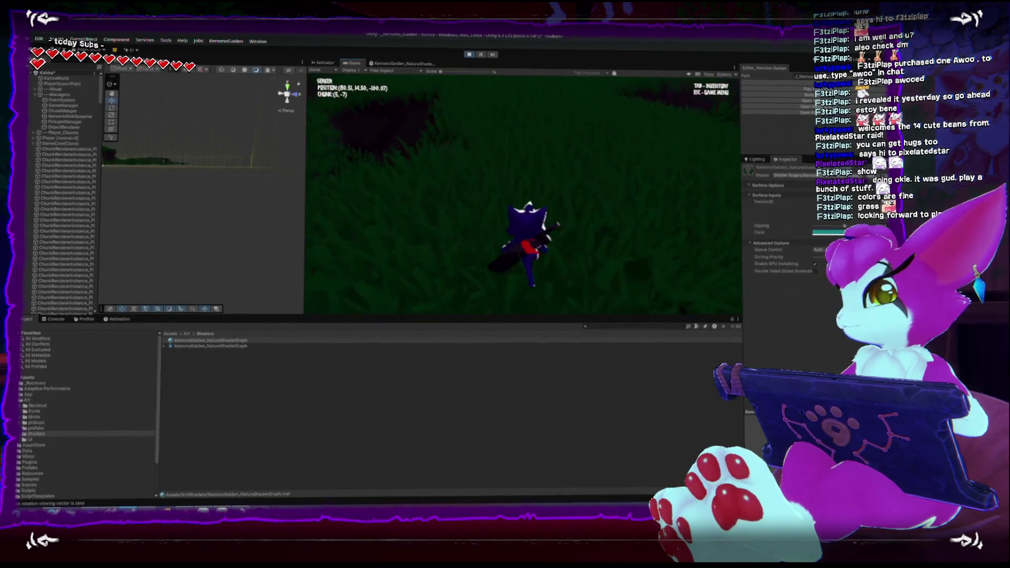
{"action": "key", "text": "w"}
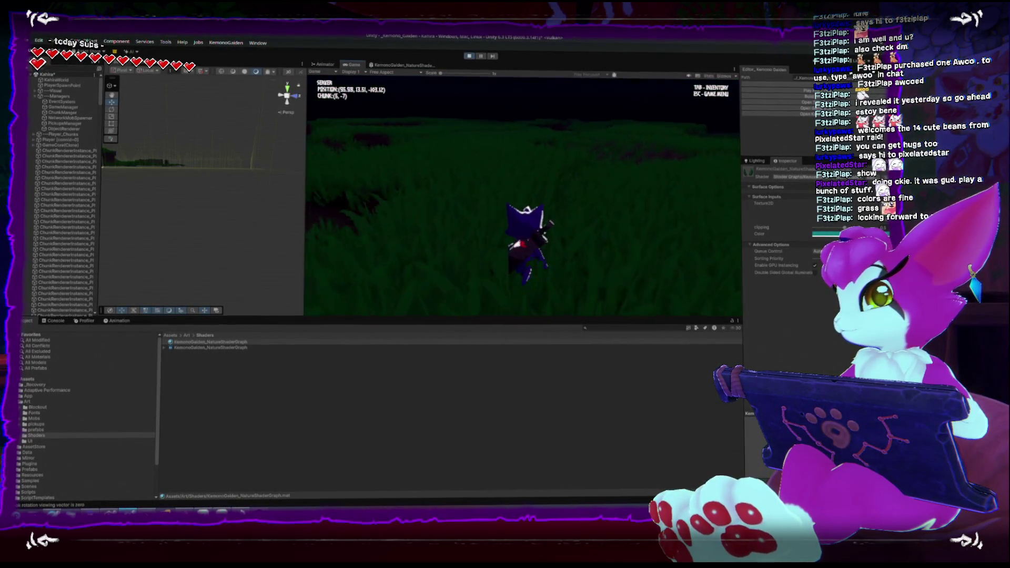
{"action": "key", "text": "w"}
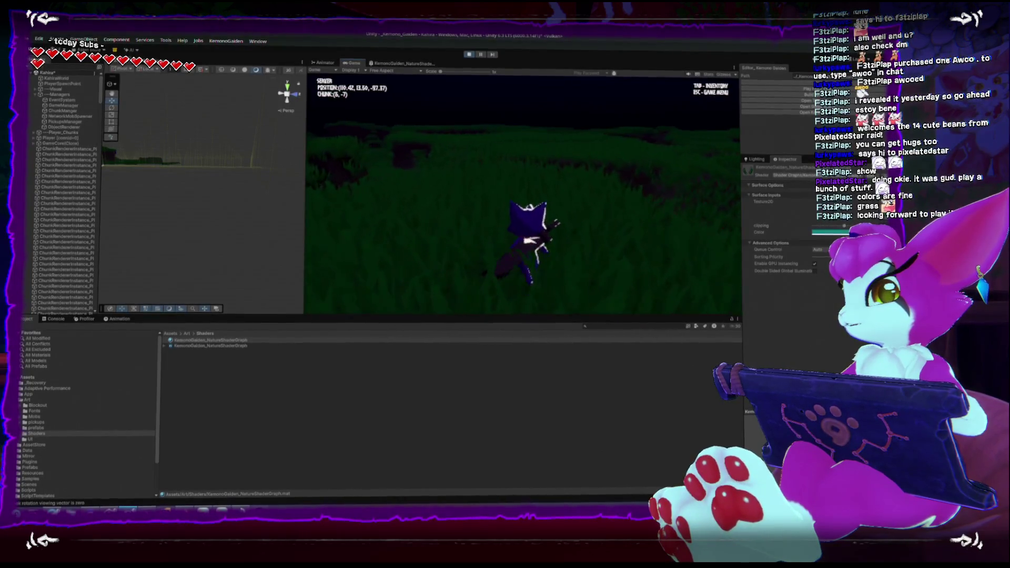
{"action": "key", "text": "w"}
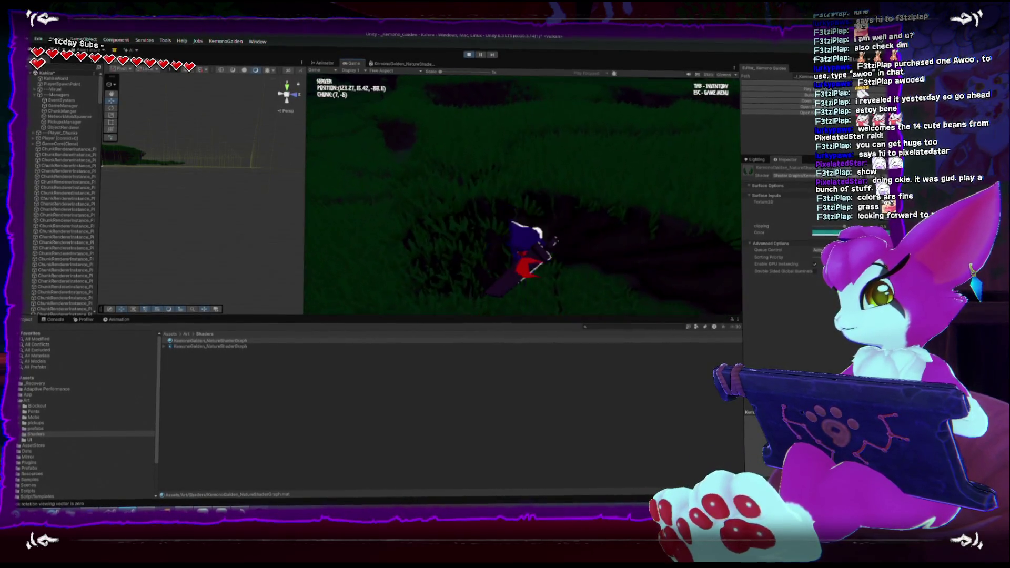
{"action": "key", "text": "w"}
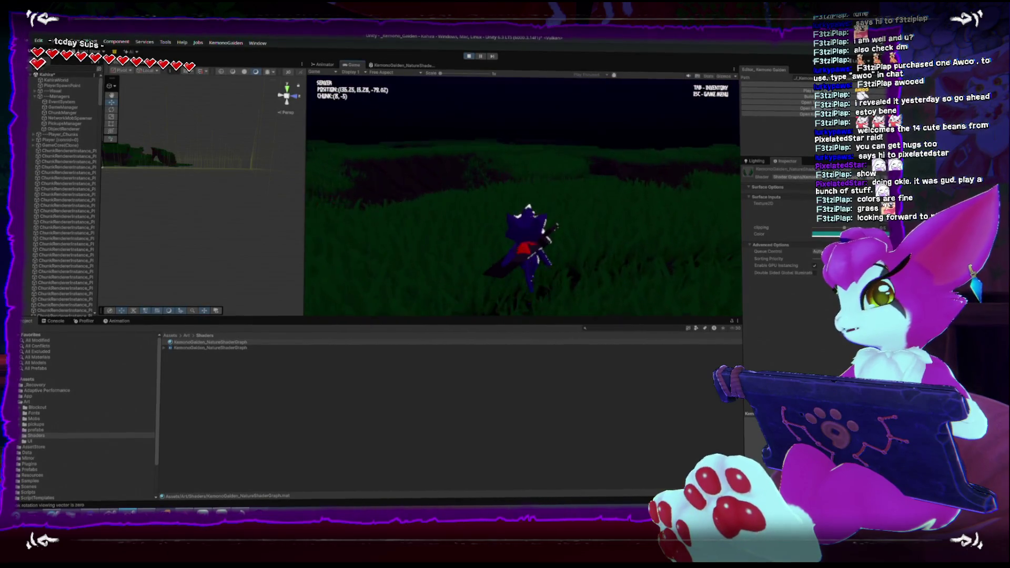
{"action": "key", "text": "w"}
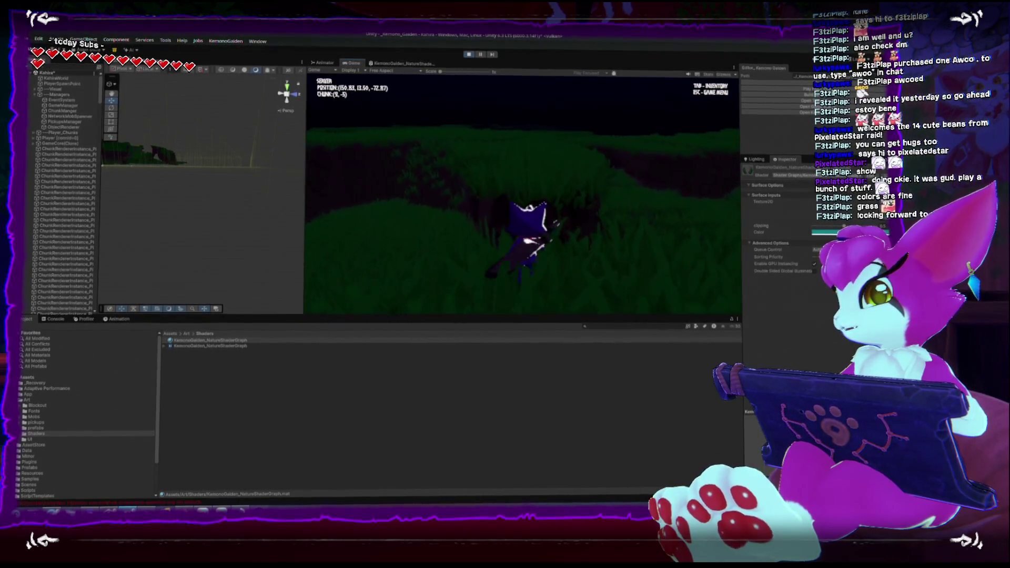
{"action": "key", "text": "w"}
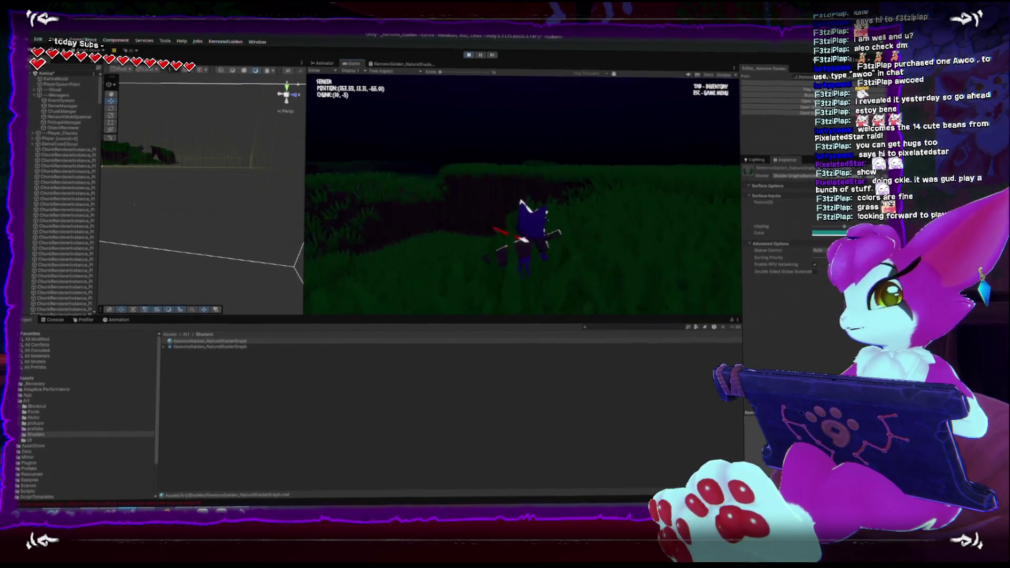
{"action": "key", "text": "w"}
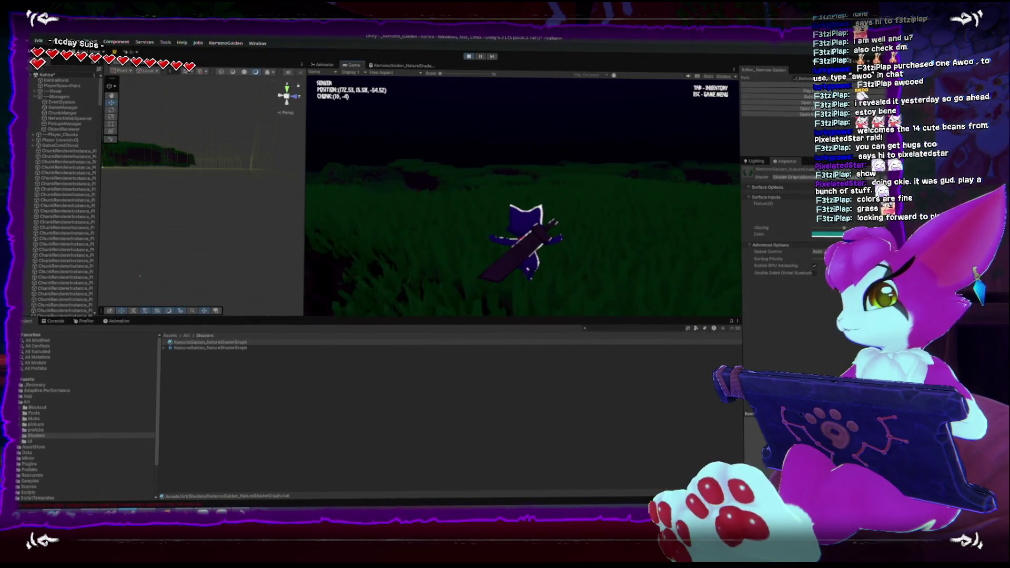
{"action": "key", "text": "w"}
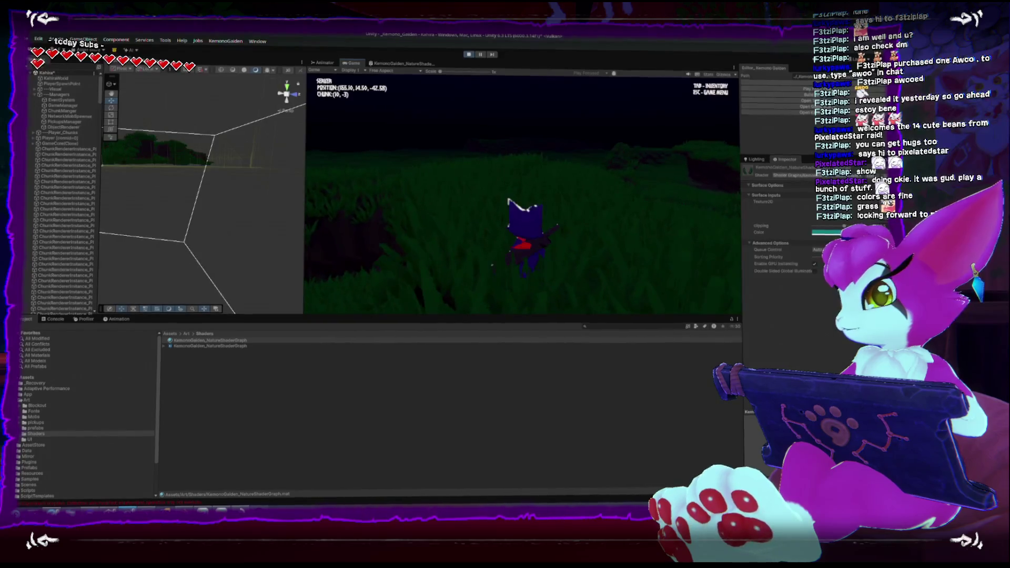
Open and close the in-game Game Menu twice while continuing to run
{"action": "key", "text": "Escape"}
{"action": "key", "text": "Escape"}
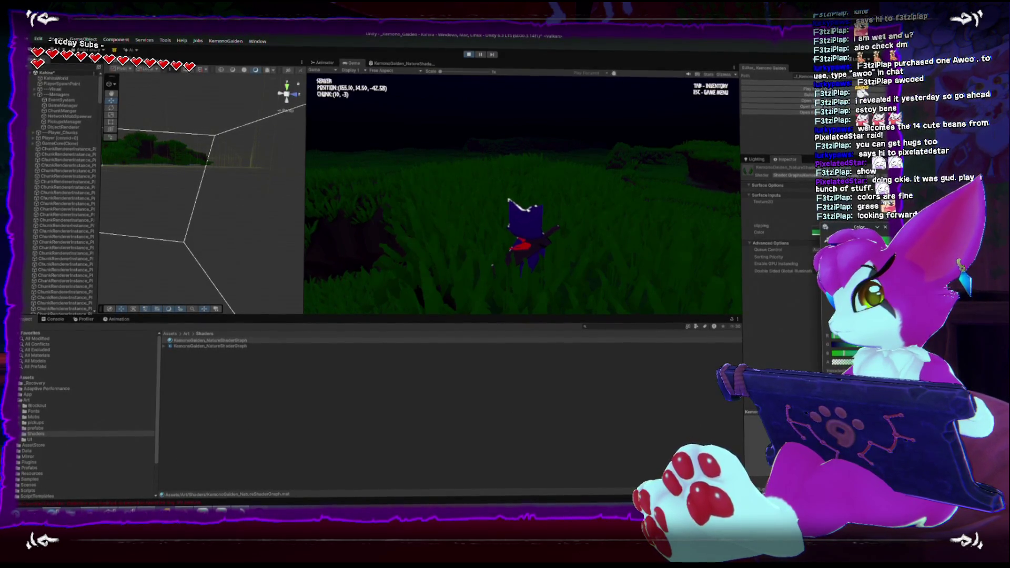
{"action": "key", "text": "Escape"}
{"action": "key", "text": "Escape"}
{"action": "key", "text": "w"}
{"action": "key", "text": "w"}
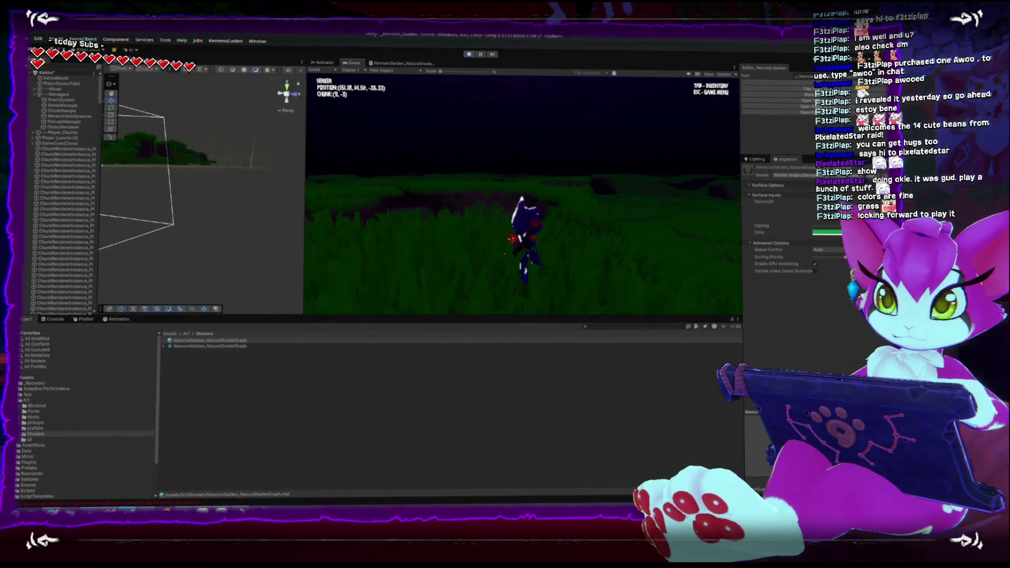
{"action": "key", "text": "Escape"}
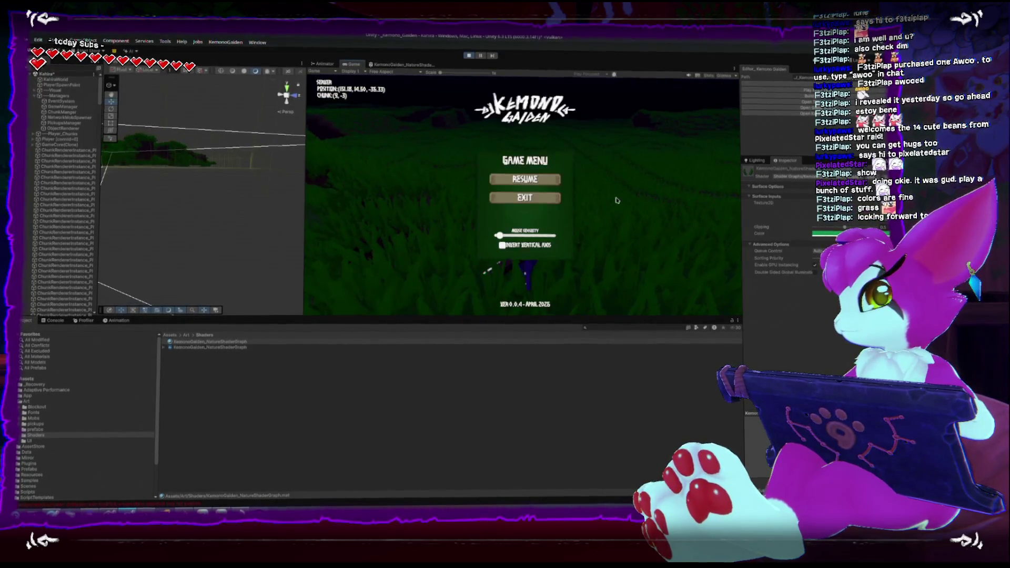
{"action": "key", "text": "Escape"}
Walk the character through the grass into neighbouring chunks, turning with S and A
{"action": "key", "text": "w"}
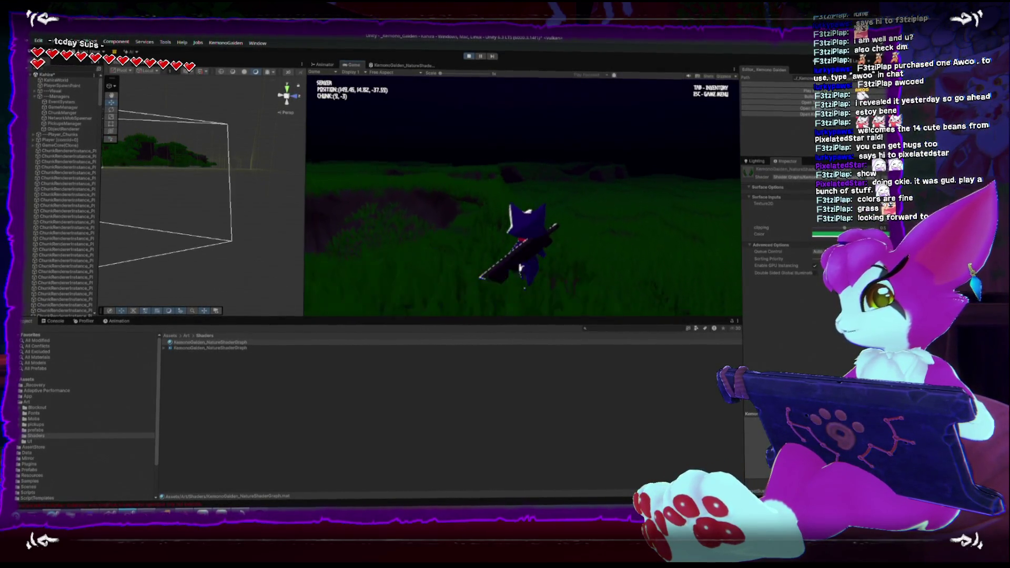
{"action": "key", "text": "w"}
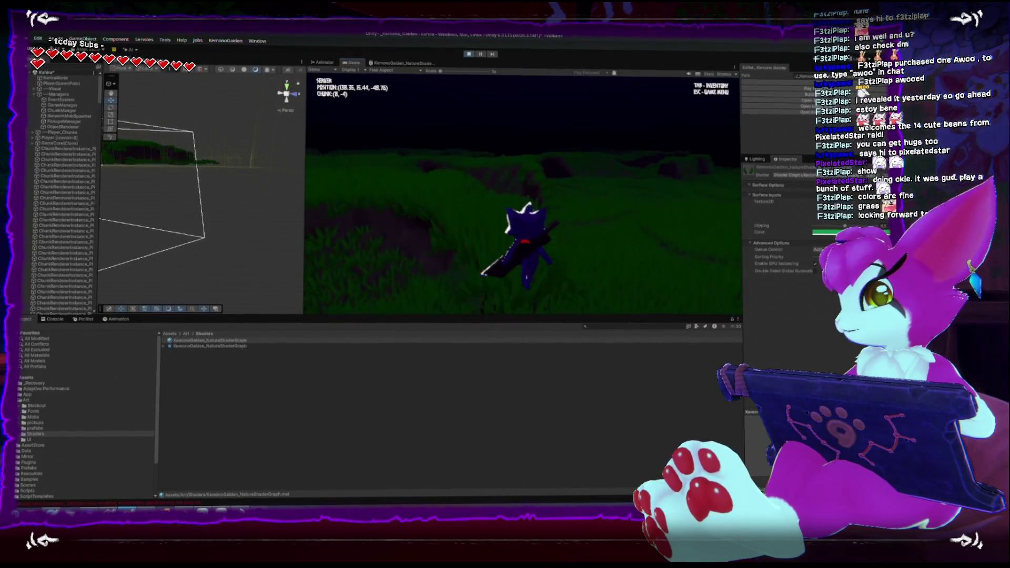
{"action": "key", "text": "w"}
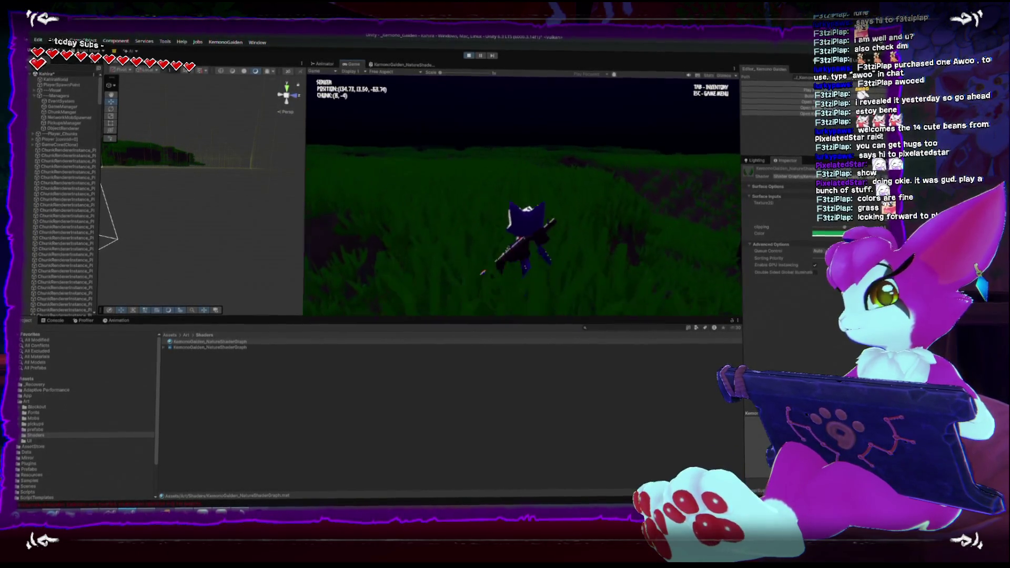
{"action": "key", "text": "w"}
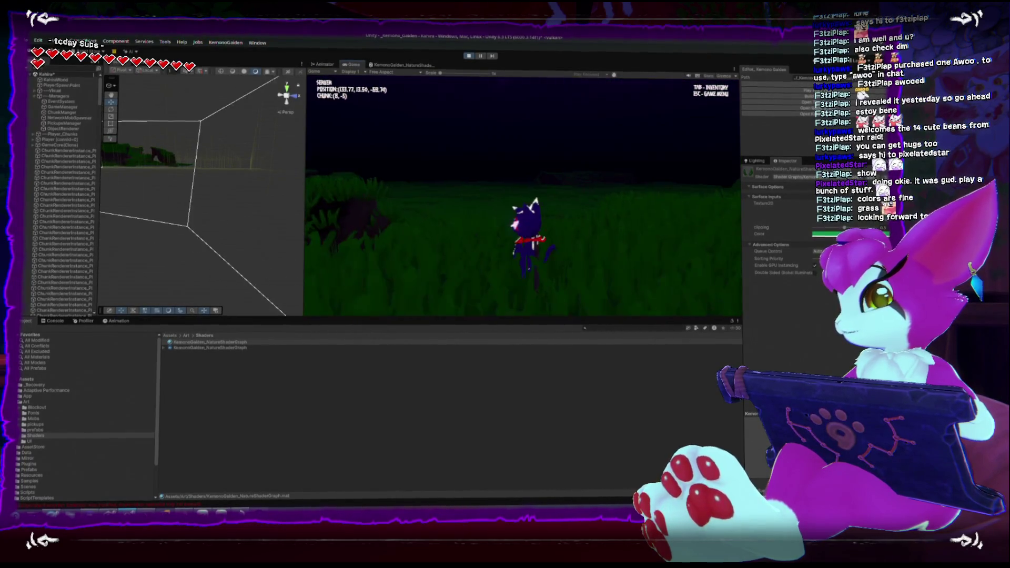
{"action": "key", "text": "w"}
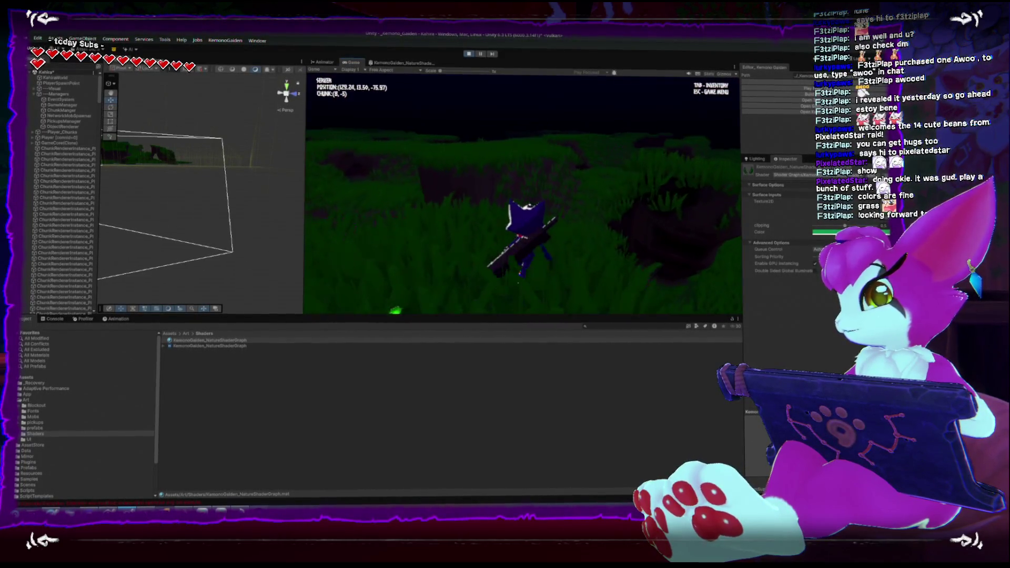
{"action": "key", "text": "w"}
{"action": "key", "text": "w"}
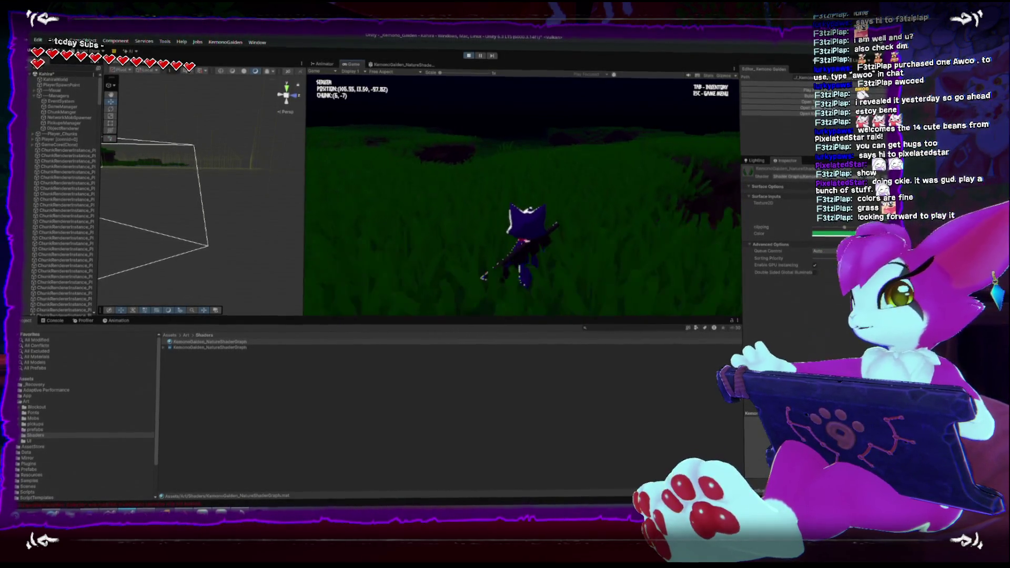
{"action": "key", "text": "w"}
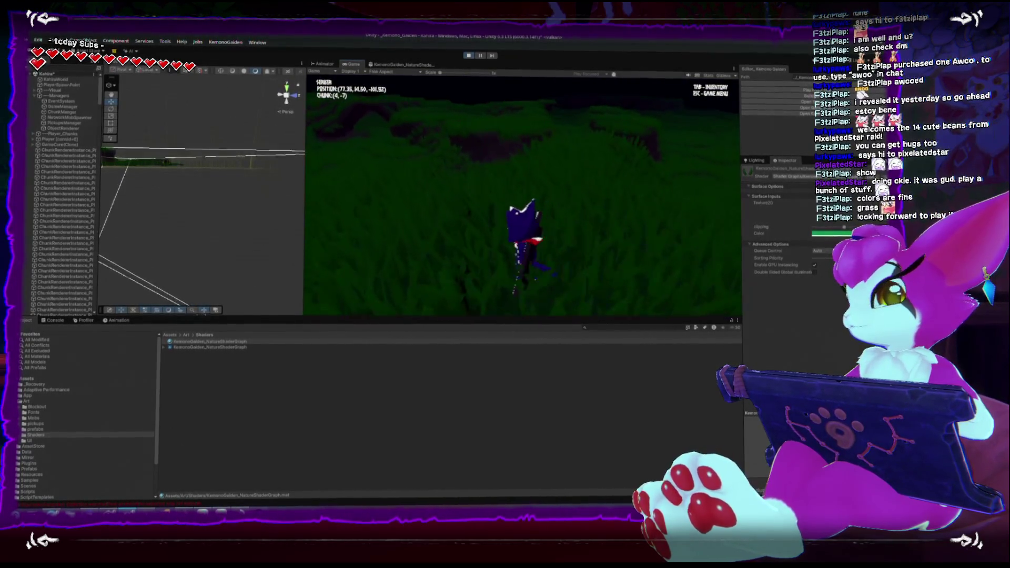
{"action": "key", "text": "w"}
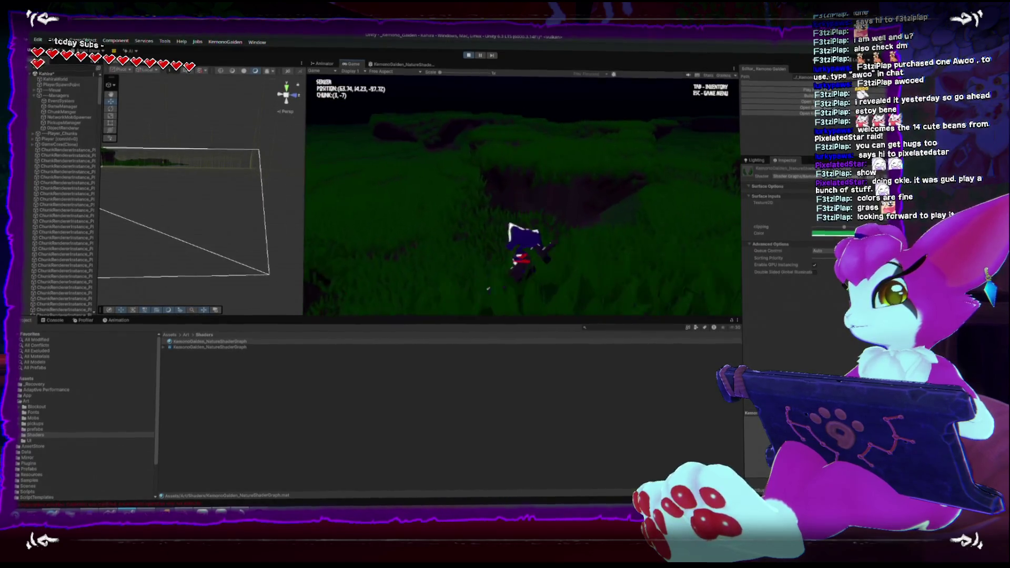
{"action": "key", "text": "w"}
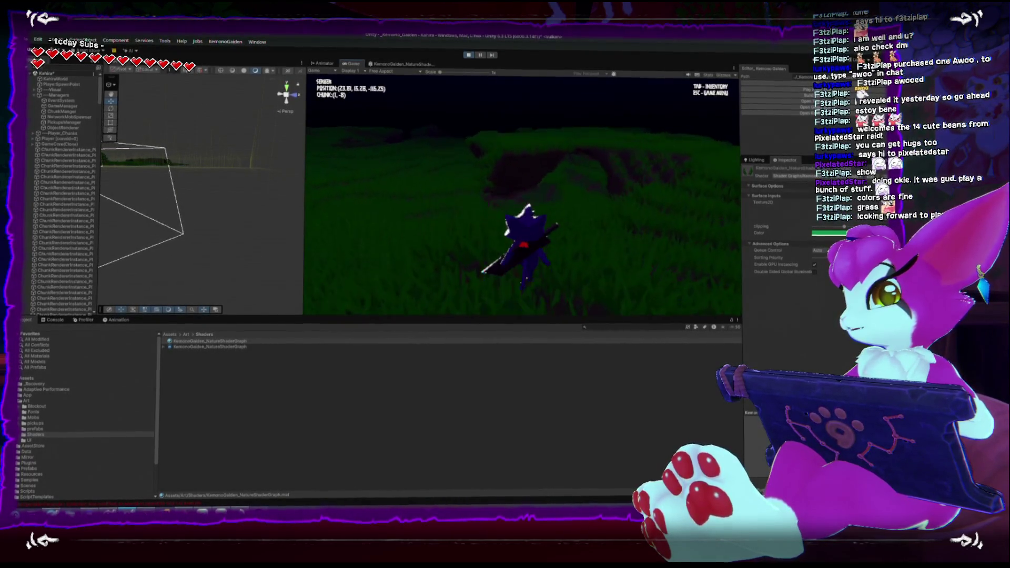
{"action": "key", "text": "w"}
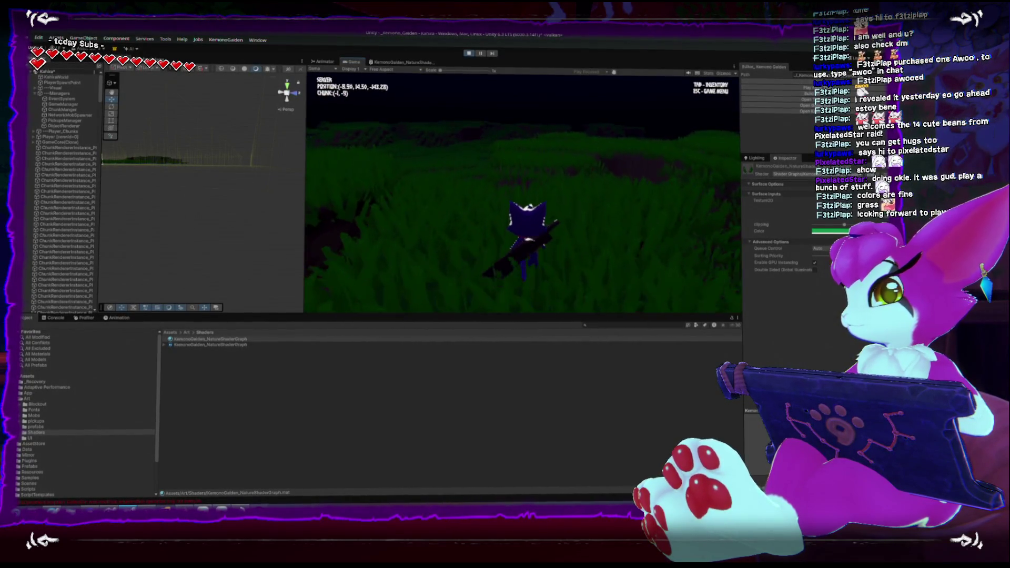
{"action": "key", "text": "w"}
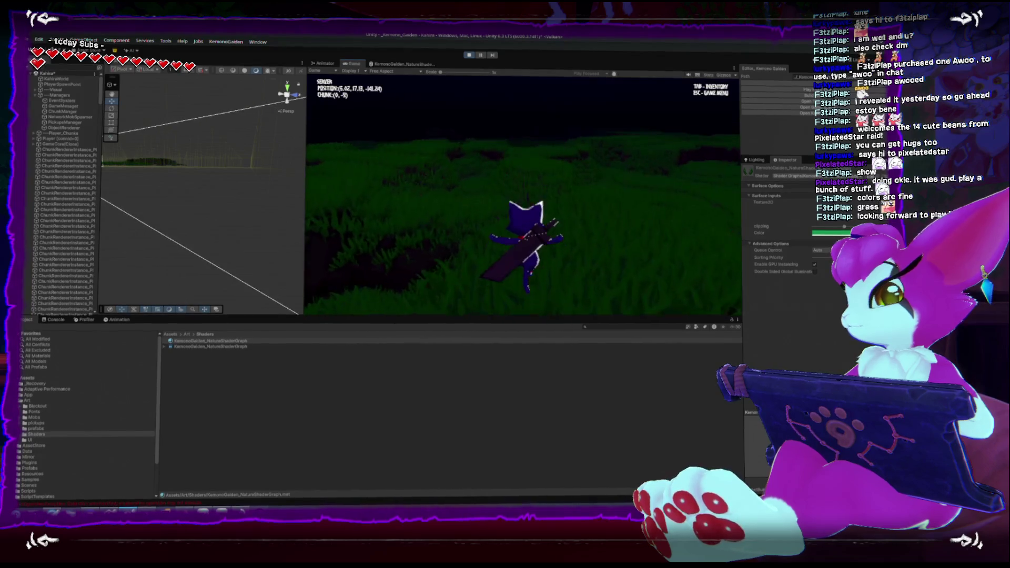
{"action": "key", "text": "s"}
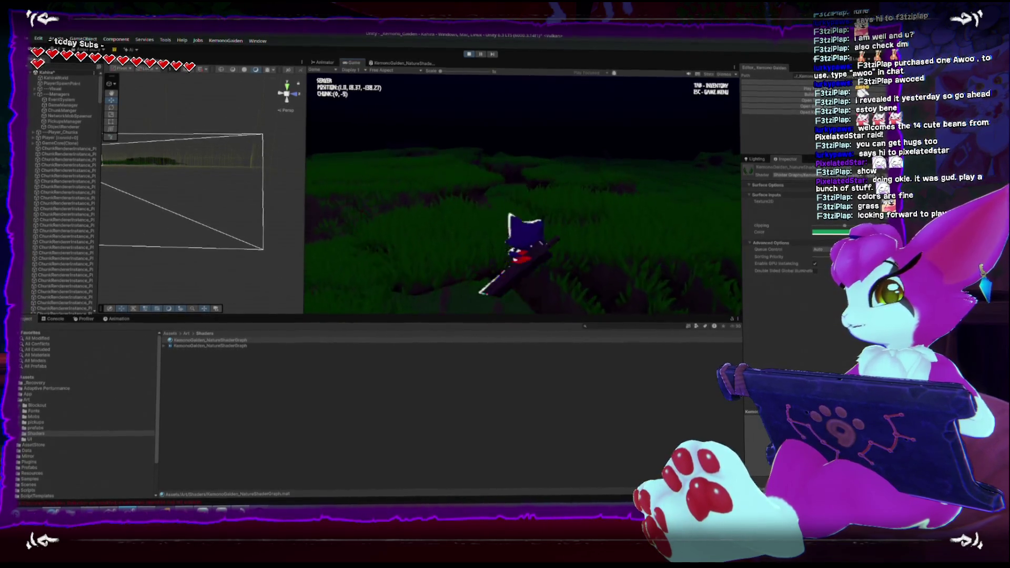
{"action": "key", "text": "a"}
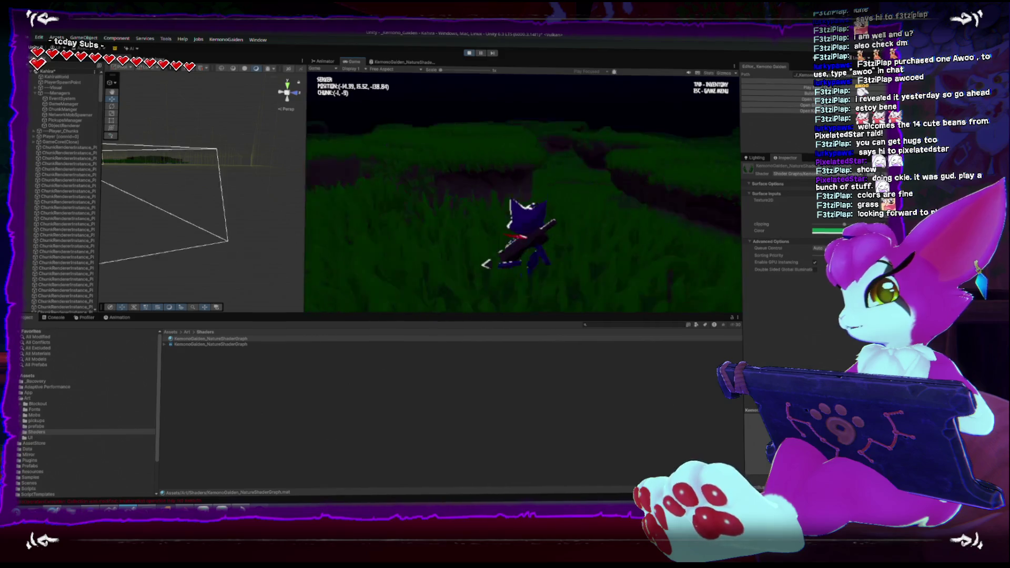
{"action": "key", "text": "w"}
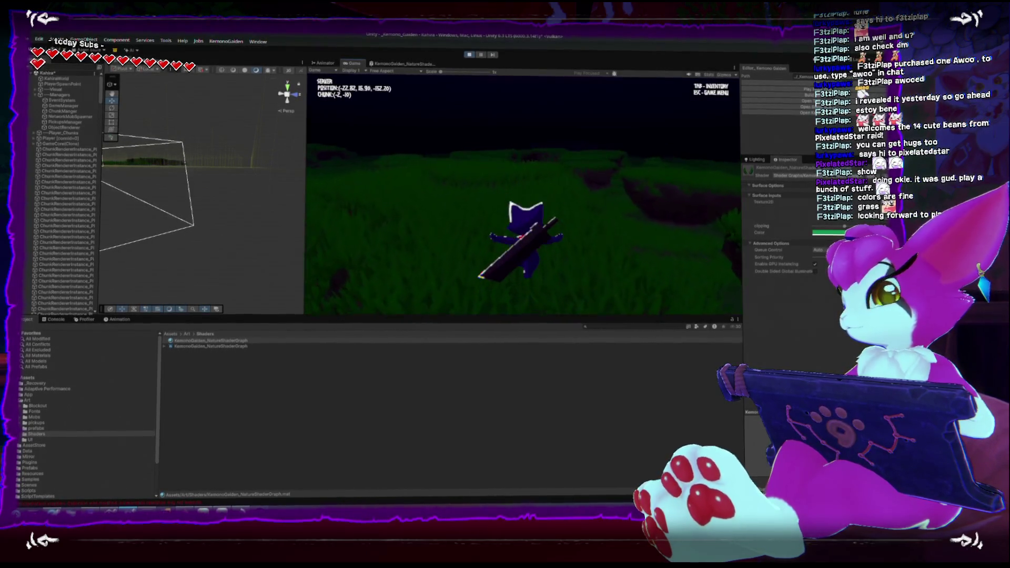
{"action": "key", "text": "w"}
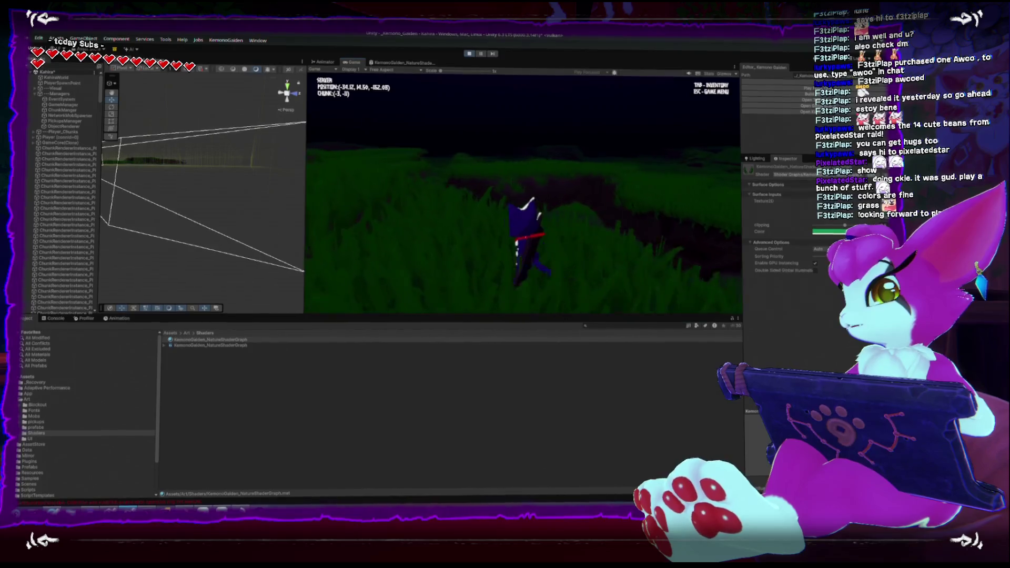
Toggle the pause menu, walk a little further, then reopen it and stop play mode
{"action": "key", "text": "w"}
{"action": "key", "text": "Escape"}
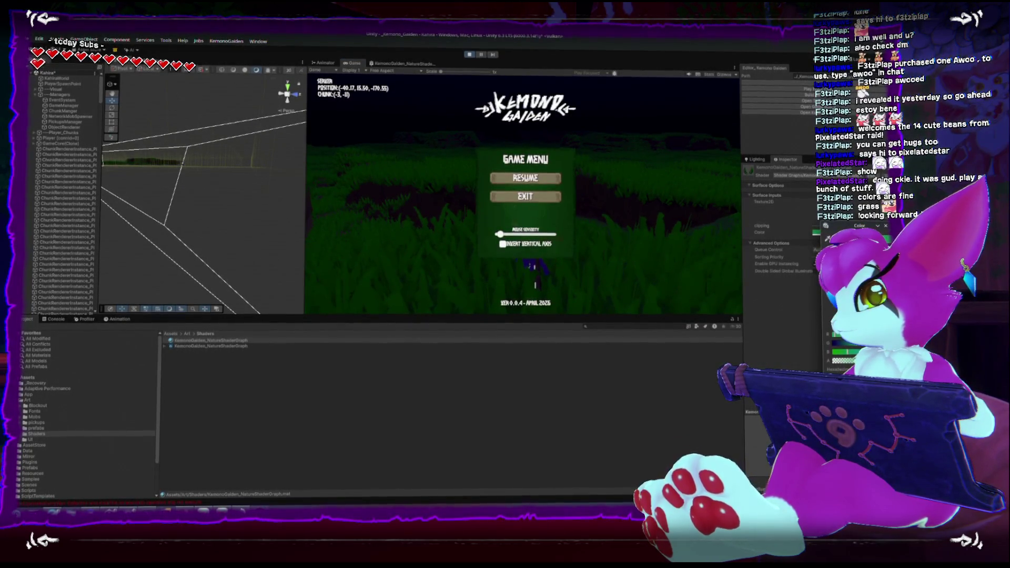
{"action": "key", "text": "Escape"}
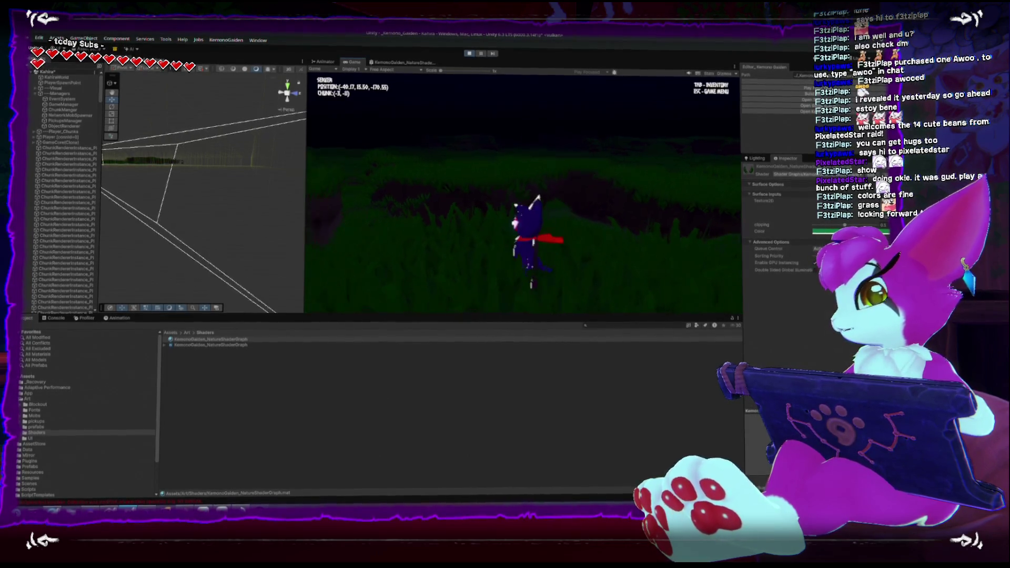
{"action": "key", "text": "w"}
{"action": "key", "text": "w"}
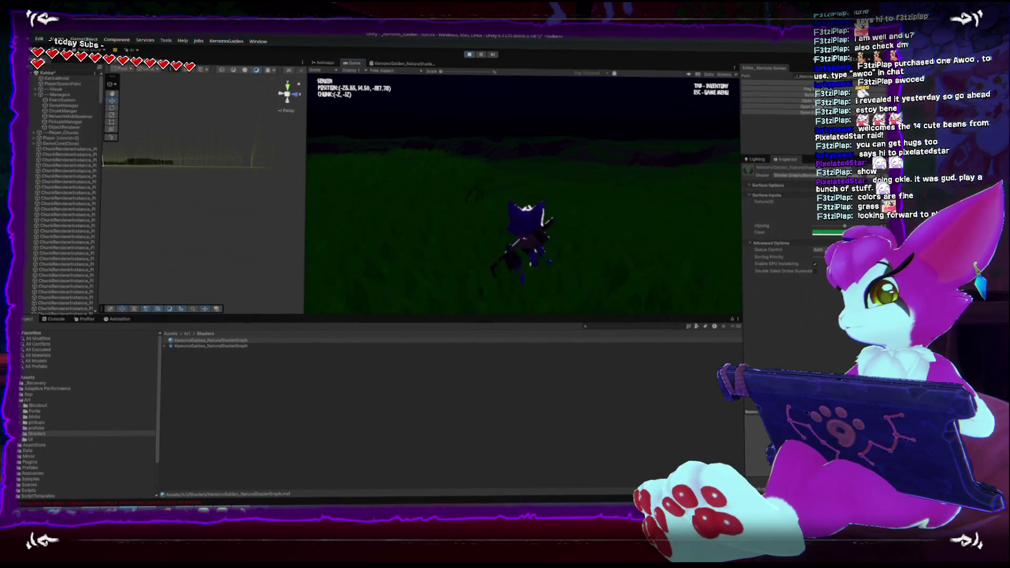
{"action": "key", "text": "w"}
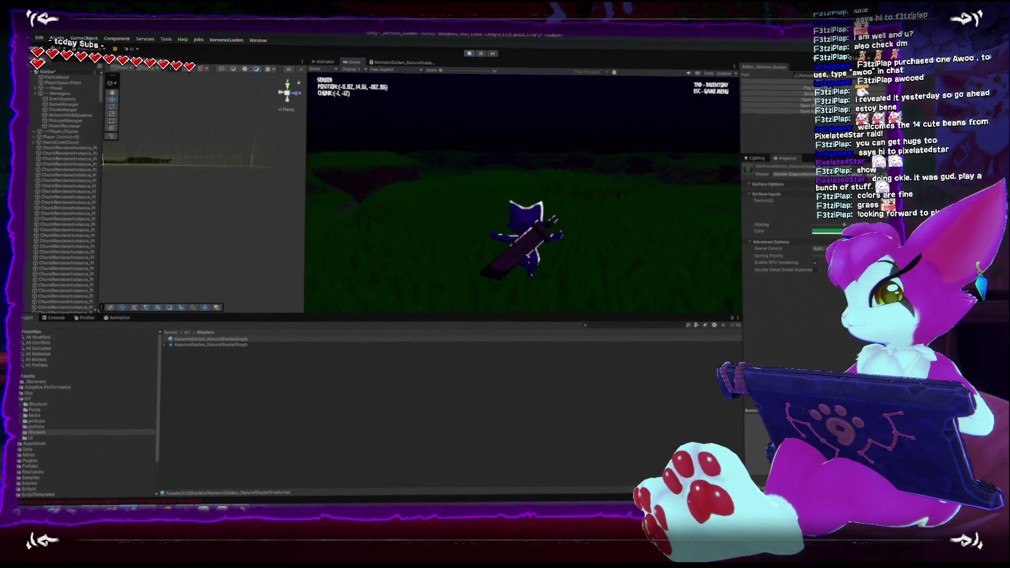
{"action": "key", "text": "w"}
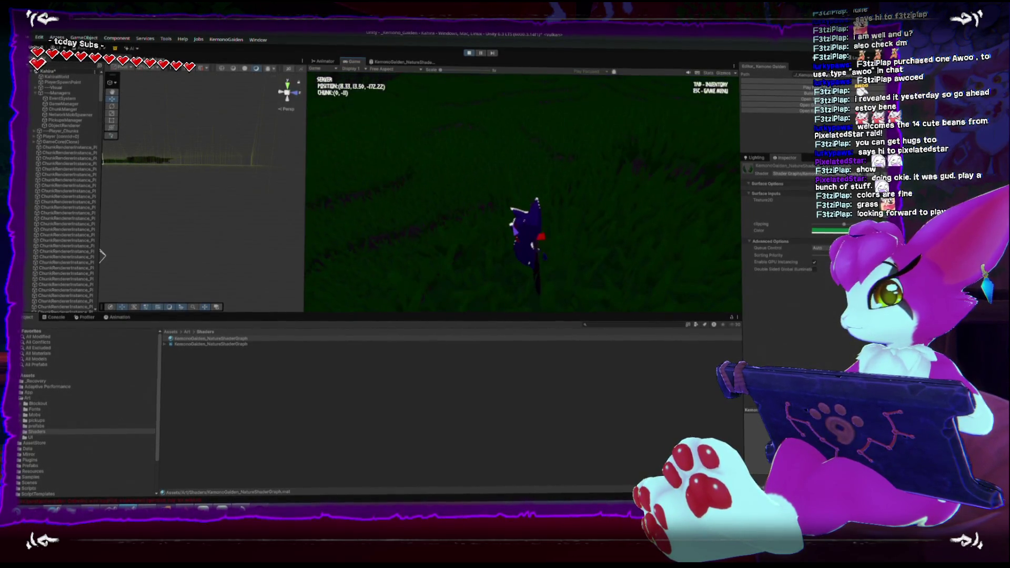
{"action": "key", "text": "Escape"}
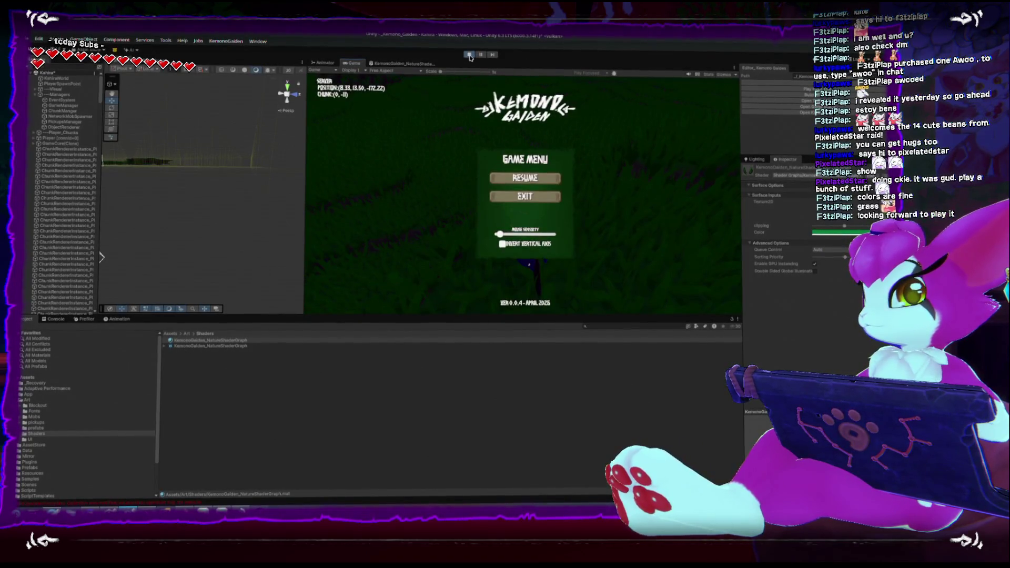
{"action": "left_click", "coordinate": [468, 55]}
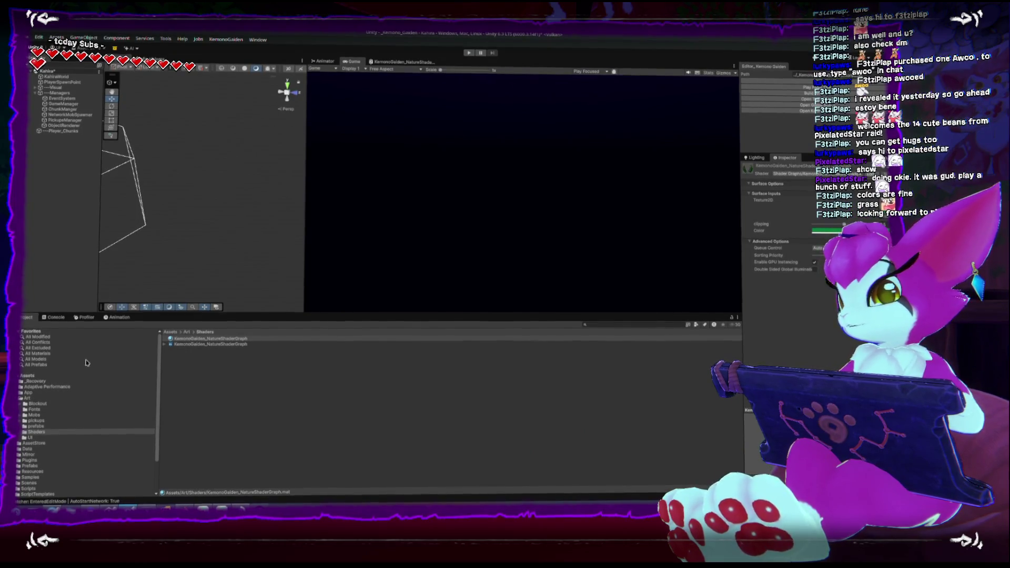
Place the Object_Grass prefab from Art into the scene and try applying the nature shader
{"action": "left_click", "coordinate": [187, 333]}
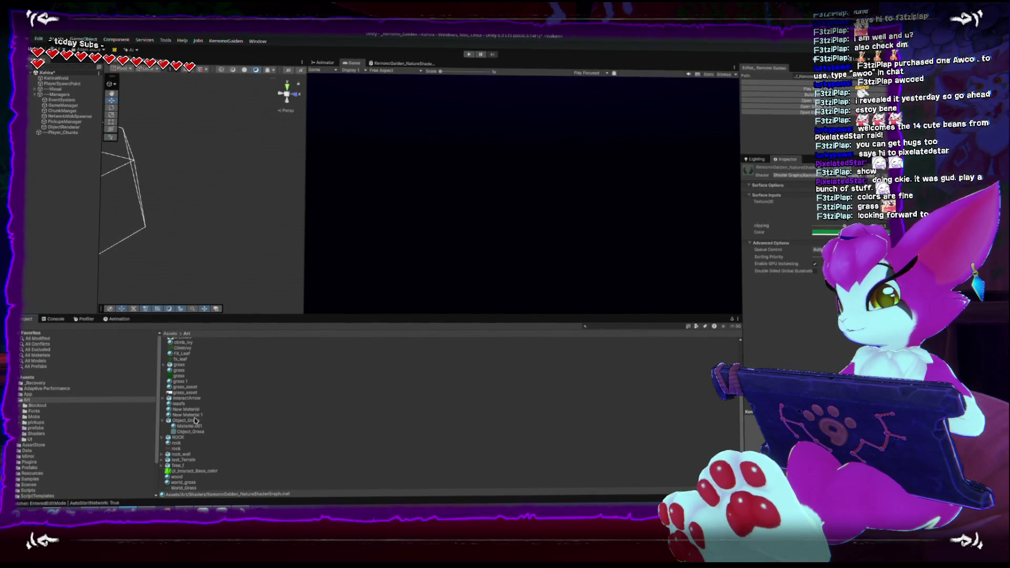
{"action": "mouse_move", "coordinate": [191, 425]}
{"action": "left_mouse_down"}
{"action": "mouse_move", "coordinate": [64, 247]}
{"action": "mouse_move", "coordinate": [92, 249]}
{"action": "left_mouse_up"}
{"action": "key", "text": "f"}
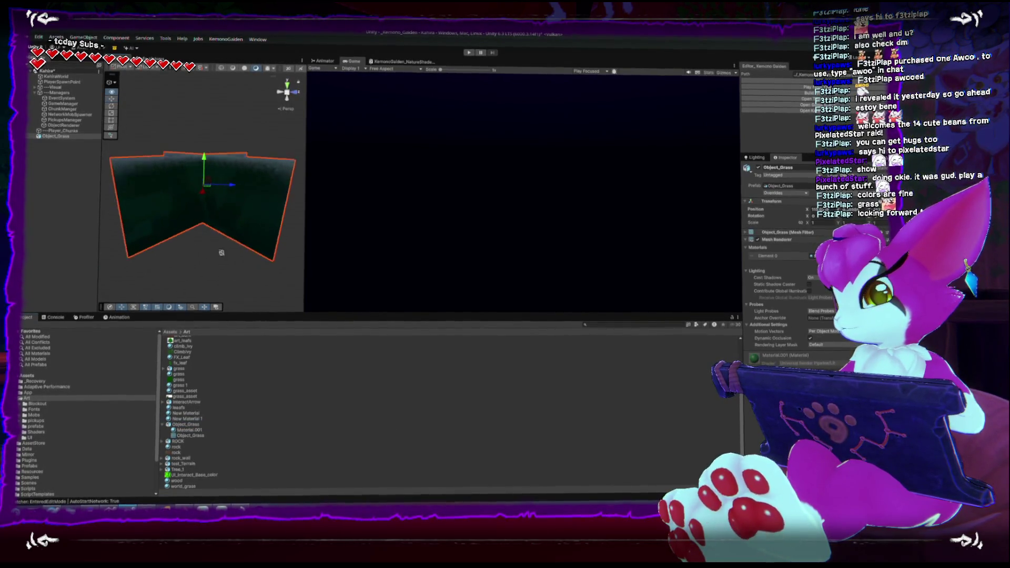
{"action": "left_click", "coordinate": [34, 433]}
{"action": "left_click_drag", "start_coordinate": [205, 341], "coordinate": [170, 217]}
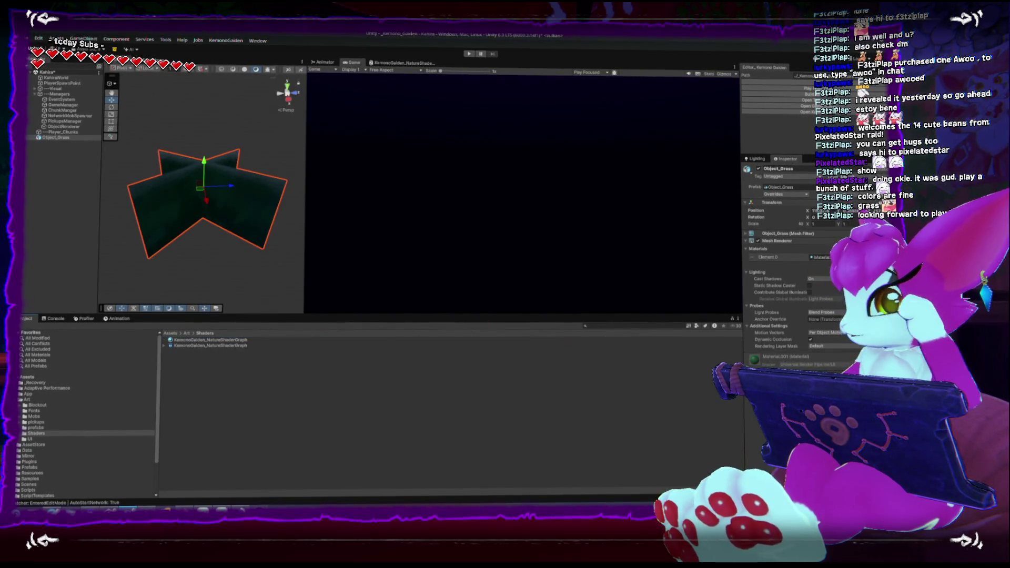
{"action": "left_click", "coordinate": [242, 238]}
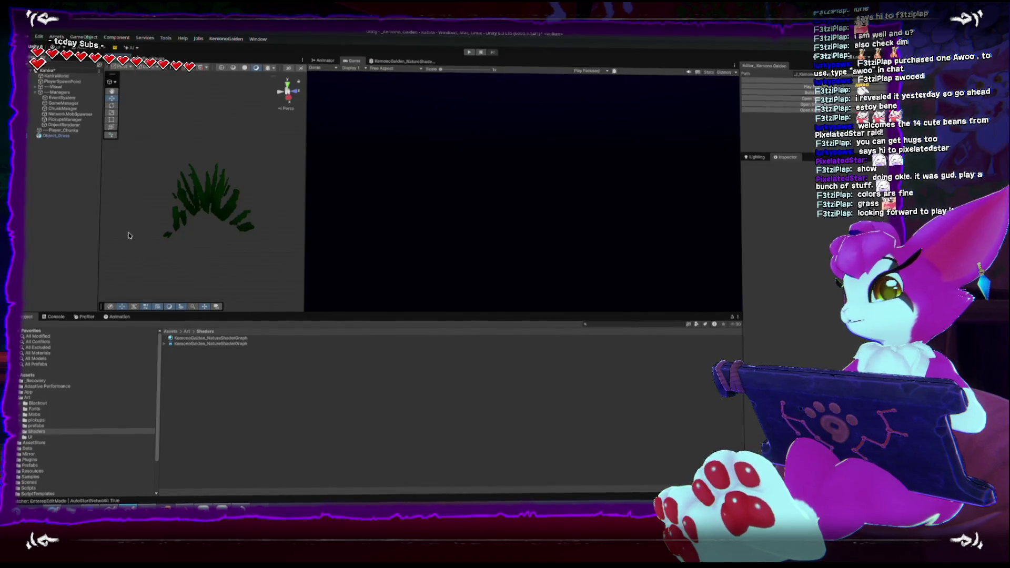
Duplicate the grass twice, moving and rotating the copies into a varied clump
{"action": "key", "text": "ctrl+d"}
{"action": "key", "text": "ctrl+d"}
{"action": "mouse_move", "coordinate": [185, 235]}
{"action": "left_mouse_down"}
{"action": "mouse_move", "coordinate": [194, 215]}
{"action": "mouse_move", "coordinate": [255, 195]}
{"action": "mouse_move", "coordinate": [186, 165]}
{"action": "left_mouse_up"}
{"action": "key", "text": "ctrl+d"}
{"action": "key", "text": "e"}
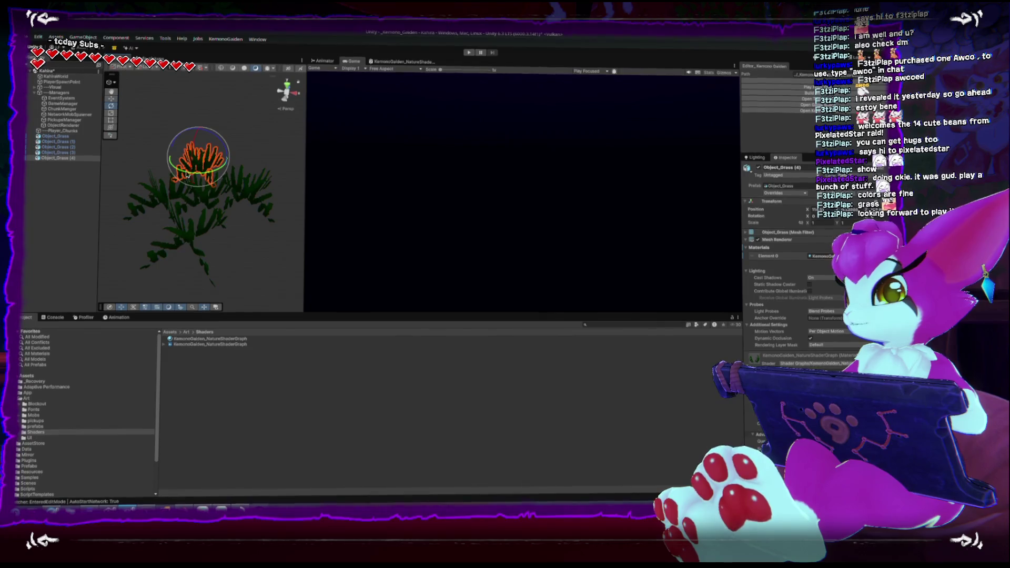
{"action": "left_click", "coordinate": [227, 180]}
{"action": "mouse_move", "coordinate": [231, 182]}
{"action": "left_mouse_down"}
{"action": "mouse_move", "coordinate": [200, 230]}
{"action": "mouse_move", "coordinate": [230, 202]}
{"action": "left_mouse_up"}
{"action": "left_click", "coordinate": [200, 231]}
{"action": "left_click", "coordinate": [191, 257]}
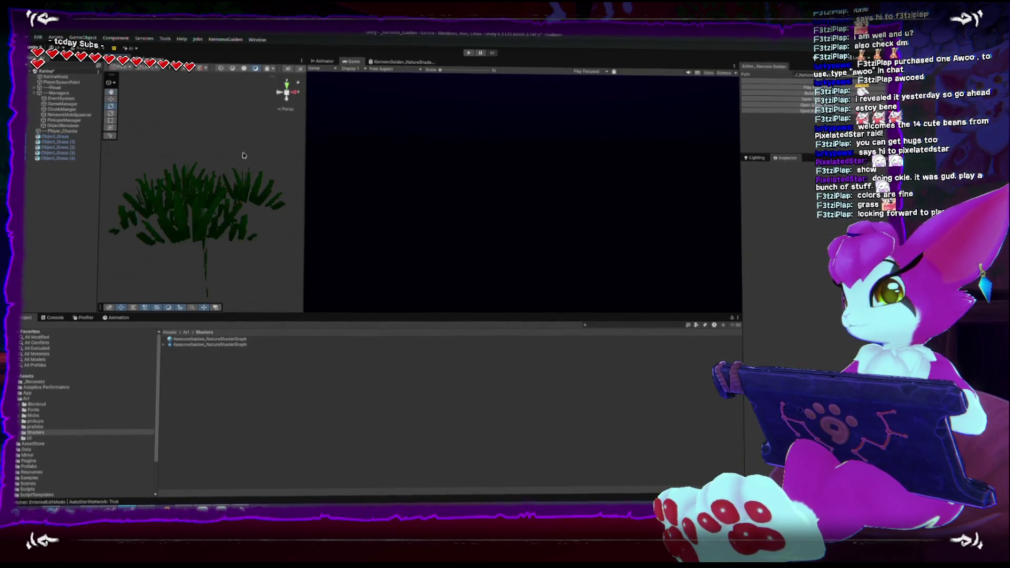
Select the original Object_Grass and frame it in the Scene view
{"action": "scroll", "coordinate": [191, 256], "scroll_direction": "up", "scroll_amount": 5}
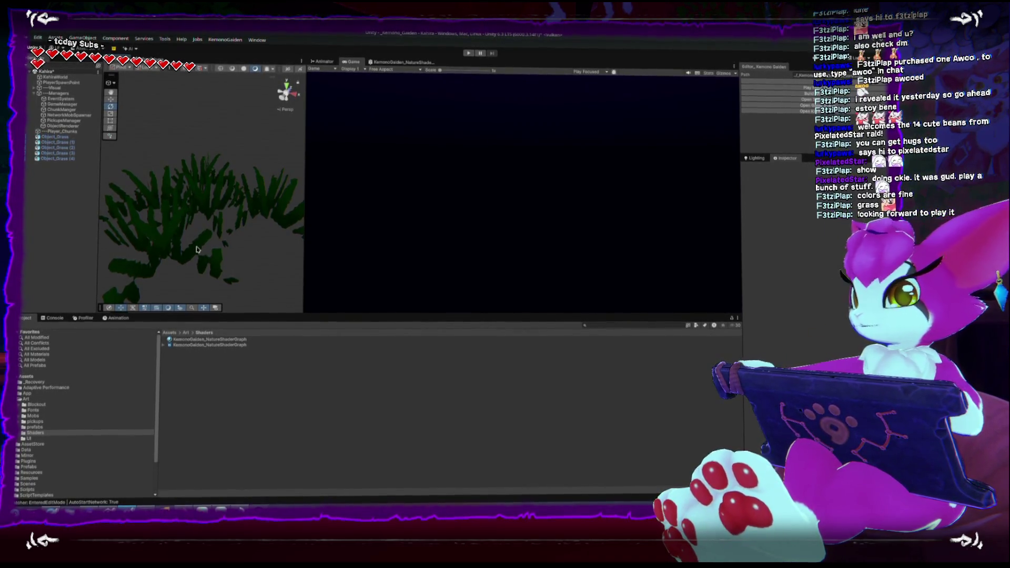
{"action": "left_click", "coordinate": [191, 198]}
{"action": "key", "text": "f"}
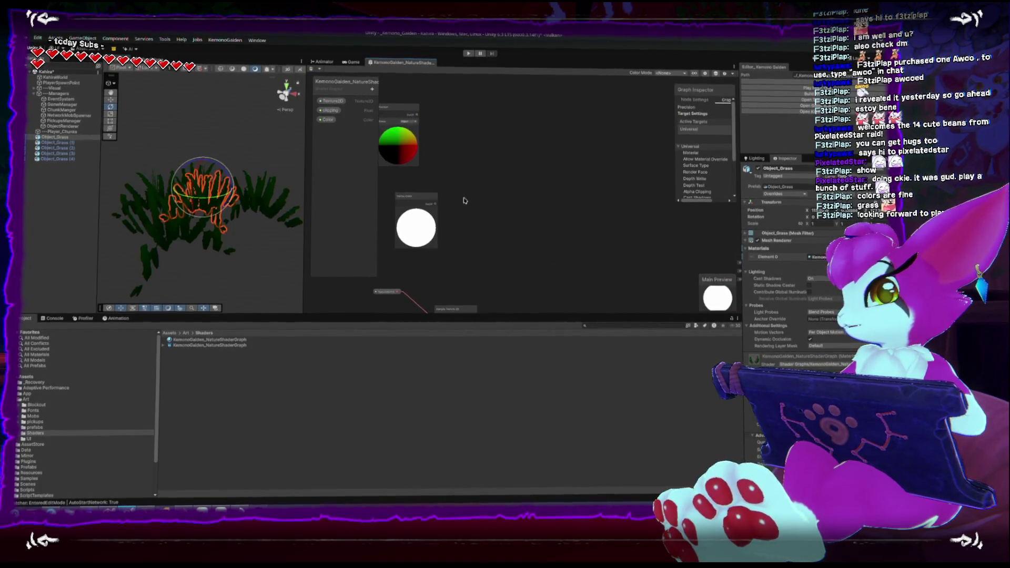
Connect the Position node to Vertex Position and move the Color and Vertex Color nodes aside
{"action": "left_click_drag", "start_coordinate": [400, 99], "coordinate": [488, 123]}
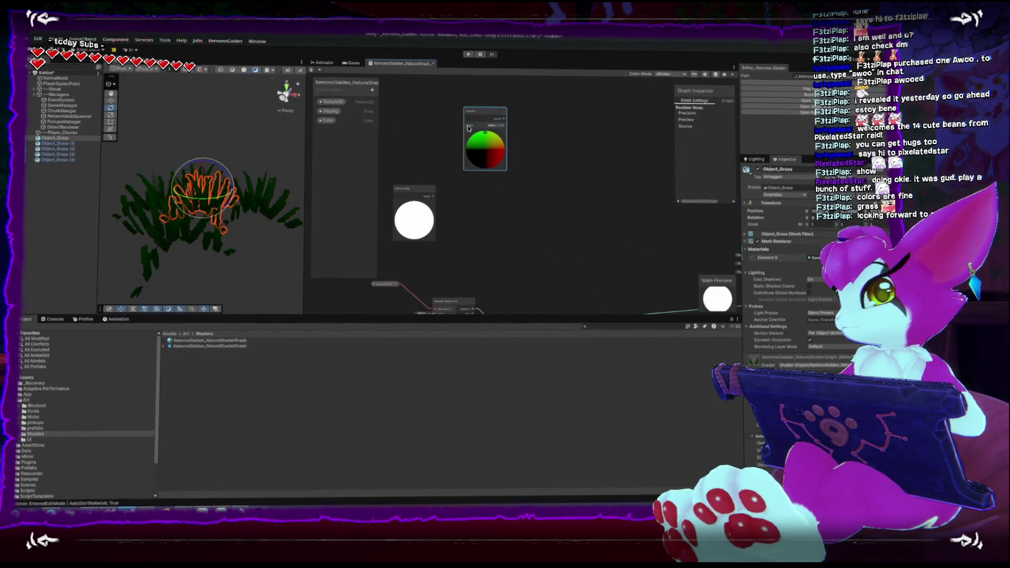
{"action": "left_click_drag", "start_coordinate": [469, 113], "coordinate": [695, 249]}
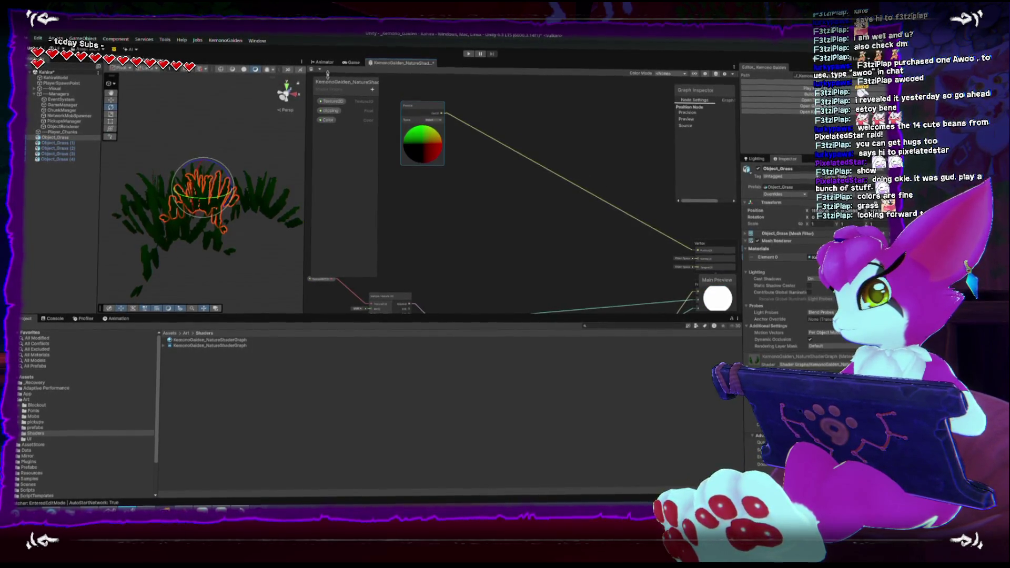
{"action": "mouse_move", "coordinate": [412, 106]}
{"action": "left_mouse_down"}
{"action": "mouse_move", "coordinate": [479, 109]}
{"action": "mouse_move", "coordinate": [473, 104]}
{"action": "left_mouse_up"}
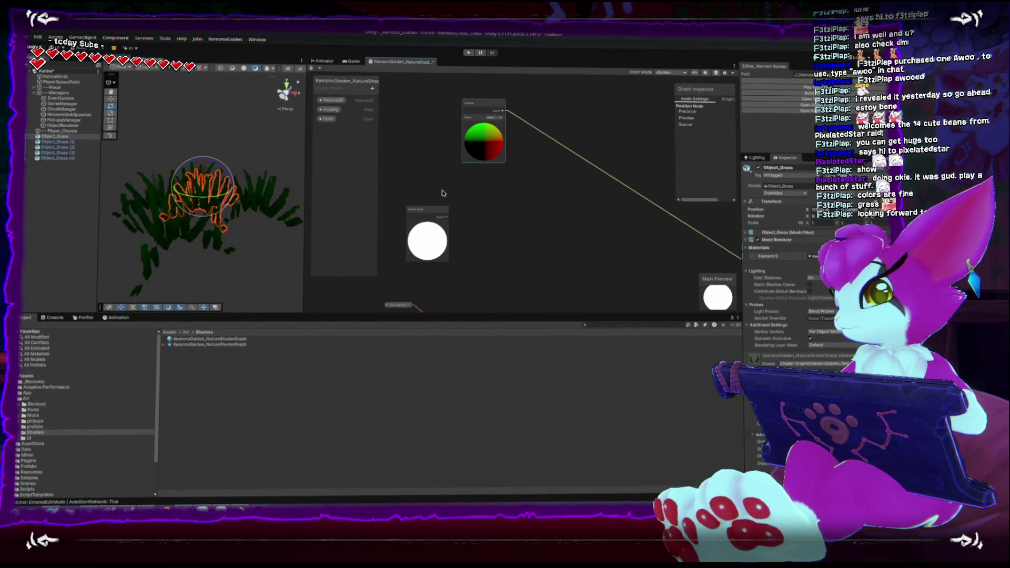
{"action": "left_click_drag", "start_coordinate": [431, 213], "coordinate": [442, 216]}
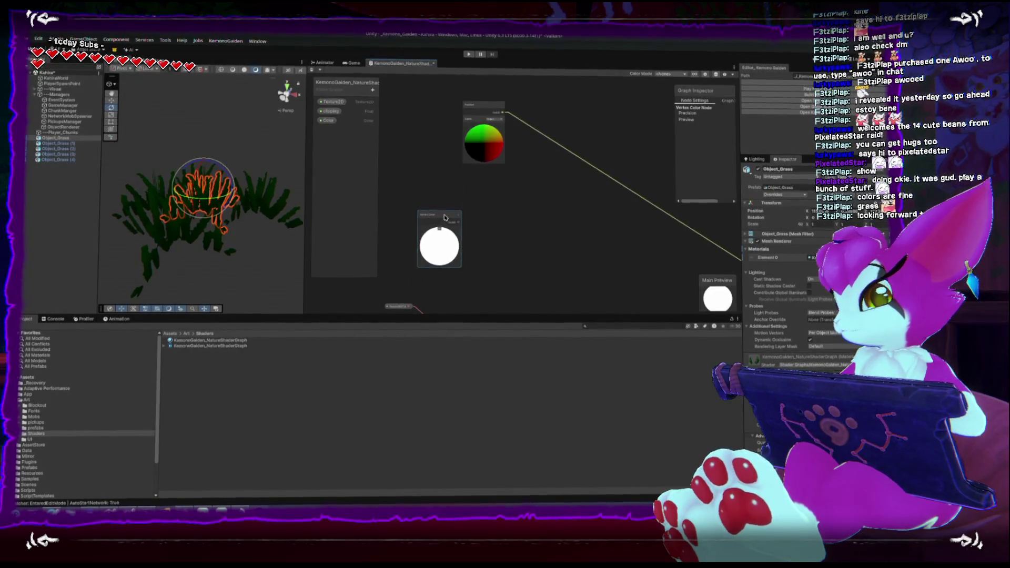
Add a Simple Noise node and reposition the Vertex Color node to the lower right
{"action": "right_click", "coordinate": [480, 206]}
{"action": "left_click", "coordinate": [497, 212]}
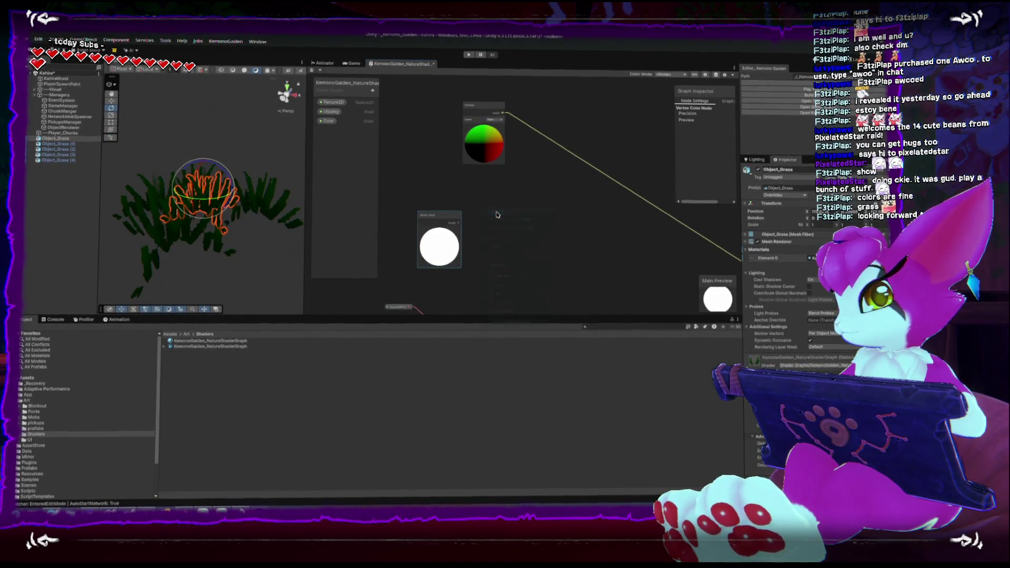
{"action": "type", "text": "noise"}
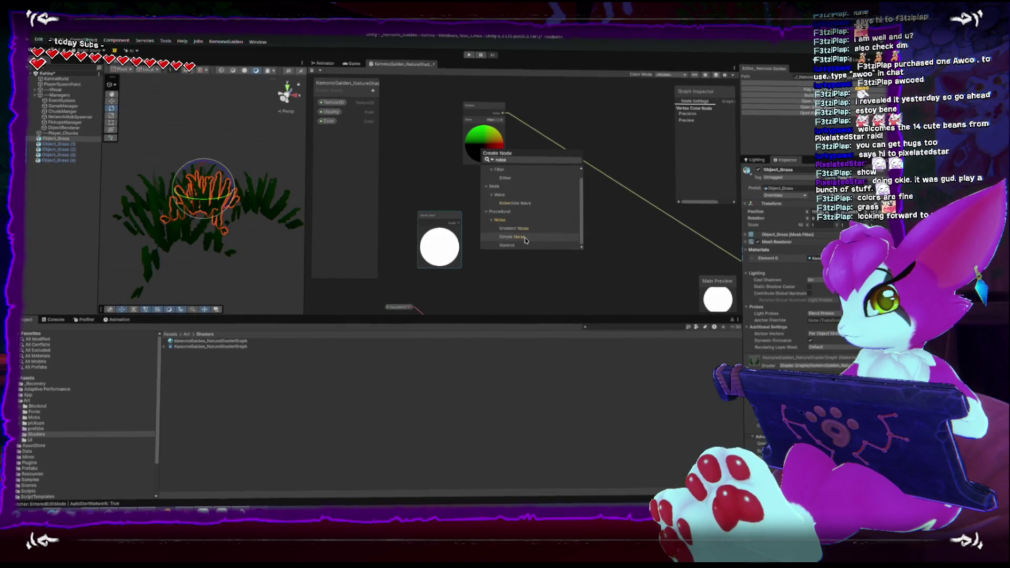
{"action": "left_click", "coordinate": [525, 240]}
{"action": "scroll", "coordinate": [477, 210], "scroll_direction": "up", "scroll_amount": 3}
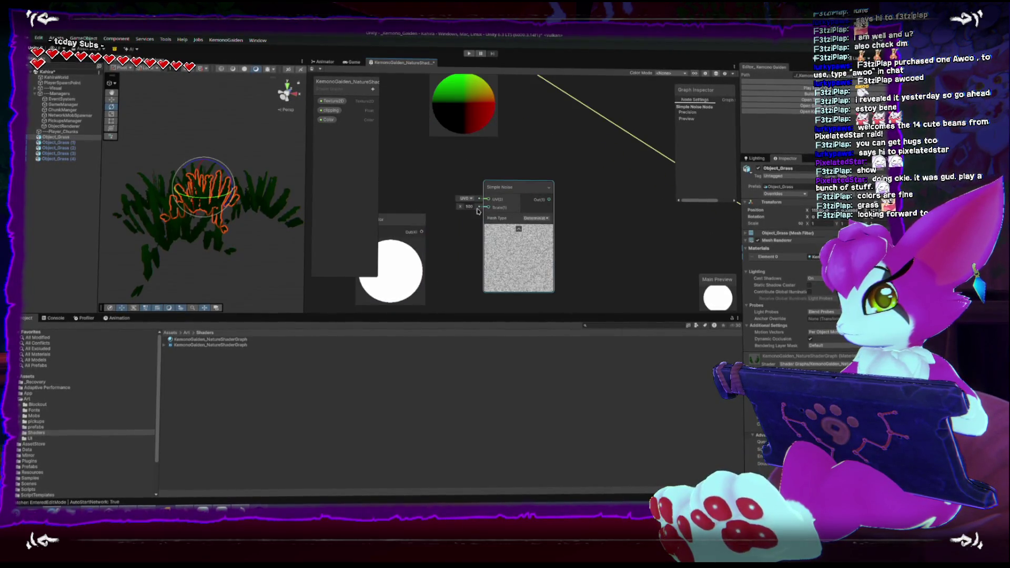
{"action": "left_click_drag", "start_coordinate": [405, 219], "coordinate": [642, 248]}
{"action": "left_click_drag", "start_coordinate": [499, 187], "coordinate": [474, 171]}
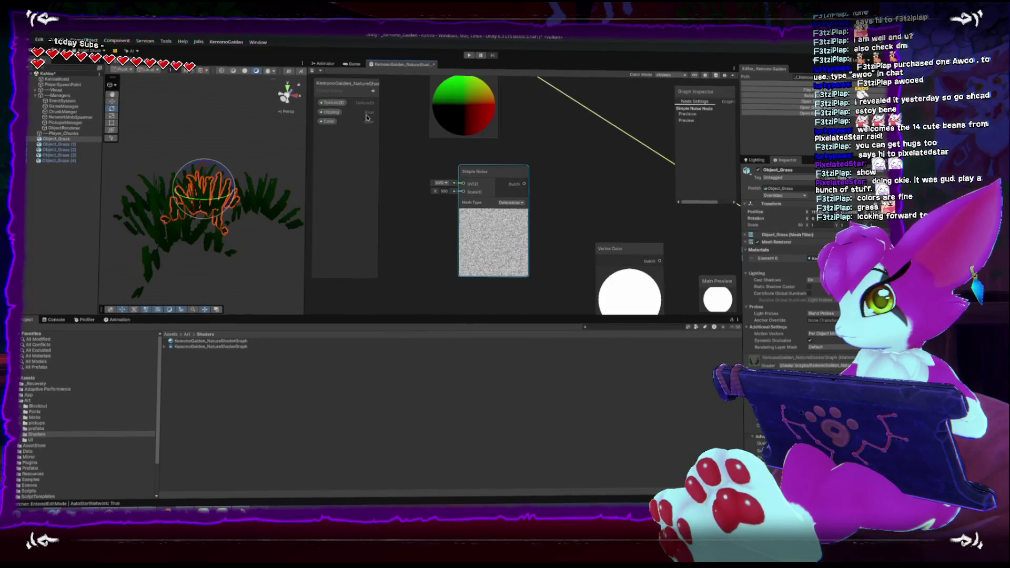
Create a Vector3 property named WindDirection and shift the Simple Noise node left
{"action": "left_click", "coordinate": [373, 90]}
{"action": "left_click", "coordinate": [382, 132]}
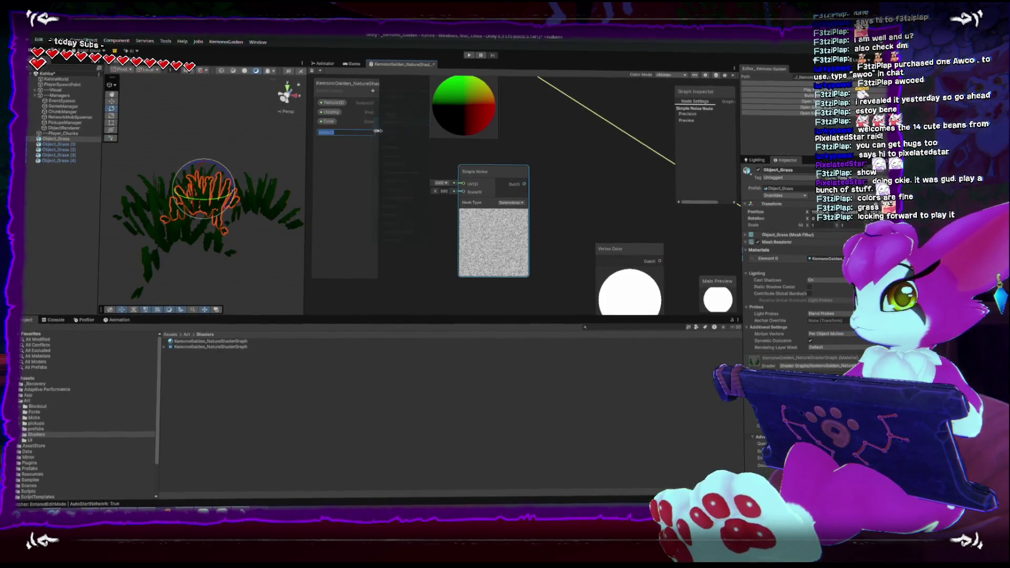
{"action": "type", "text": "WindS"}
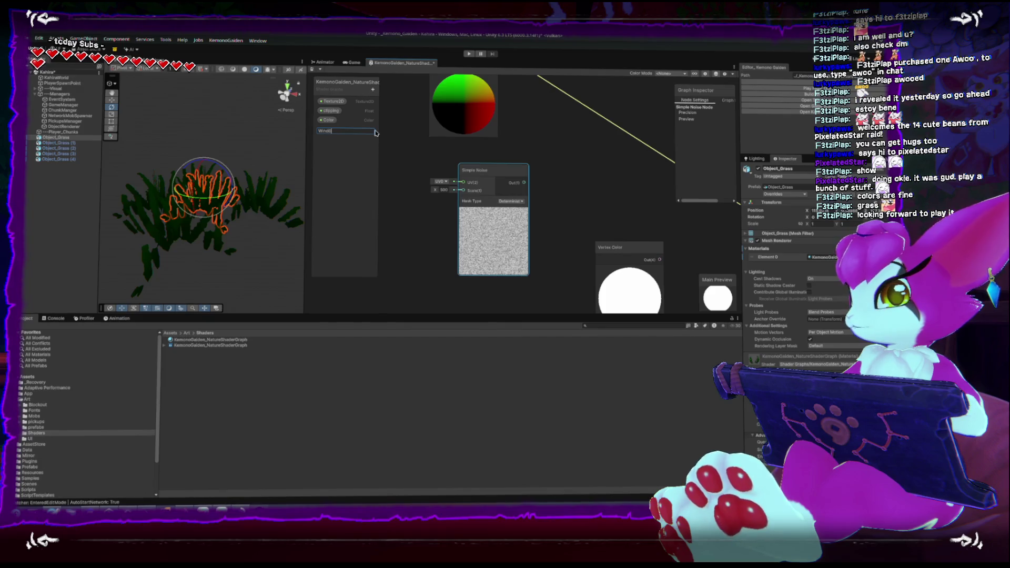
{"action": "type", "text": "tion"}
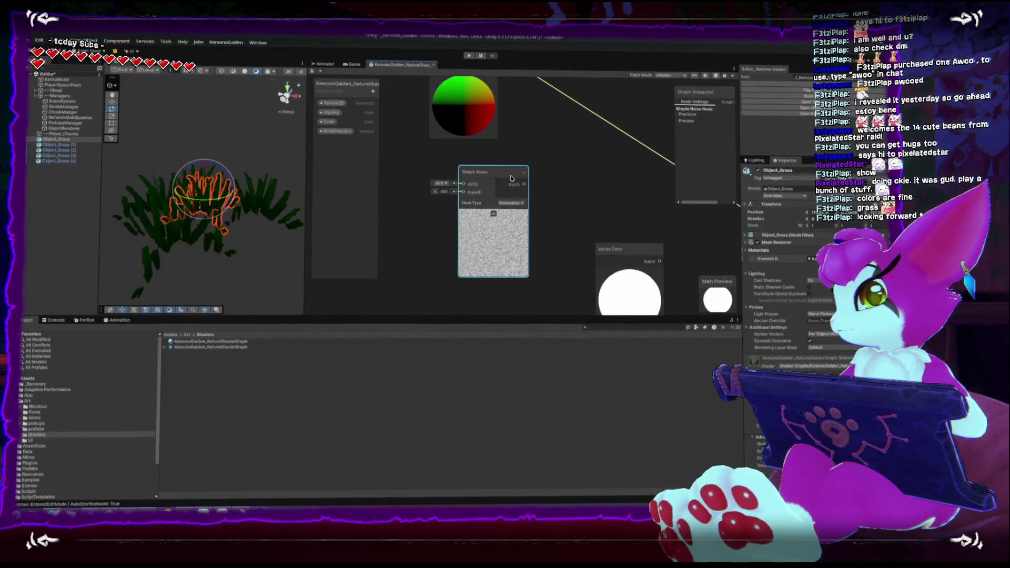
{"action": "left_click_drag", "start_coordinate": [502, 171], "coordinate": [448, 185]}
{"action": "scroll", "coordinate": [482, 211], "scroll_direction": "down", "scroll_amount": 3}
{"action": "scroll", "coordinate": [421, 216], "scroll_direction": "up", "scroll_amount": 1}
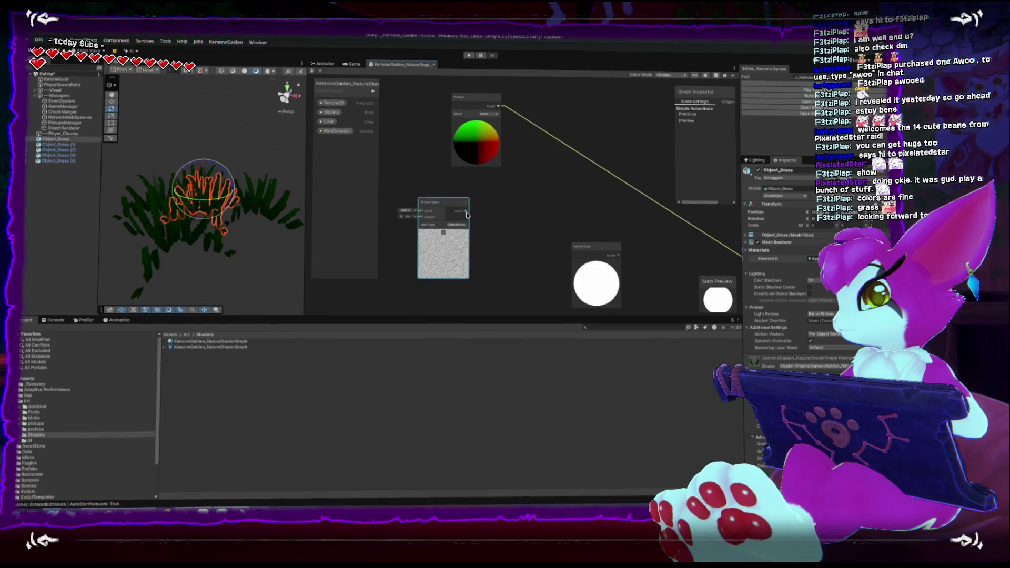
{"action": "scroll", "coordinate": [419, 215], "scroll_direction": "up", "scroll_amount": 2}
{"action": "left_click", "coordinate": [372, 90]}
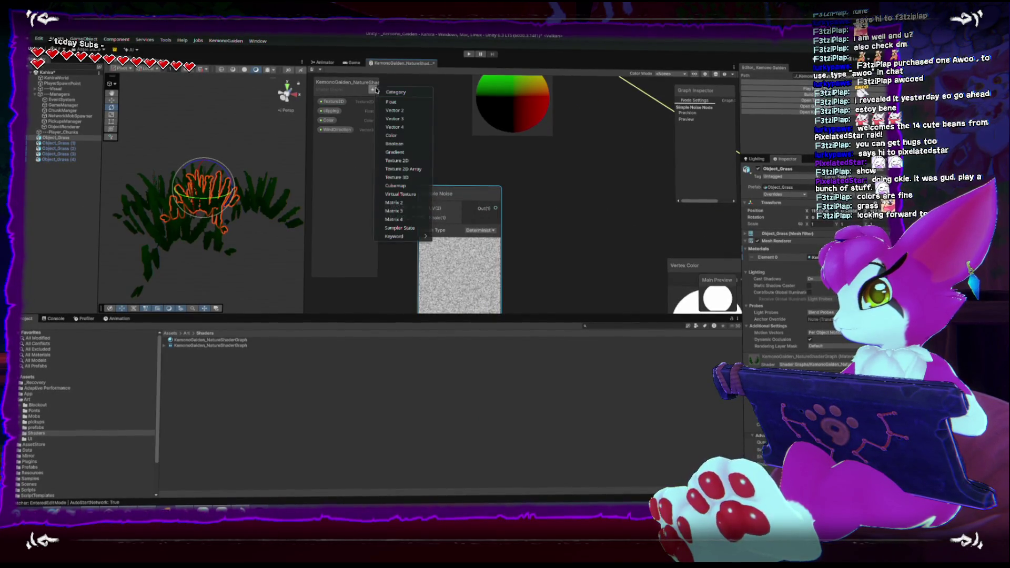
Create a Float property named windFrequency
{"action": "left_click", "coordinate": [392, 104]}
{"action": "type", "text": "windFrequency"}
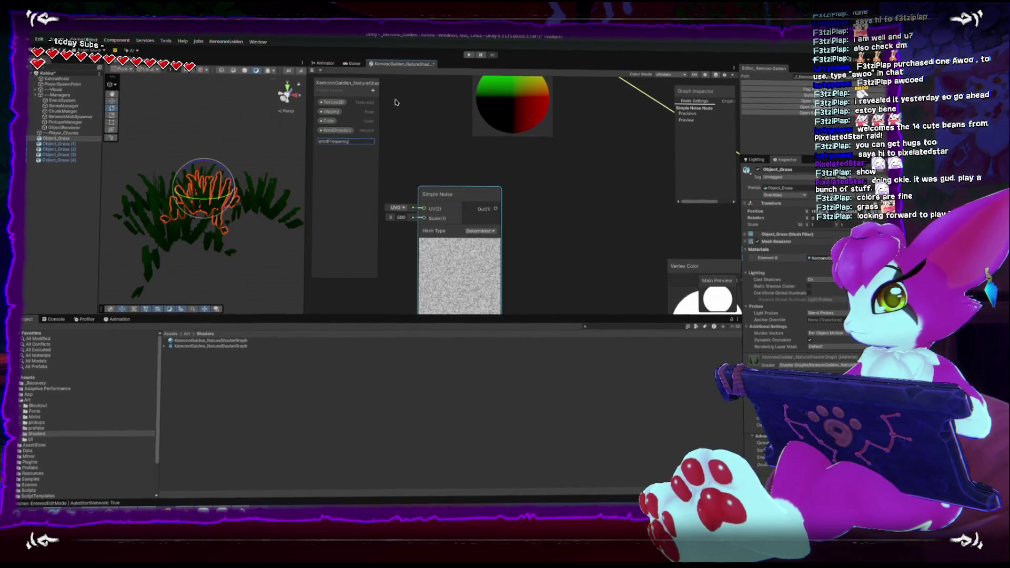
{"action": "key", "text": "Return"}
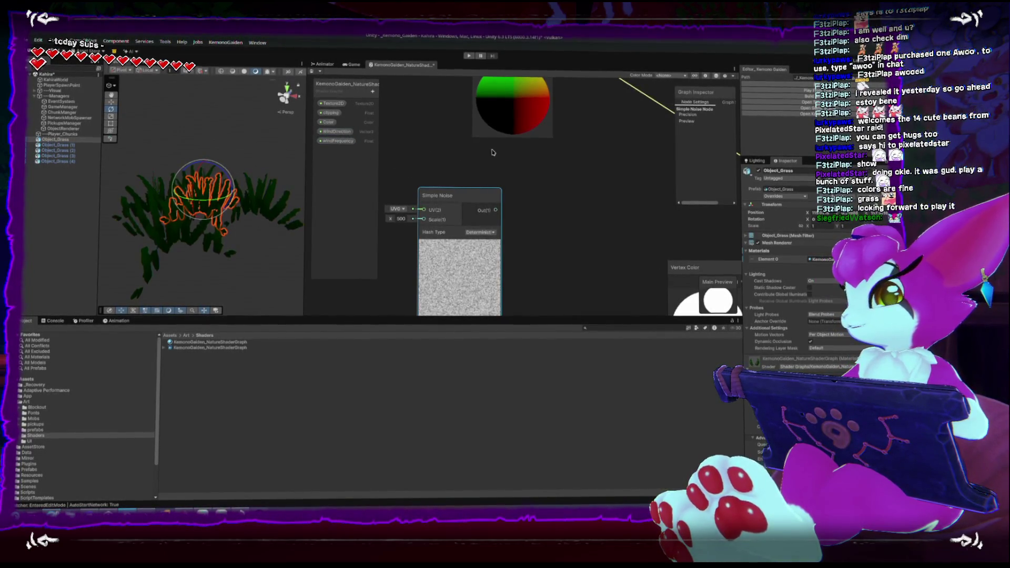
{"action": "scroll", "coordinate": [544, 169], "scroll_direction": "down", "scroll_amount": 4}
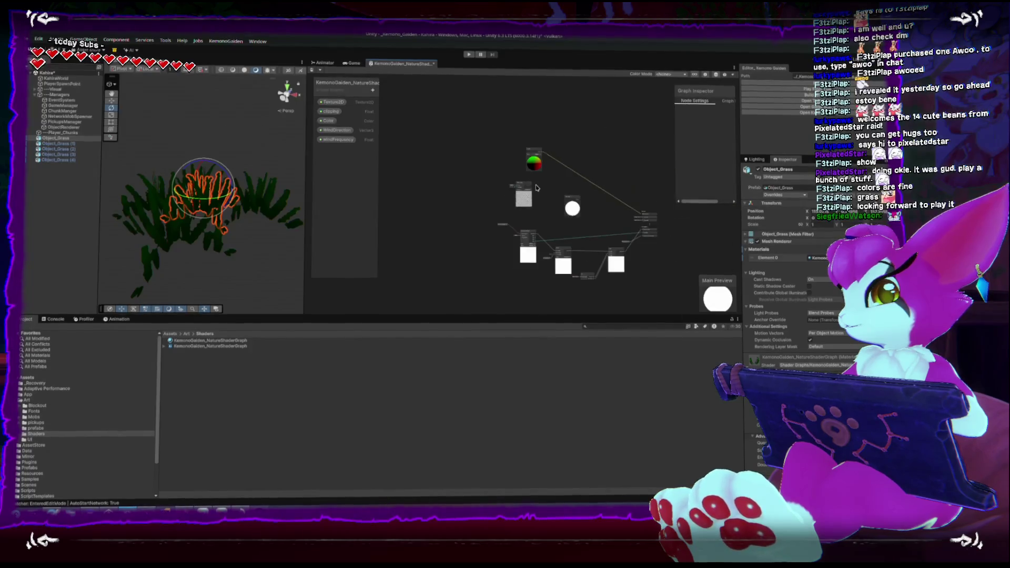
Place WindDirection on the graph, feed it into a Normalize node, and collapse its preview
{"action": "left_click_drag", "start_coordinate": [615, 213], "coordinate": [624, 227]}
{"action": "scroll", "coordinate": [554, 192], "scroll_direction": "up", "scroll_amount": 3}
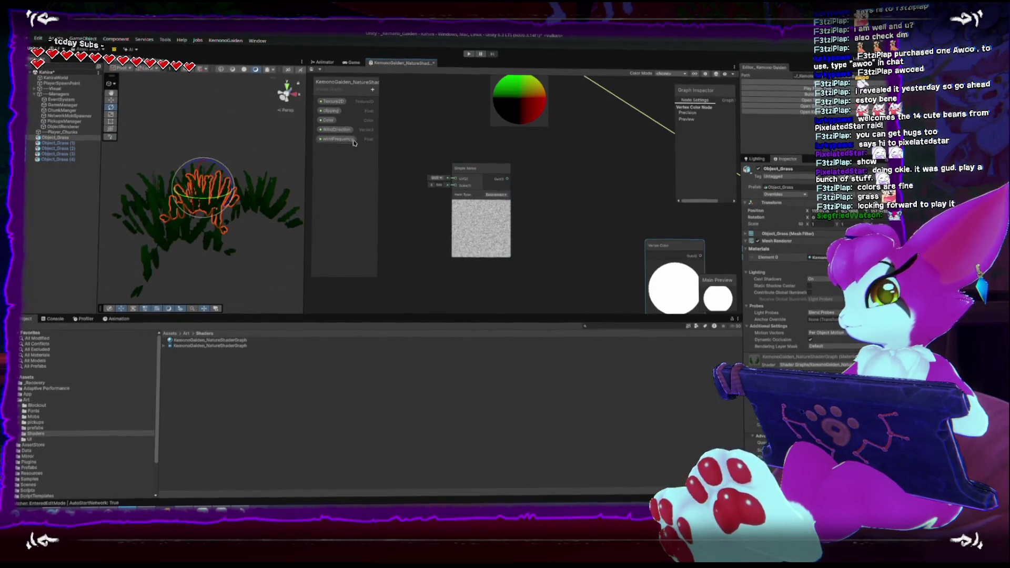
{"action": "mouse_move", "coordinate": [562, 175]}
{"action": "left_mouse_down"}
{"action": "mouse_move", "coordinate": [550, 196]}
{"action": "mouse_move", "coordinate": [620, 200]}
{"action": "left_mouse_up"}
{"action": "type", "text": "norma"}
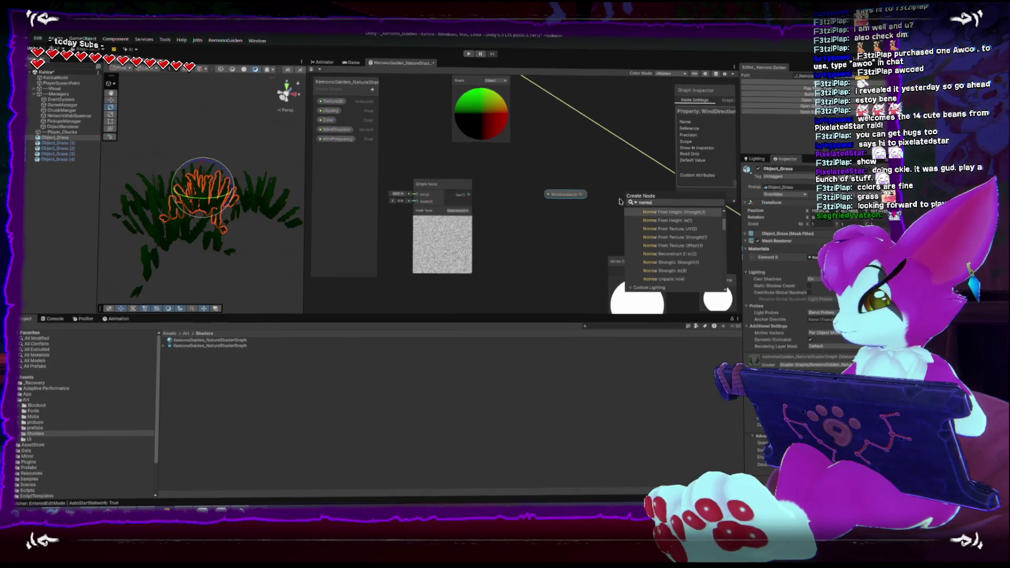
{"action": "type", "text": "lize"}
{"action": "key", "text": "Return"}
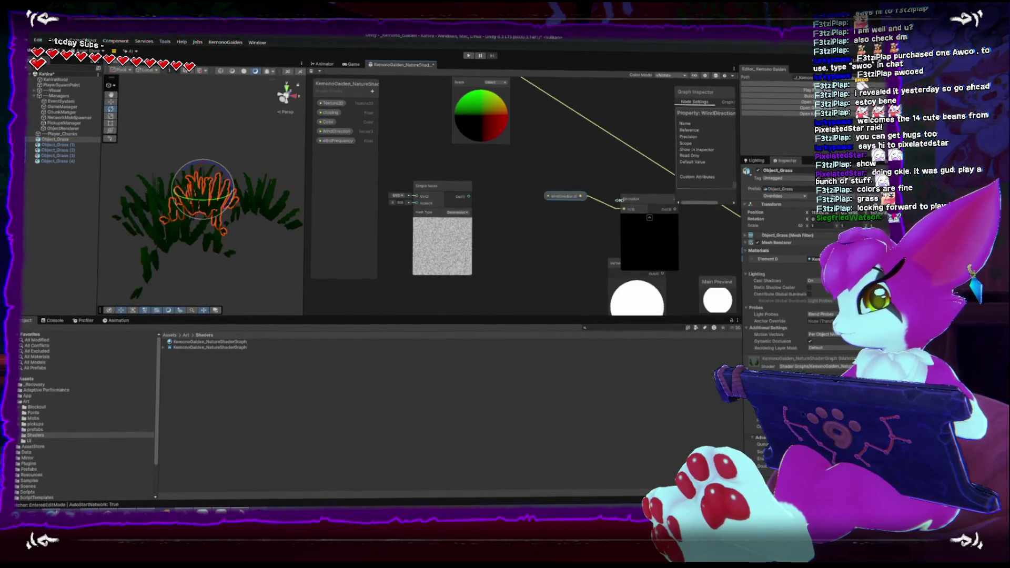
{"action": "left_click", "coordinate": [651, 217]}
{"action": "left_click_drag", "start_coordinate": [562, 196], "coordinate": [529, 212]}
{"action": "left_click_drag", "start_coordinate": [647, 199], "coordinate": [586, 181]}
{"action": "scroll", "coordinate": [526, 148], "scroll_direction": "down", "scroll_amount": 1}
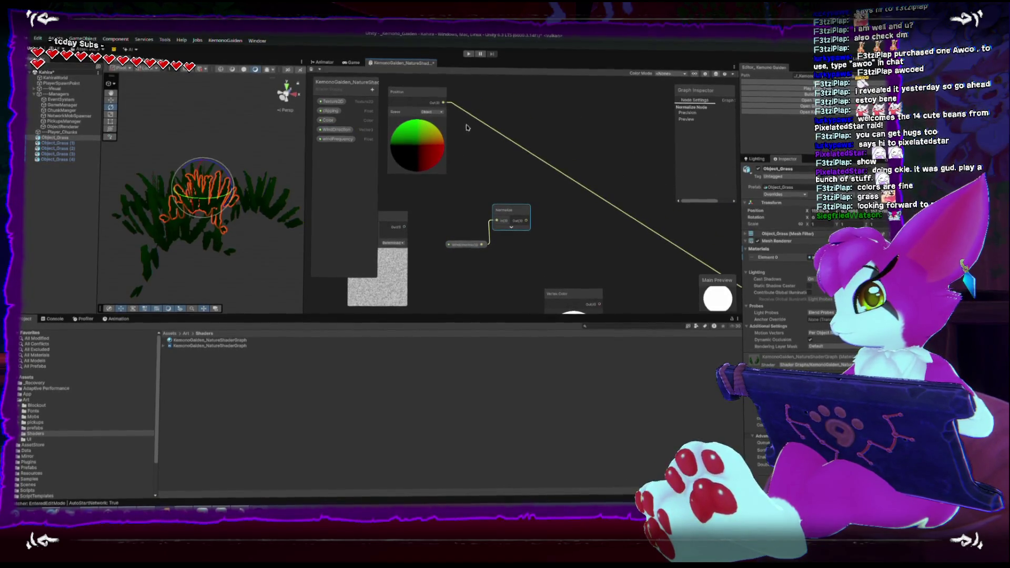
{"action": "key", "text": "space"}
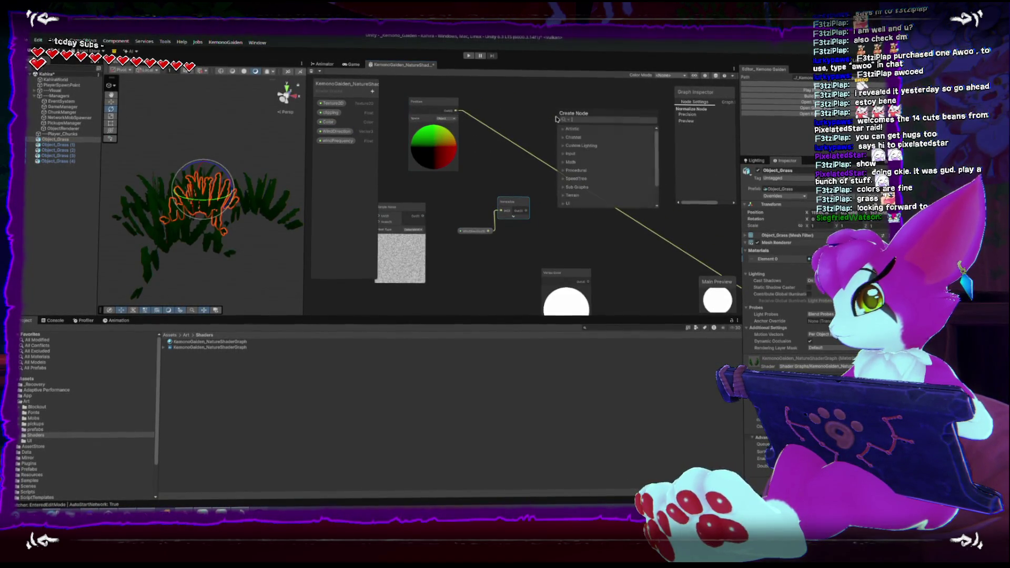
Add Position and the normalized WindDirection with an Add node into Vertex Position, then save
{"action": "type", "text": "add"}
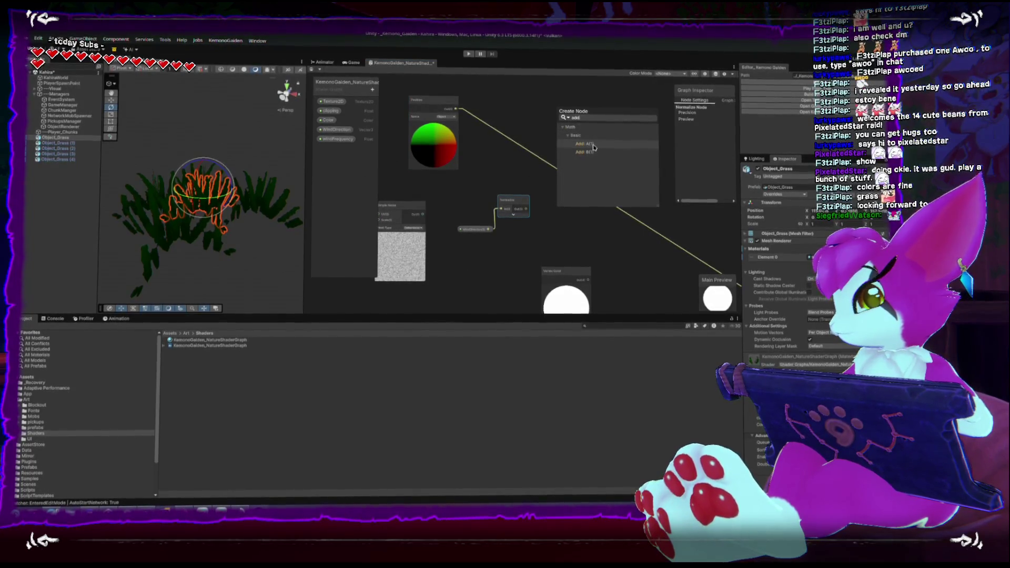
{"action": "left_click", "coordinate": [591, 151]}
{"action": "left_click_drag", "start_coordinate": [525, 208], "coordinate": [557, 127]}
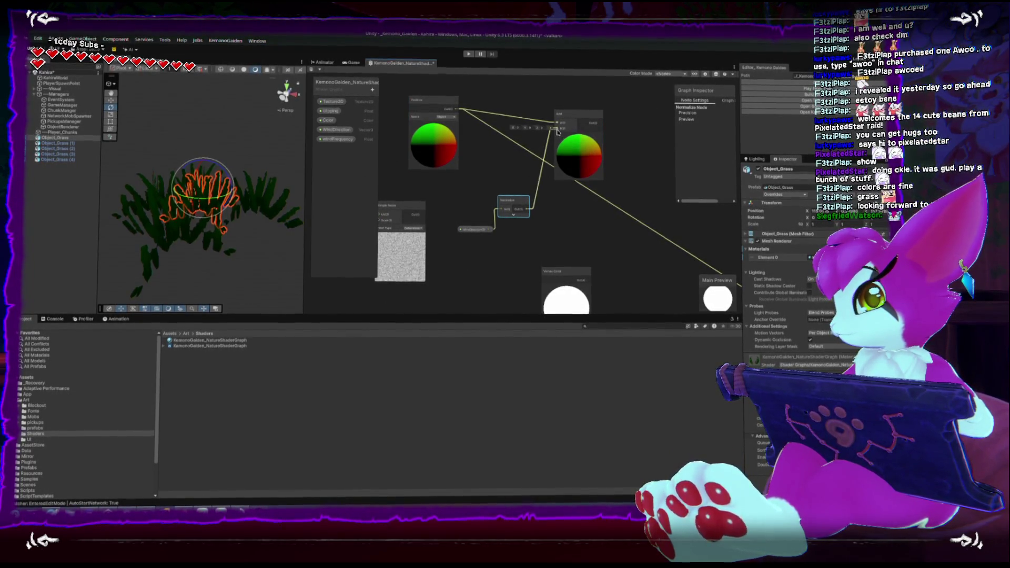
{"action": "scroll", "coordinate": [553, 153], "scroll_direction": "down", "scroll_amount": 2}
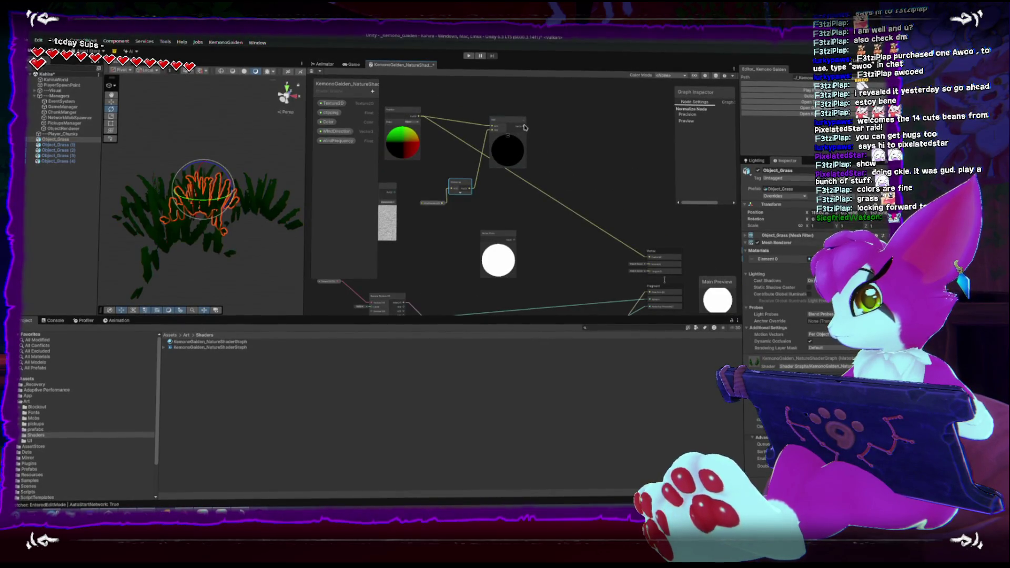
{"action": "left_click_drag", "start_coordinate": [524, 127], "coordinate": [648, 256]}
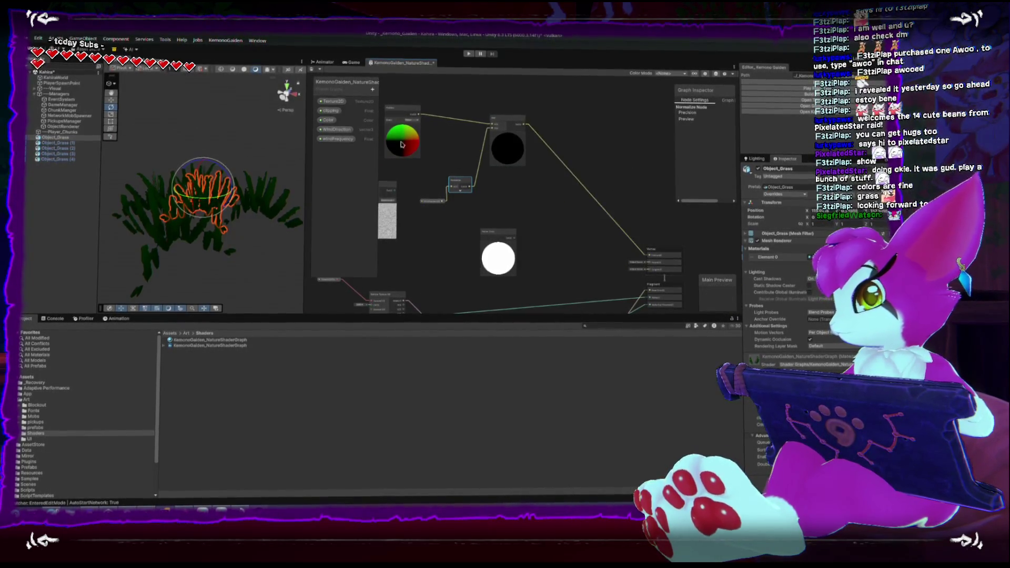
{"action": "key", "text": "ctrl+s"}
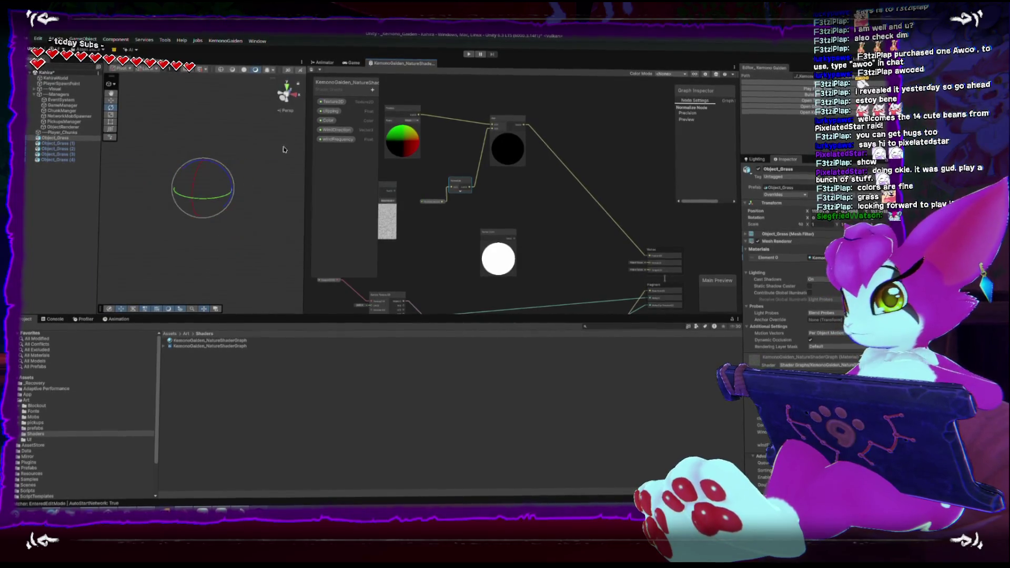
Rearrange the WindDirection, Normalize and Vertex Color nodes to the left
{"action": "mouse_move", "coordinate": [462, 202]}
{"action": "left_mouse_down"}
{"action": "mouse_move", "coordinate": [489, 211]}
{"action": "mouse_move", "coordinate": [461, 200]}
{"action": "left_mouse_up"}
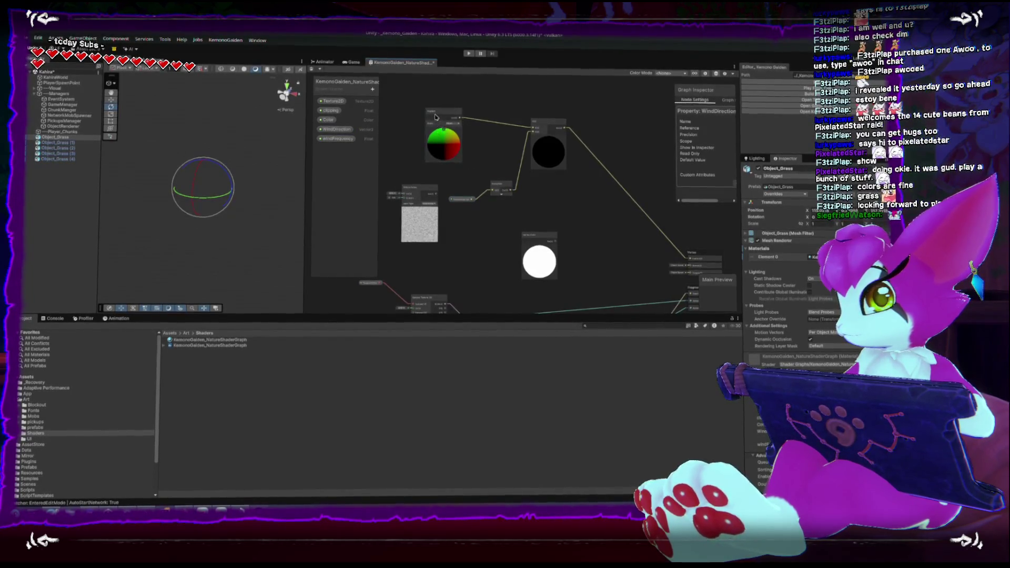
{"action": "key", "text": "ctrl+z"}
{"action": "key", "text": "ctrl+z"}
{"action": "key", "text": "ctrl+z"}
{"action": "key", "text": "ctrl+z"}
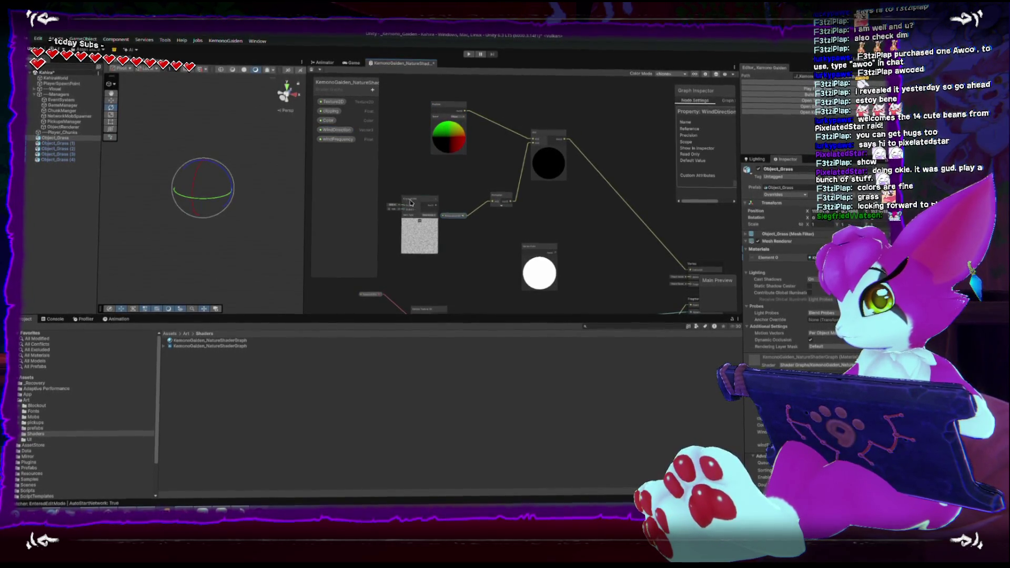
{"action": "left_click_drag", "start_coordinate": [500, 198], "coordinate": [465, 195]}
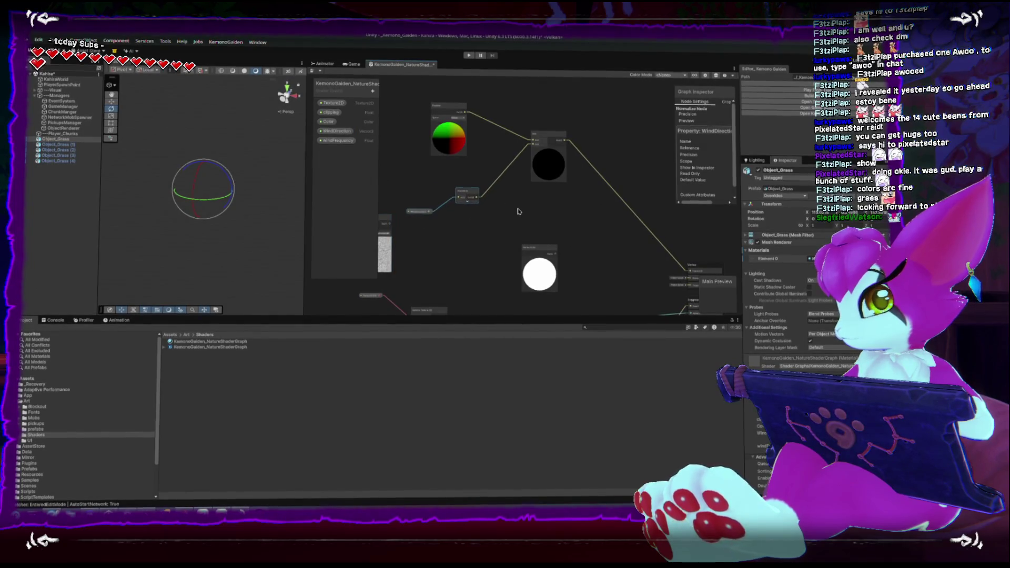
{"action": "left_click_drag", "start_coordinate": [533, 250], "coordinate": [471, 233]}
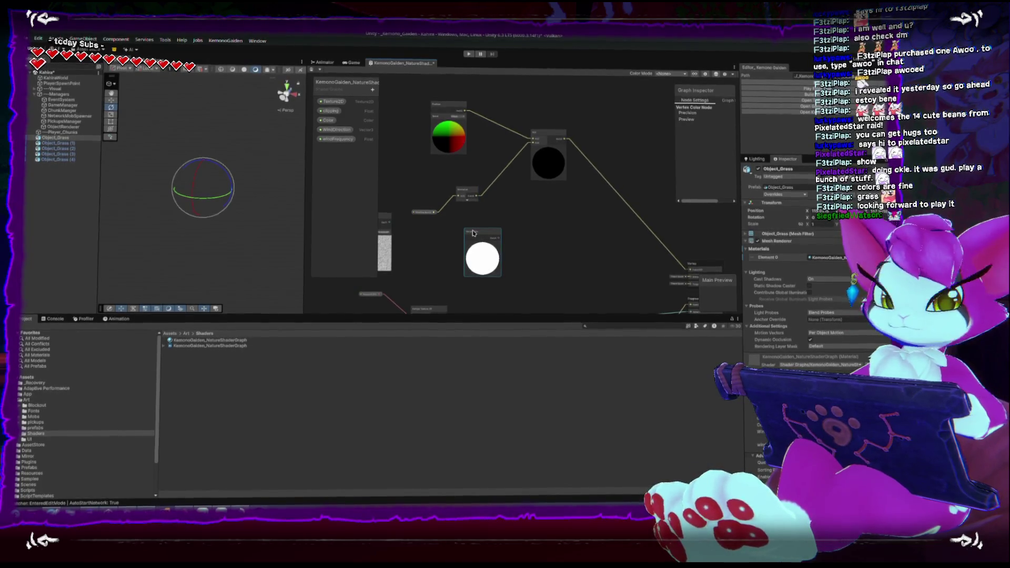
Reposition the Vertex Color and Add nodes, toggle Vertex Color's preview, and pan to Normalize
{"action": "scroll", "coordinate": [503, 226], "scroll_direction": "up", "scroll_amount": 3}
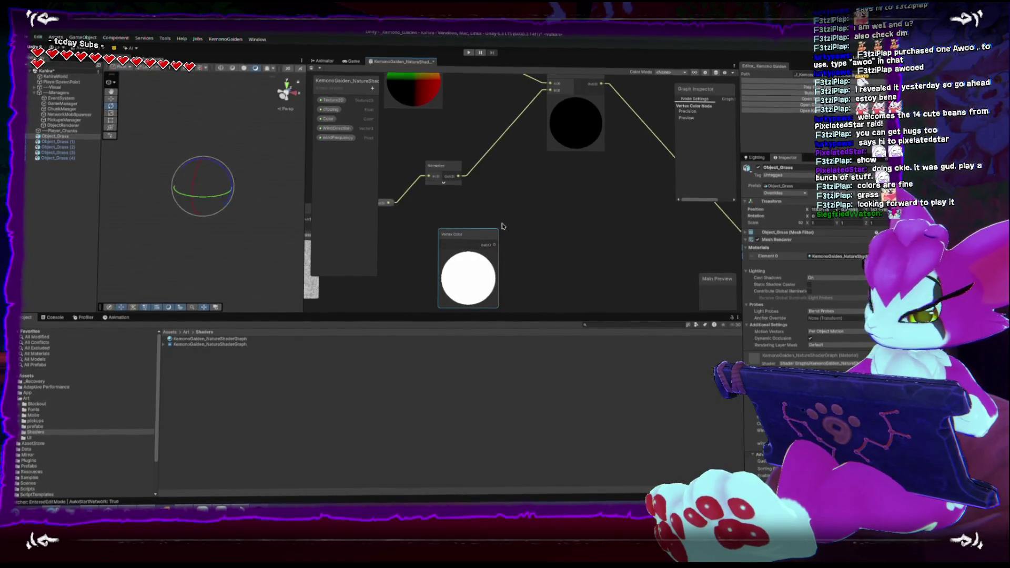
{"action": "left_click_drag", "start_coordinate": [486, 235], "coordinate": [480, 216]}
{"action": "left_click", "coordinate": [461, 237]}
{"action": "left_click", "coordinate": [456, 237]}
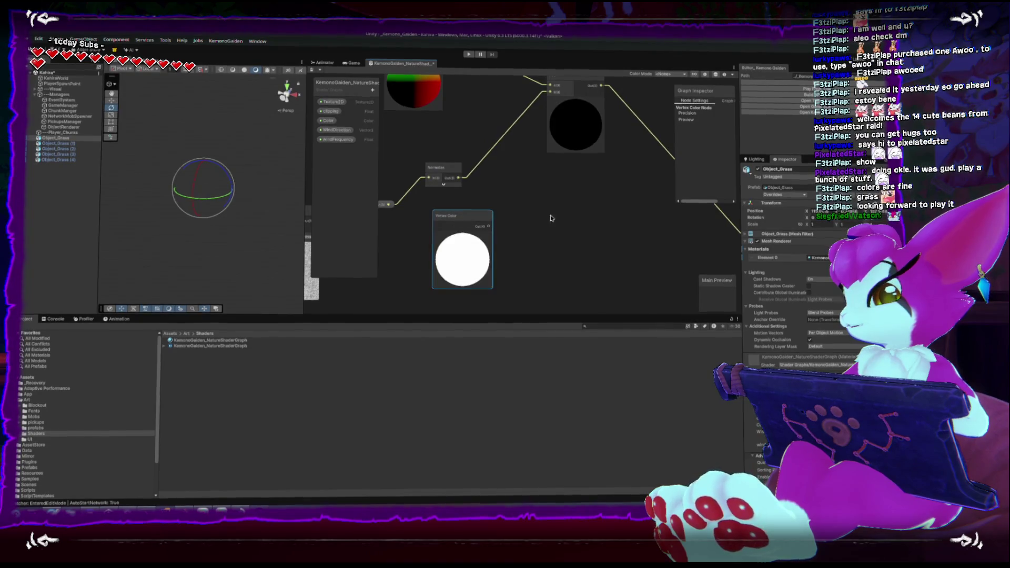
{"action": "mouse_move", "coordinate": [533, 117]}
{"action": "left_mouse_down"}
{"action": "mouse_move", "coordinate": [601, 130]}
{"action": "mouse_move", "coordinate": [581, 140]}
{"action": "left_mouse_up"}
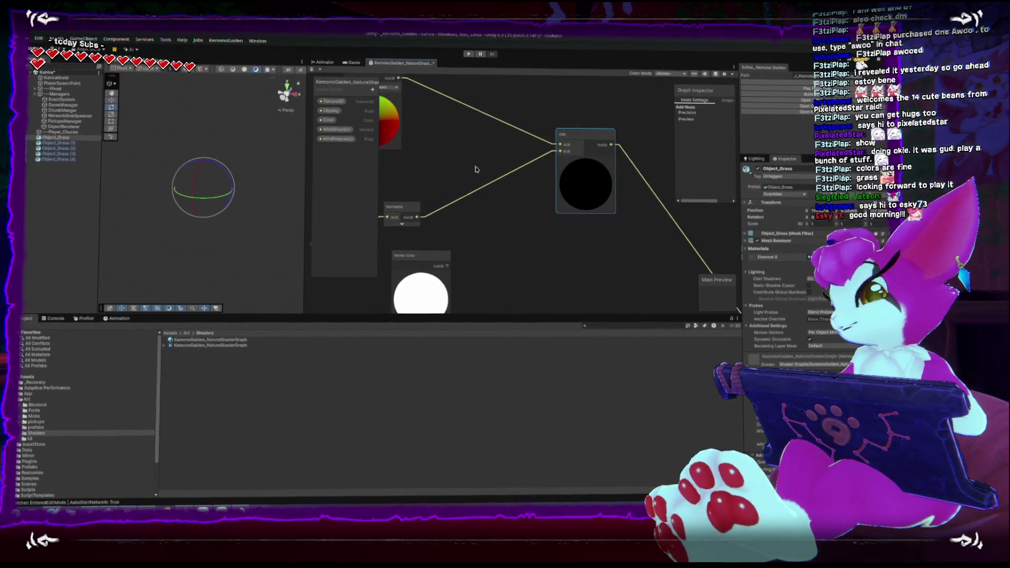
{"action": "left_click_drag", "start_coordinate": [459, 224], "coordinate": [478, 207]}
{"action": "left_click", "coordinate": [440, 239]}
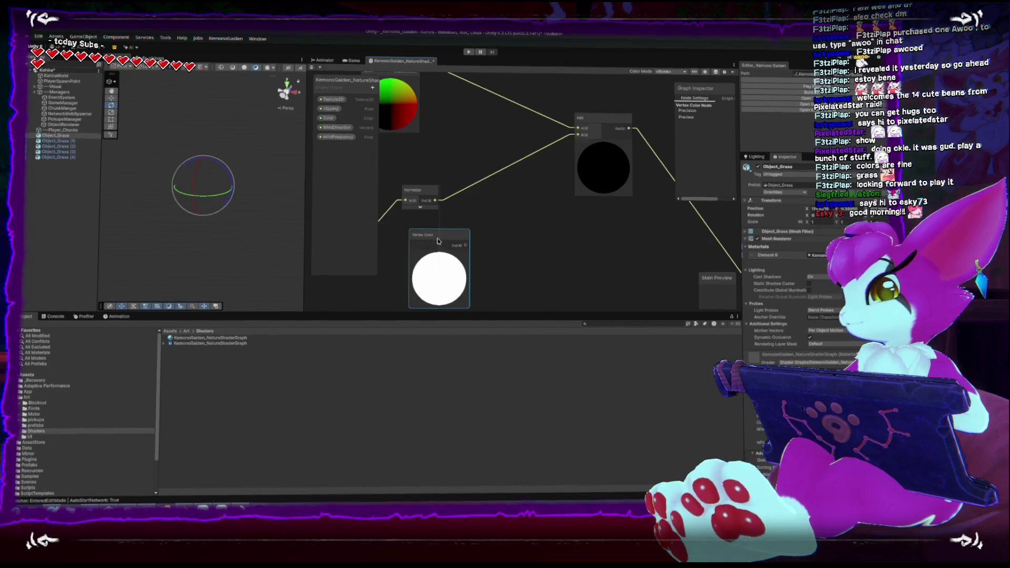
{"action": "left_click_drag", "start_coordinate": [437, 240], "coordinate": [429, 235]}
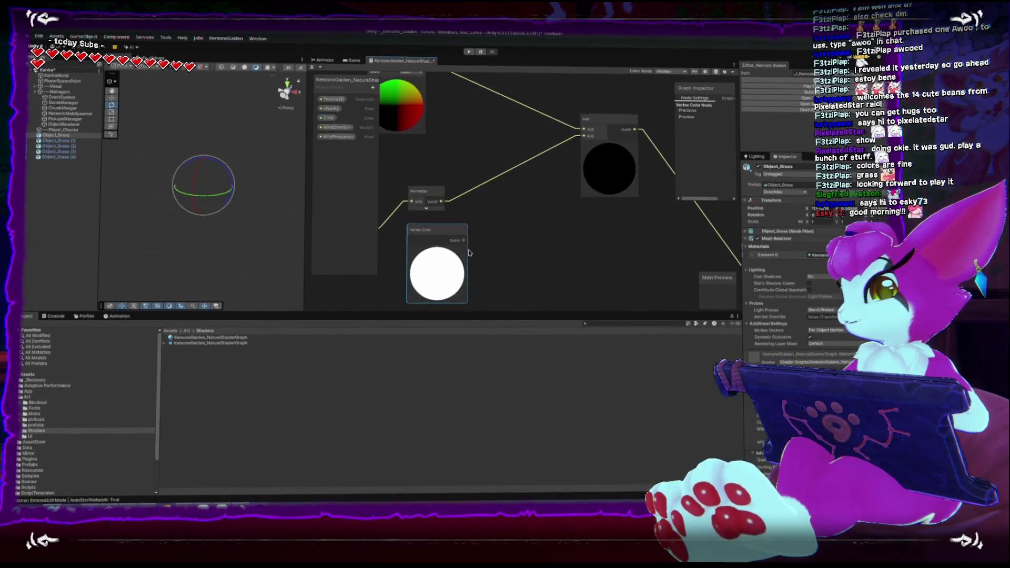
{"action": "mouse_move", "coordinate": [518, 213]}
{"action": "left_mouse_down"}
{"action": "mouse_move", "coordinate": [451, 227]}
{"action": "mouse_move", "coordinate": [514, 213]}
{"action": "mouse_move", "coordinate": [499, 210]}
{"action": "mouse_move", "coordinate": [491, 182]}
{"action": "left_mouse_up"}
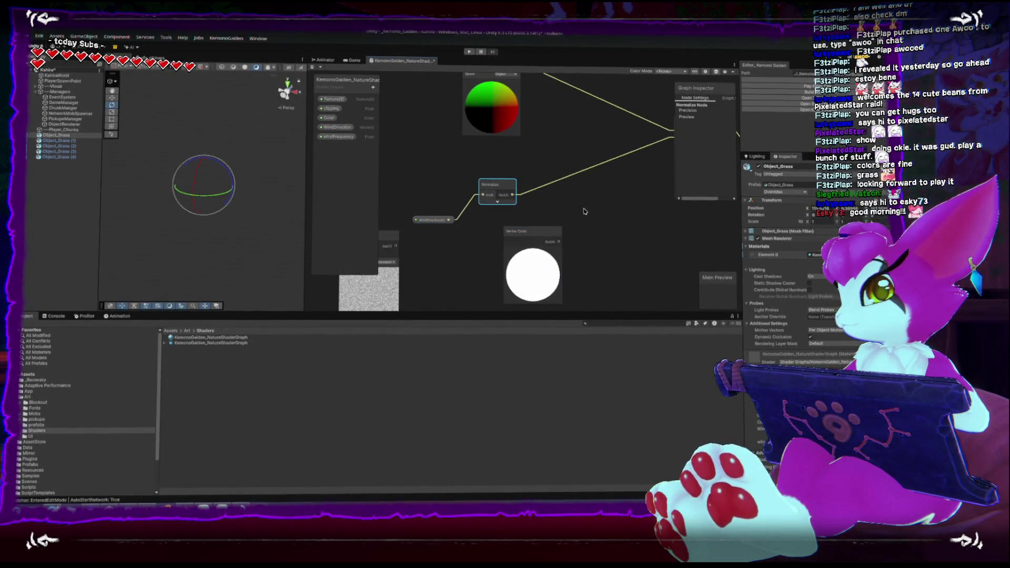
Add a Multiply node after Normalize and wire Vertex Color into its B input
{"action": "left_click_drag", "start_coordinate": [585, 210], "coordinate": [585, 210]}
{"action": "type", "text": "mult"}
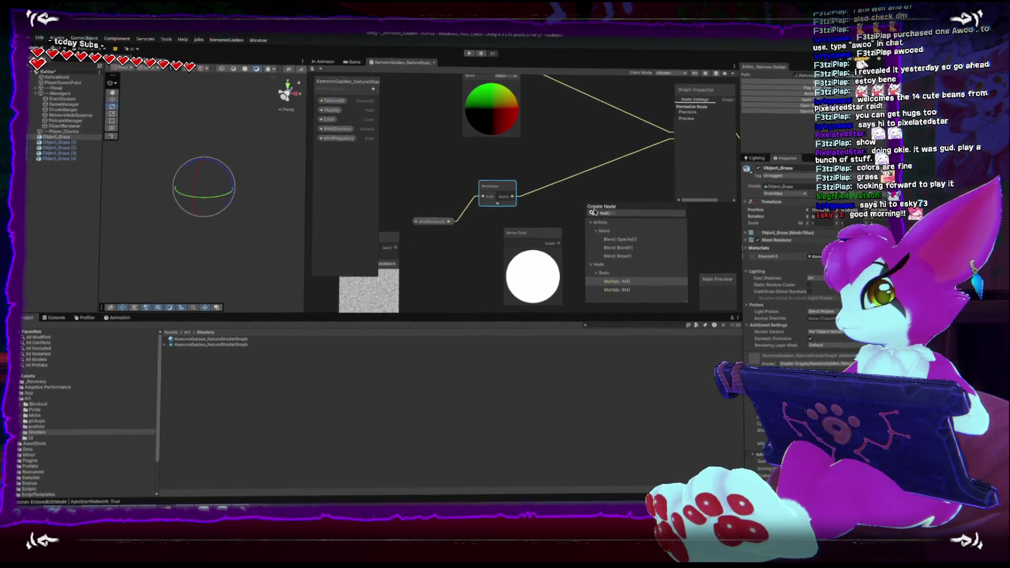
{"action": "double_click", "coordinate": [616, 281]}
{"action": "left_click_drag", "start_coordinate": [558, 244], "coordinate": [584, 224]}
{"action": "mouse_move", "coordinate": [648, 227]}
{"action": "left_mouse_down"}
{"action": "mouse_move", "coordinate": [562, 242]}
{"action": "mouse_move", "coordinate": [593, 150]}
{"action": "left_mouse_up"}
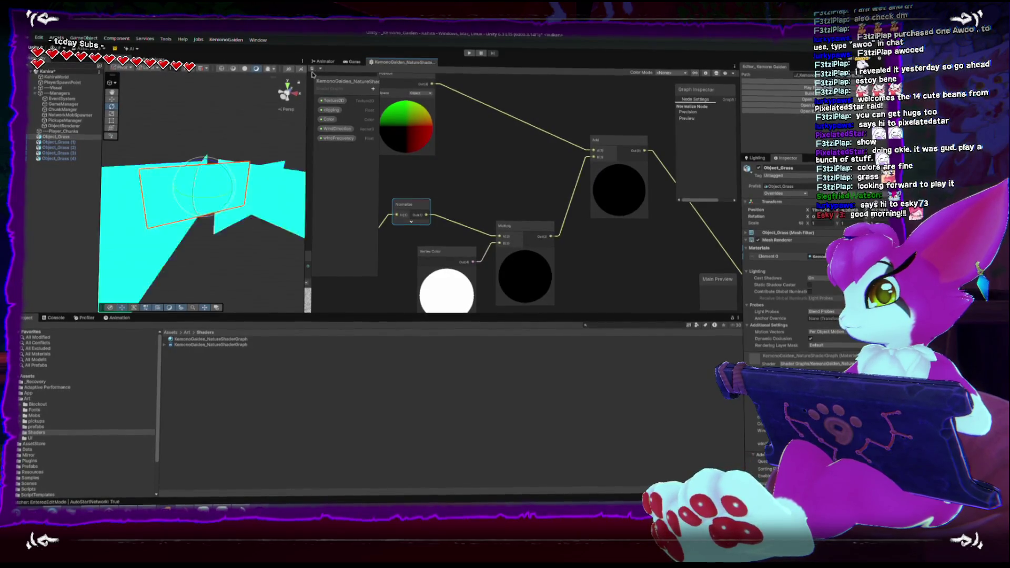
Move the Position node right and nudge the WindDirection property node up
{"action": "left_click_drag", "start_coordinate": [188, 189], "coordinate": [238, 194]}
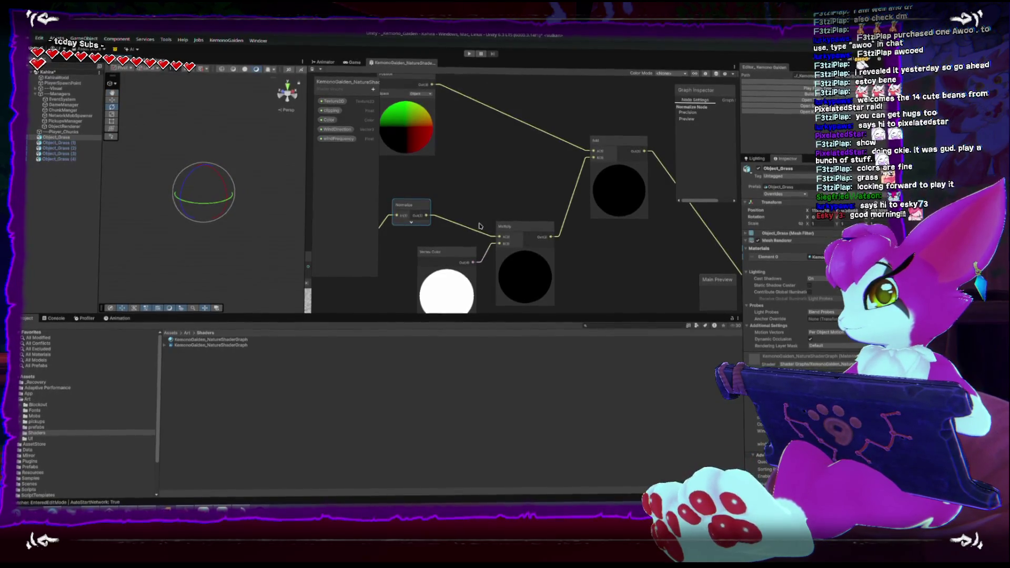
{"action": "left_click_drag", "start_coordinate": [497, 200], "coordinate": [539, 241]}
{"action": "scroll", "coordinate": [526, 240], "scroll_direction": "down", "scroll_amount": 4}
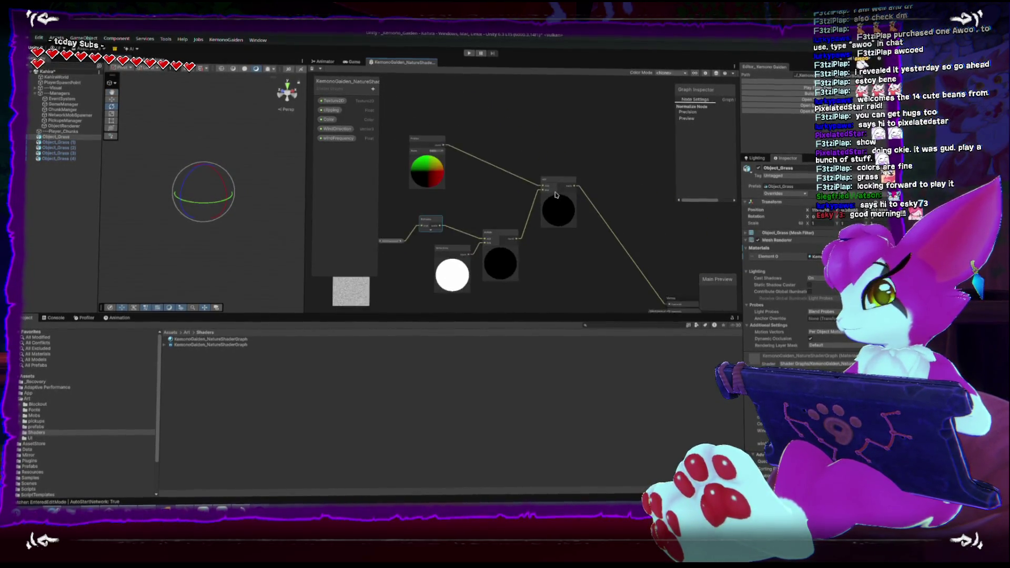
{"action": "left_click_drag", "start_coordinate": [421, 136], "coordinate": [483, 139]}
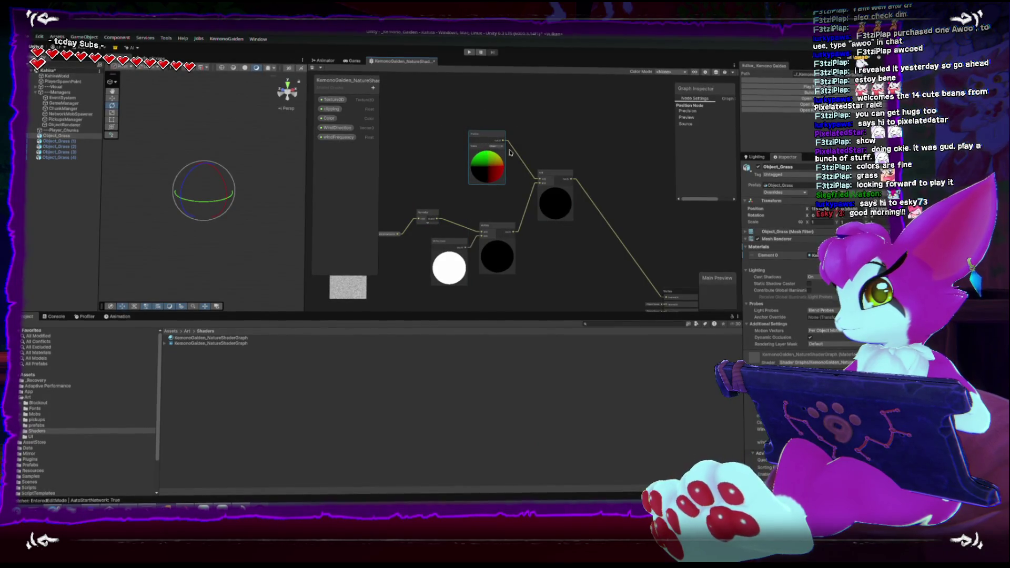
{"action": "scroll", "coordinate": [568, 198], "scroll_direction": "up", "scroll_amount": 2}
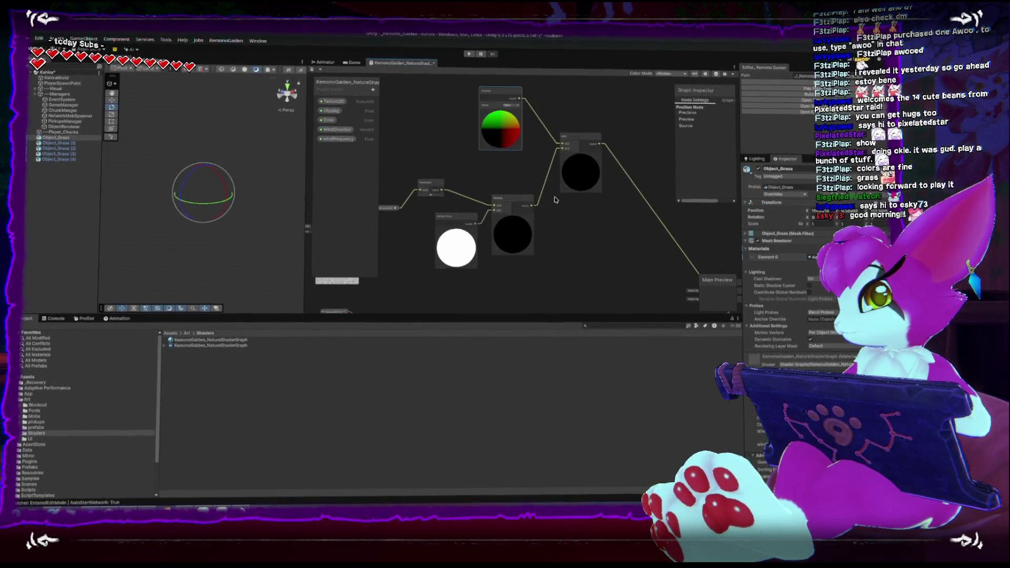
{"action": "left_click", "coordinate": [461, 197]}
{"action": "left_click_drag", "start_coordinate": [461, 197], "coordinate": [464, 187]}
{"action": "scroll", "coordinate": [798, 327], "scroll_direction": "down", "scroll_amount": 2}
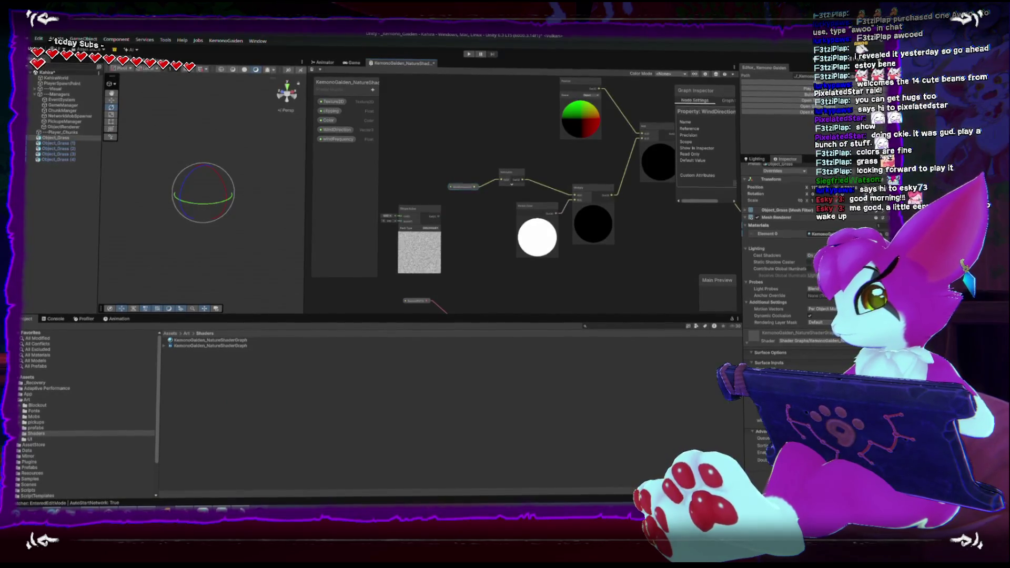
Orbit the scene view to inspect the grass clump from a lower angle
{"action": "mouse_move", "coordinate": [210, 221]}
{"action": "left_mouse_down"}
{"action": "mouse_move", "coordinate": [252, 185]}
{"action": "mouse_move", "coordinate": [245, 237]}
{"action": "left_mouse_up"}
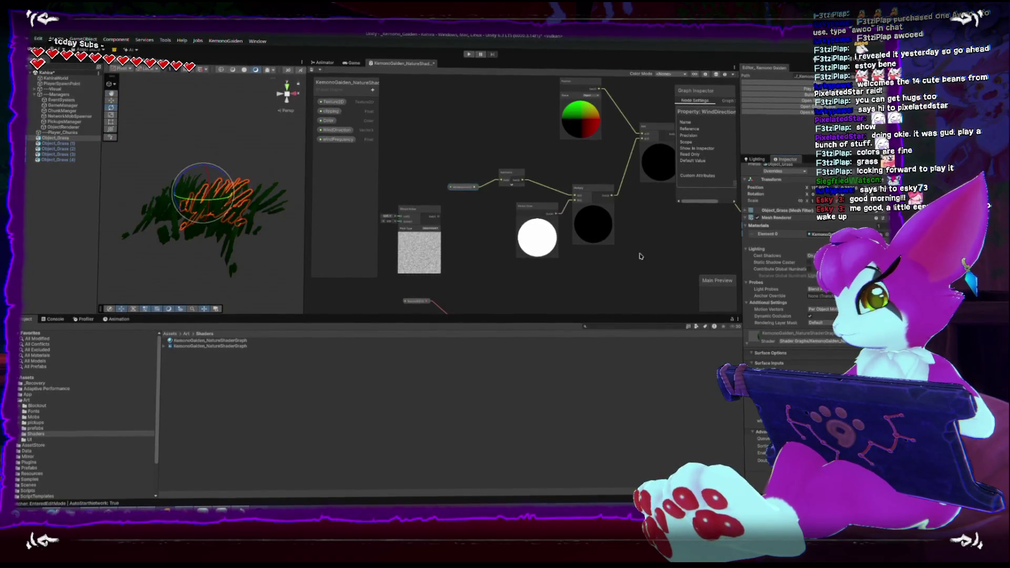
{"action": "scroll", "coordinate": [647, 254], "scroll_direction": "up", "scroll_amount": 3}
{"action": "scroll", "coordinate": [652, 255], "scroll_direction": "down", "scroll_amount": 1}
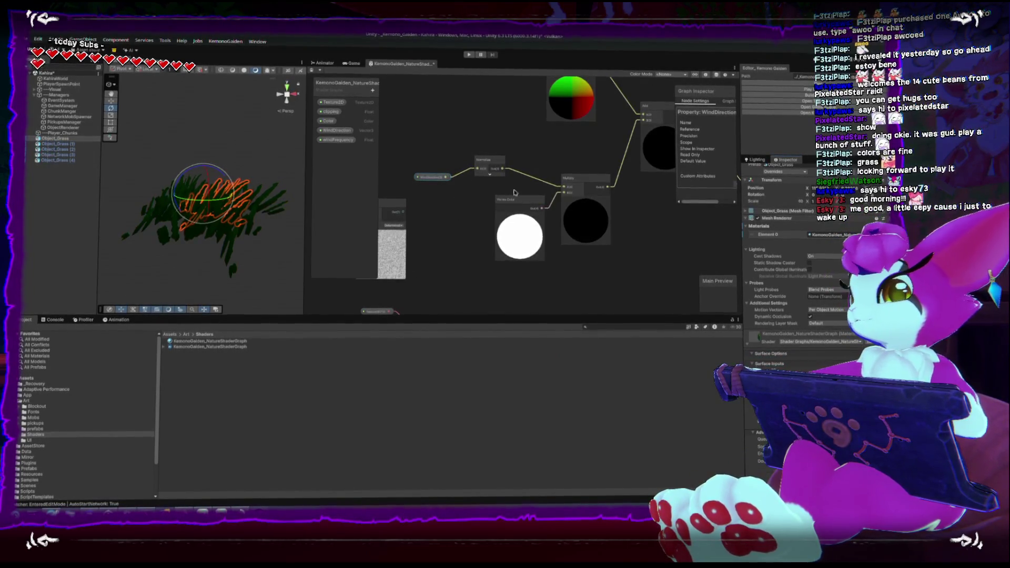
{"action": "mouse_move", "coordinate": [176, 201]}
{"action": "left_mouse_down"}
{"action": "mouse_move", "coordinate": [258, 237]}
{"action": "mouse_move", "coordinate": [284, 232]}
{"action": "left_mouse_up"}
{"action": "scroll", "coordinate": [535, 222], "scroll_direction": "down", "scroll_amount": 3}
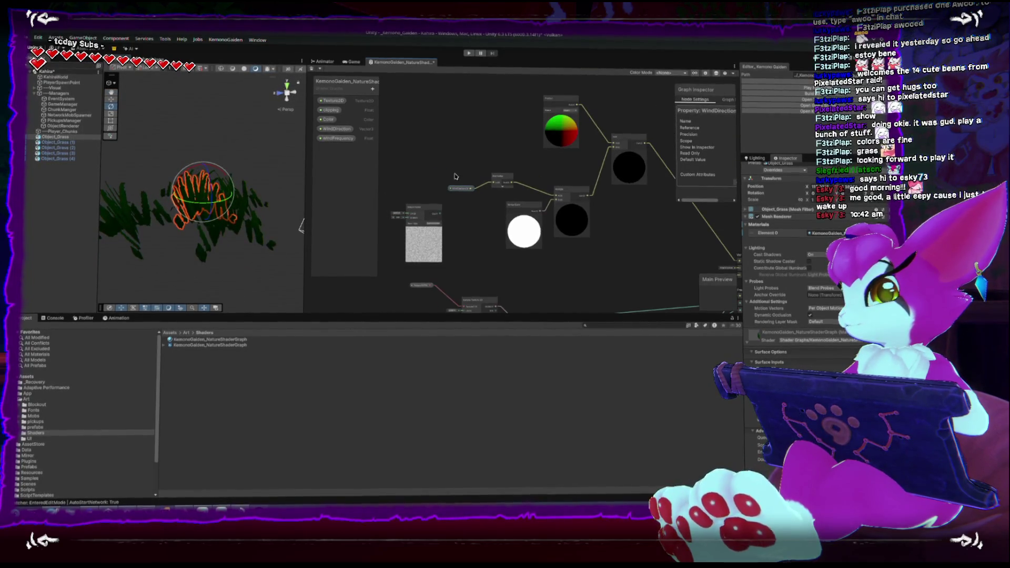
Raise WindDirection and Normalize, reposition Vertex Color and Multiply, and collapse Multiply's preview
{"action": "left_click", "coordinate": [502, 181], "text": "shift"}
{"action": "left_click_drag", "start_coordinate": [502, 181], "coordinate": [505, 154]}
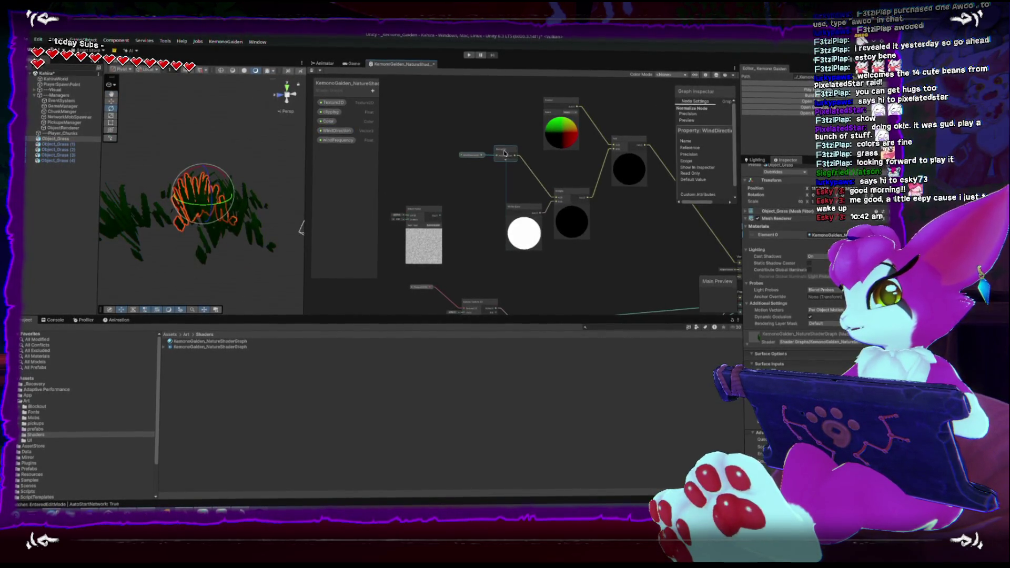
{"action": "left_click_drag", "start_coordinate": [581, 199], "coordinate": [578, 187]}
{"action": "left_click_drag", "start_coordinate": [523, 207], "coordinate": [502, 193]}
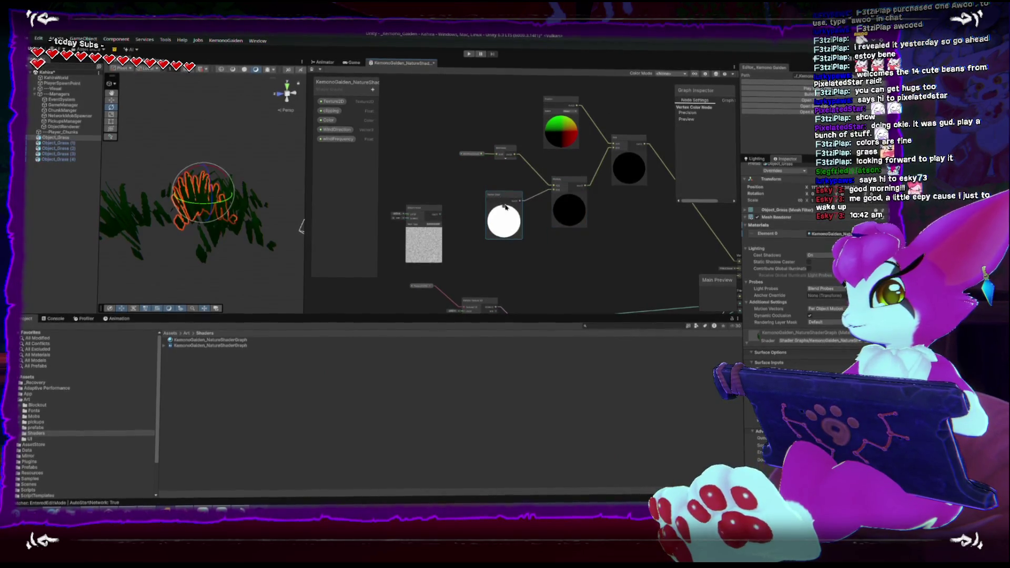
{"action": "left_click_drag", "start_coordinate": [564, 180], "coordinate": [551, 175]}
{"action": "left_click", "coordinate": [561, 212]}
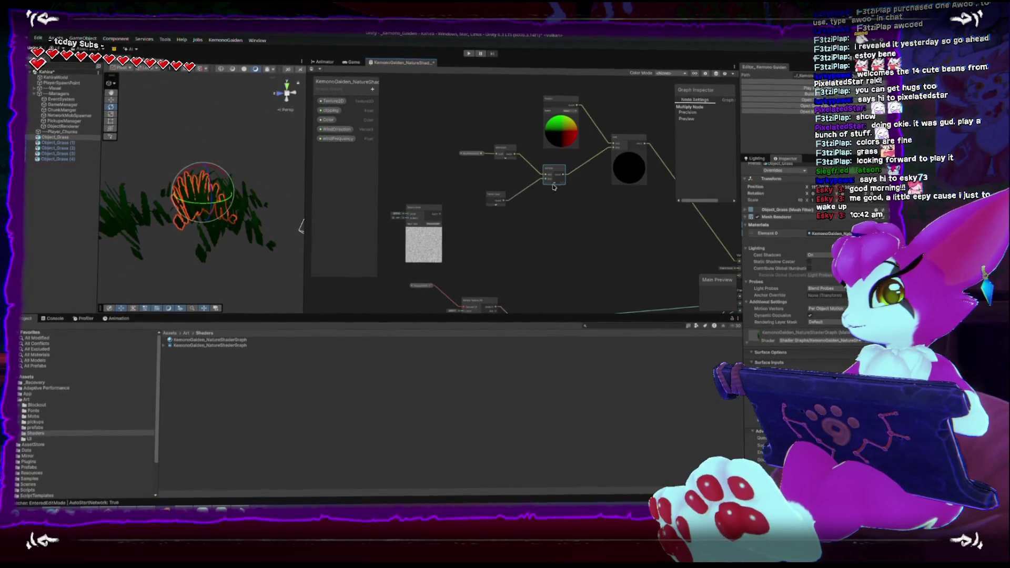
Shift the Simple Noise node right and settle Vertex Color back to the left
{"action": "mouse_move", "coordinate": [494, 199]}
{"action": "left_mouse_down"}
{"action": "mouse_move", "coordinate": [548, 177]}
{"action": "mouse_move", "coordinate": [543, 148]}
{"action": "left_mouse_up"}
{"action": "scroll", "coordinate": [525, 208], "scroll_direction": "down", "scroll_amount": 1}
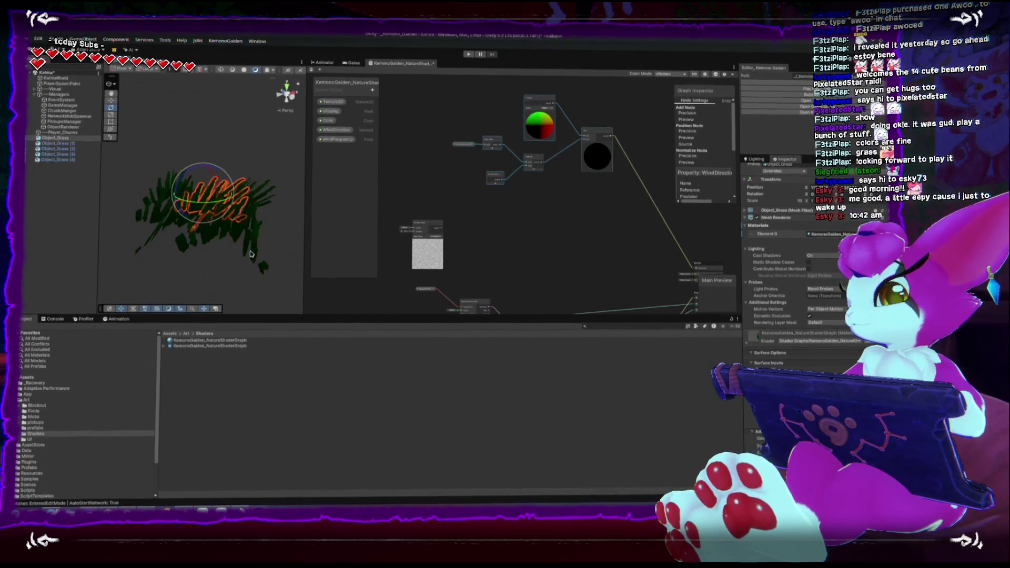
{"action": "scroll", "coordinate": [443, 250], "scroll_direction": "up", "scroll_amount": 1}
{"action": "left_click_drag", "start_coordinate": [439, 226], "coordinate": [553, 222]}
{"action": "scroll", "coordinate": [524, 205], "scroll_direction": "up", "scroll_amount": 1}
{"action": "left_click_drag", "start_coordinate": [529, 181], "coordinate": [477, 181]}
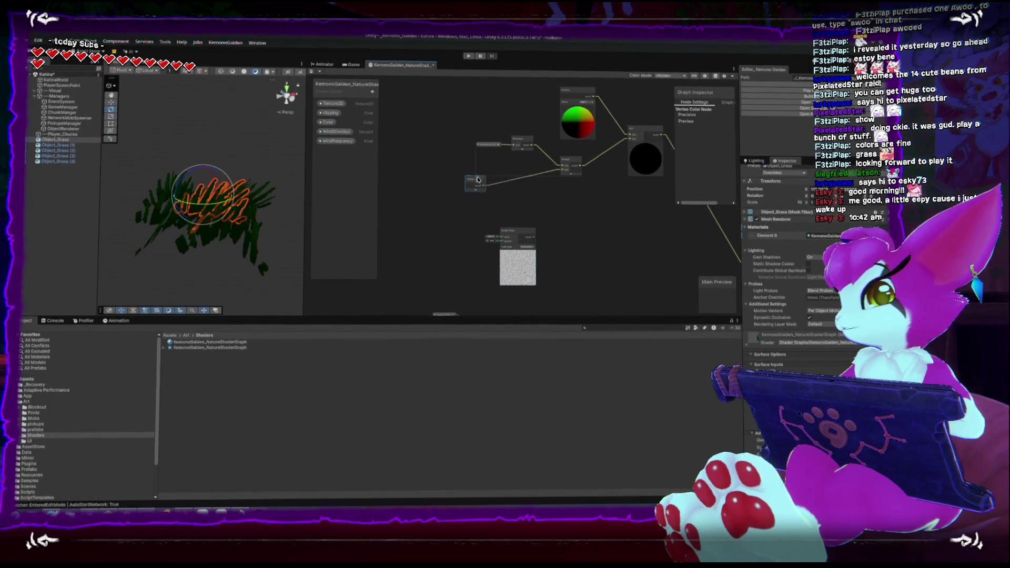
Place the windFrequency property node on the graph below the noise nodes
{"action": "mouse_move", "coordinate": [518, 231]}
{"action": "left_mouse_down"}
{"action": "mouse_move", "coordinate": [485, 219]}
{"action": "mouse_move", "coordinate": [532, 221]}
{"action": "left_mouse_up"}
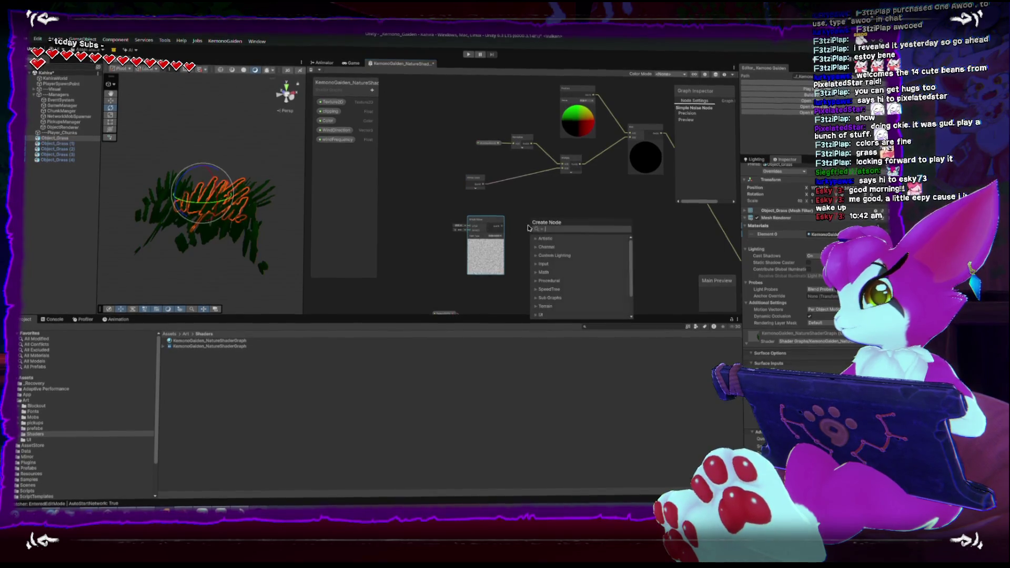
{"action": "left_click", "coordinate": [391, 188]}
{"action": "left_click_drag", "start_coordinate": [391, 188], "coordinate": [421, 237]}
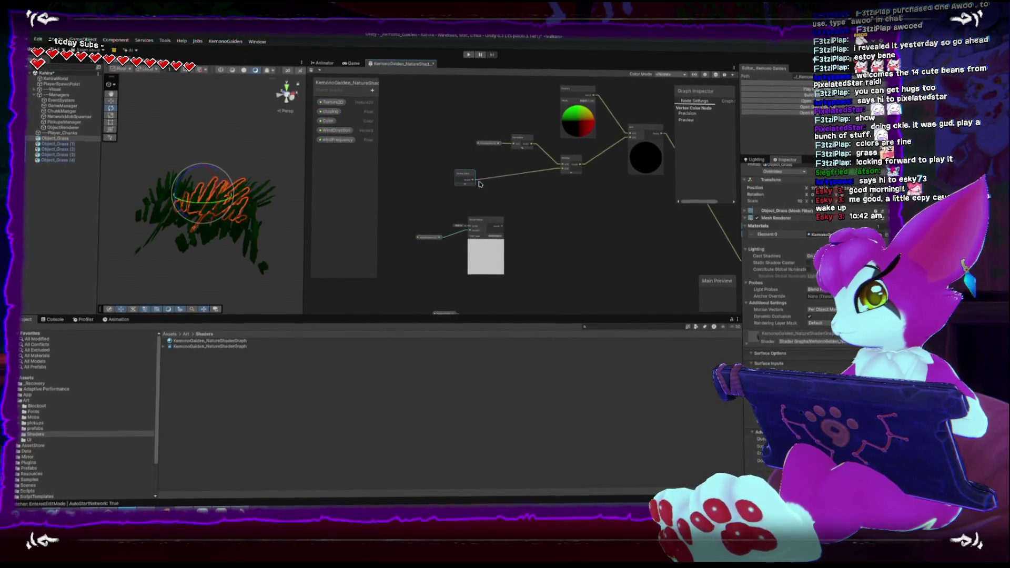
Add a Multiply node connected to the Vertex Color output via a 'mul' search
{"action": "left_click_drag", "start_coordinate": [524, 196], "coordinate": [525, 196]}
{"action": "type", "text": "mul"}
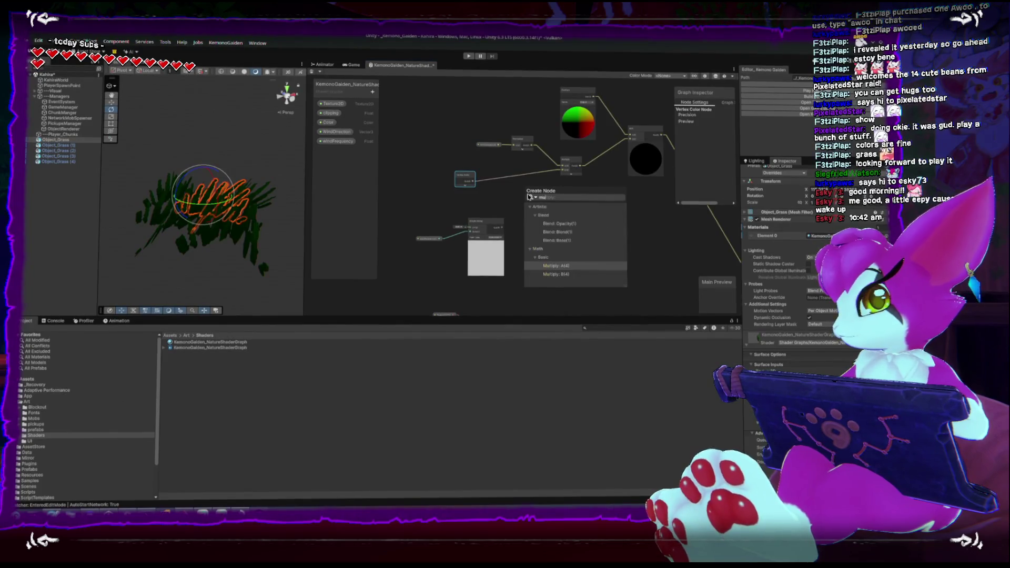
{"action": "key", "text": "Return"}
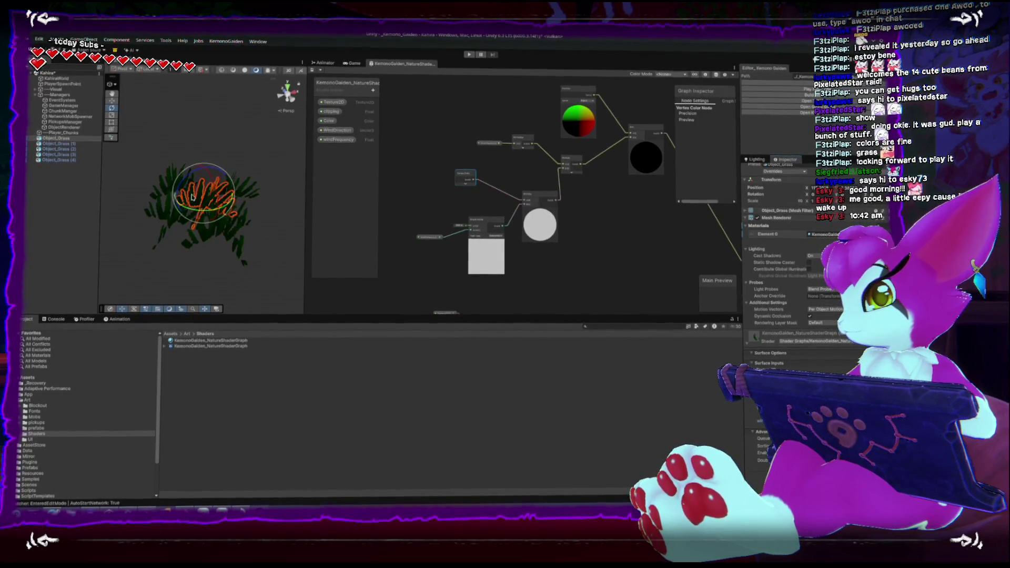
{"action": "left_click_drag", "start_coordinate": [426, 244], "coordinate": [432, 248]}
{"action": "left_click_drag", "start_coordinate": [257, 251], "coordinate": [225, 253]}
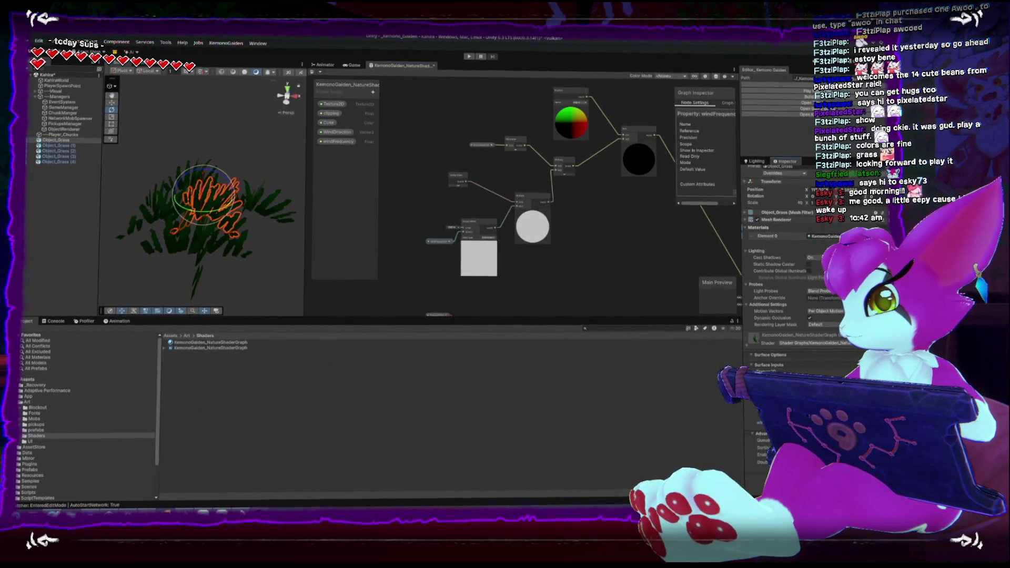
{"action": "scroll", "coordinate": [443, 232], "scroll_direction": "up", "scroll_amount": 3}
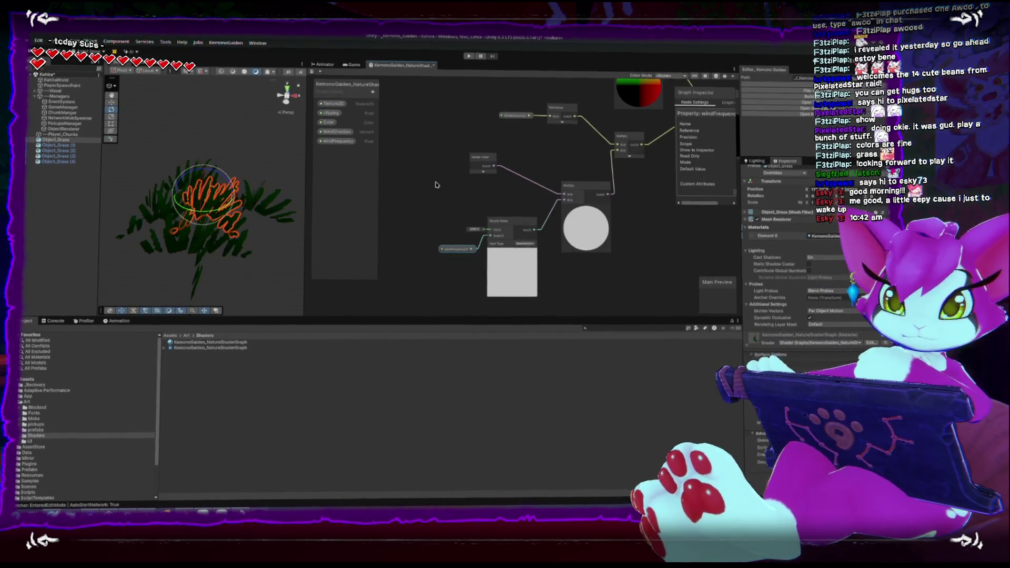
{"action": "mouse_move", "coordinate": [368, 157]}
{"action": "left_mouse_down"}
{"action": "mouse_move", "coordinate": [415, 158]}
{"action": "mouse_move", "coordinate": [450, 142]}
{"action": "left_mouse_up"}
Add a Time node near Simple Noise by searching 'time'
{"action": "right_click", "coordinate": [449, 141]}
{"action": "key", "text": "Escape"}
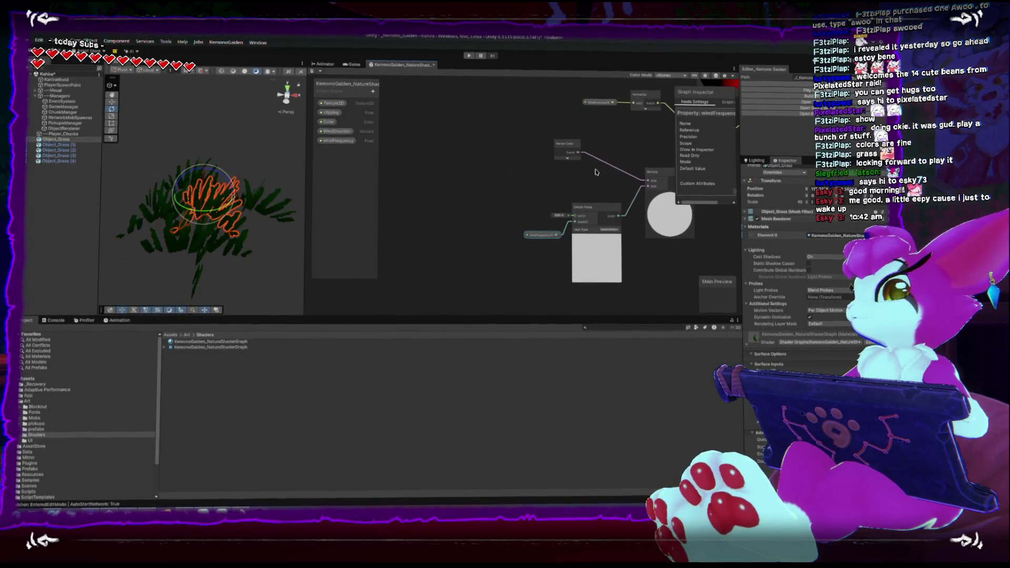
{"action": "left_click_drag", "start_coordinate": [580, 220], "coordinate": [567, 220]}
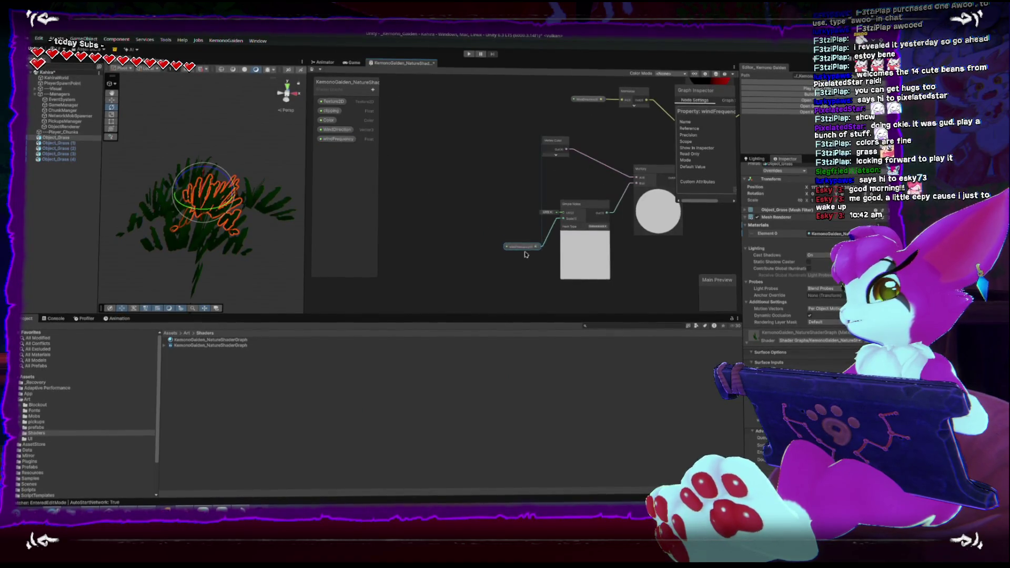
{"action": "left_click_drag", "start_coordinate": [565, 221], "coordinate": [475, 216]}
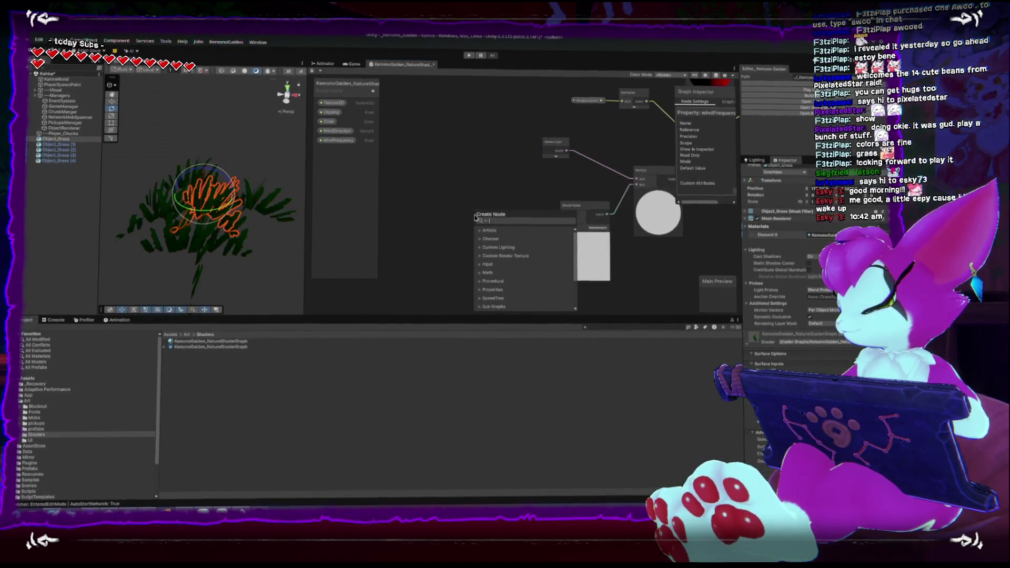
{"action": "type", "text": "time"}
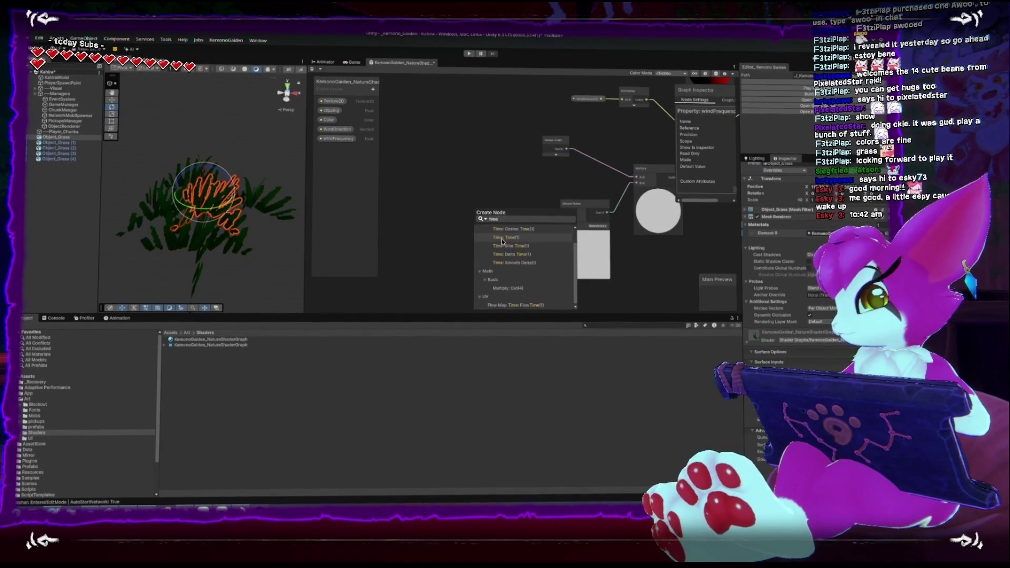
{"action": "left_click", "coordinate": [501, 241]}
Wire windFrequency into Simple Noise's Scale and add a Vector 2 node fed by Time
{"action": "mouse_move", "coordinate": [336, 139]}
{"action": "left_mouse_down"}
{"action": "mouse_move", "coordinate": [541, 260]}
{"action": "mouse_move", "coordinate": [554, 233]}
{"action": "mouse_move", "coordinate": [534, 258]}
{"action": "mouse_move", "coordinate": [562, 219]}
{"action": "left_mouse_up"}
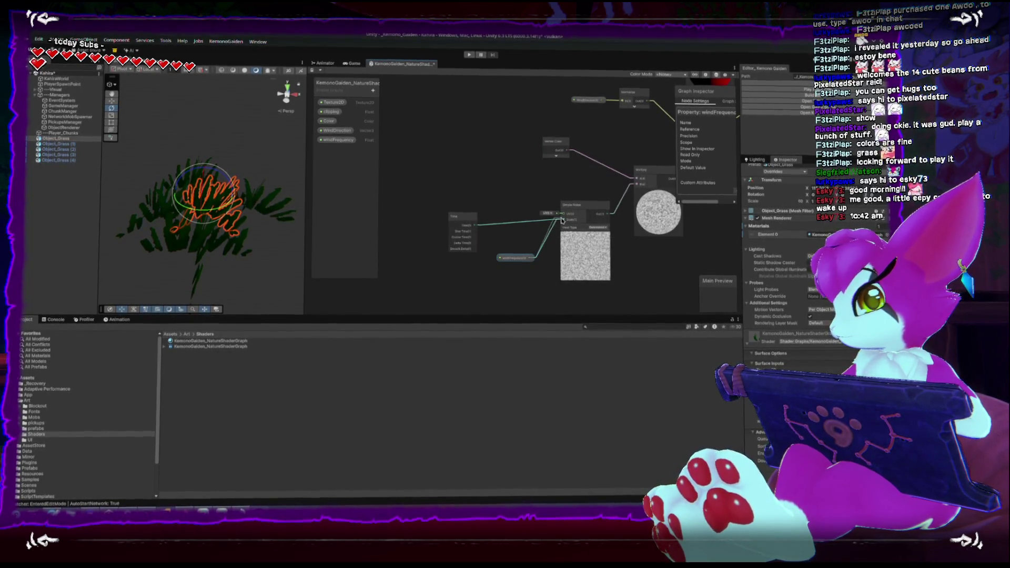
{"action": "scroll", "coordinate": [479, 223], "scroll_direction": "up", "scroll_amount": 4}
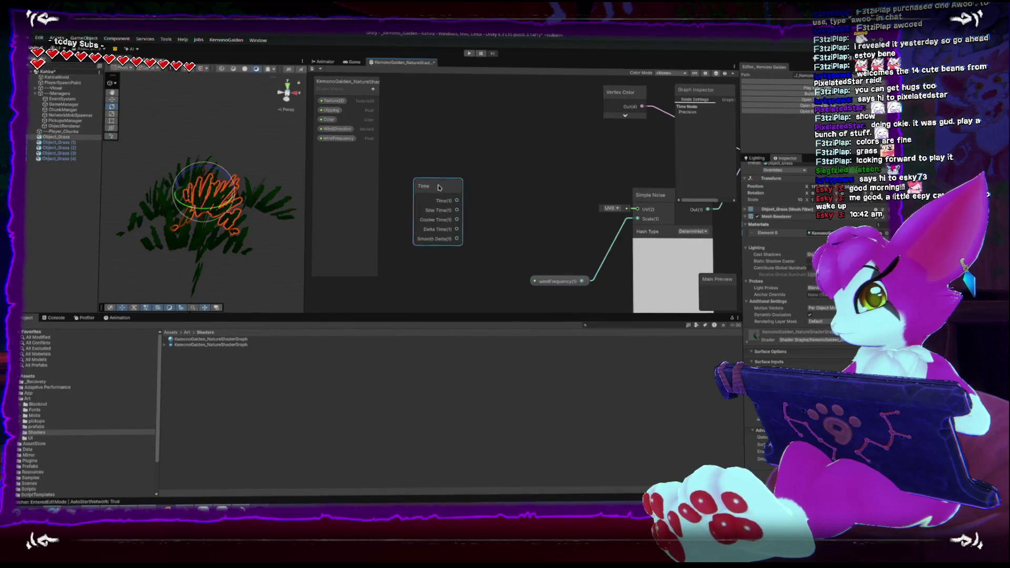
{"action": "left_click_drag", "start_coordinate": [440, 187], "coordinate": [513, 199]}
{"action": "type", "text": "vec"}
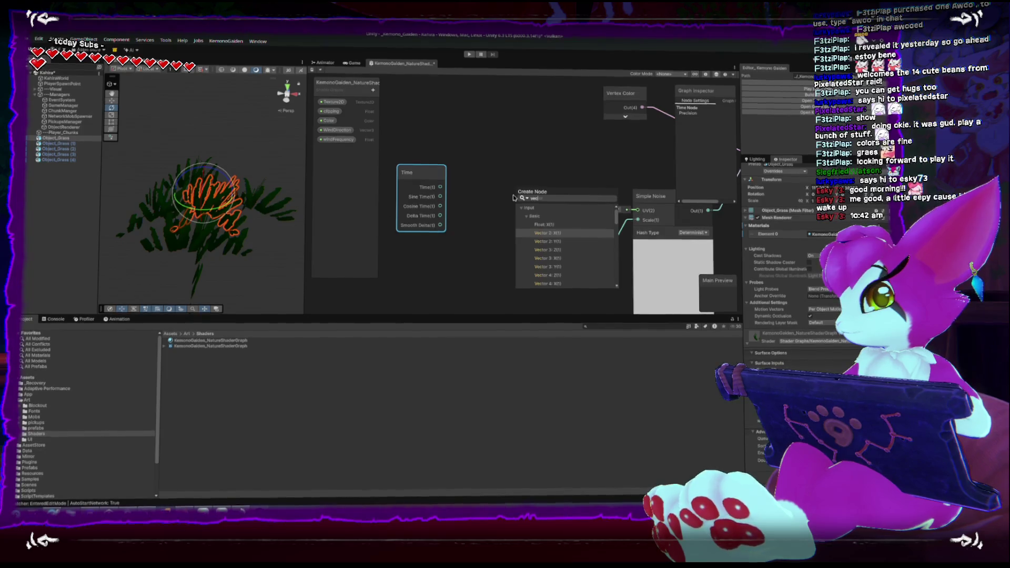
{"action": "left_click", "coordinate": [553, 231]}
{"action": "left_click", "coordinate": [531, 182]}
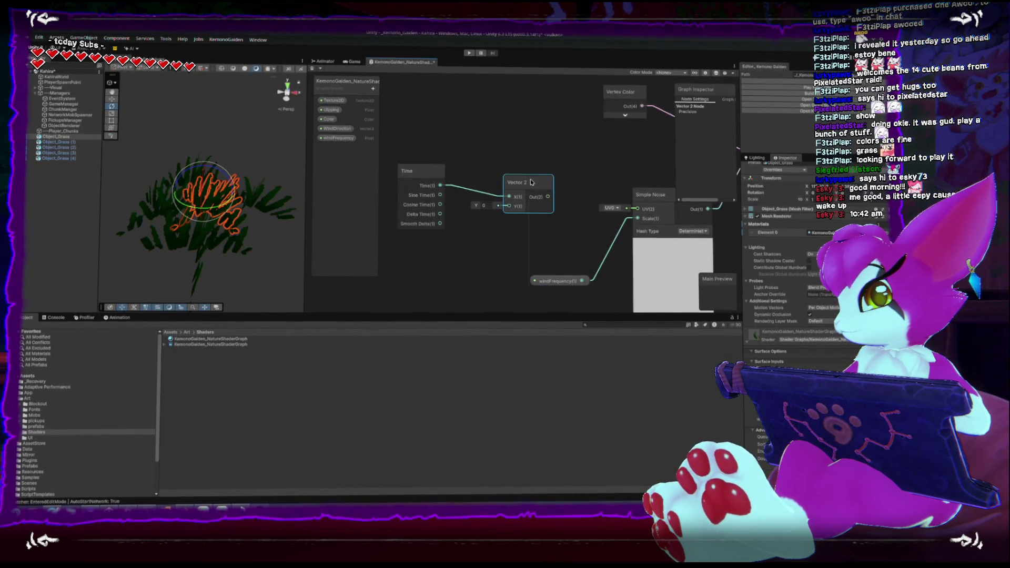
{"action": "left_click_drag", "start_coordinate": [415, 171], "coordinate": [396, 154]}
{"action": "left_click", "coordinate": [533, 186]}
Replace the Vector 2 with a Tiling And Offset node and push the noise nodes right
{"action": "key", "text": "Delete"}
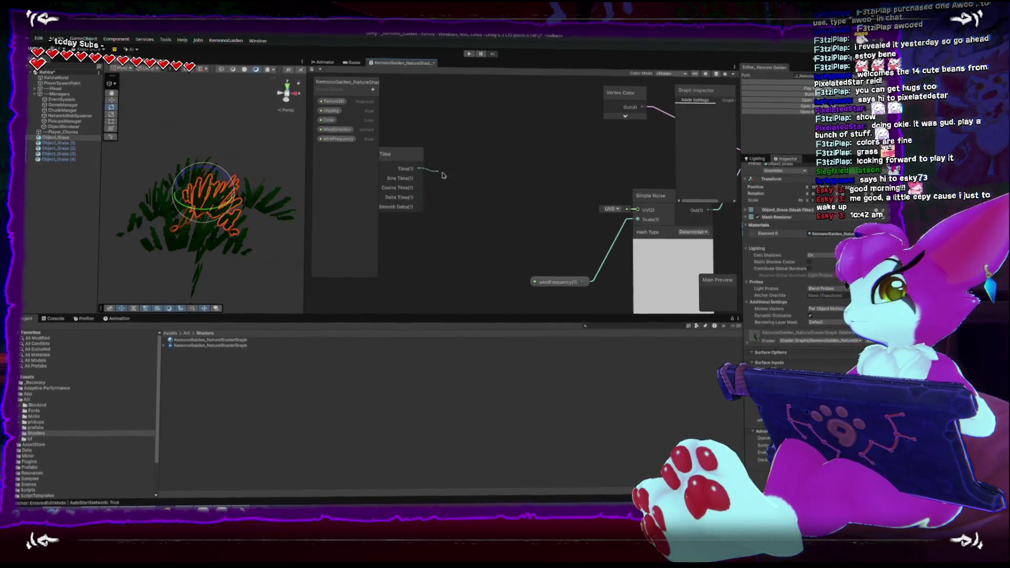
{"action": "key", "text": "space"}
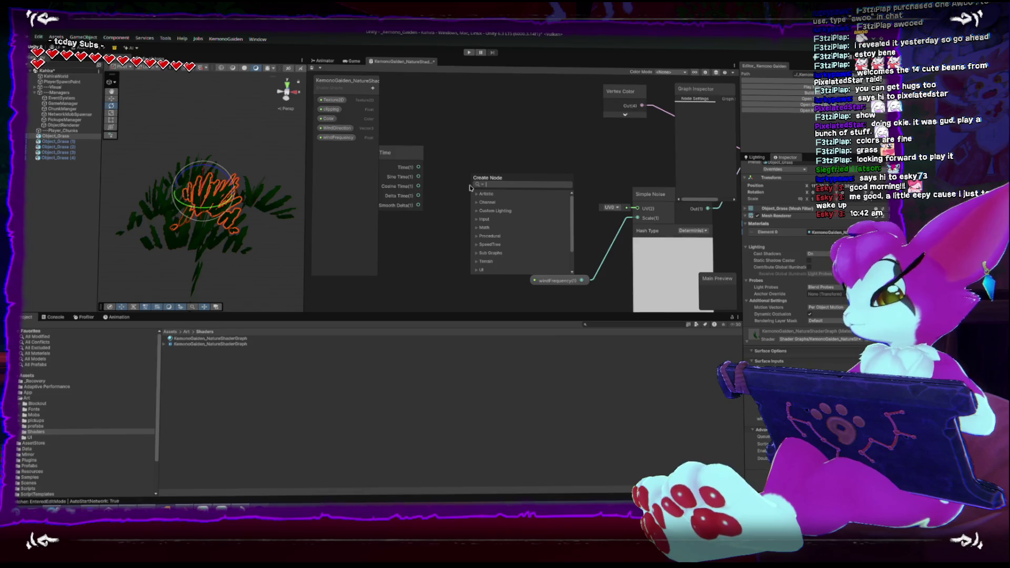
{"action": "type", "text": "u"}
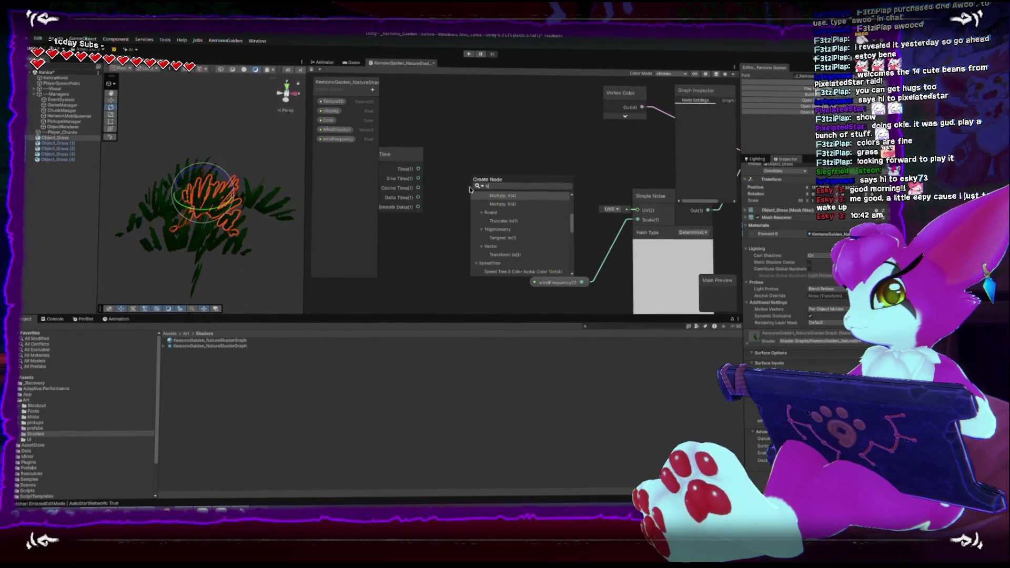
{"action": "type", "text": "v"}
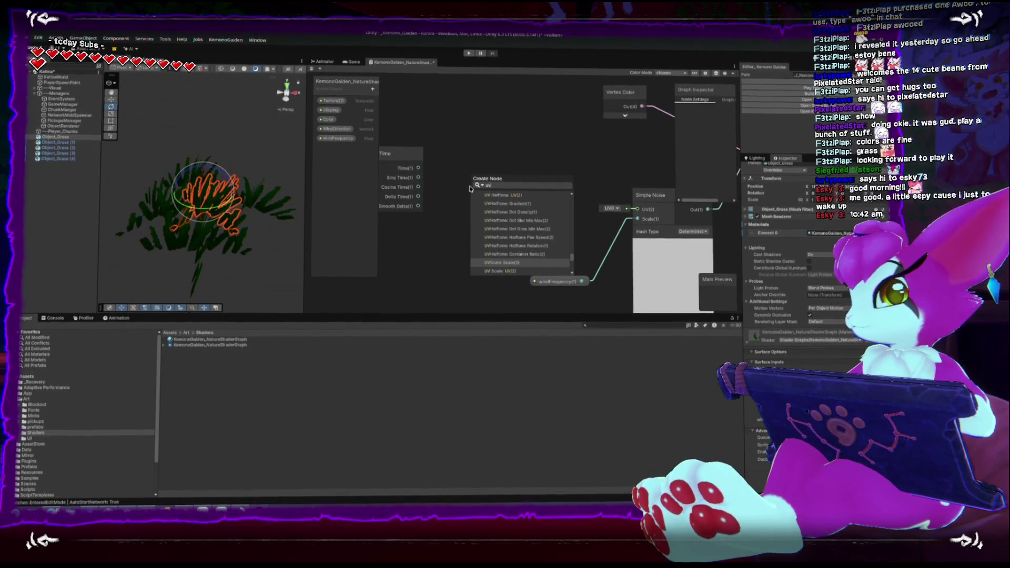
{"action": "scroll", "coordinate": [545, 244], "scroll_direction": "down", "scroll_amount": 5}
{"action": "scroll", "coordinate": [546, 244], "scroll_direction": "up", "scroll_amount": 5}
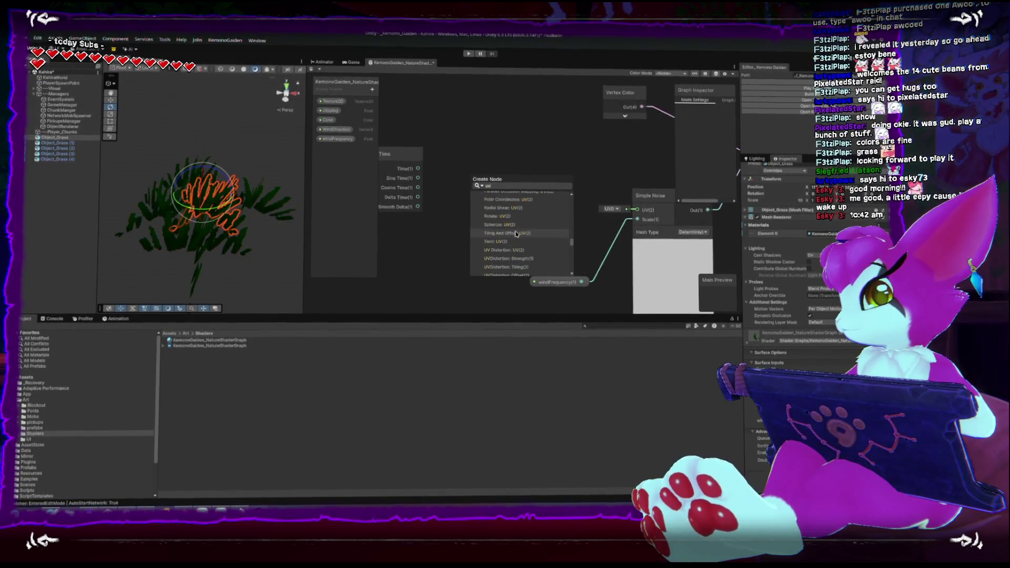
{"action": "left_click", "coordinate": [507, 214]}
{"action": "left_click_drag", "start_coordinate": [524, 165], "coordinate": [541, 156]}
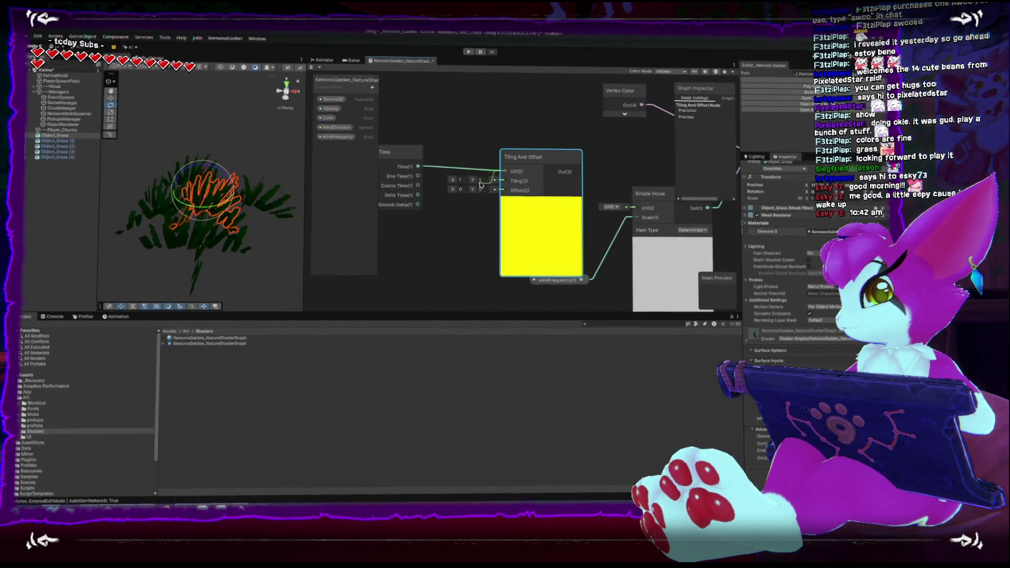
{"action": "left_click_drag", "start_coordinate": [523, 156], "coordinate": [599, 156]}
Add a Vector 2 fed by Time and connect Tiling And Offset output to Simple Noise UV
{"action": "left_click", "coordinate": [419, 151]}
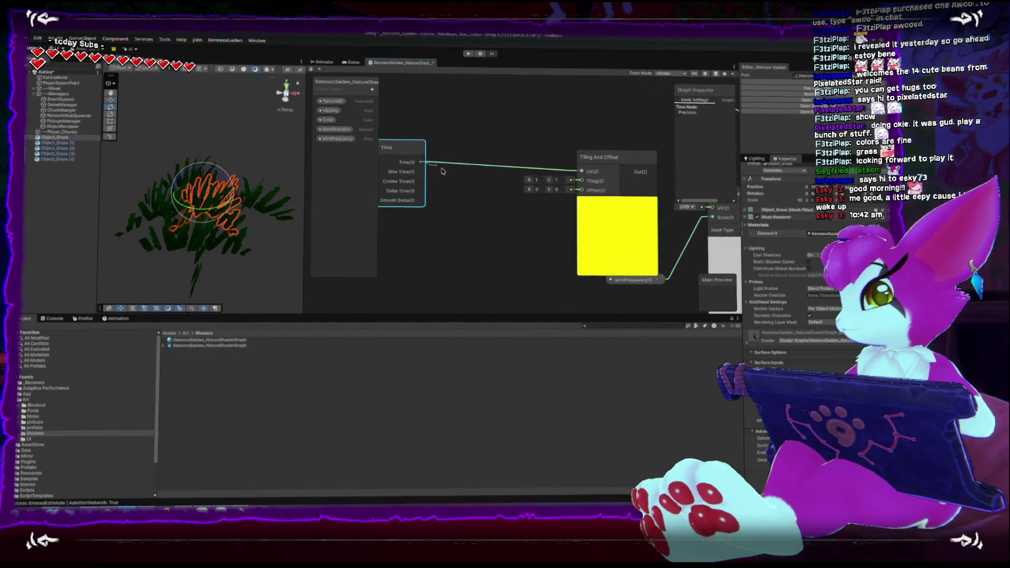
{"action": "key", "text": "space"}
{"action": "type", "text": "ve"}
{"action": "left_click", "coordinate": [487, 213]}
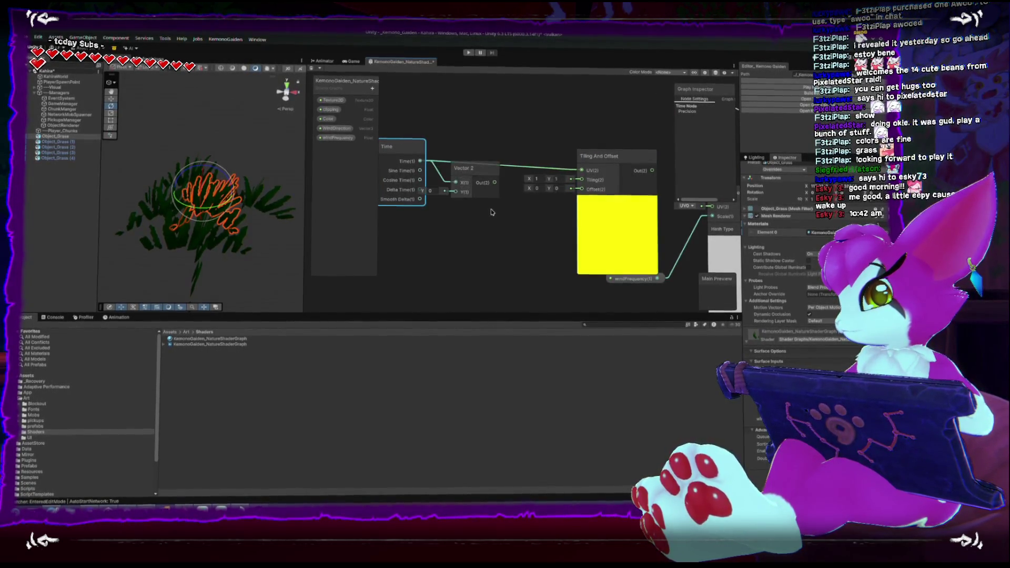
{"action": "left_click_drag", "start_coordinate": [567, 195], "coordinate": [553, 153]}
{"action": "left_click", "coordinate": [494, 162]}
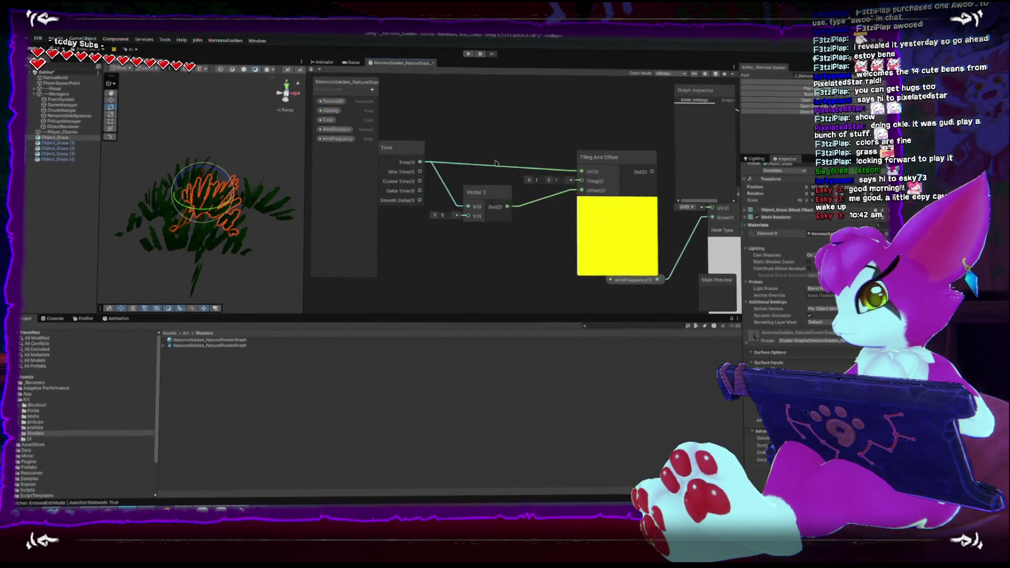
{"action": "mouse_move", "coordinate": [652, 172]}
{"action": "left_mouse_down"}
{"action": "mouse_move", "coordinate": [721, 205]}
{"action": "mouse_move", "coordinate": [596, 193]}
{"action": "left_mouse_up"}
{"action": "scroll", "coordinate": [469, 216], "scroll_direction": "up", "scroll_amount": 2}
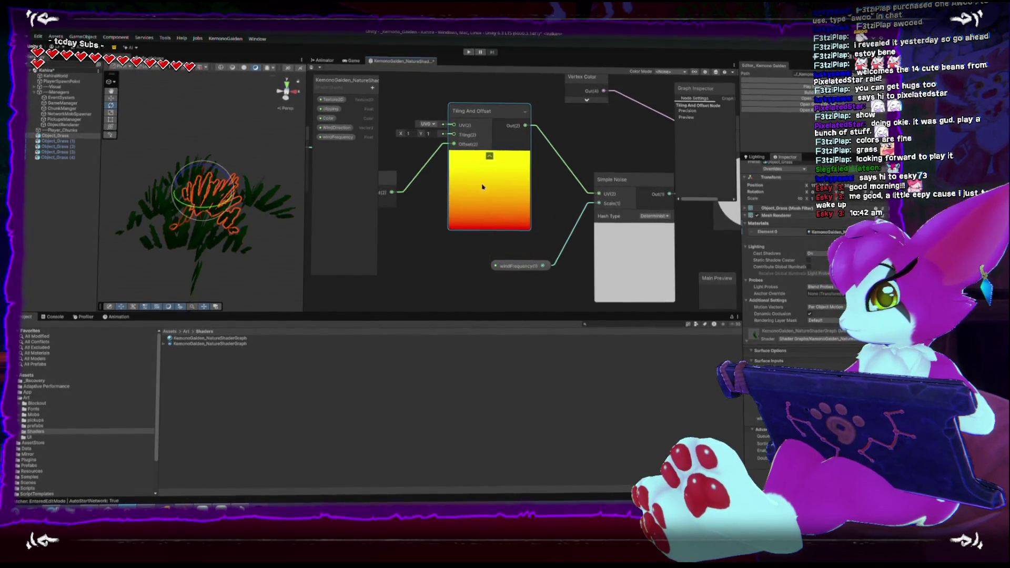
{"action": "left_click_drag", "start_coordinate": [469, 215], "coordinate": [454, 176]}
{"action": "scroll", "coordinate": [404, 177], "scroll_direction": "down", "scroll_amount": 5}
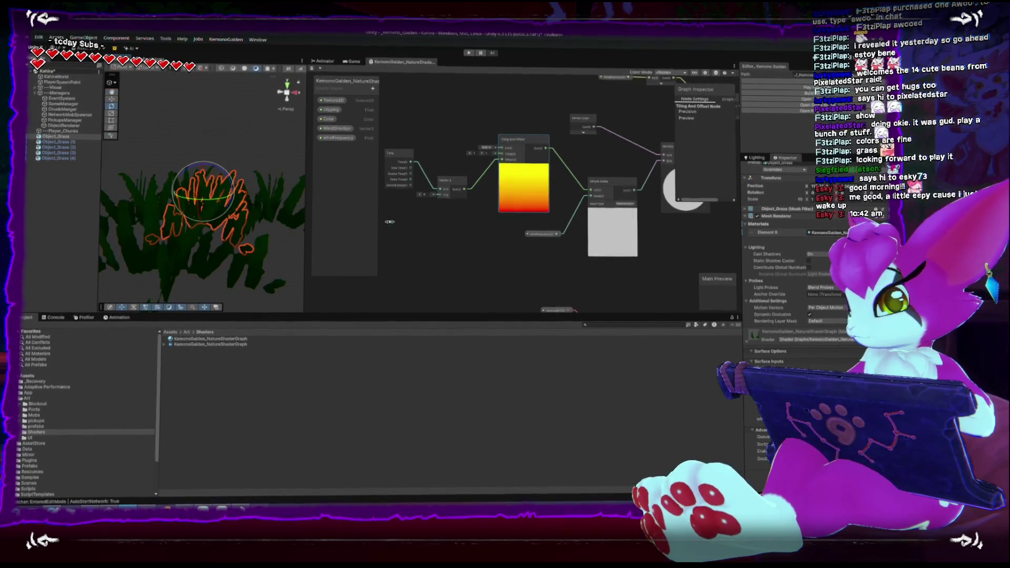
Create a new Float property named WindSpeed in the Blackboard
{"action": "scroll", "coordinate": [489, 207], "scroll_direction": "up", "scroll_amount": 3}
{"action": "left_click_drag", "start_coordinate": [466, 131], "coordinate": [448, 120]}
{"action": "key", "text": "f"}
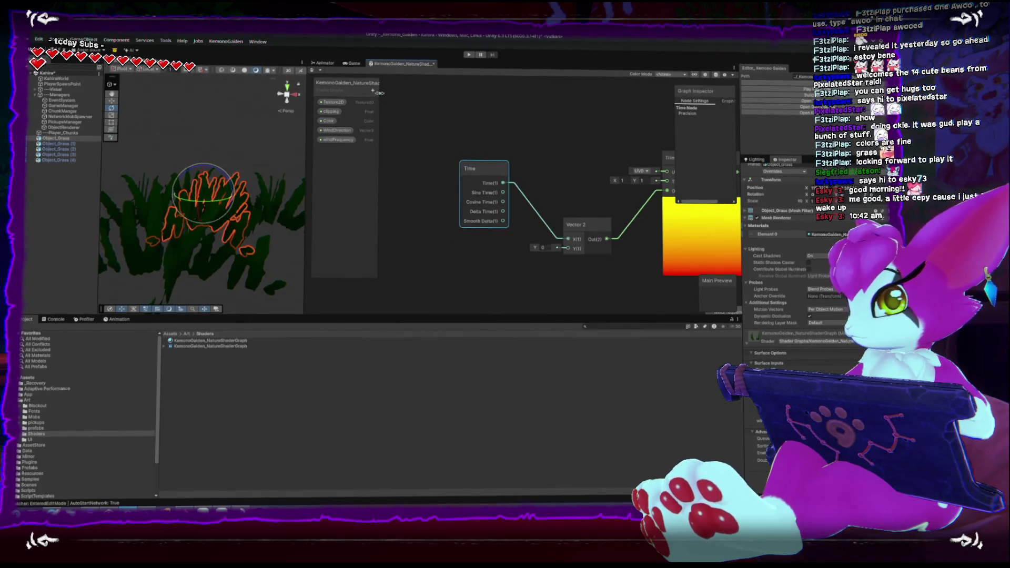
{"action": "left_click", "coordinate": [373, 90]}
{"action": "left_click", "coordinate": [385, 95]}
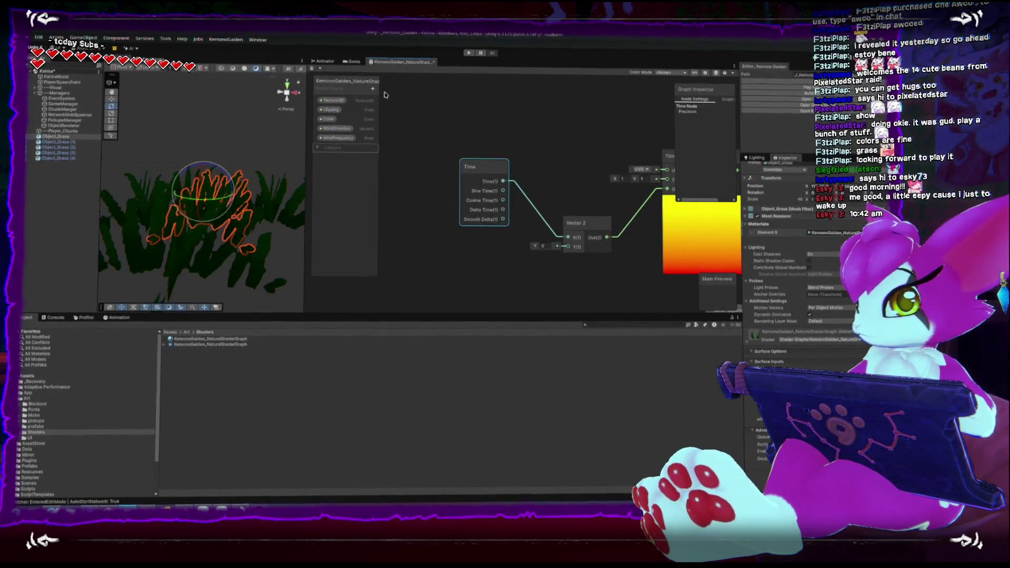
{"action": "key", "text": "ctrl+z"}
{"action": "left_click", "coordinate": [373, 88]}
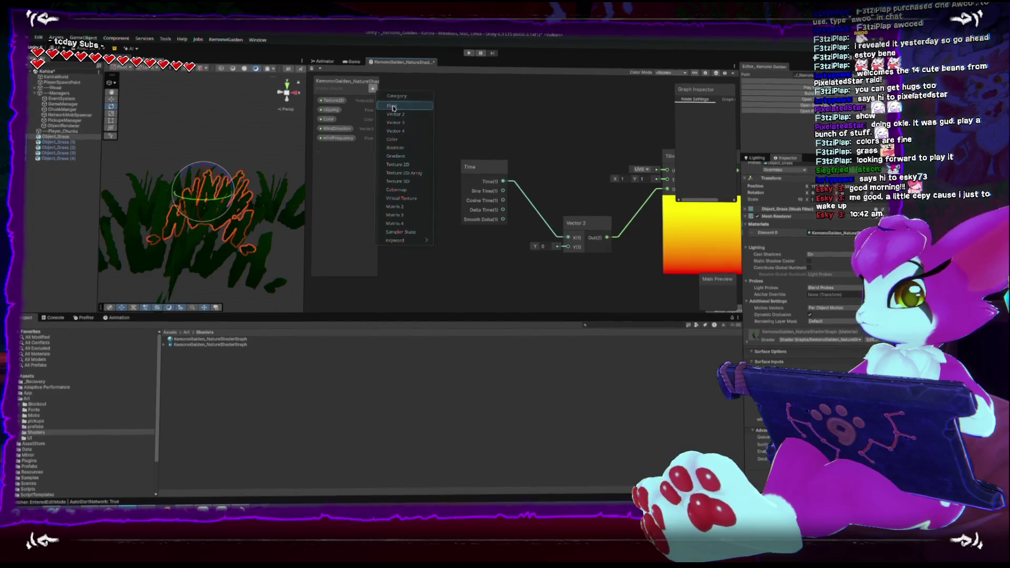
{"action": "left_click", "coordinate": [392, 107]}
{"action": "type", "text": "Ti"}
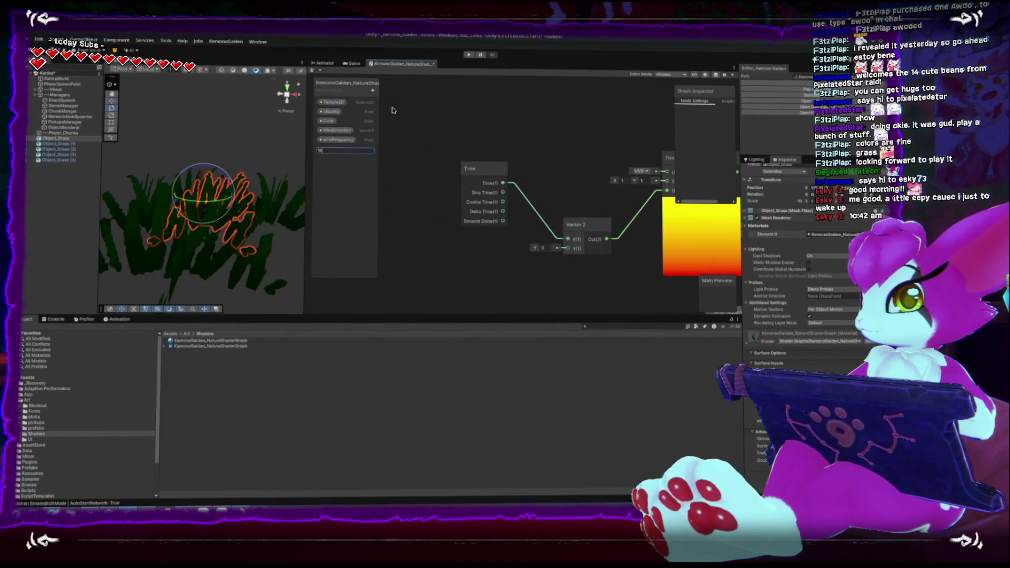
{"action": "type", "text": "Speed"}
{"action": "key", "text": "Return"}
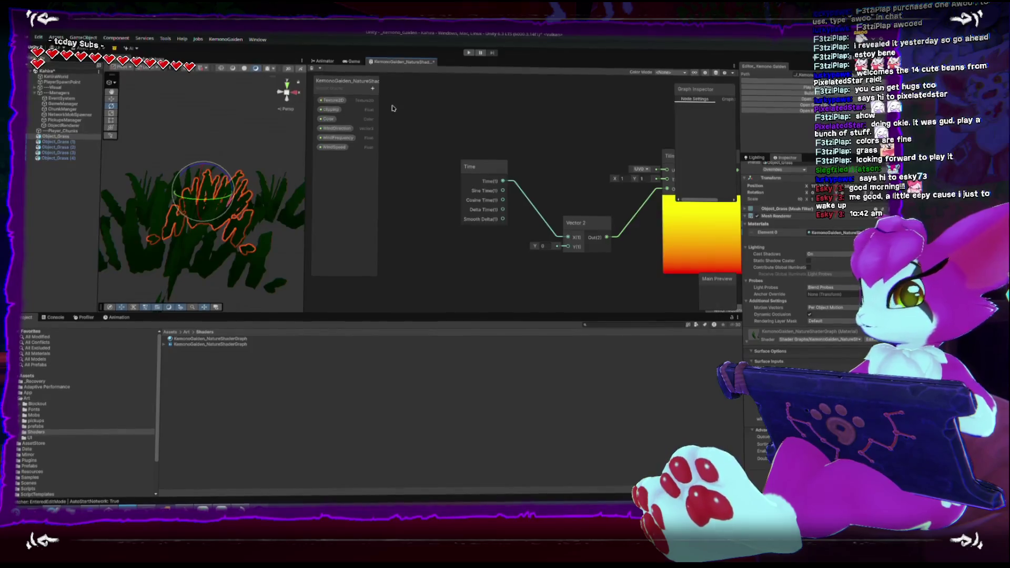
Place the WindSpeed node on the graph beside the Time node
{"action": "mouse_move", "coordinate": [354, 146]}
{"action": "left_mouse_down"}
{"action": "mouse_move", "coordinate": [378, 198]}
{"action": "mouse_move", "coordinate": [480, 269]}
{"action": "left_mouse_up"}
{"action": "left_click_drag", "start_coordinate": [476, 166], "coordinate": [394, 159]}
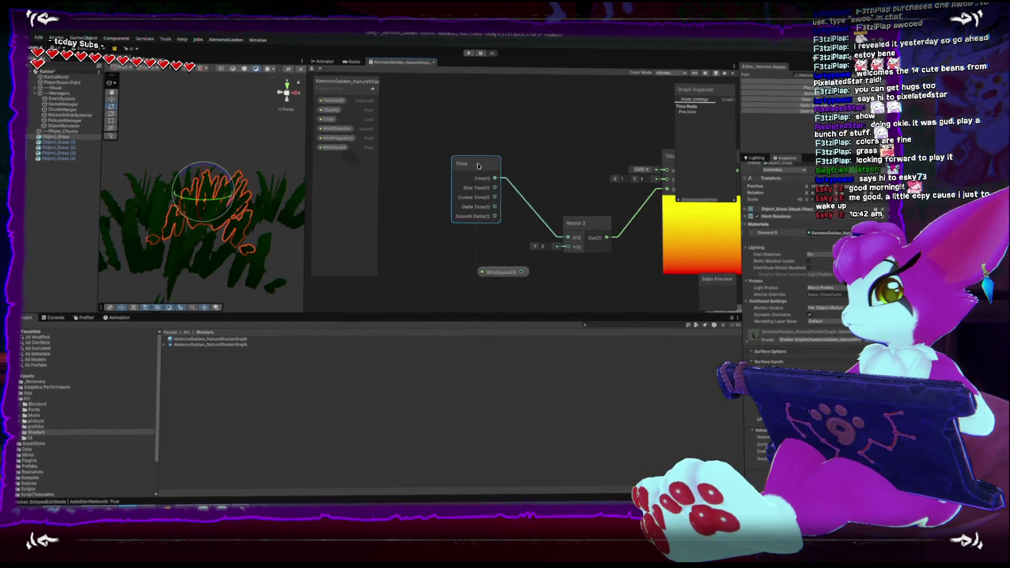
{"action": "left_click_drag", "start_coordinate": [499, 274], "coordinate": [426, 265]}
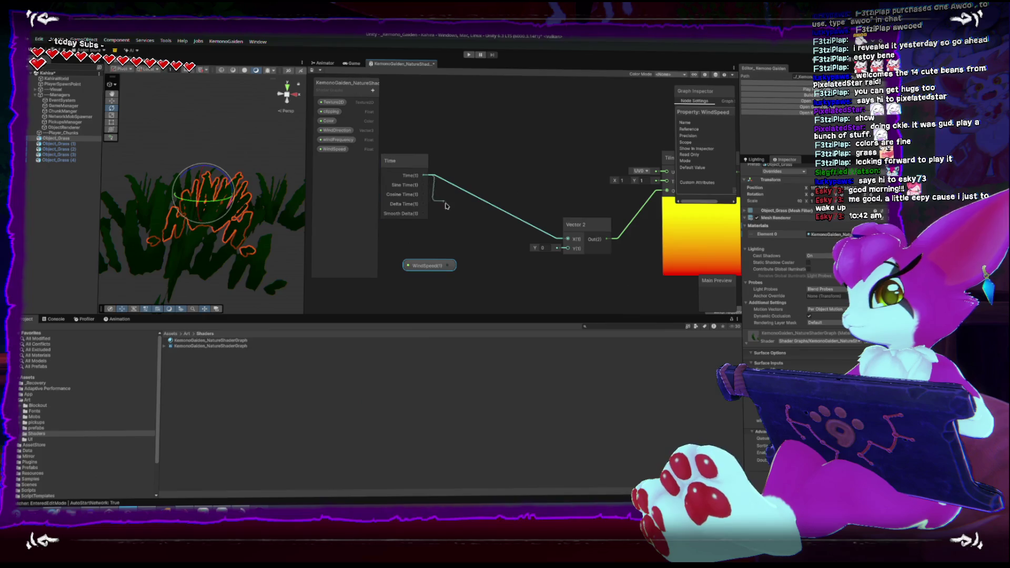
{"action": "key", "text": "space"}
{"action": "type", "text": "mul"}
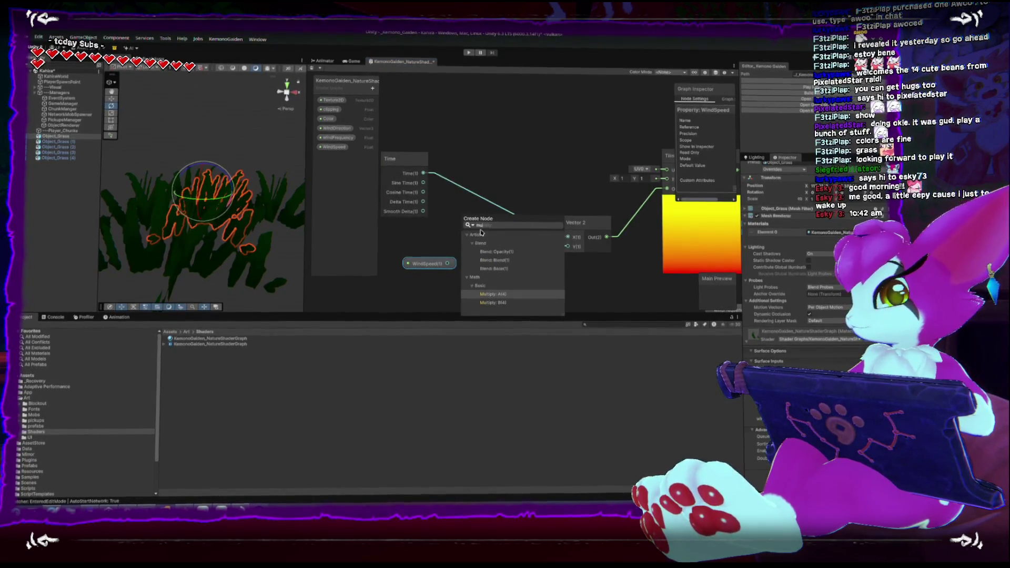
Add a Multiply of Time and WindSpeed and feed its output into Vector 2 X
{"action": "left_click", "coordinate": [493, 294]}
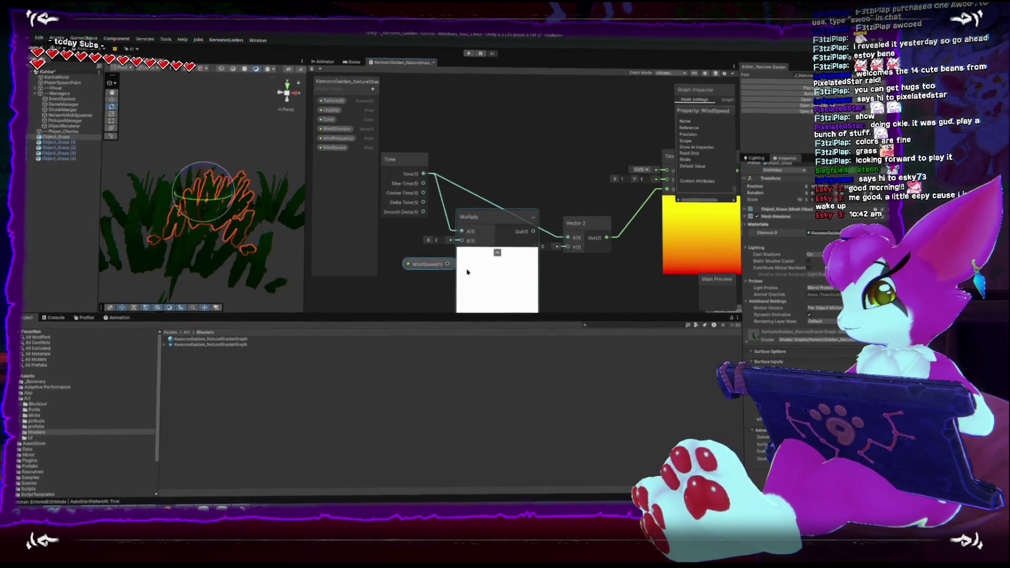
{"action": "left_click_drag", "start_coordinate": [447, 264], "coordinate": [462, 241]}
{"action": "mouse_move", "coordinate": [532, 232]}
{"action": "left_mouse_down"}
{"action": "mouse_move", "coordinate": [567, 238]}
{"action": "mouse_move", "coordinate": [533, 220]}
{"action": "left_mouse_up"}
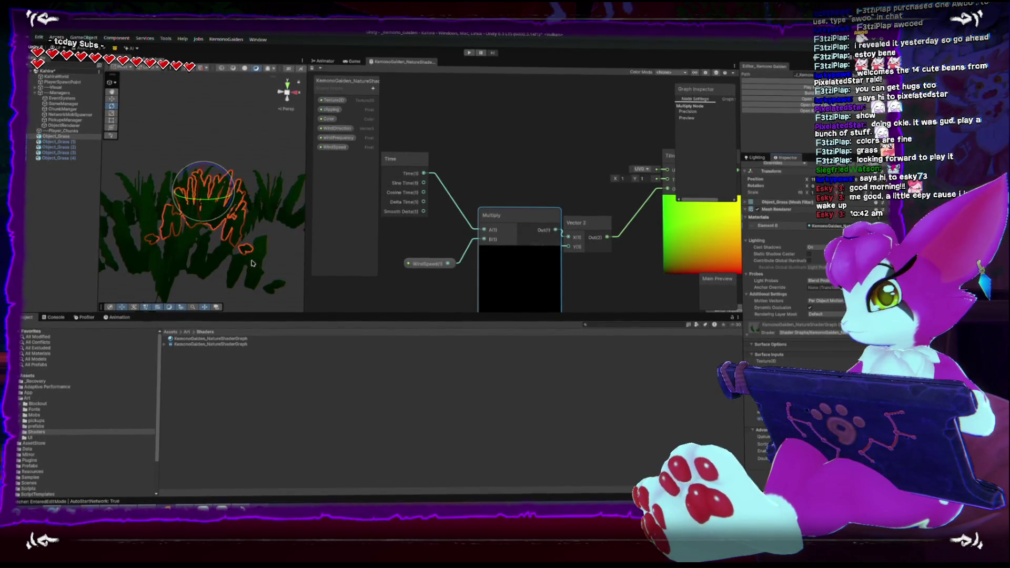
Deselect the grass objects in the scene
{"action": "scroll", "coordinate": [219, 182], "scroll_direction": "down", "scroll_amount": 3}
{"action": "left_click", "coordinate": [257, 165]}
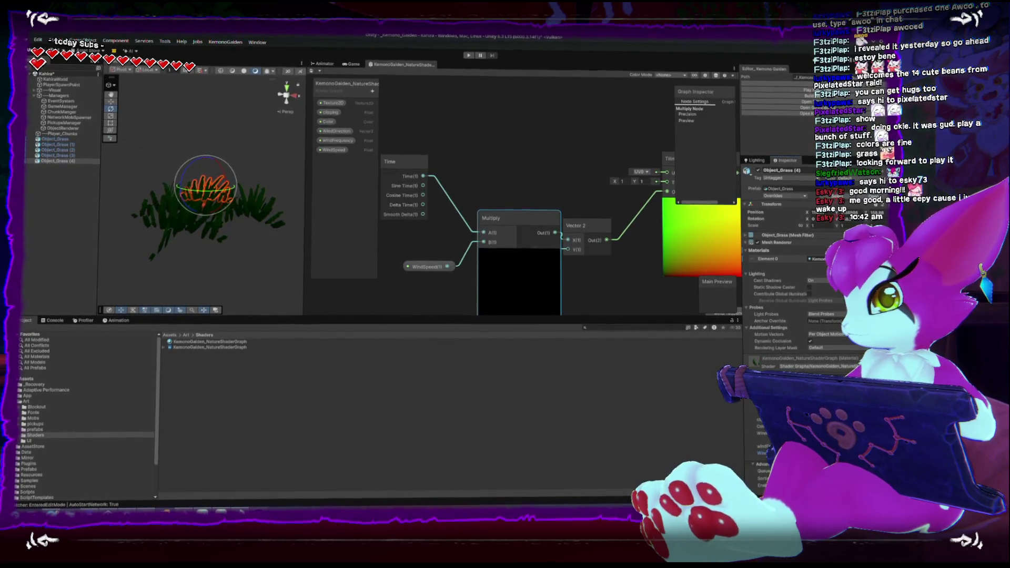
{"action": "left_click", "coordinate": [255, 266]}
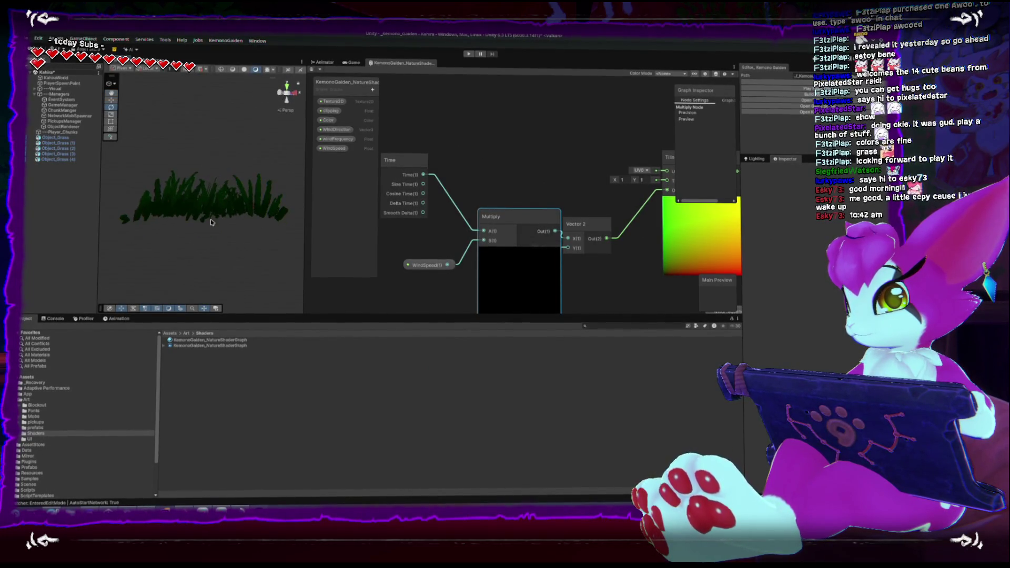
Select Object_Grass through Object_Grass (4) in the Hierarchy and delete all five
{"action": "left_click_drag", "start_coordinate": [219, 259], "coordinate": [223, 286]}
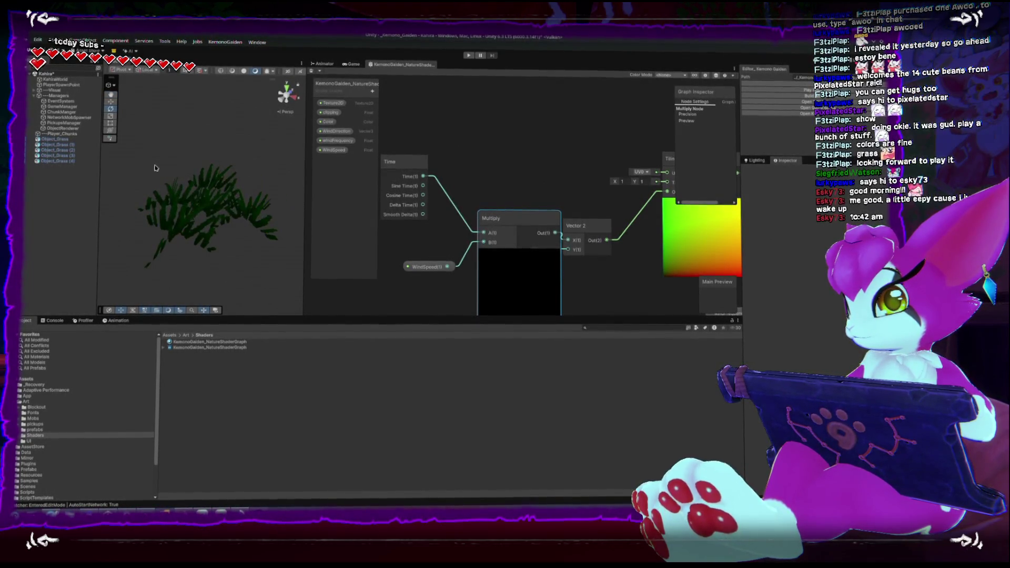
{"action": "left_click", "coordinate": [55, 138]}
{"action": "left_click", "coordinate": [61, 160], "text": "shift"}
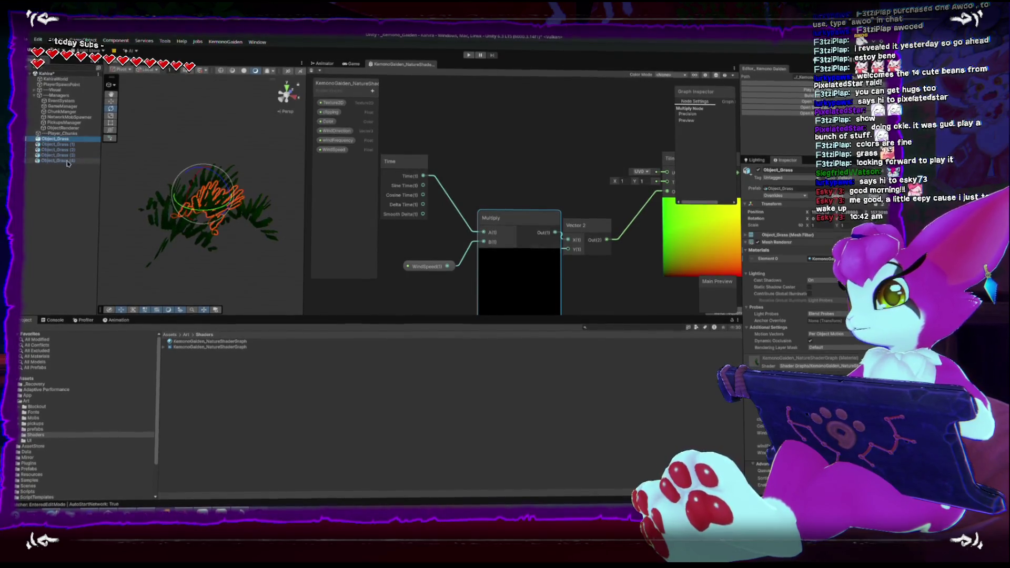
{"action": "key", "text": "Delete"}
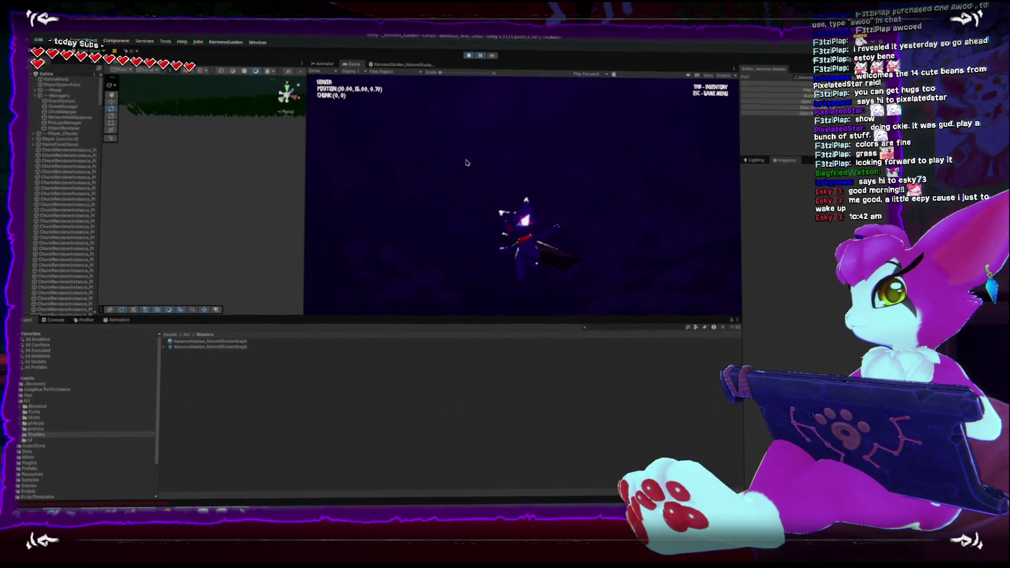
Maximize the Game view and walk the character forward and left through the grass
{"action": "key", "text": "shift+space"}
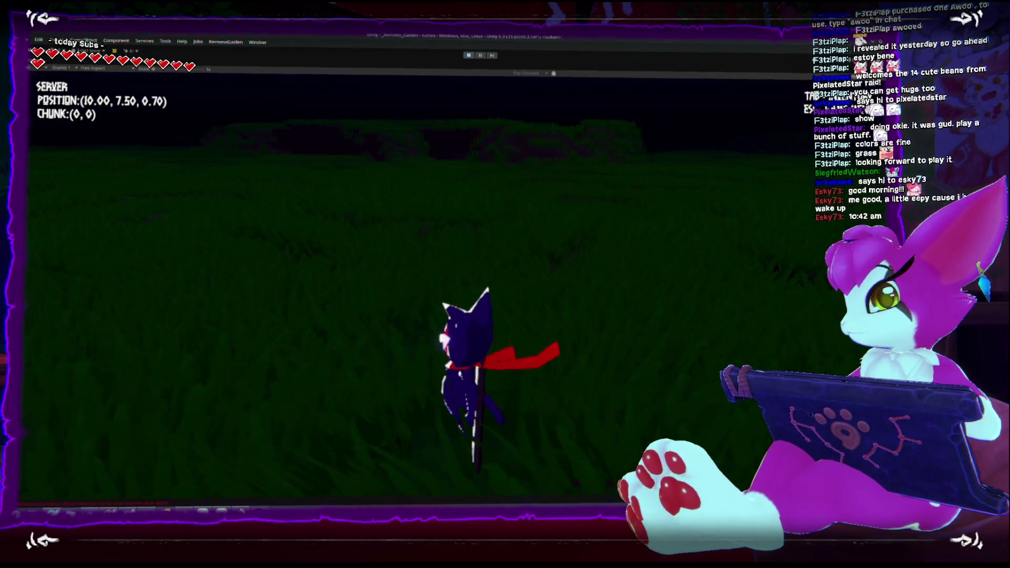
{"action": "key", "text": "w"}
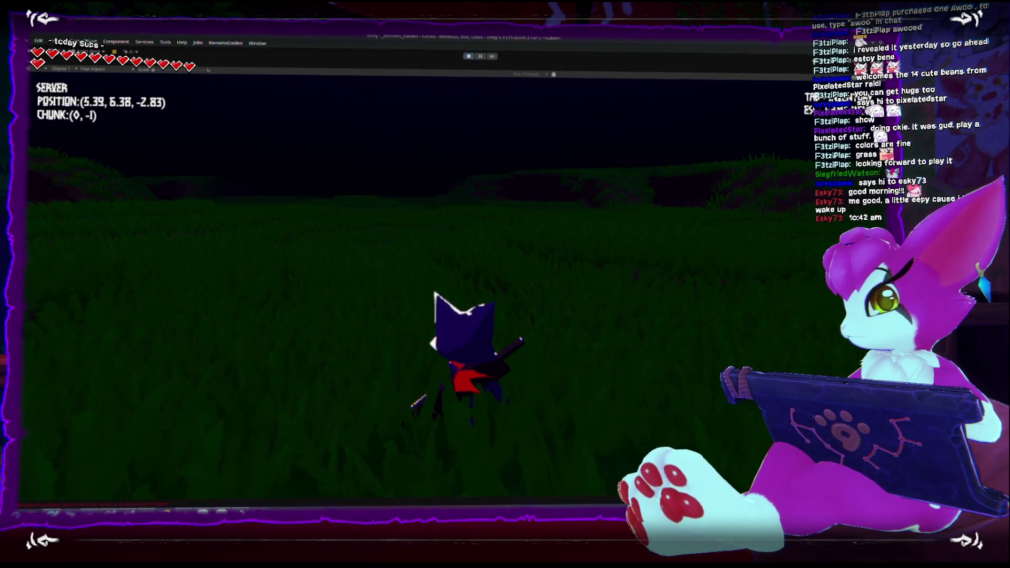
{"action": "key", "text": "a"}
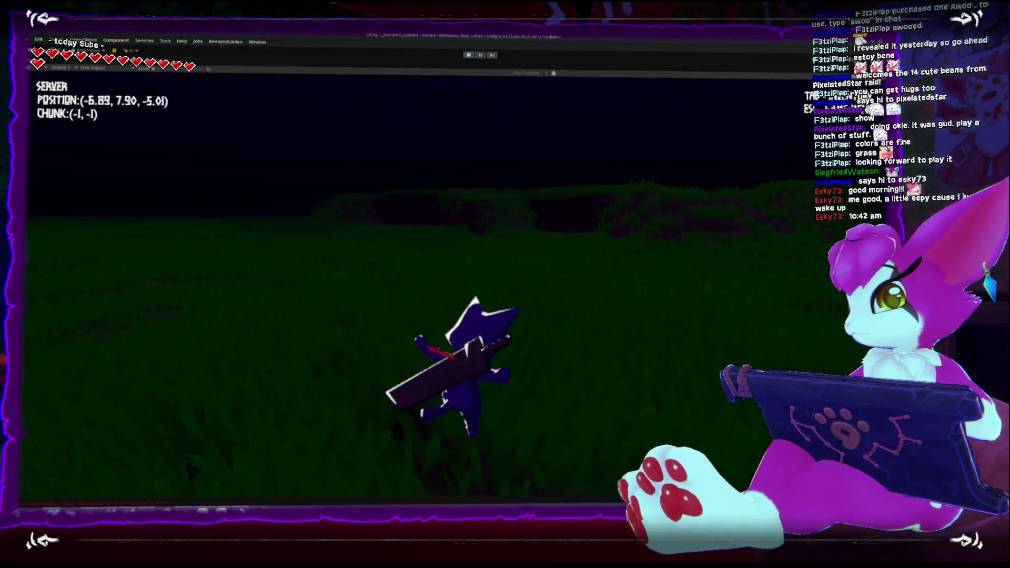